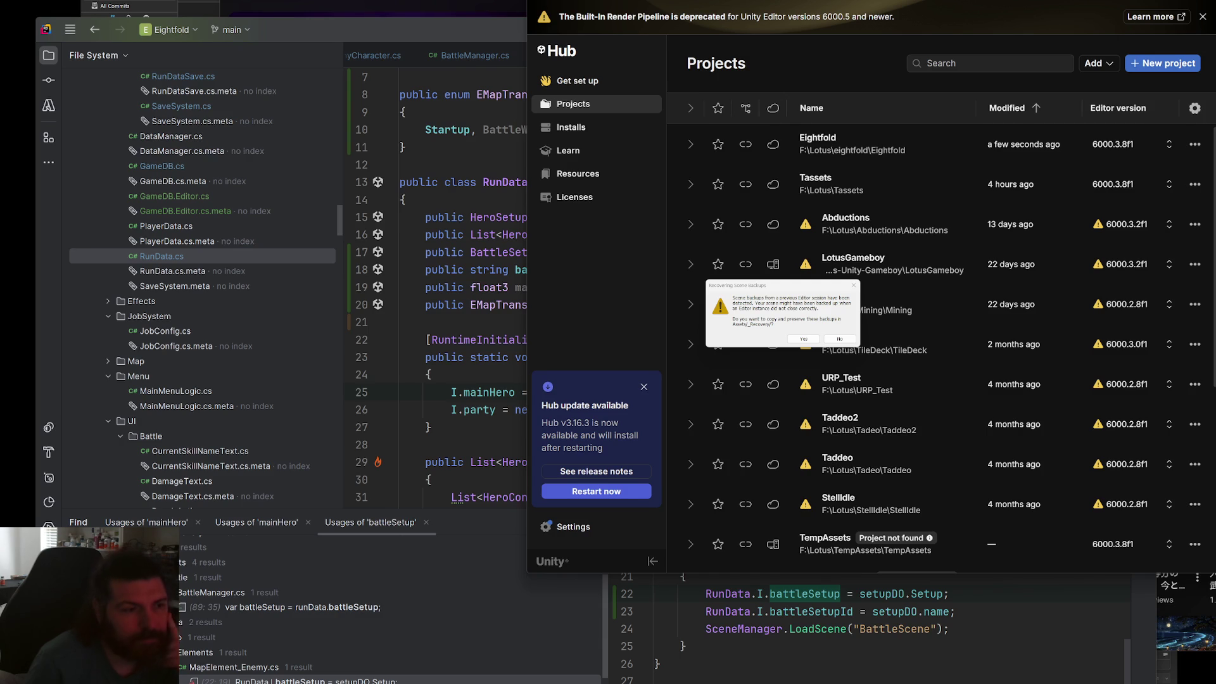
Keep the recovered scene backups so the Eightfold project opens in the editor.
click(796, 340)
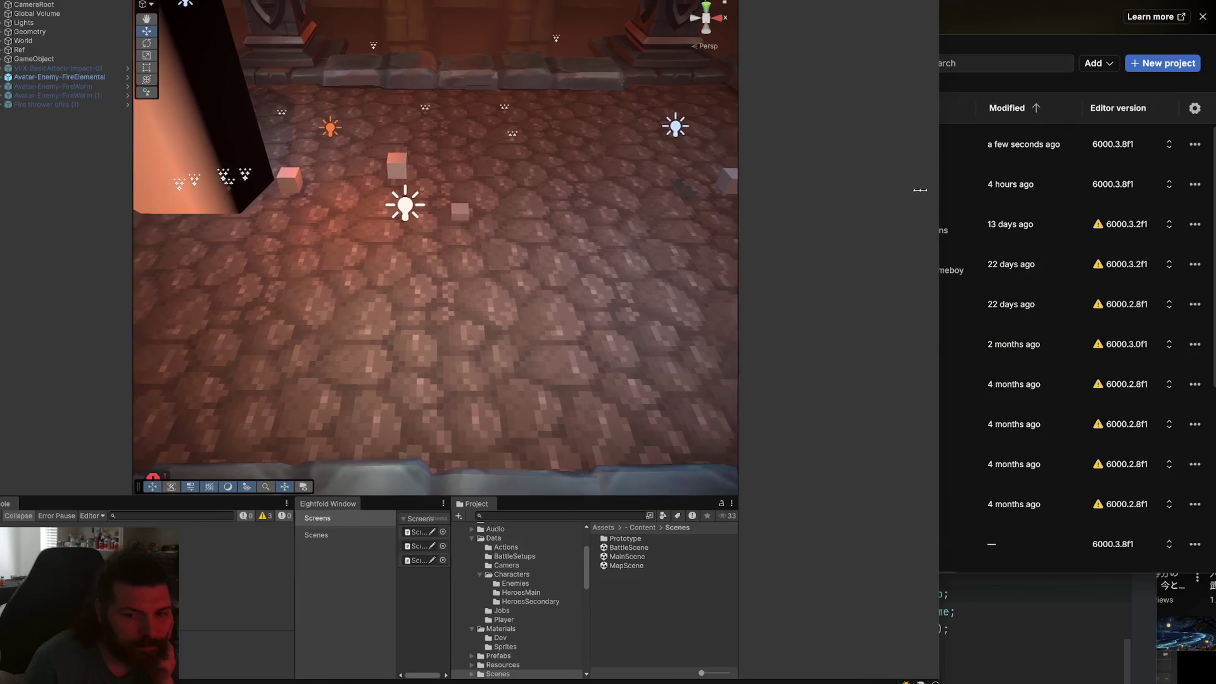
Select the fire elemental boss's Sprite child and dock its SpriteShadowed_EmissiveMid shader graph on the right.
click(210, 140)
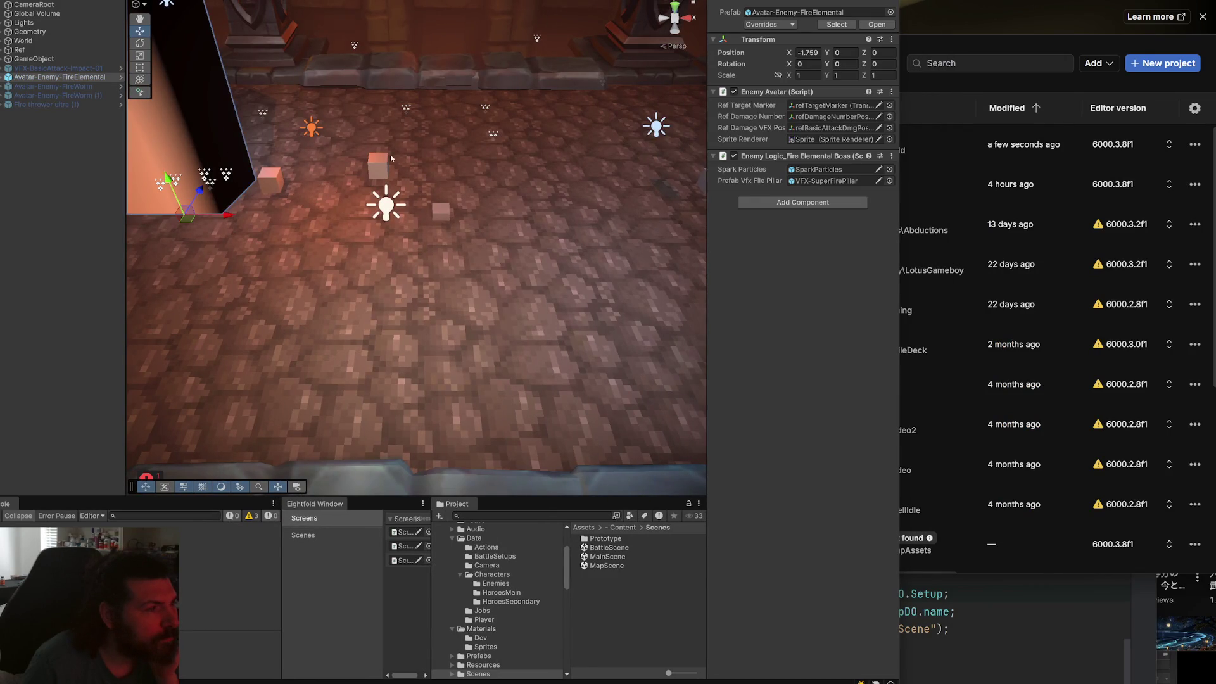
key(f)
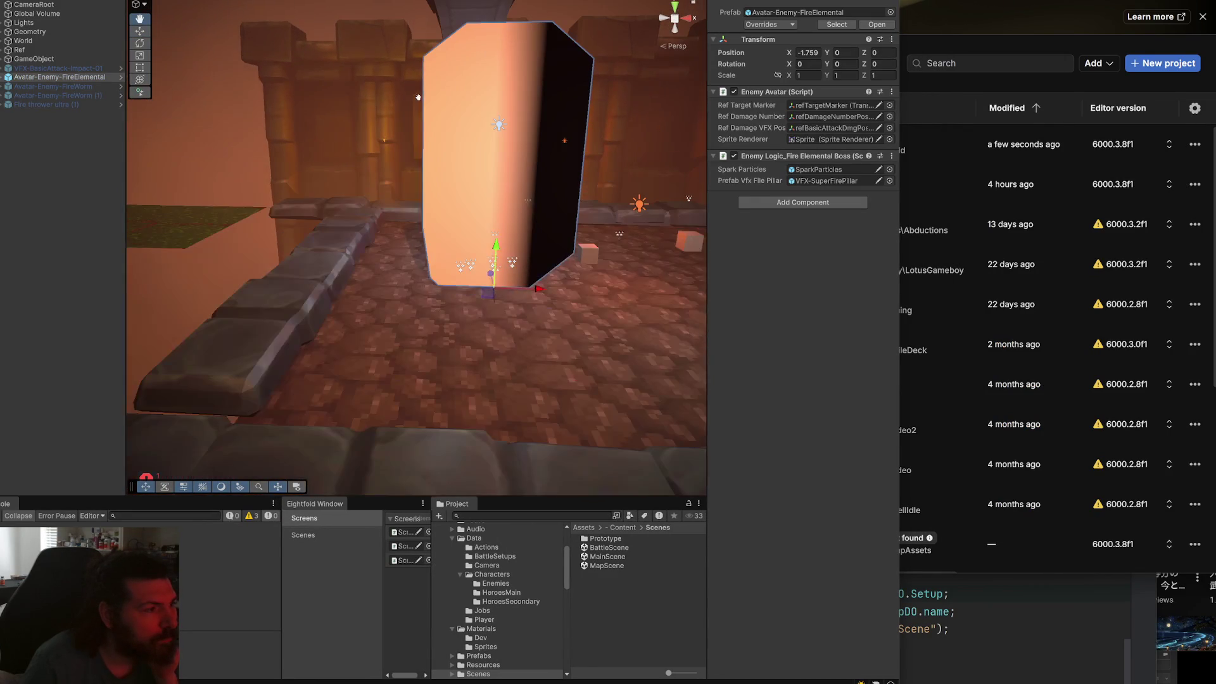
click(522, 108)
key(f)
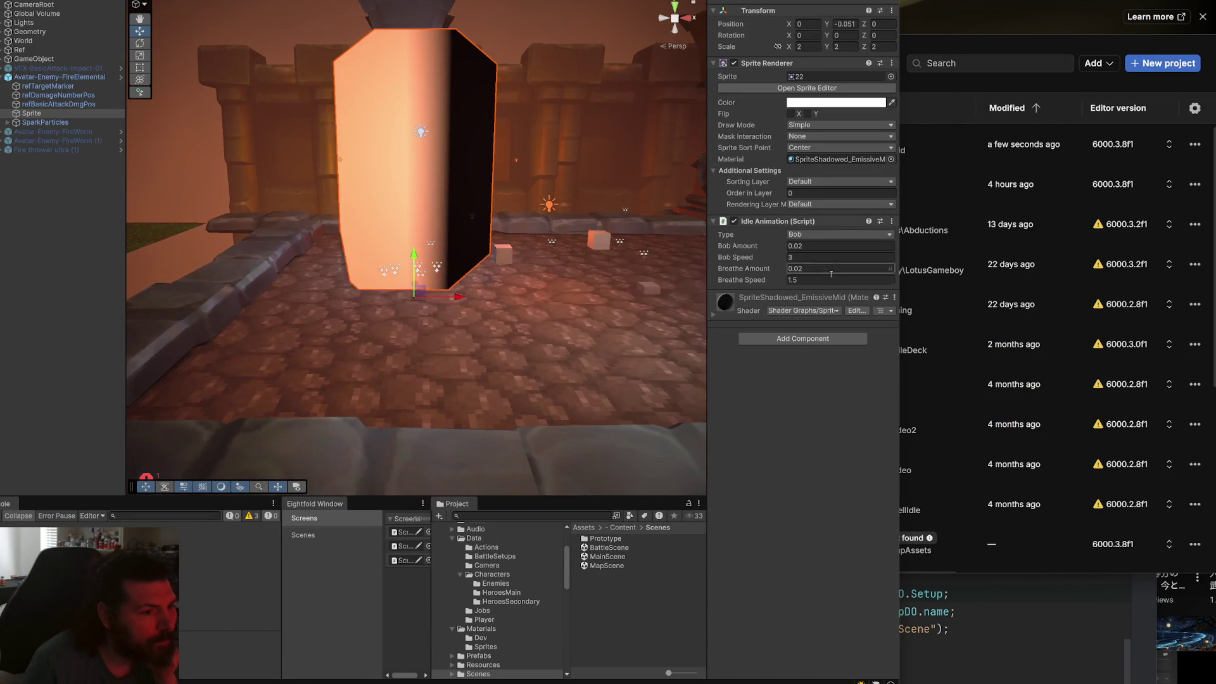
click(866, 308)
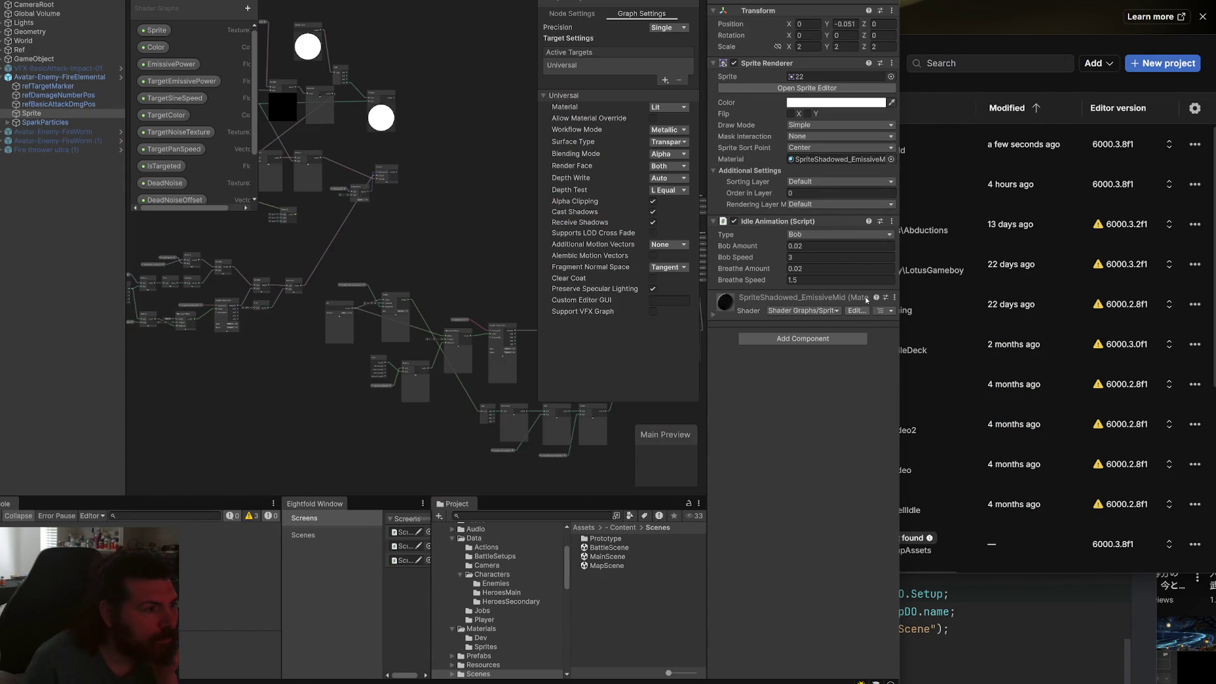
key(super+Right)
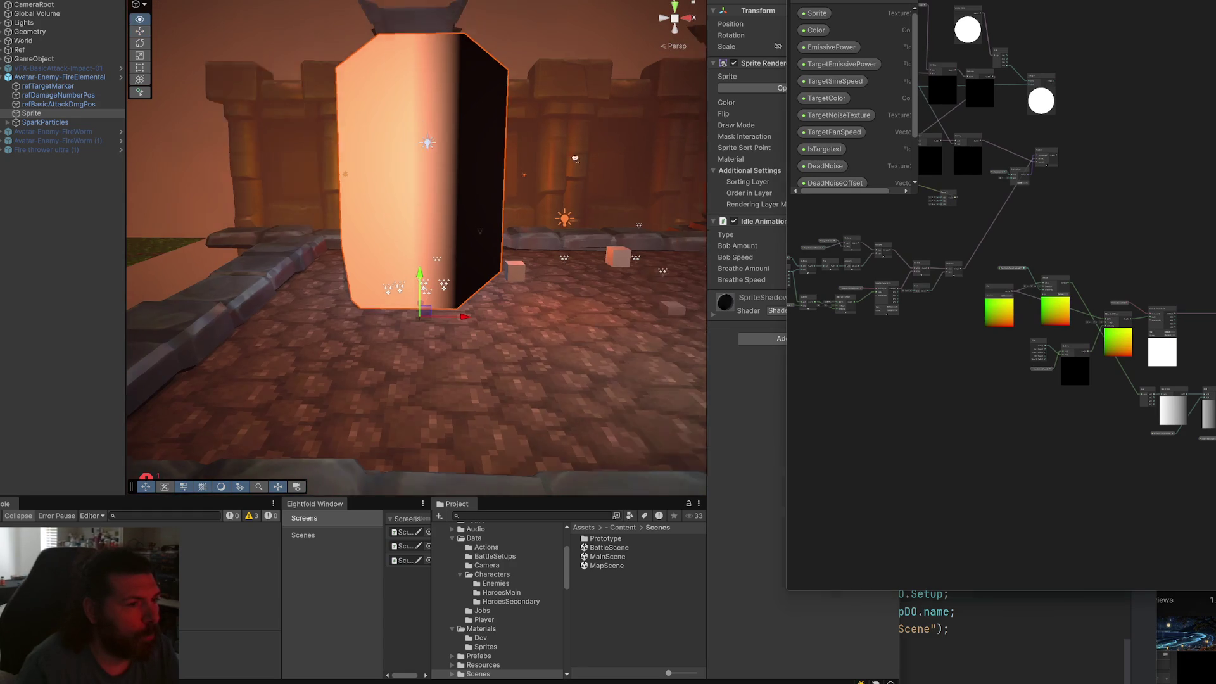
Expand the sprite material, widen the Inspector, and drag DeadNoiseTransition to -0.36 and DeadVanishIntensity to -0.2.
click(714, 316)
drag(785, 332, 900, 332)
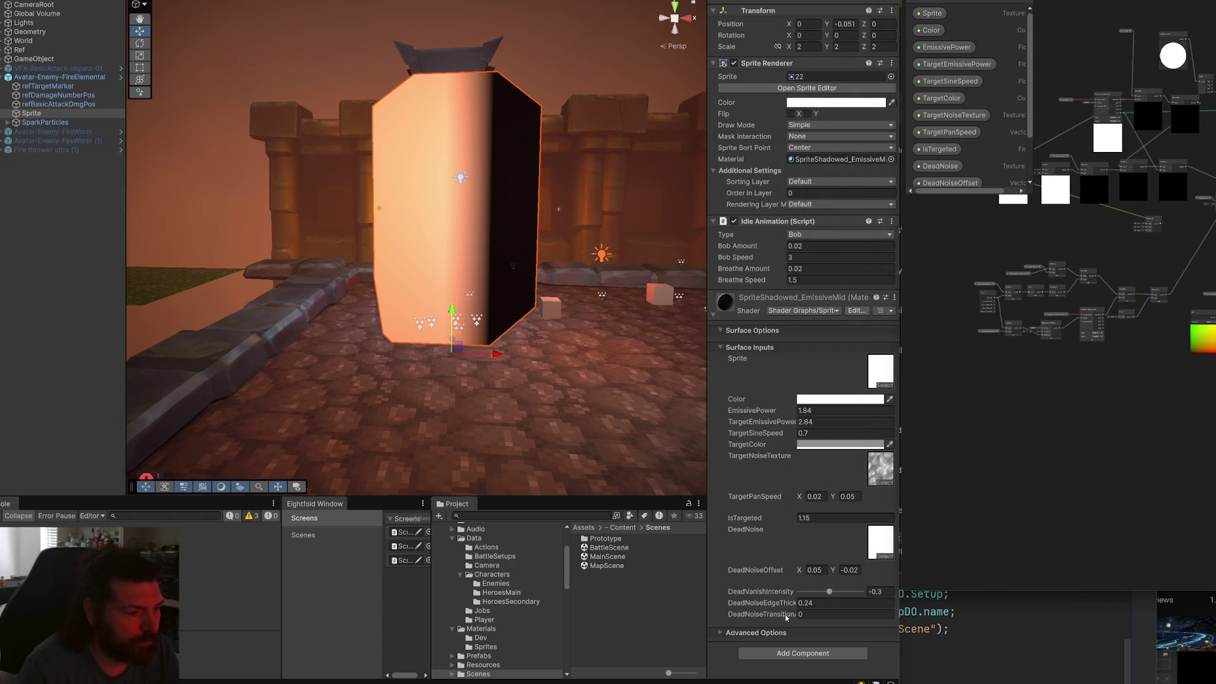
drag(786, 617, 831, 592)
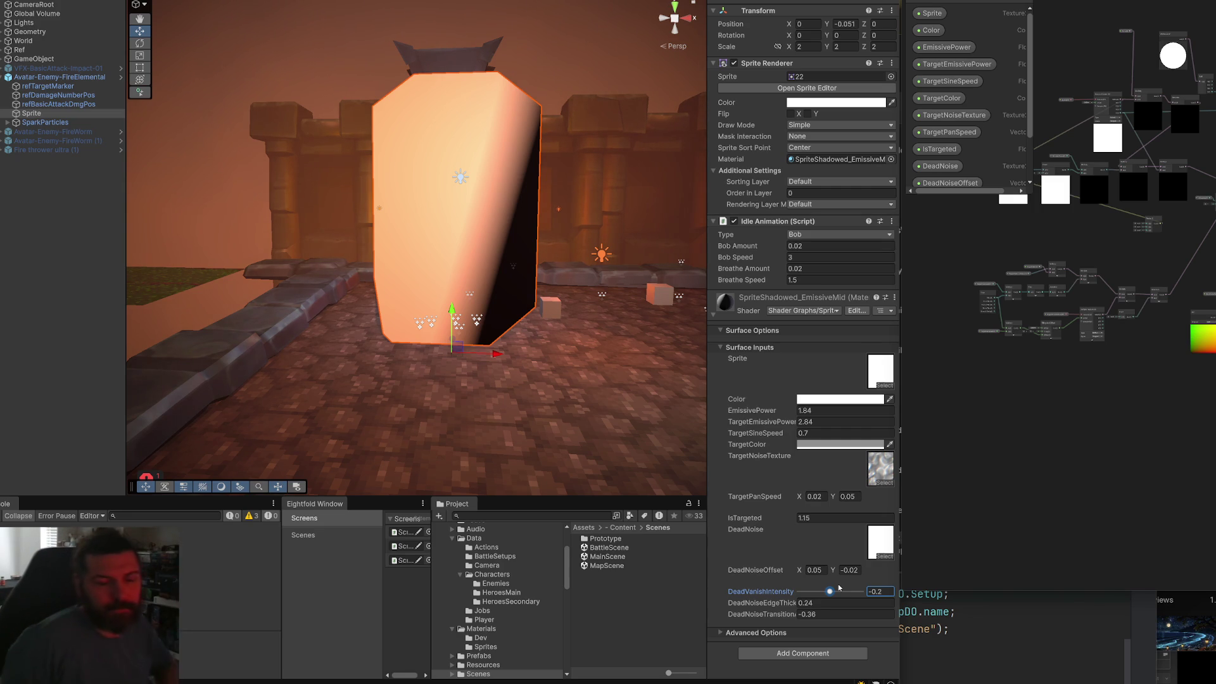
Navigate to another group of shader nodes and save the graph to recompile.
mouse_move(1138, 364)
mouse_down()
mouse_move(1118, 393)
mouse_move(1121, 370)
mouse_up()
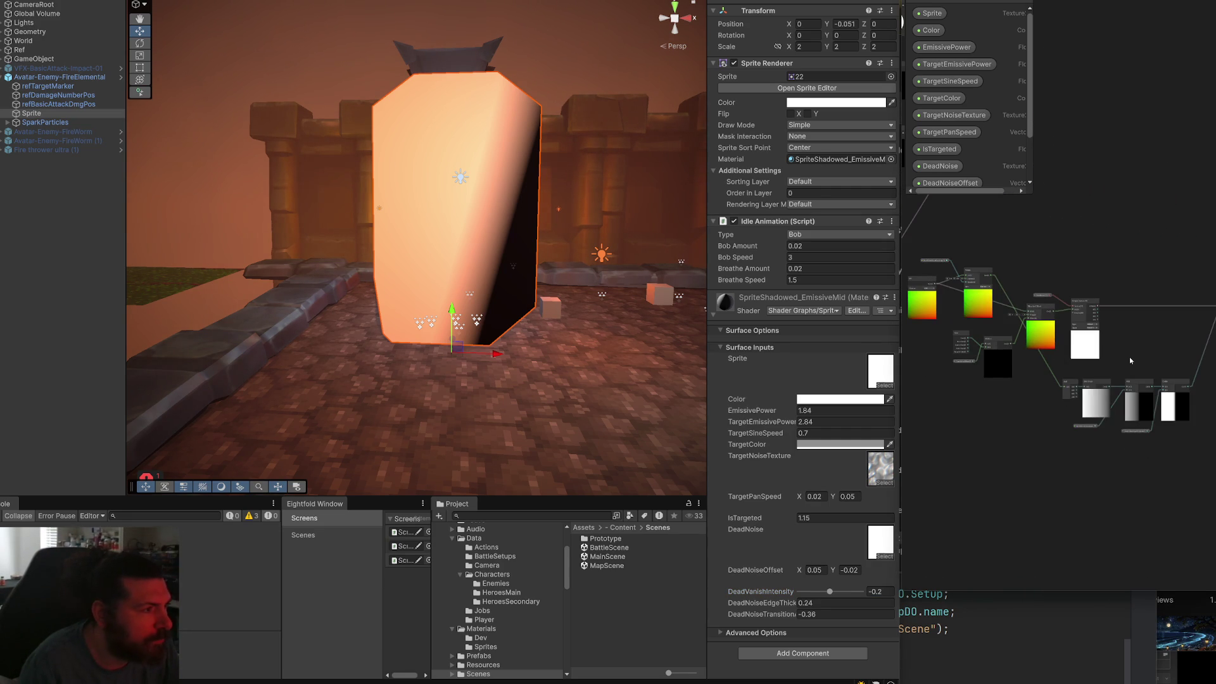
scroll(1106, 320, up, 2)
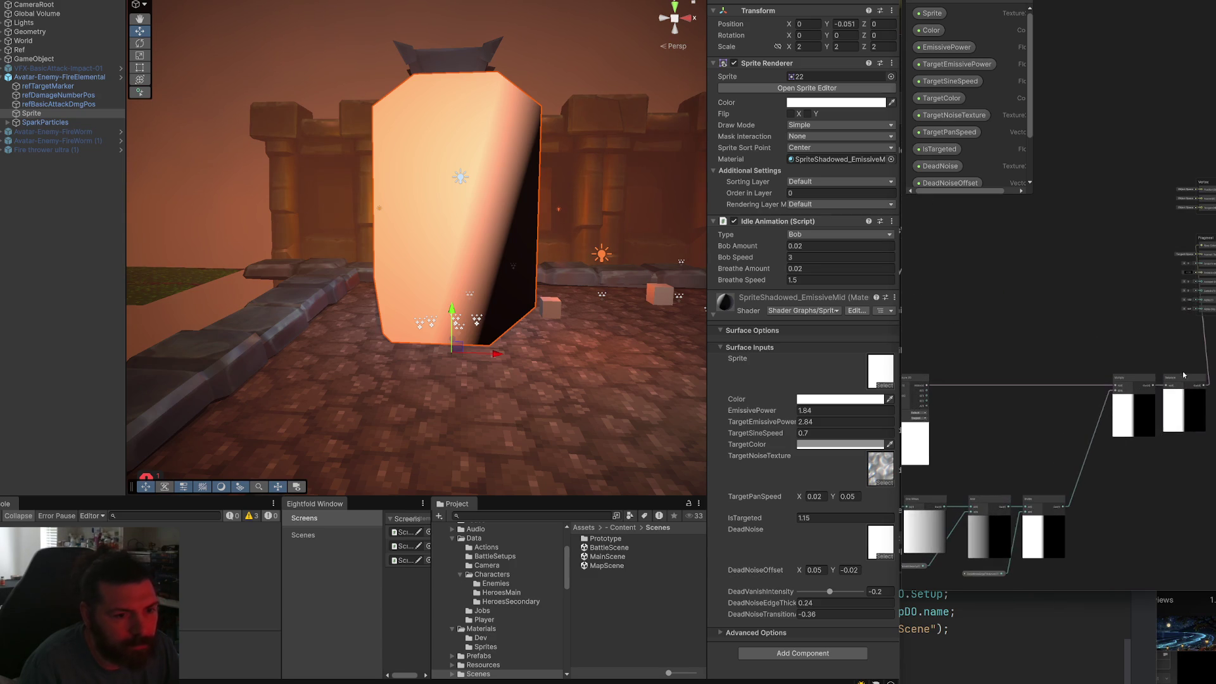
scroll(1211, 361, up, 2)
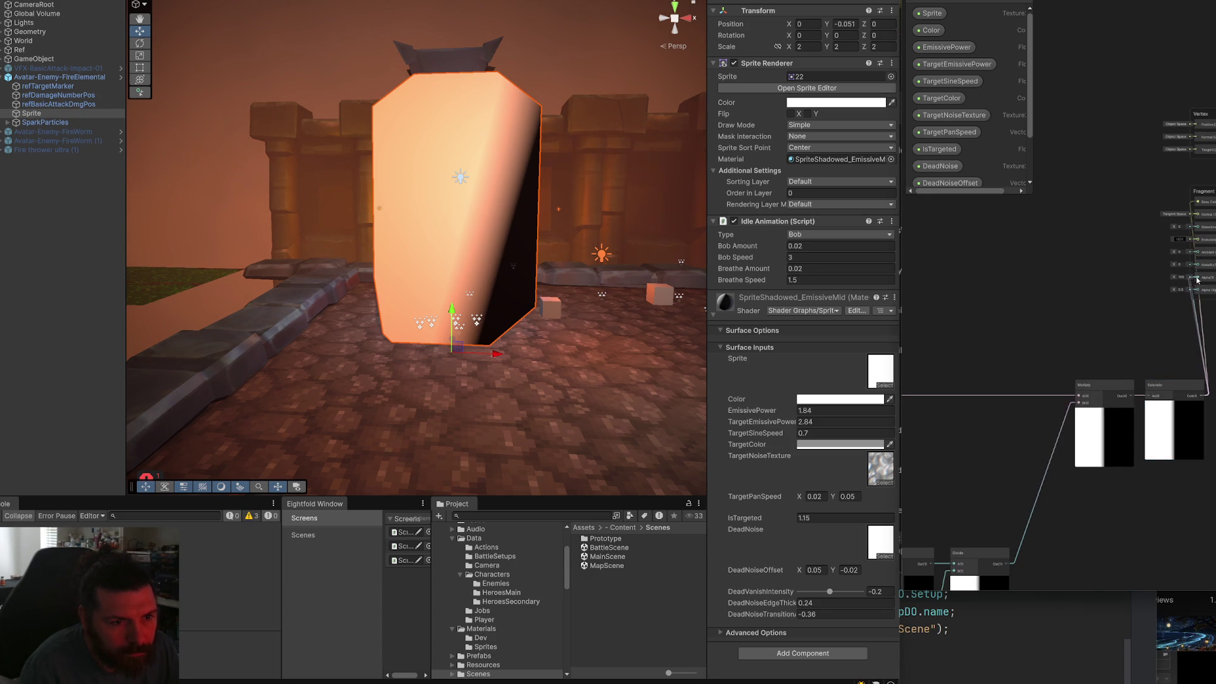
key(ctrl+s)
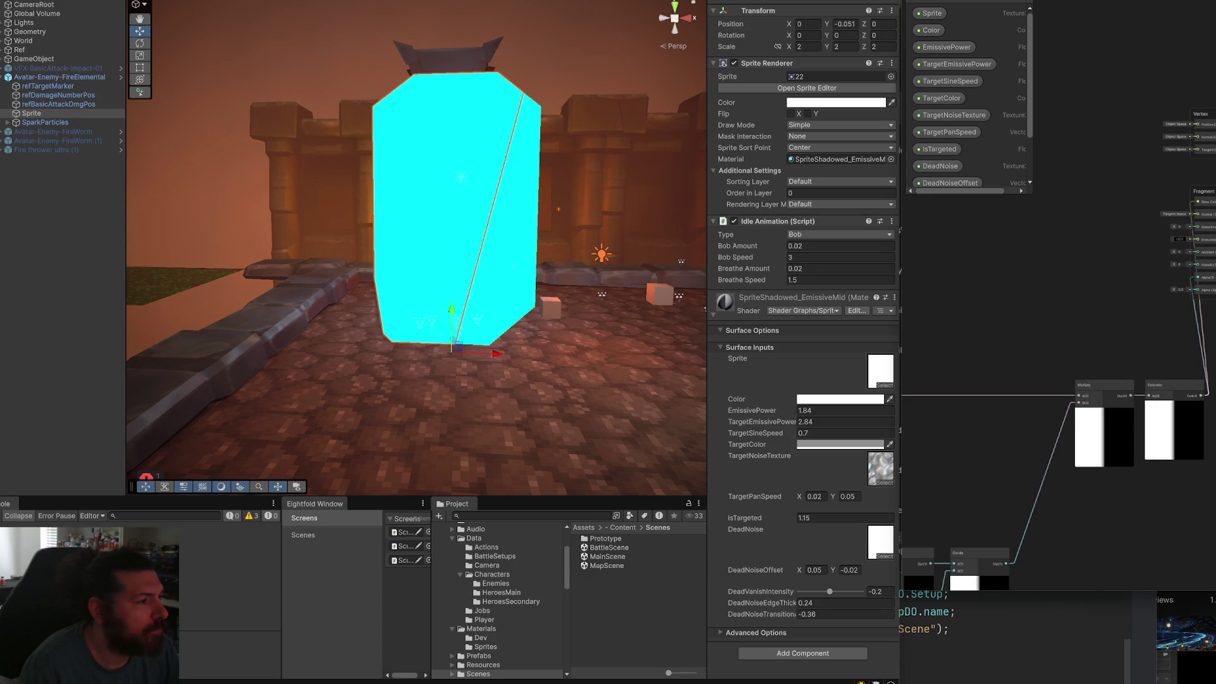
Reposition the white-circle node, wire its output to the node on its right, and save.
scroll(969, 323, down, 5)
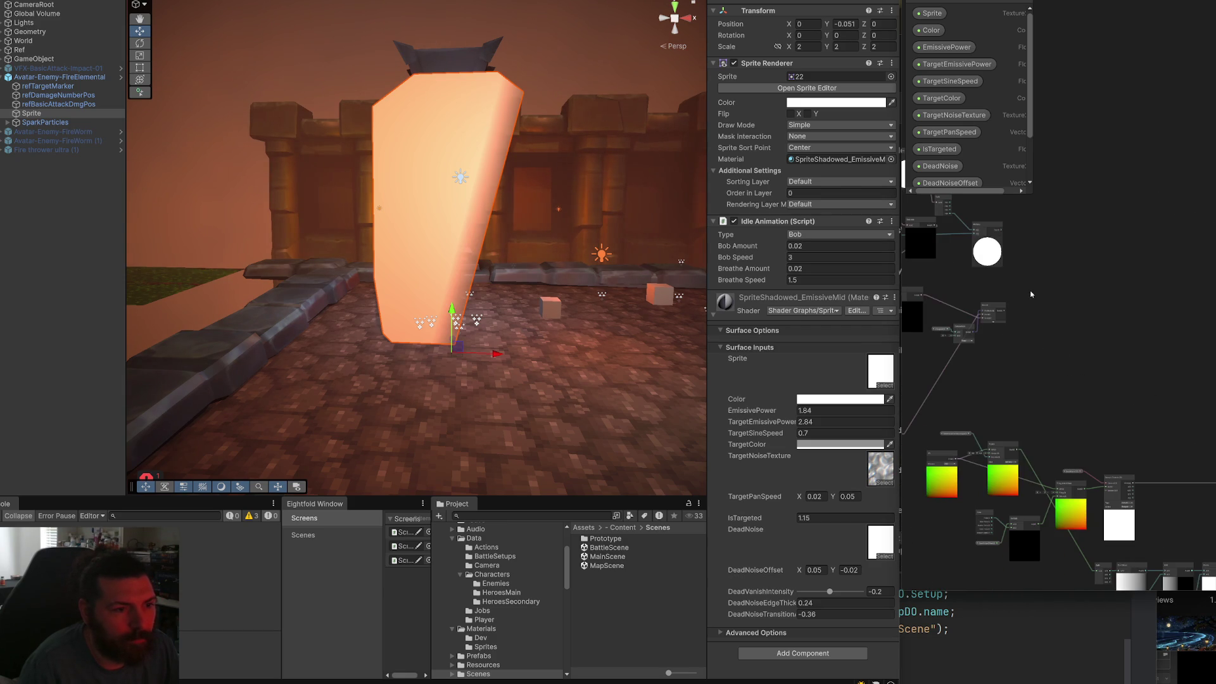
scroll(1014, 291, up, 3)
drag(969, 266, 1092, 348)
scroll(1096, 349, down, 3)
drag(1057, 295, 1009, 291)
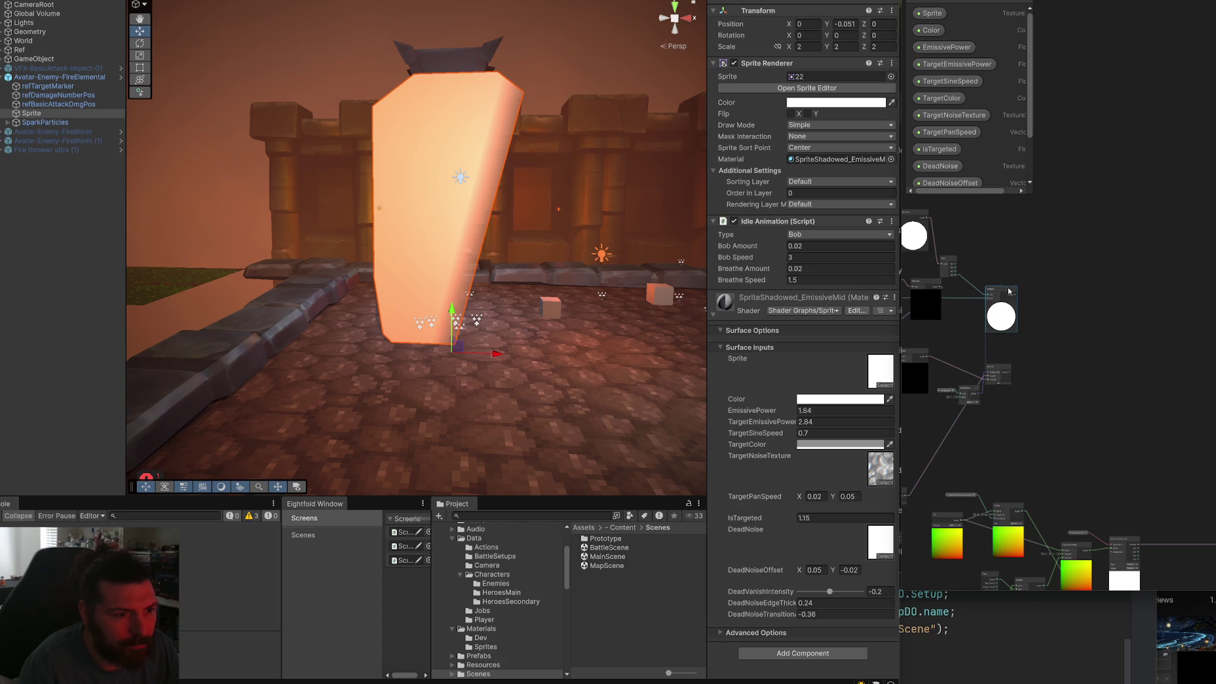
drag(1103, 359, 1215, 387)
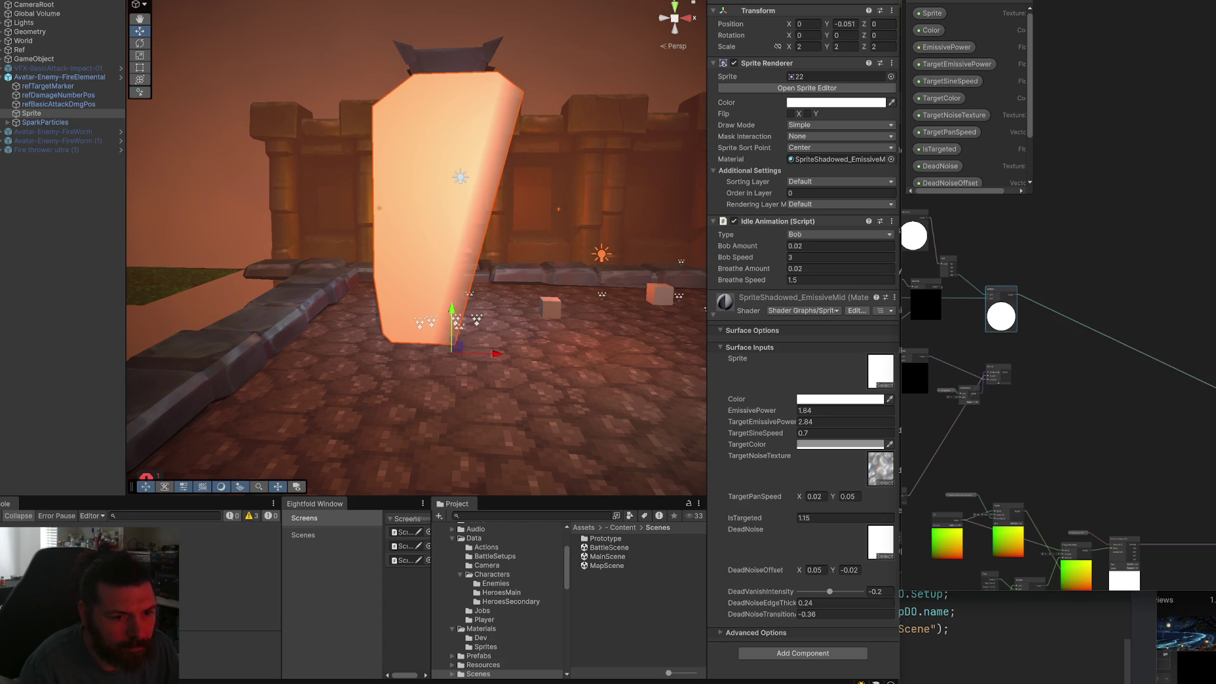
key(ctrl+s)
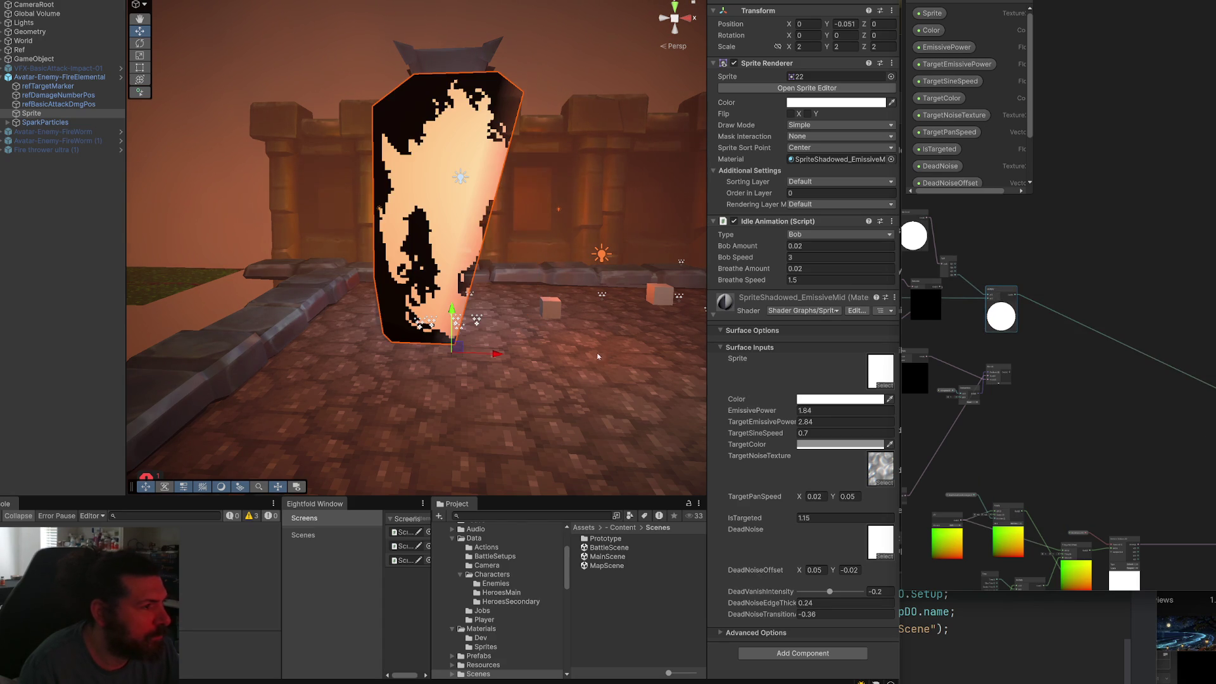
scroll(598, 357, up, 3)
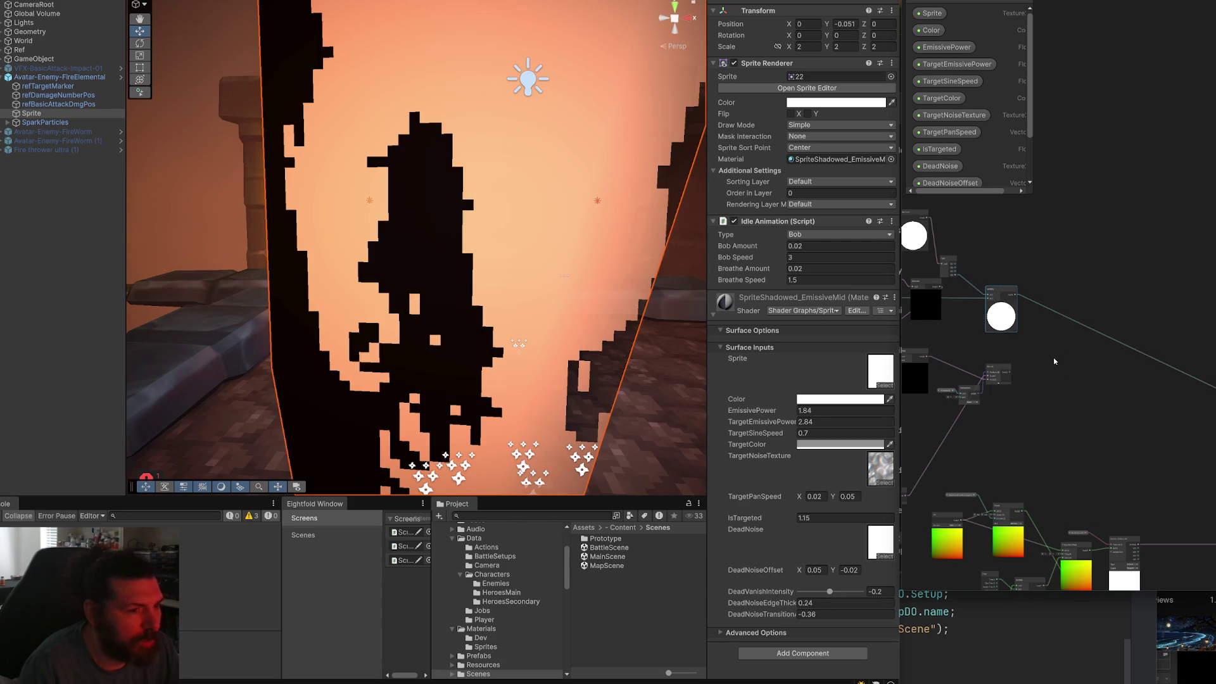
Inspect the shader graph around the Multiply node, then save to recompile the sprite shader.
scroll(1038, 390, up, 3)
scroll(1182, 397, up, 2)
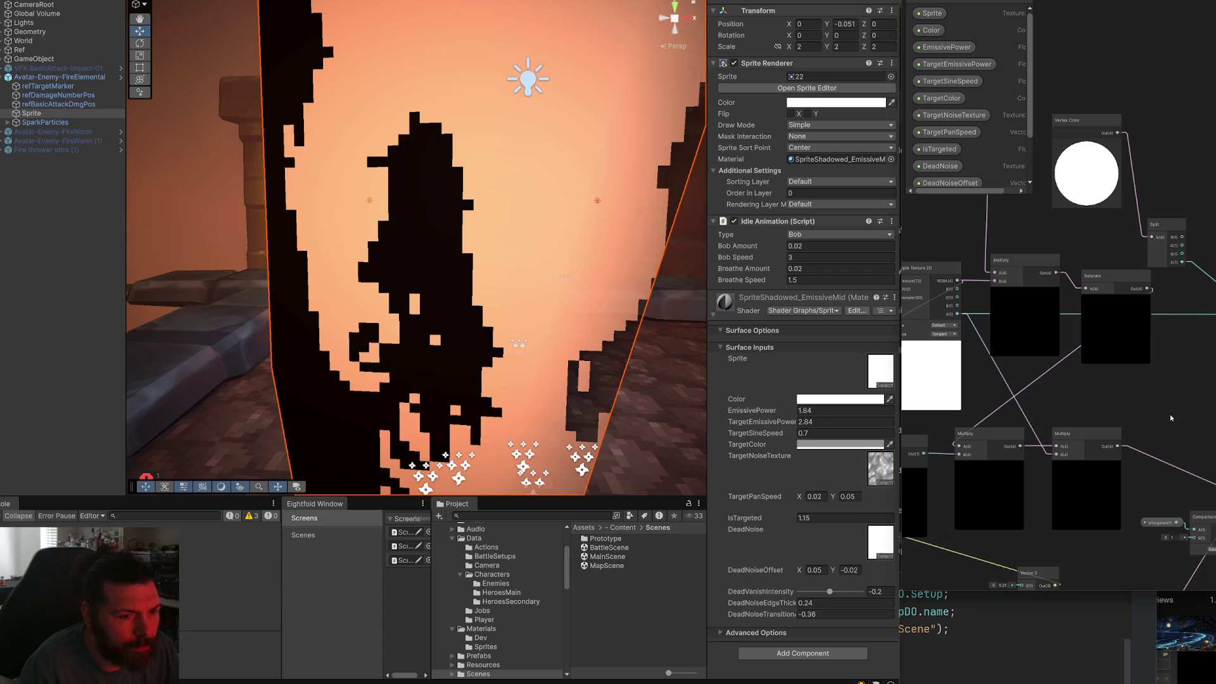
mouse_move(1171, 415)
mouse_down()
mouse_move(1191, 393)
mouse_move(1093, 362)
mouse_up()
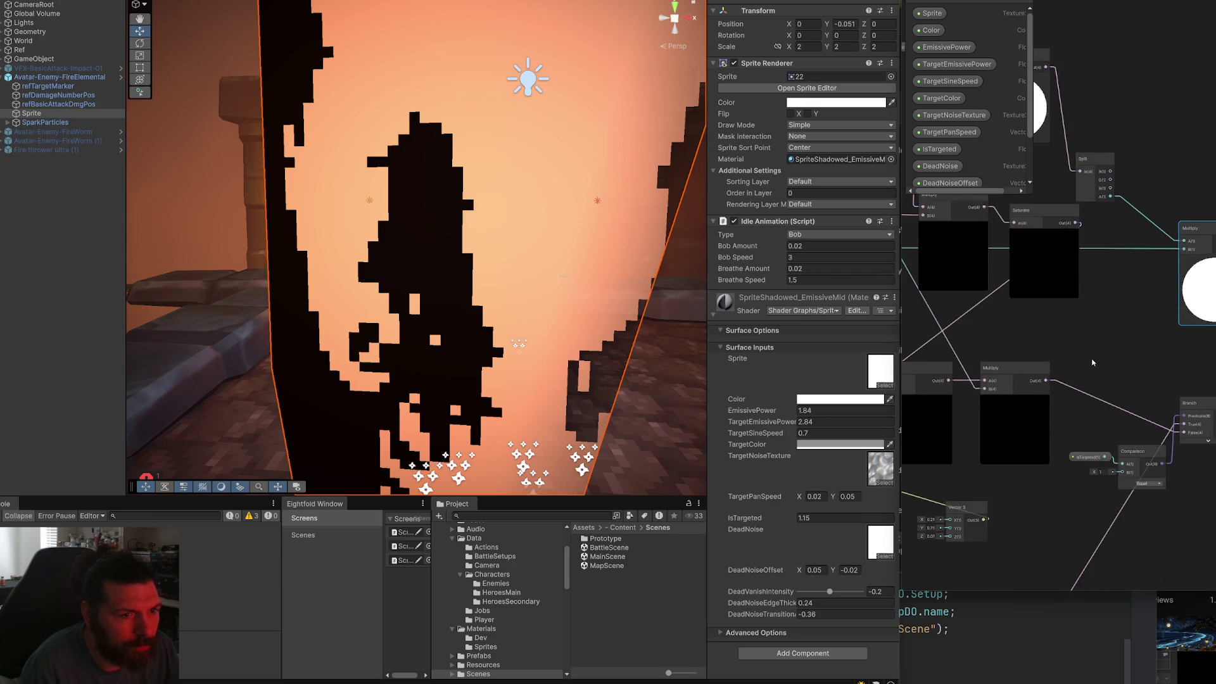
scroll(1093, 363, down, 2)
scroll(1111, 370, down, 4)
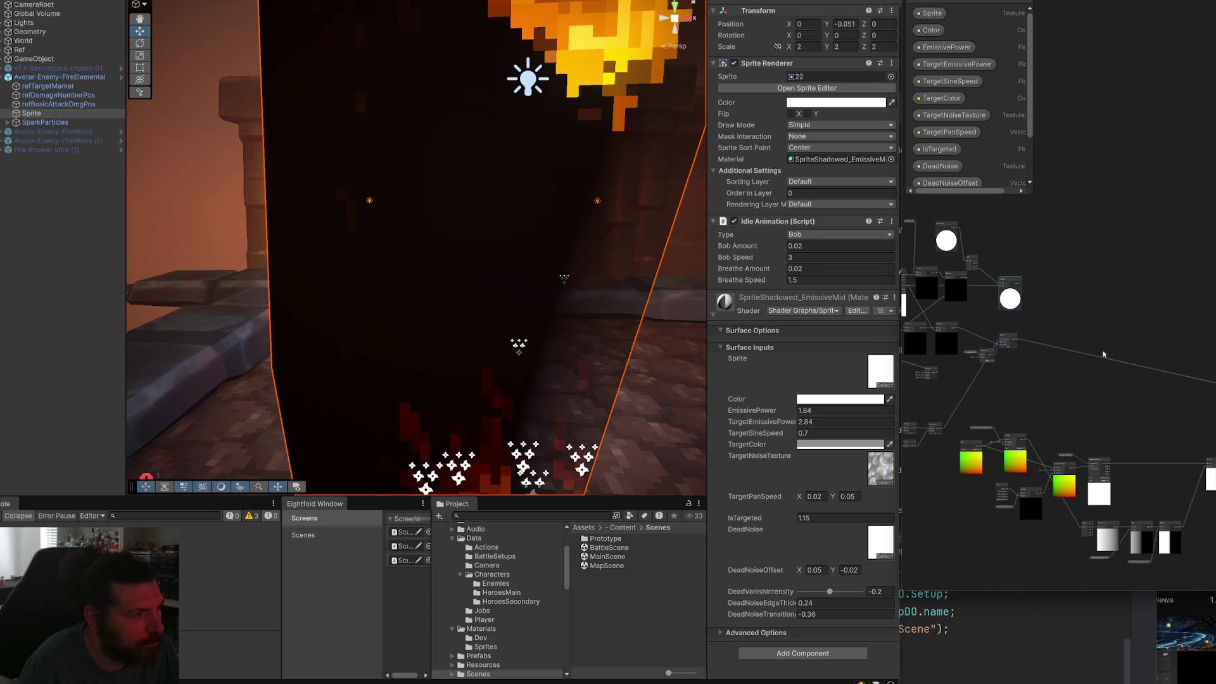
scroll(456, 311, down, 5)
scroll(456, 312, up, 5)
scroll(1075, 406, up, 5)
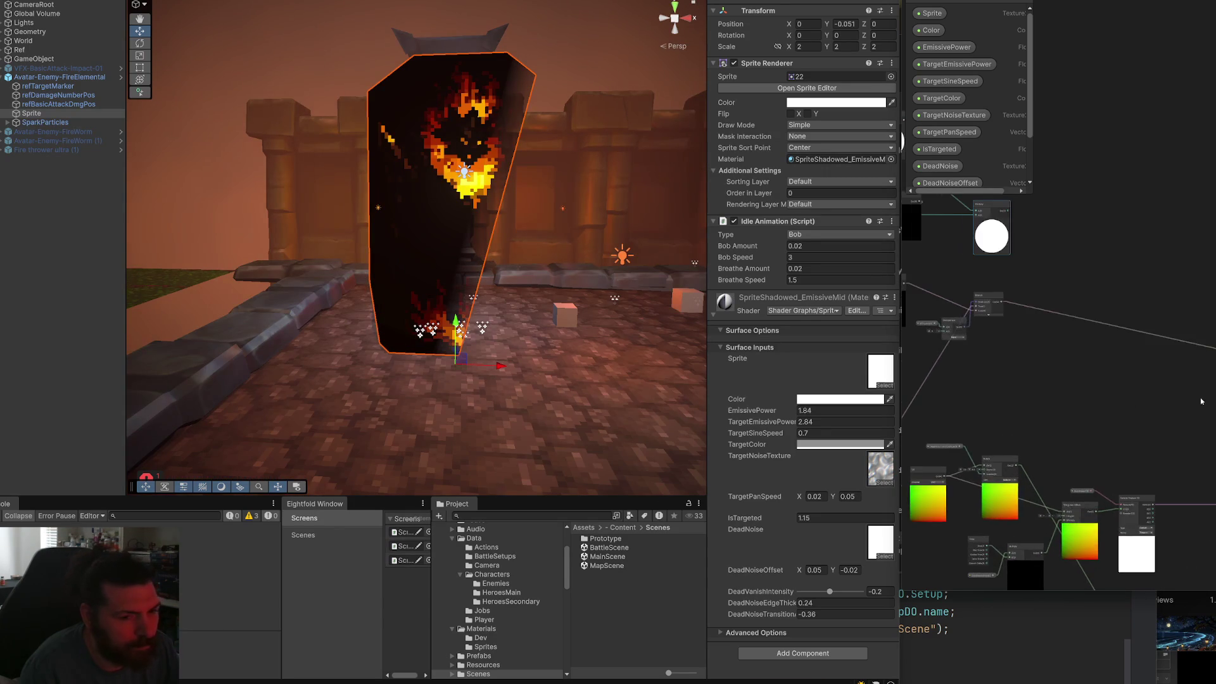
scroll(1116, 390, up, 2)
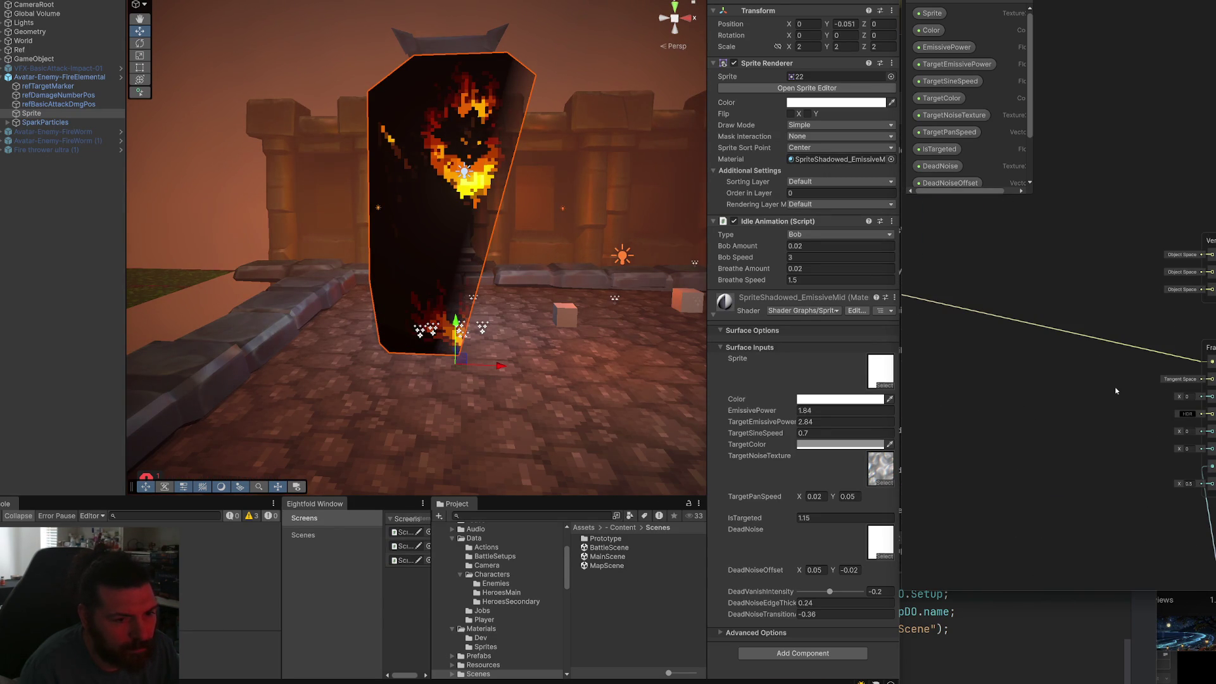
scroll(1116, 390, down, 6)
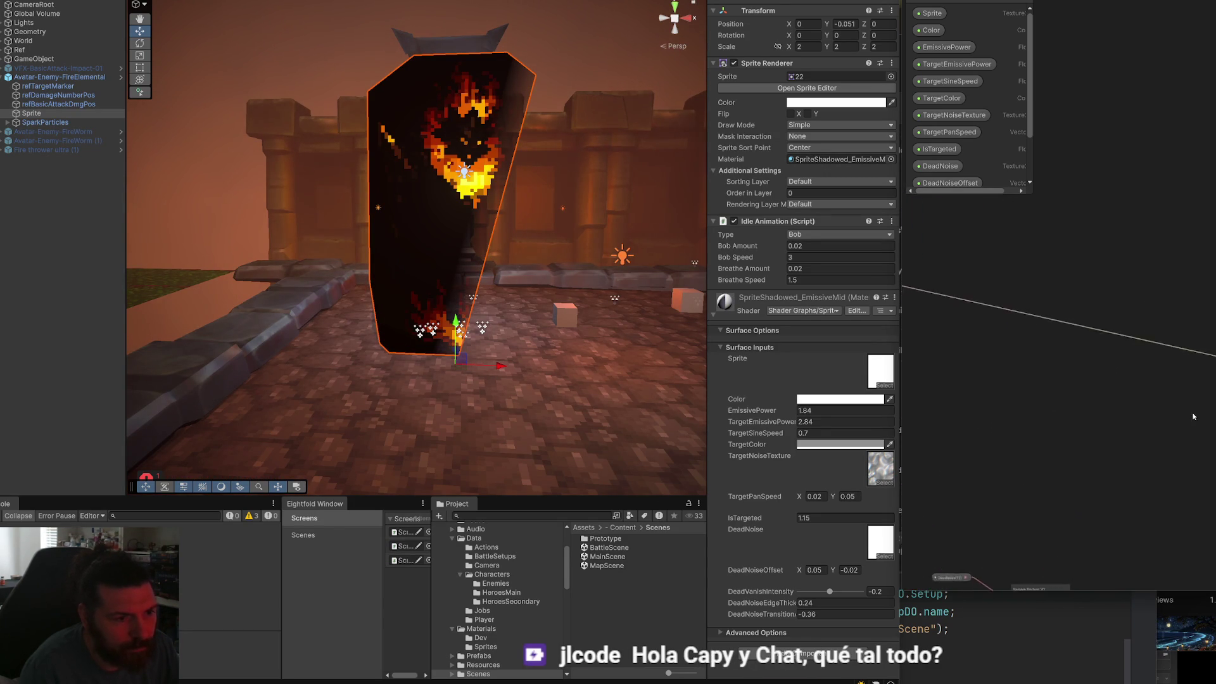
scroll(1055, 378, up, 3)
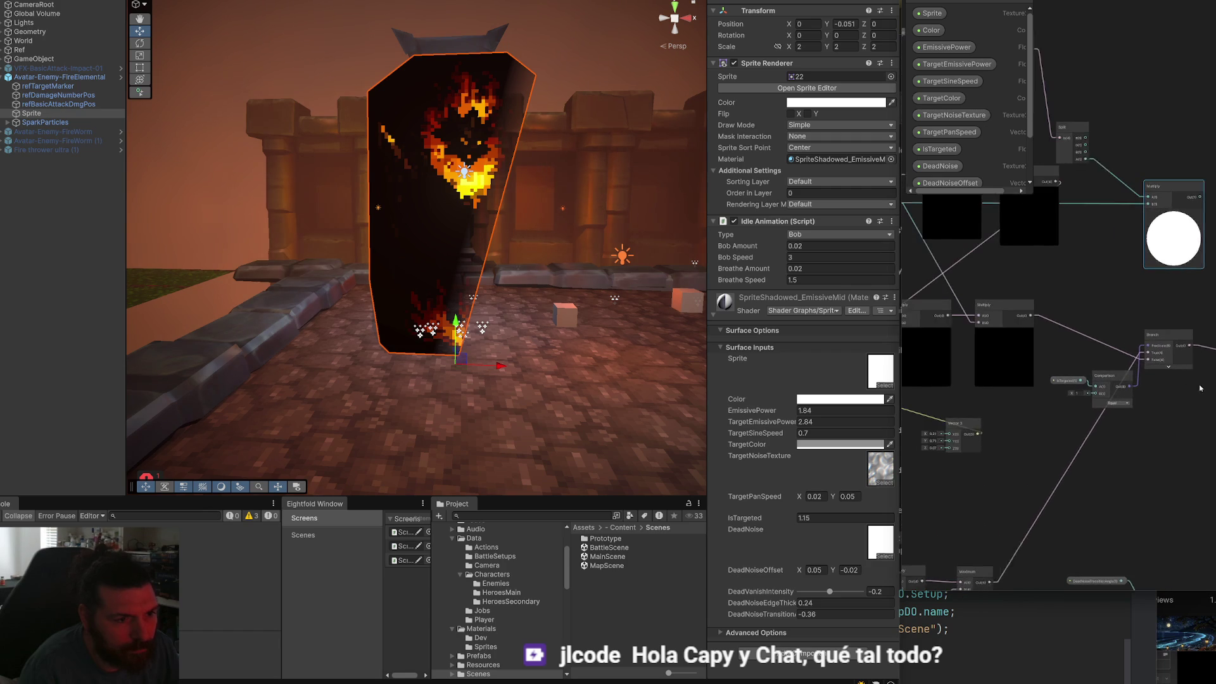
scroll(1055, 378, up, 2)
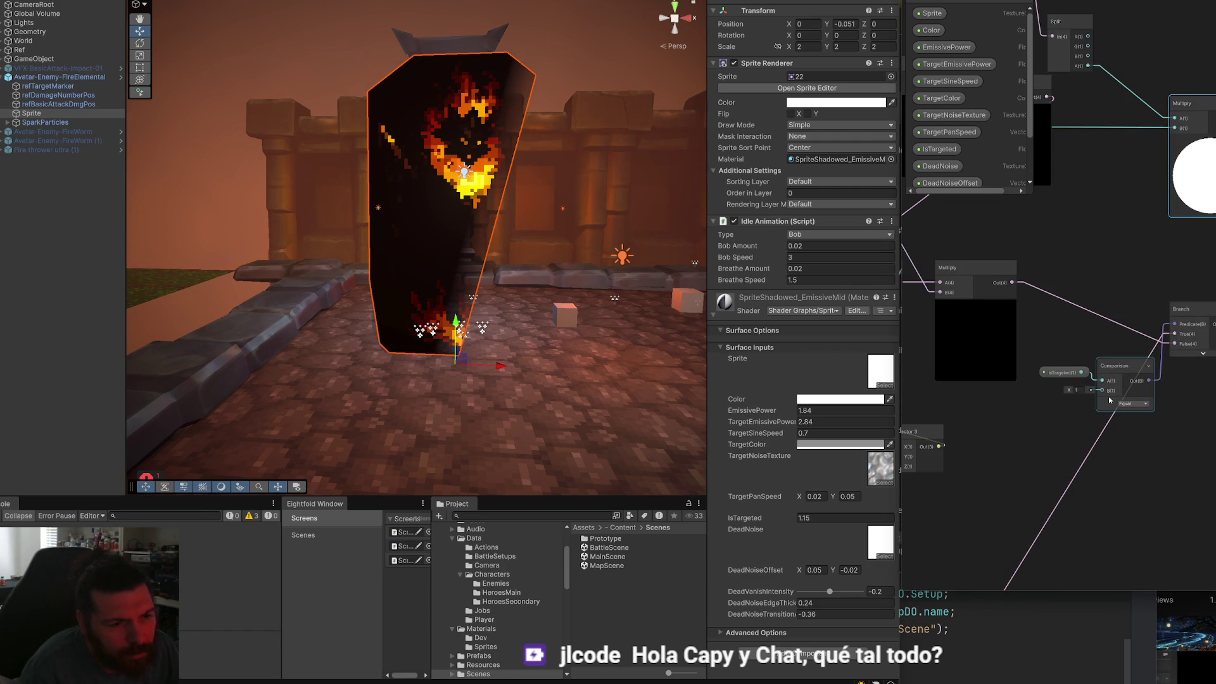
scroll(1054, 377, up, 2)
scroll(1094, 412, down, 2)
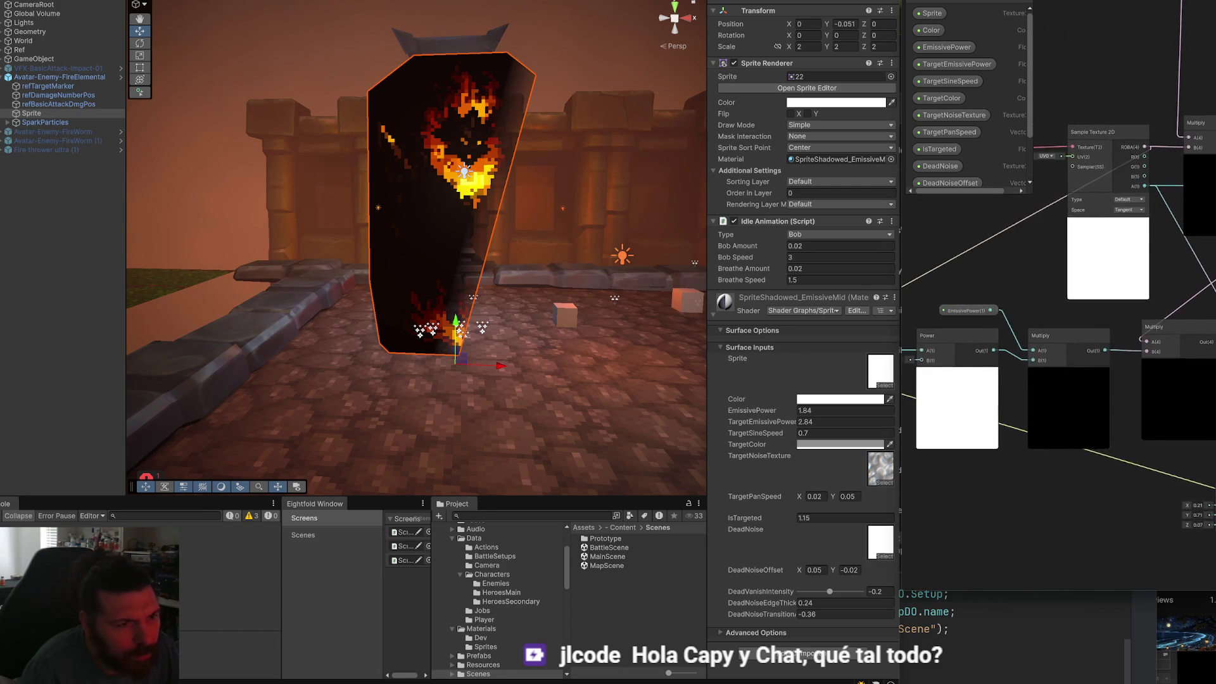
scroll(1094, 413, up, 2)
scroll(1096, 380, down, 3)
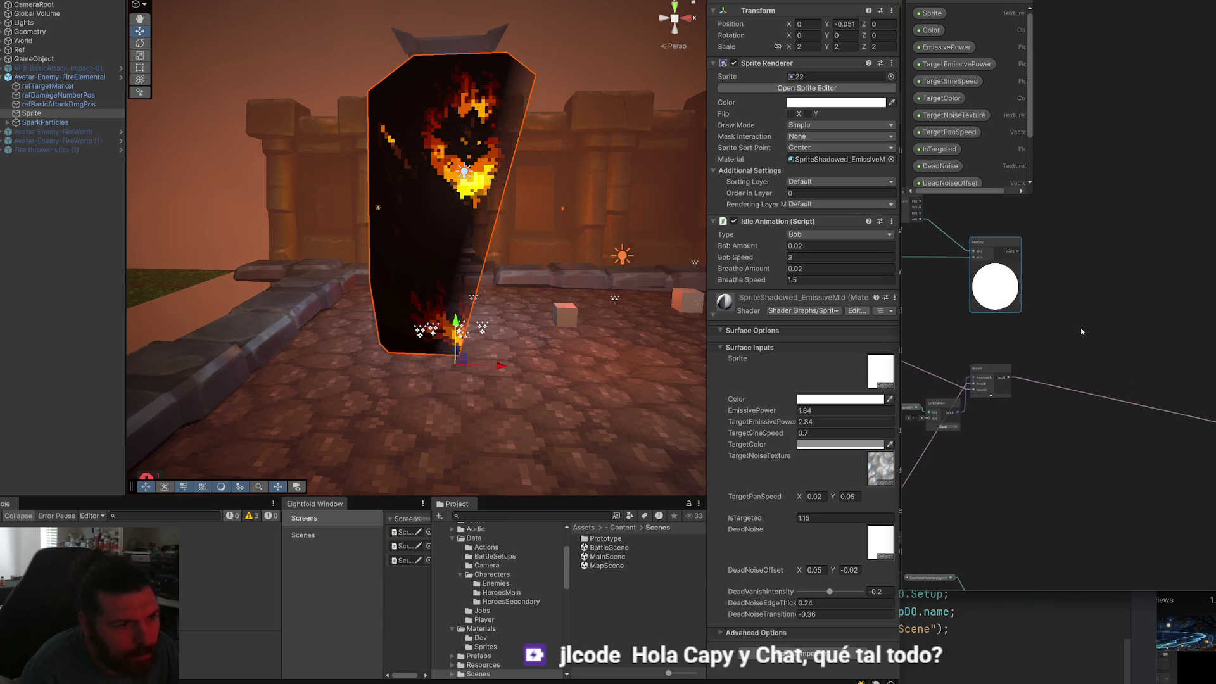
scroll(1060, 271, up, 3)
scroll(1060, 271, down, 3)
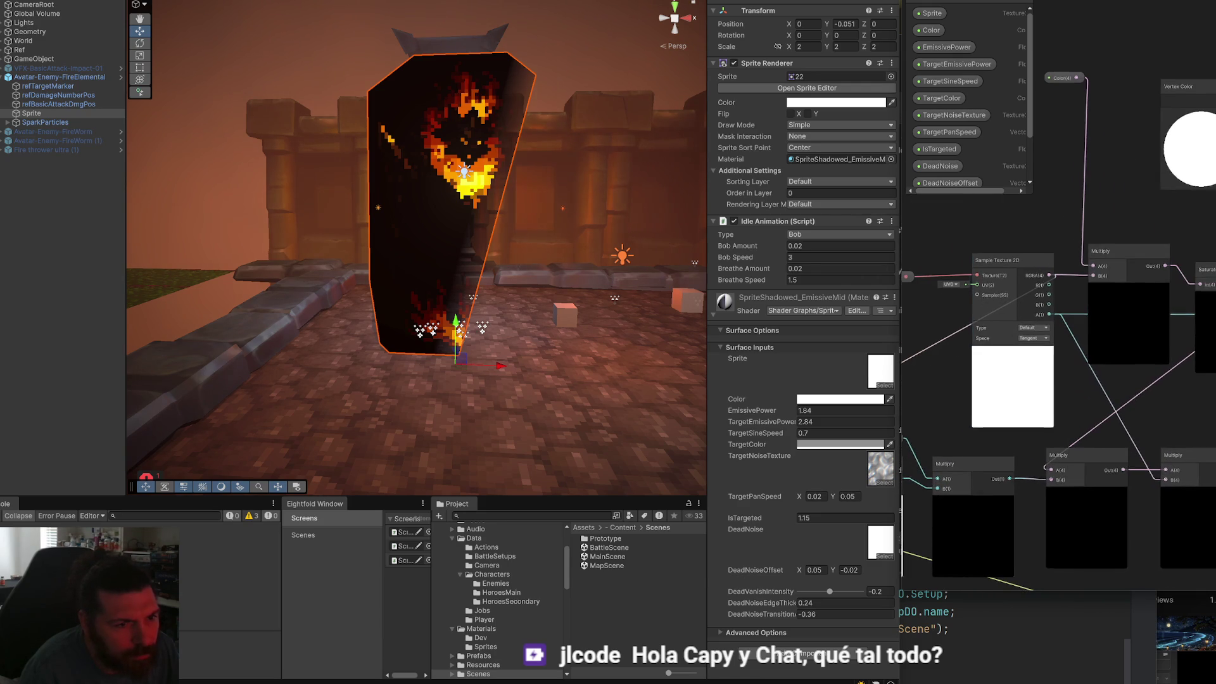
scroll(1058, 330, down, 1)
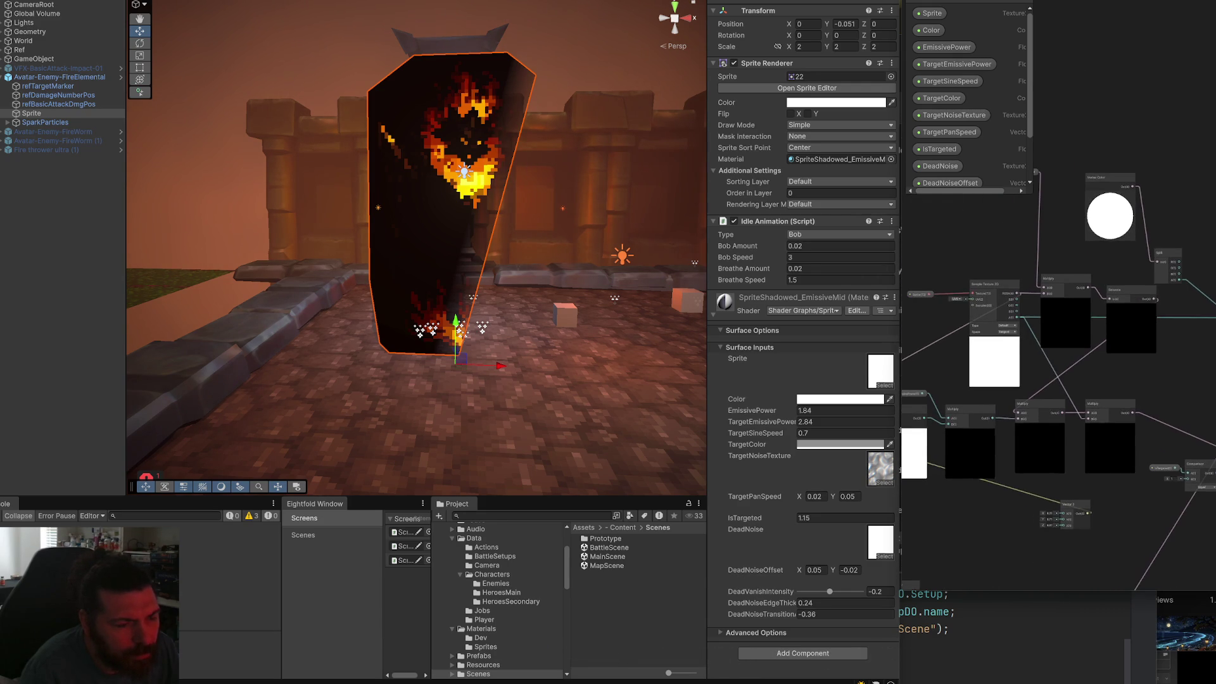
scroll(1057, 342, down, 2)
drag(1058, 329, 1020, 311)
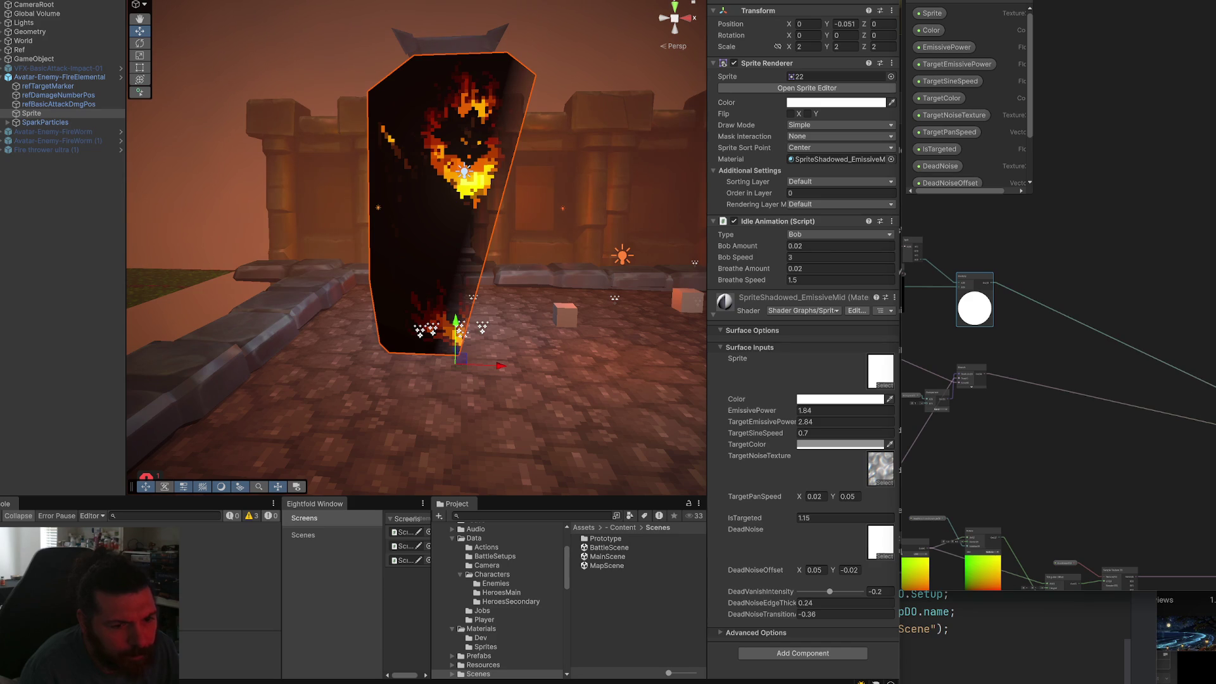
key(ctrl+s)
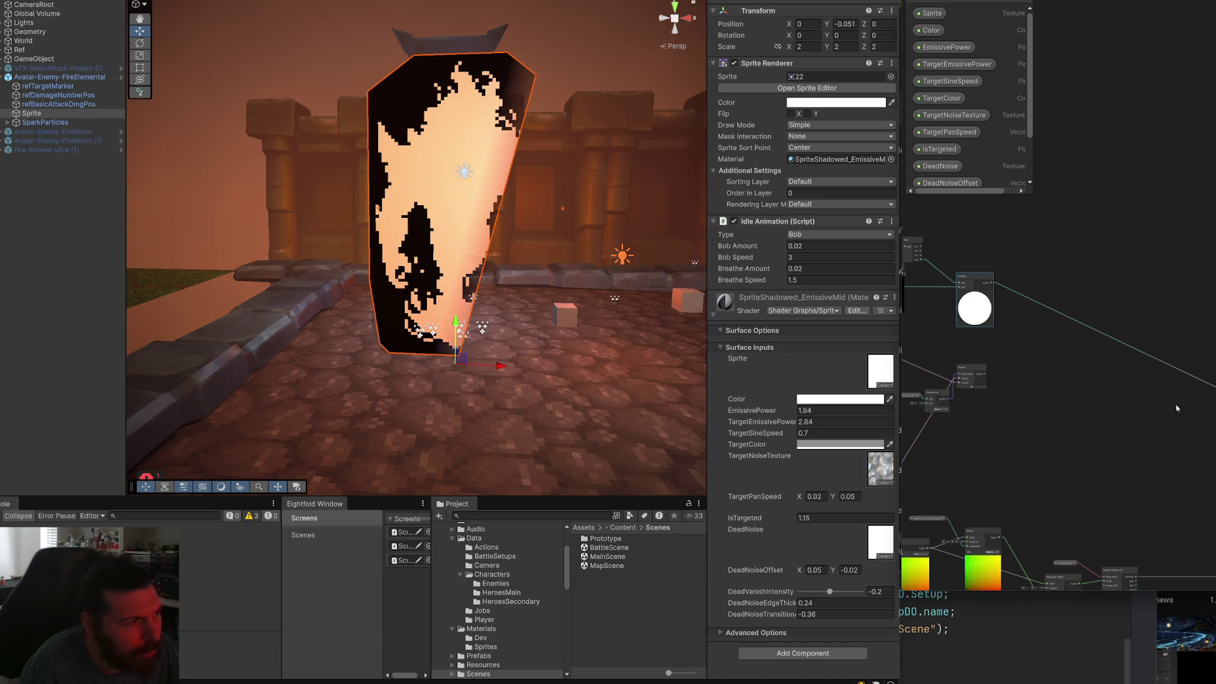
Set the sprite material's IsTargeted value to 0.
scroll(1028, 377, up, 3)
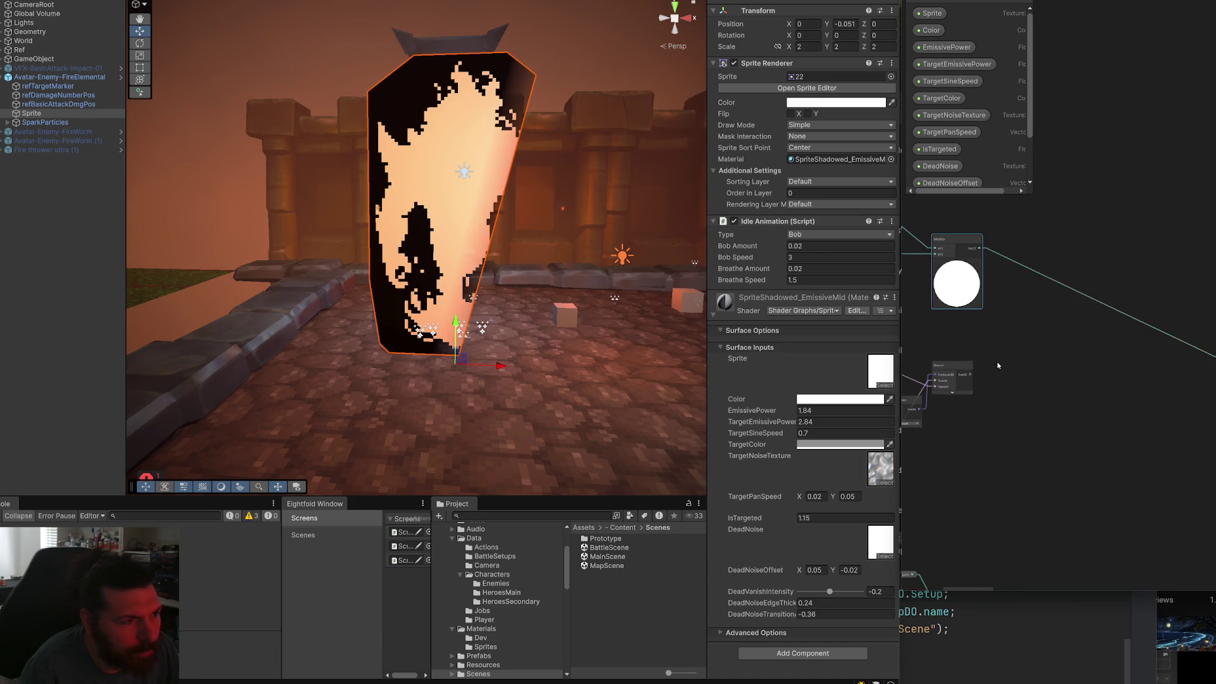
click(840, 518)
text(0)
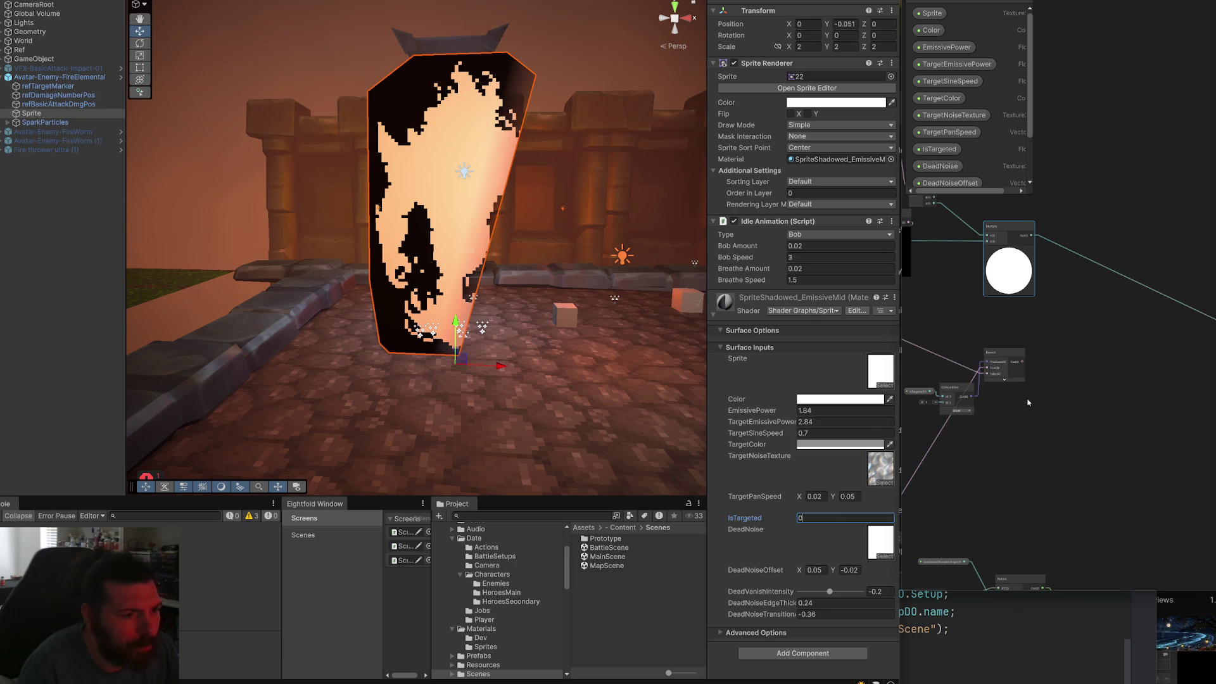
Connect the Branch node's output to a new input and save to recompile the shader.
drag(912, 228, 1092, 350)
scroll(1092, 350, up, 3)
scroll(1080, 382, down, 3)
scroll(1081, 382, up, 3)
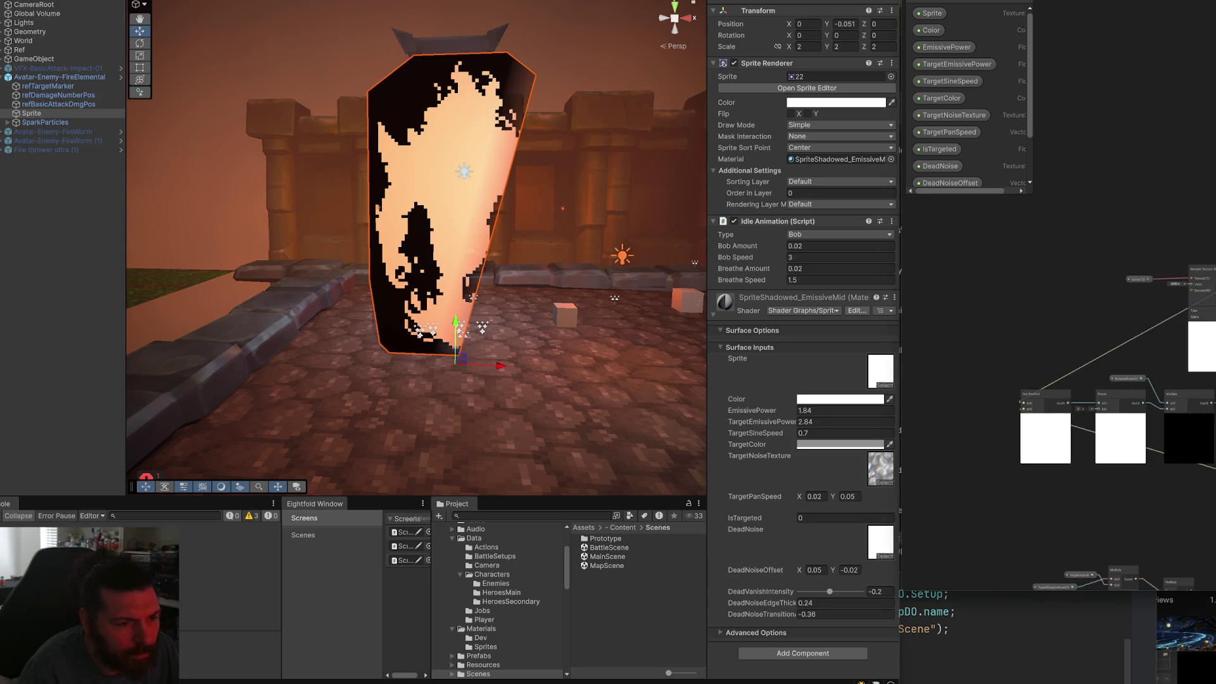
scroll(1113, 387, down, 5)
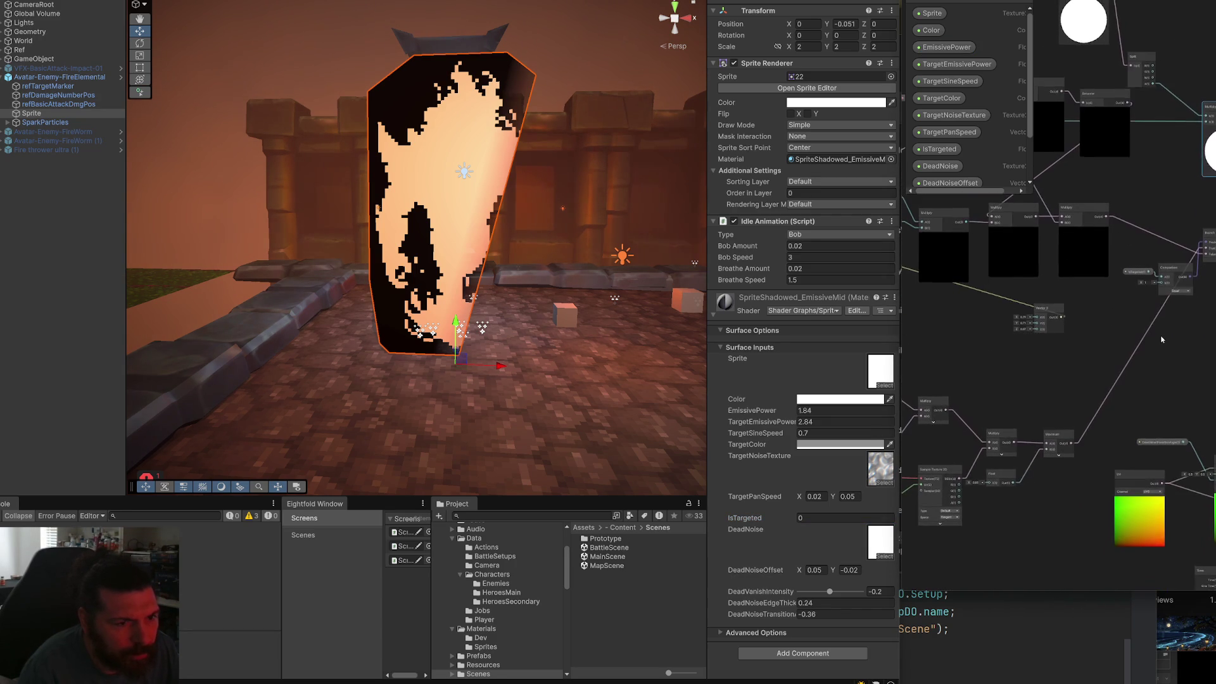
scroll(1160, 342, up, 5)
scroll(1058, 285, up, 2)
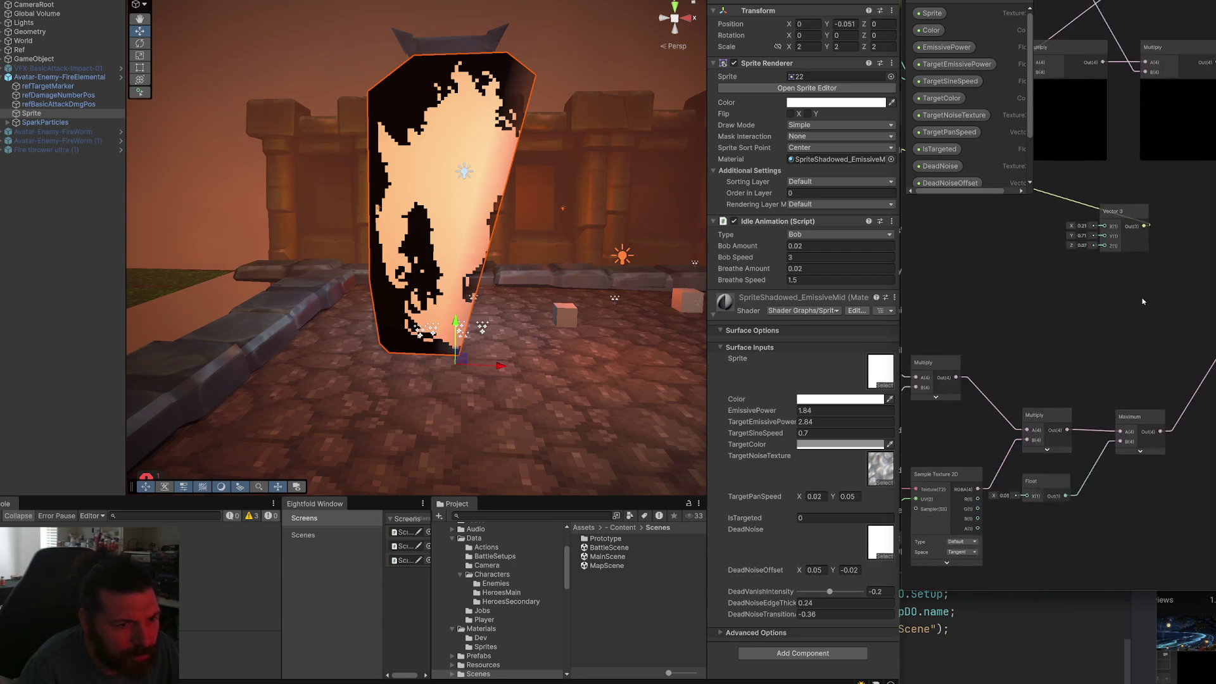
scroll(1117, 380, down, 2)
scroll(1117, 380, up, 2)
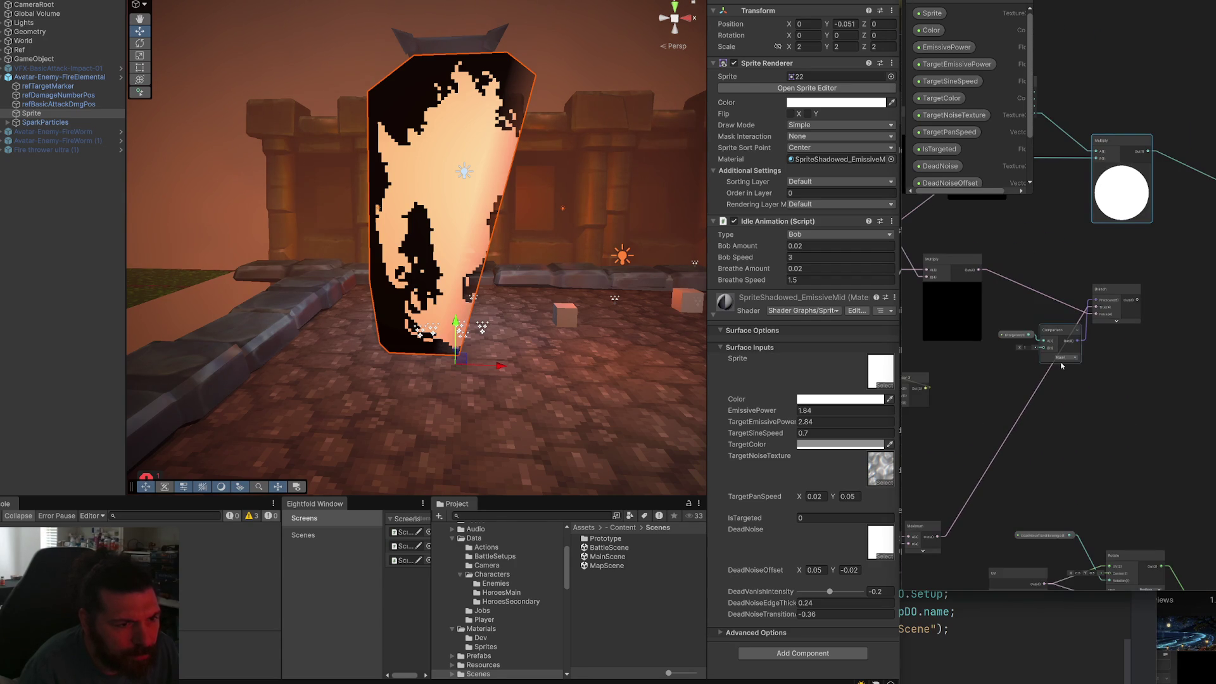
scroll(1061, 365, down, 2)
scroll(1062, 365, up, 2)
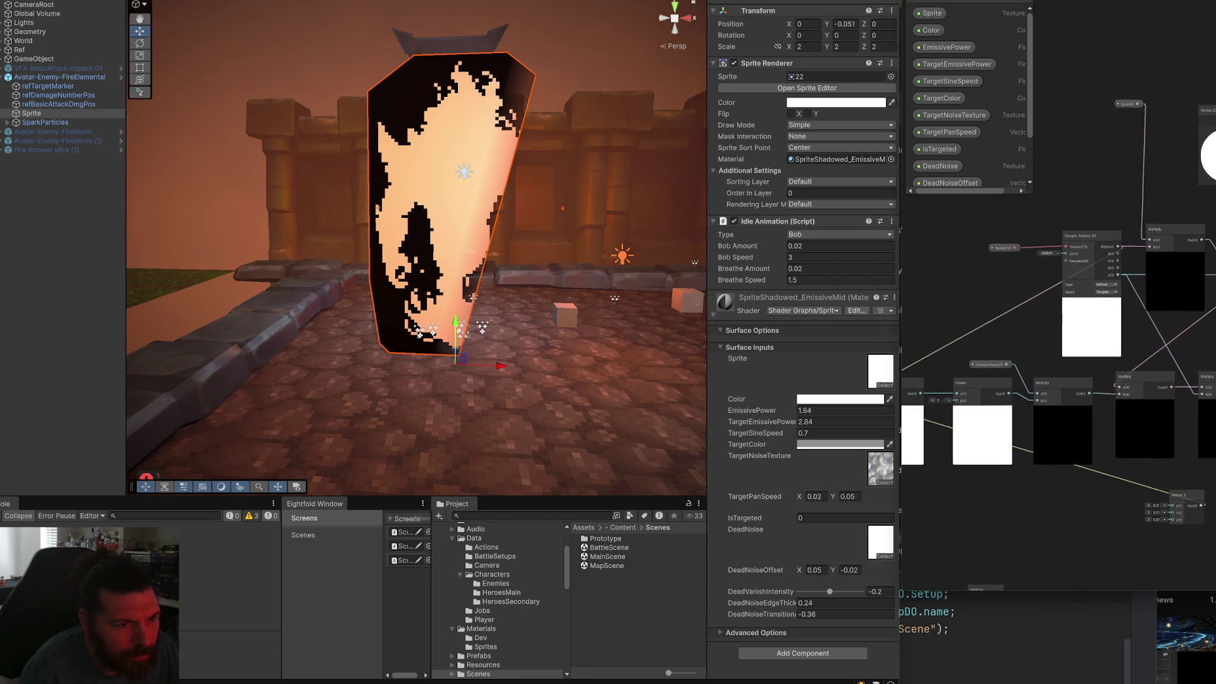
scroll(1058, 342, left, 2)
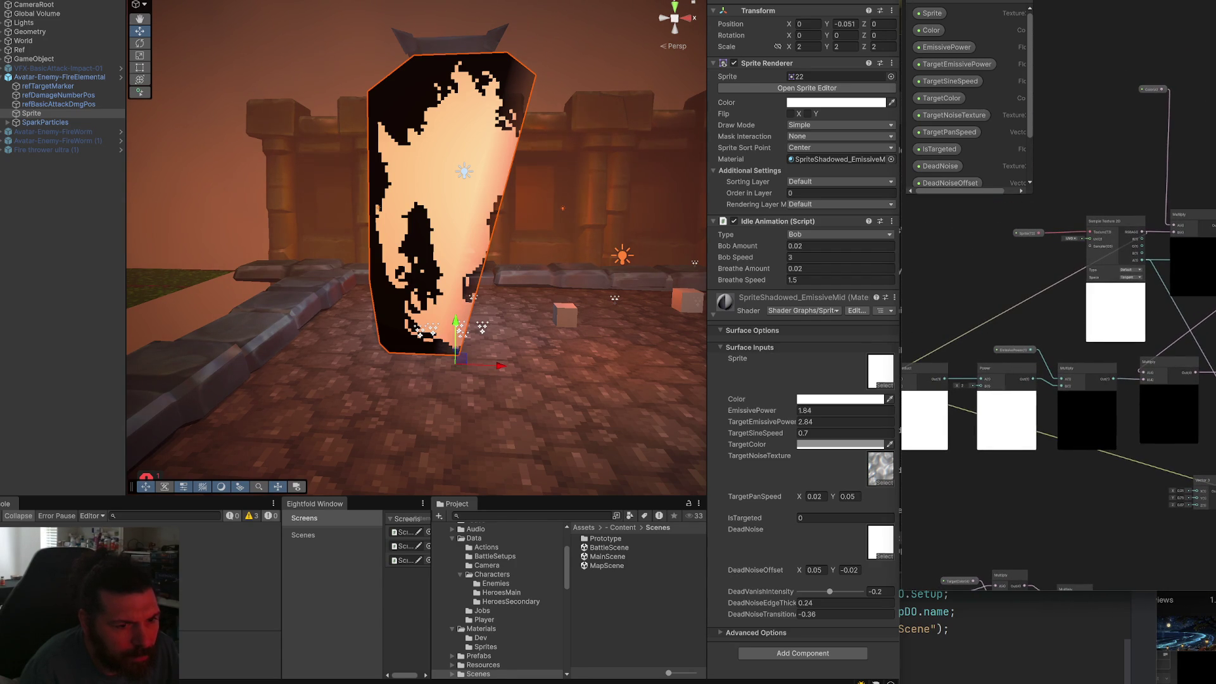
scroll(1058, 342, down, 2)
scroll(1058, 324, right, 4)
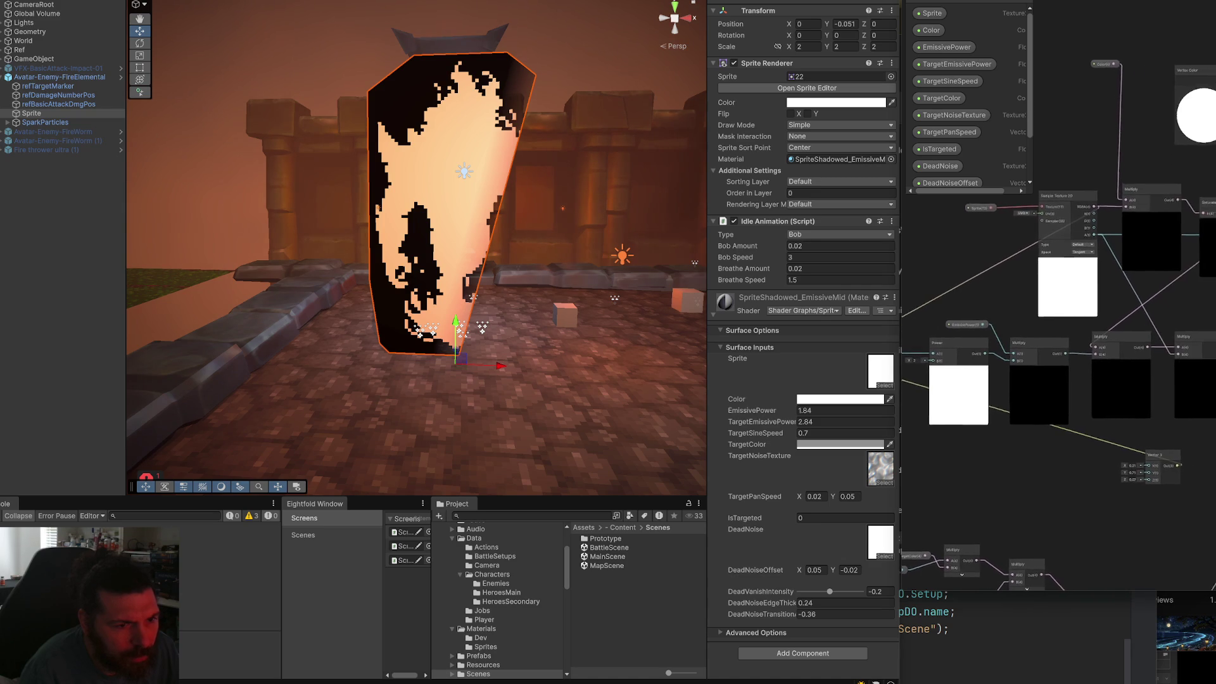
scroll(937, 418, down, 5)
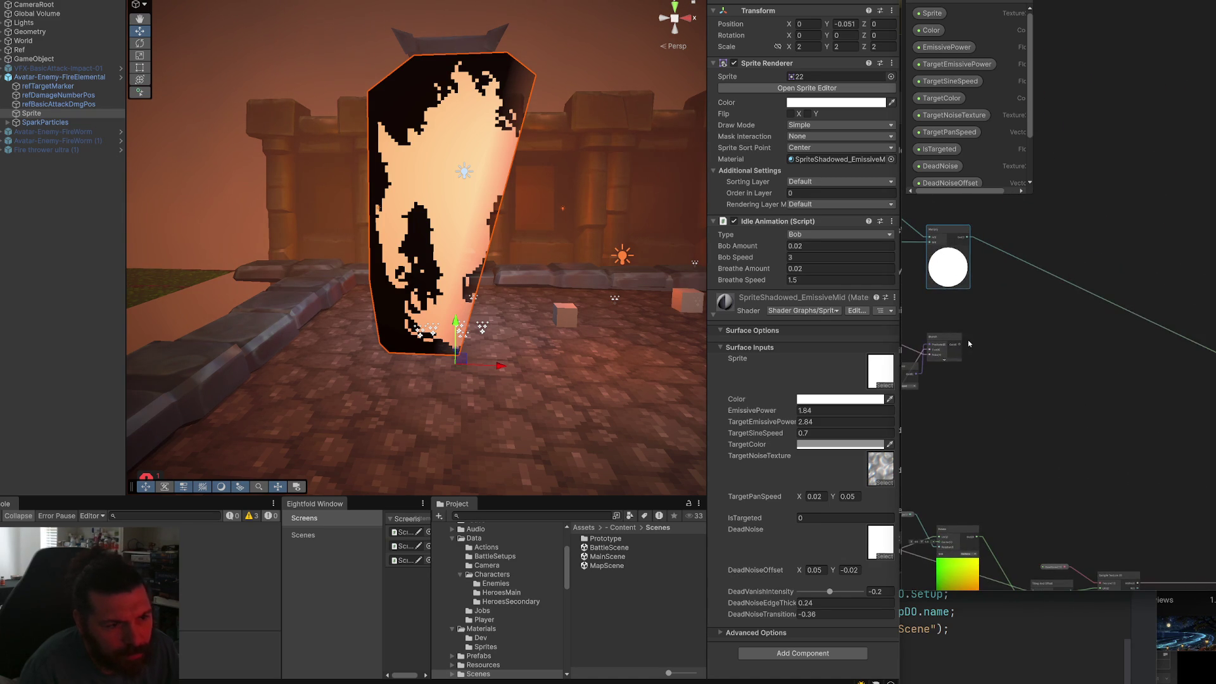
drag(1037, 385, 1215, 436)
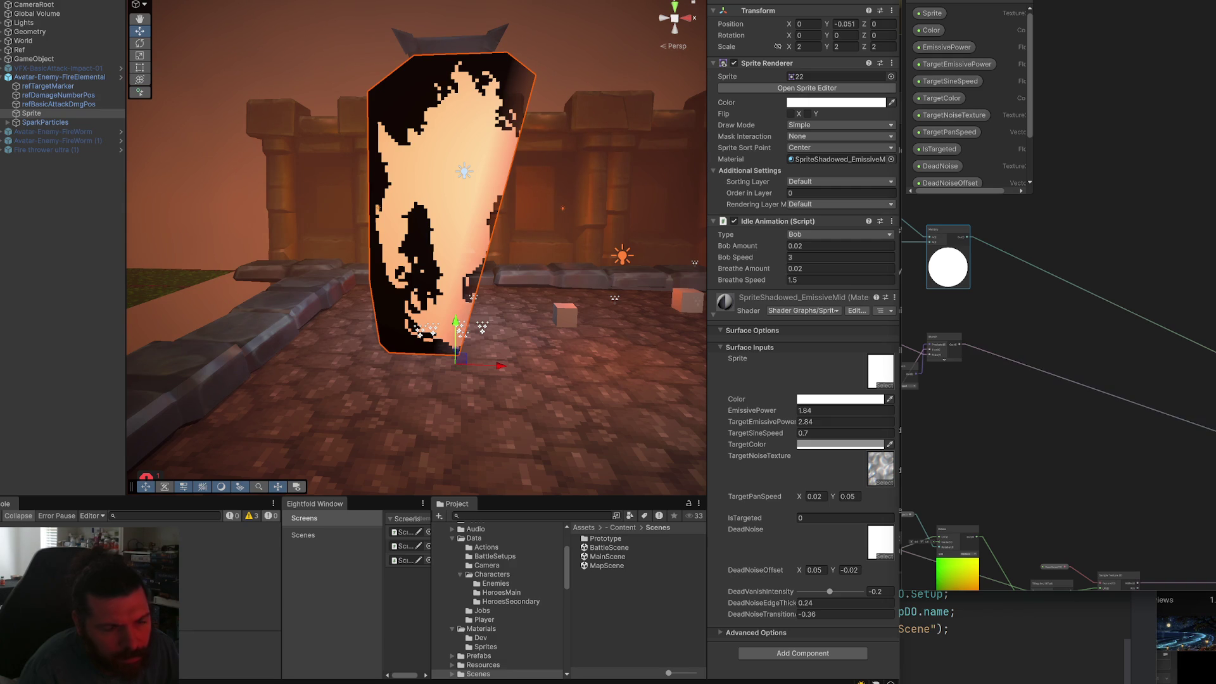
key(ctrl+s)
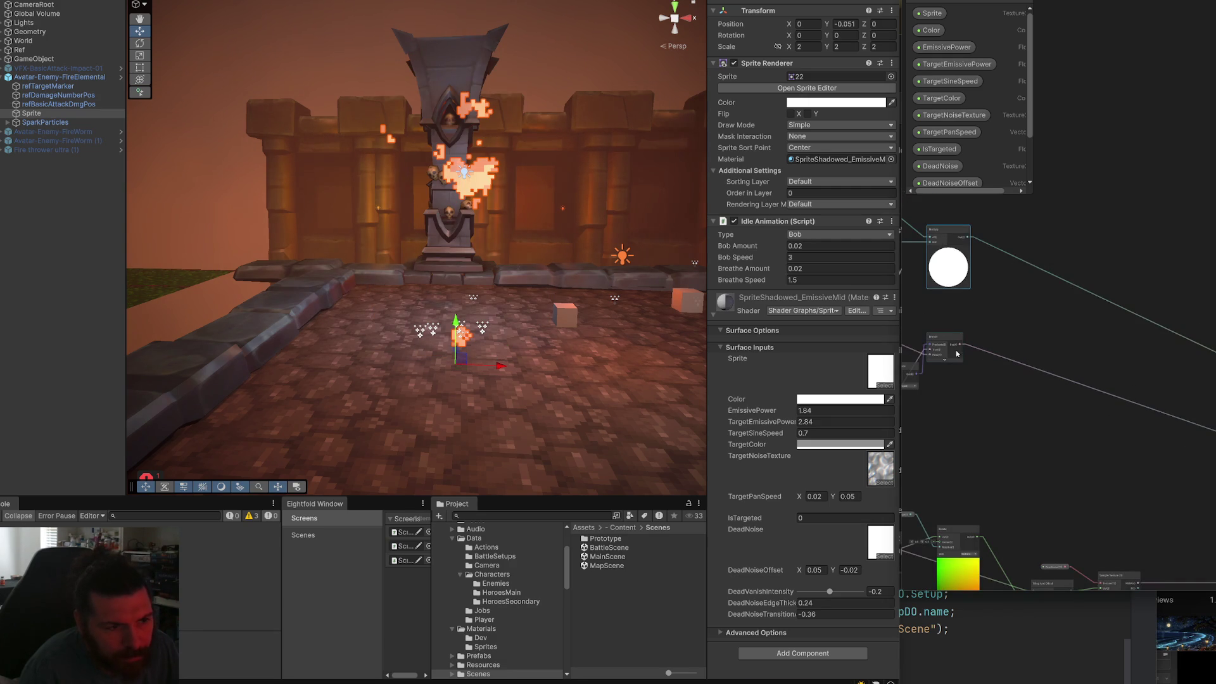
Reroute the Branch node's output to a different input and recompile the shader.
mouse_move(1065, 389)
mouse_down()
mouse_move(1215, 418)
mouse_move(1215, 430)
mouse_up()
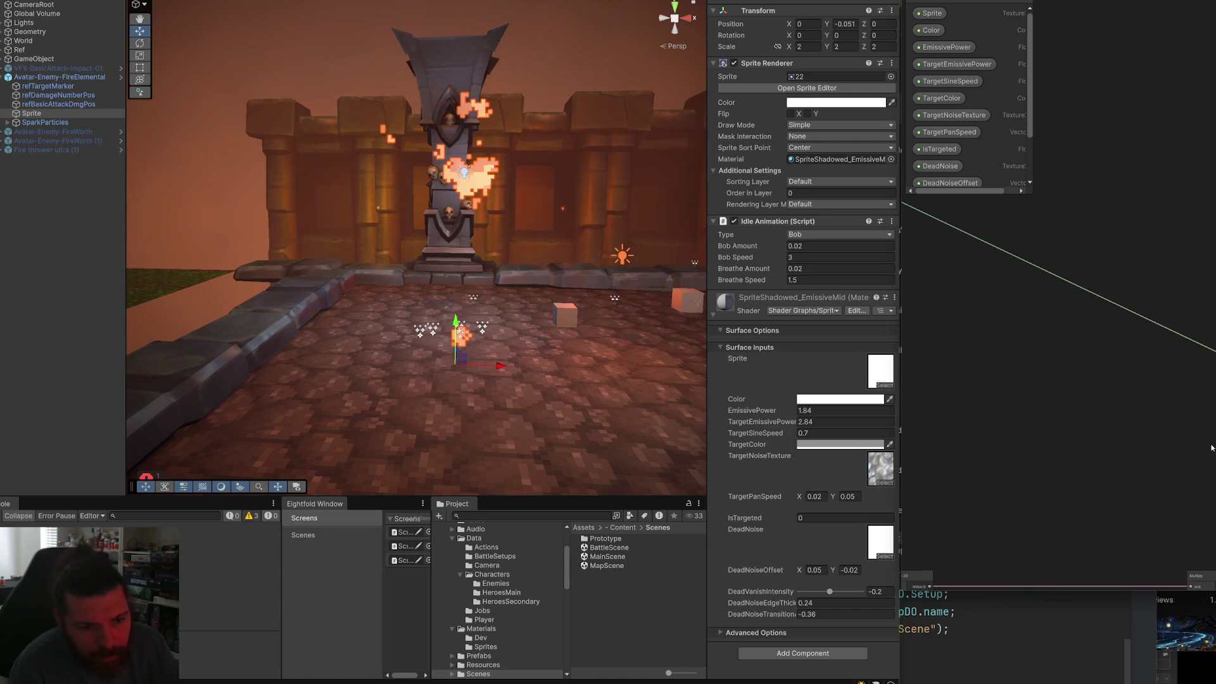
scroll(1167, 426, down, 5)
scroll(1083, 347, up, 3)
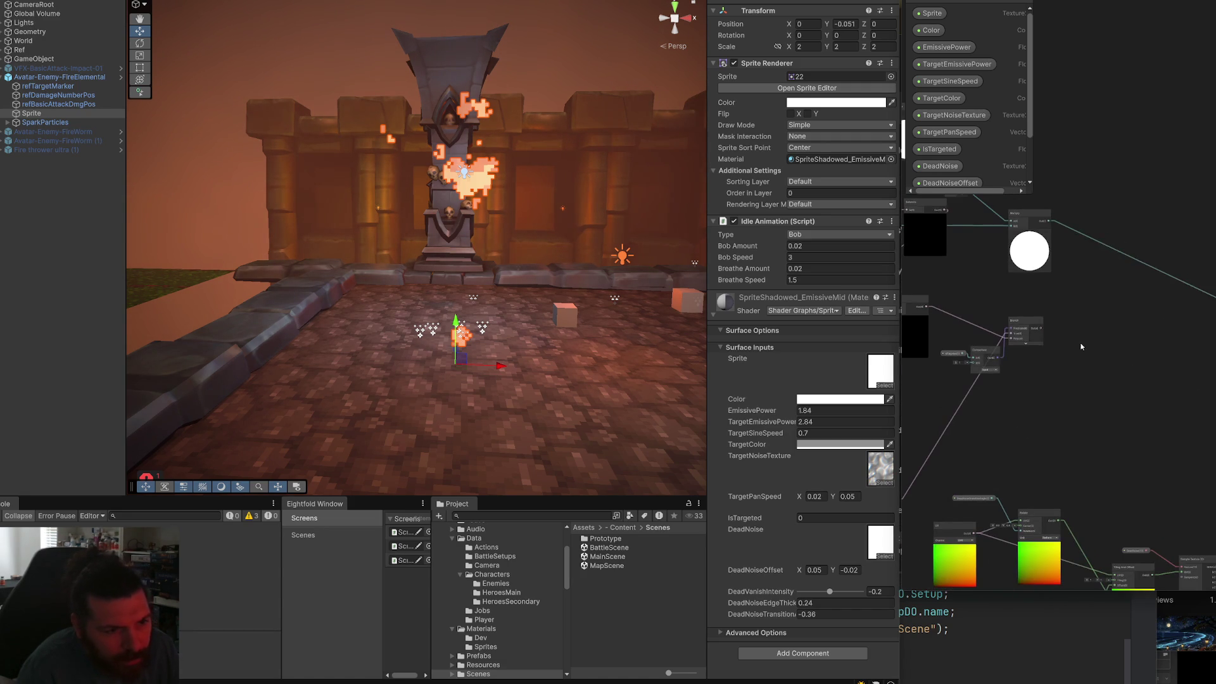
drag(1041, 331, 926, 330)
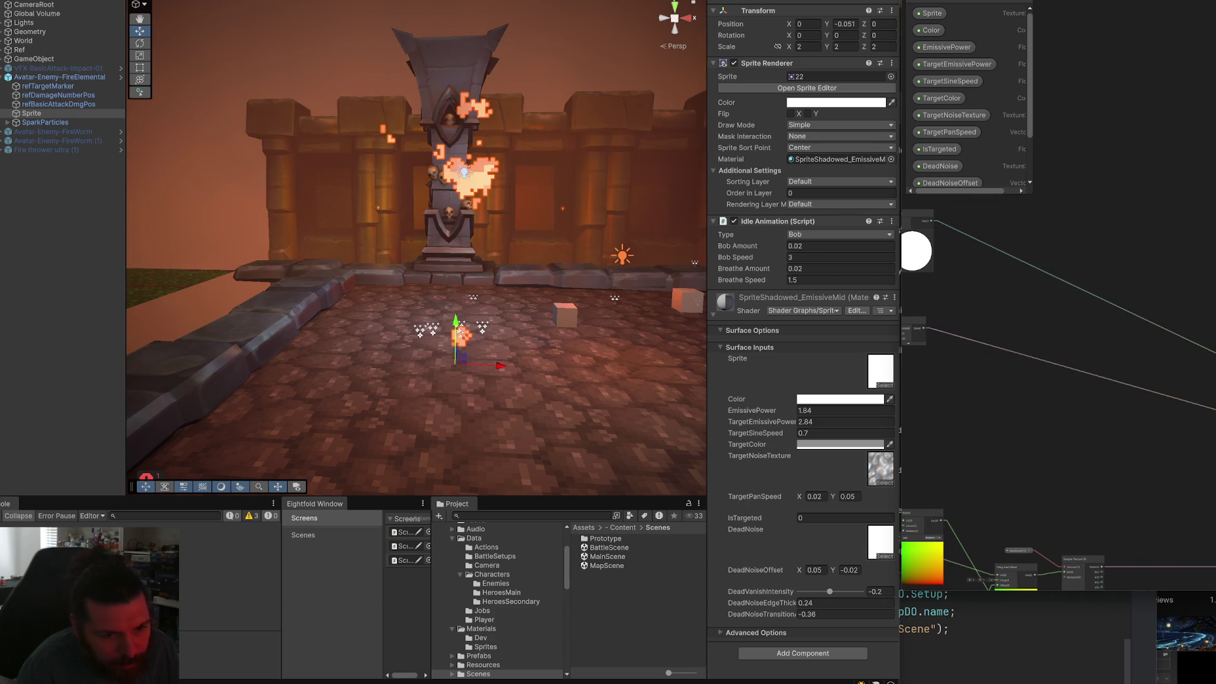
key(ctrl+s)
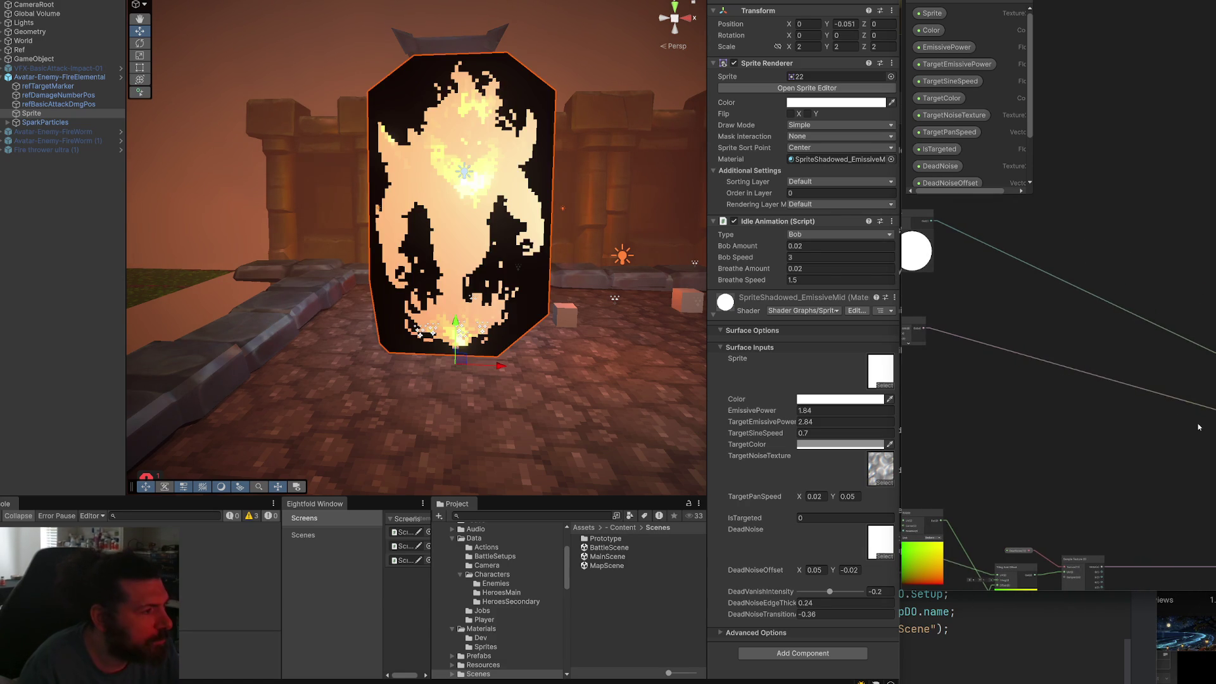
Click into the IsTargeted field, then find and select the Sample Texture 2D node.
mouse_move(935, 406)
mouse_down()
mouse_move(1184, 409)
mouse_move(1189, 434)
mouse_move(937, 415)
mouse_up()
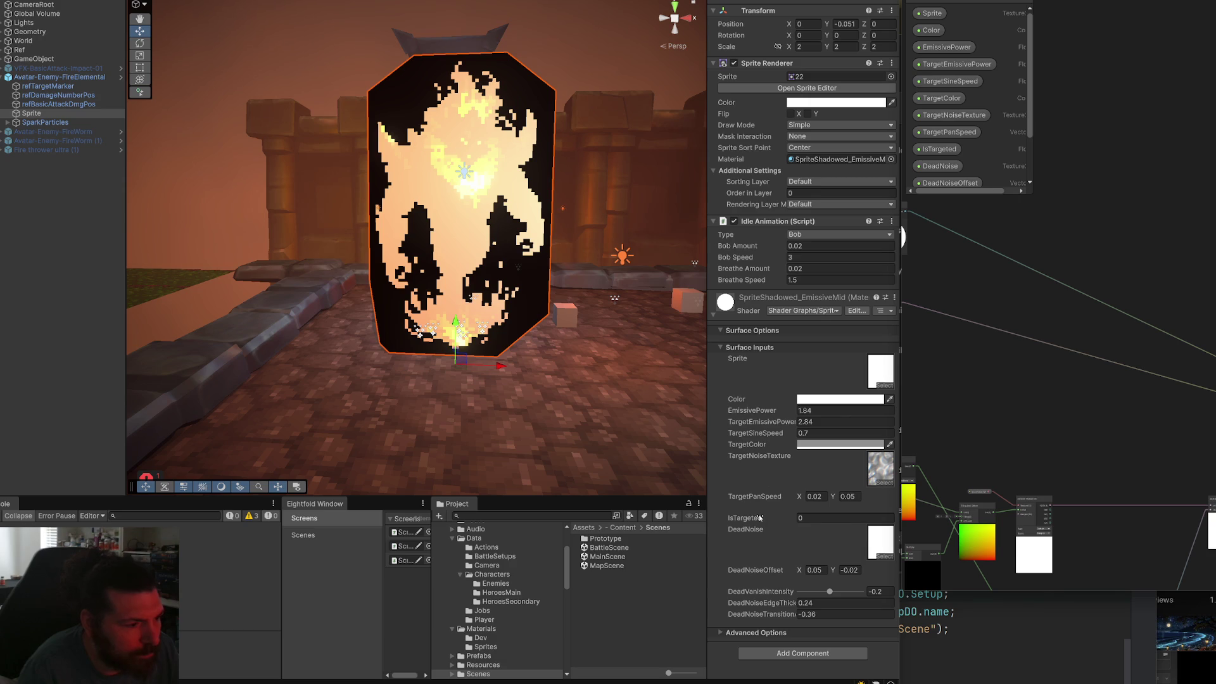
click(840, 518)
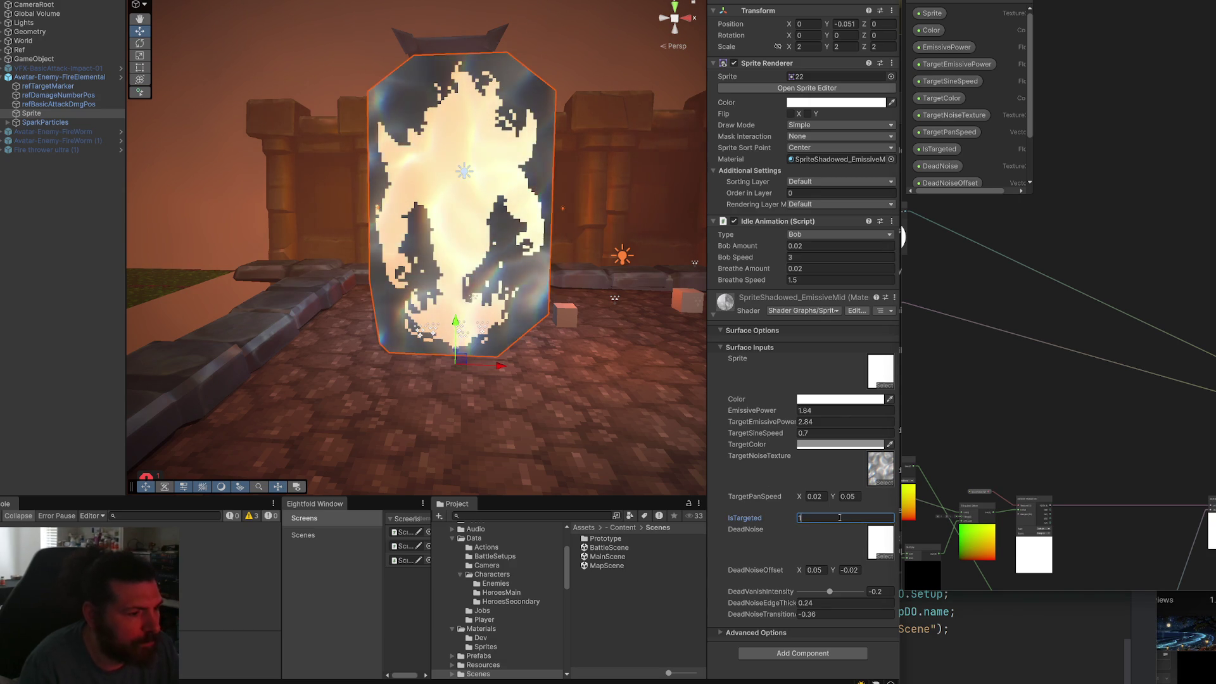
mouse_move(972, 330)
mouse_down()
mouse_move(1141, 406)
mouse_move(1177, 436)
mouse_up()
scroll(1177, 436, up, 2)
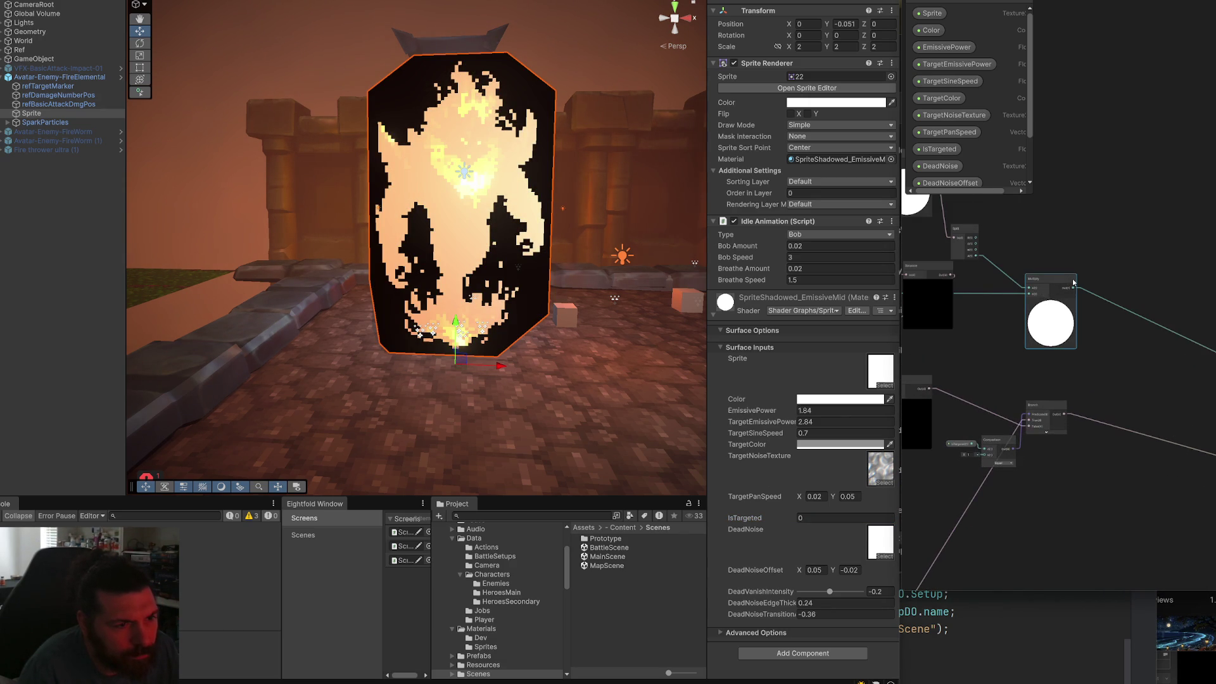
scroll(986, 326, up, 2)
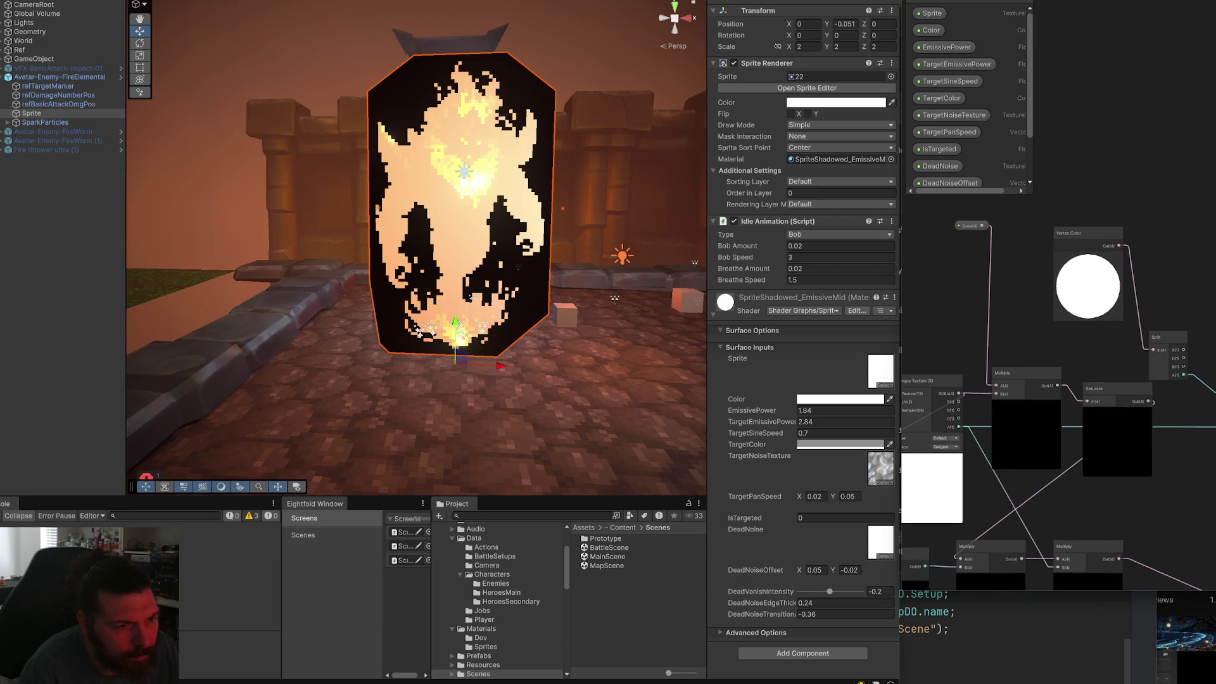
scroll(1072, 368, up, 2)
mouse_move(957, 352)
mouse_down()
mouse_move(1102, 292)
mouse_move(1081, 292)
mouse_up()
click(1101, 290)
Look over the texture sampling and lower nodes, then save again to recompile.
mouse_move(1215, 394)
mouse_down()
mouse_move(1100, 382)
mouse_move(1215, 363)
mouse_move(1074, 358)
mouse_up()
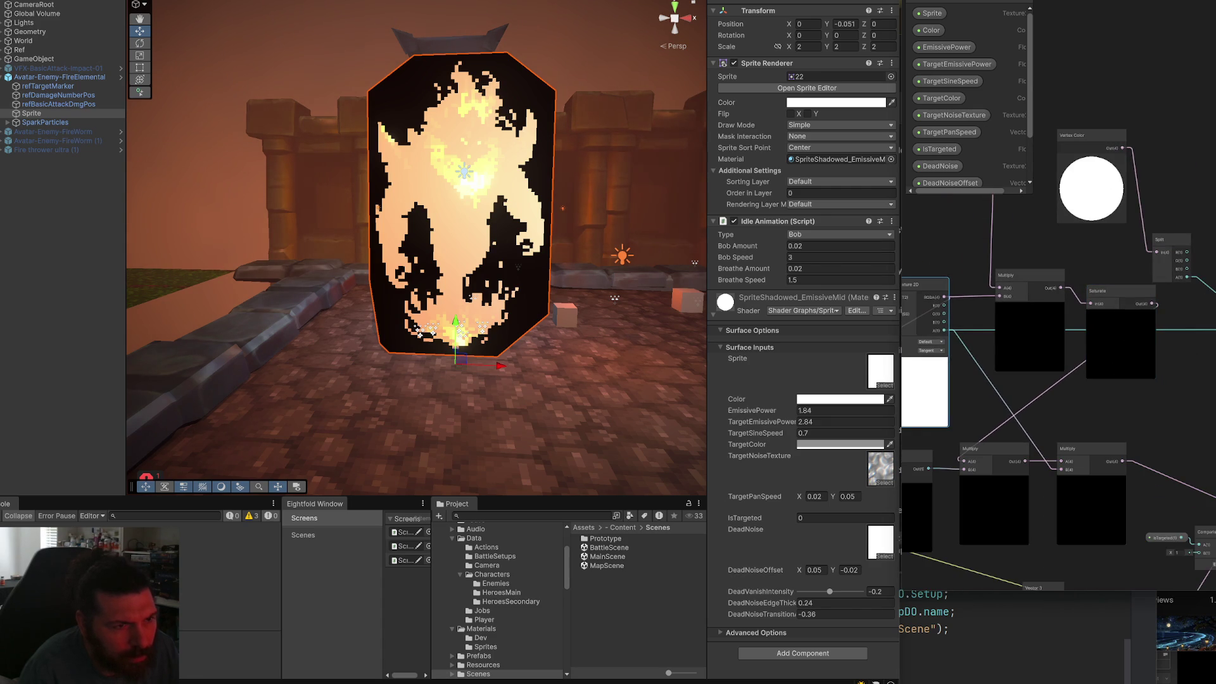
scroll(1150, 352, down, 3)
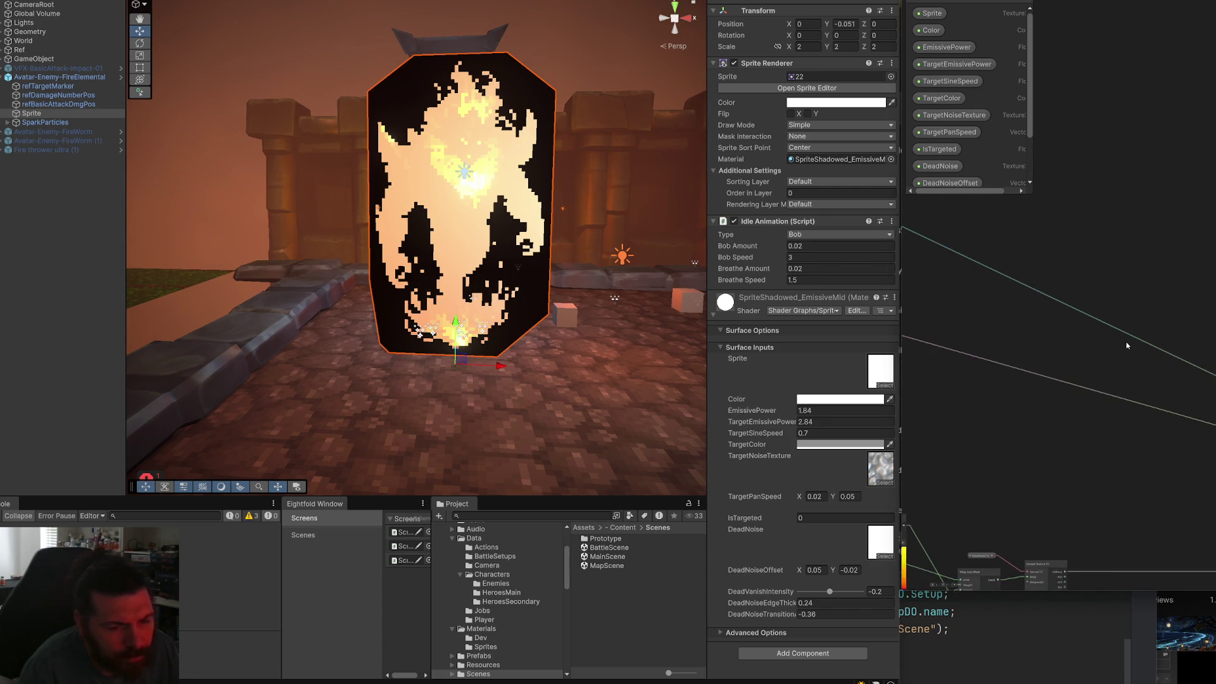
scroll(995, 261, up, 1)
drag(968, 254, 949, 202)
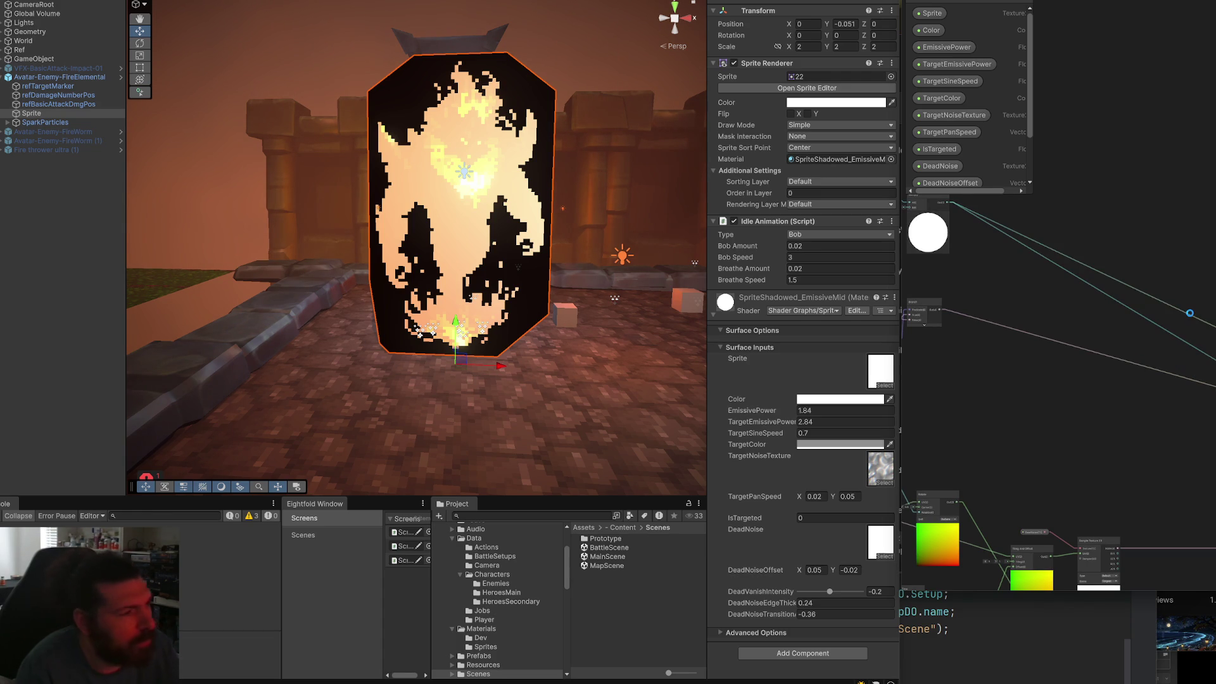
key(ctrl+s)
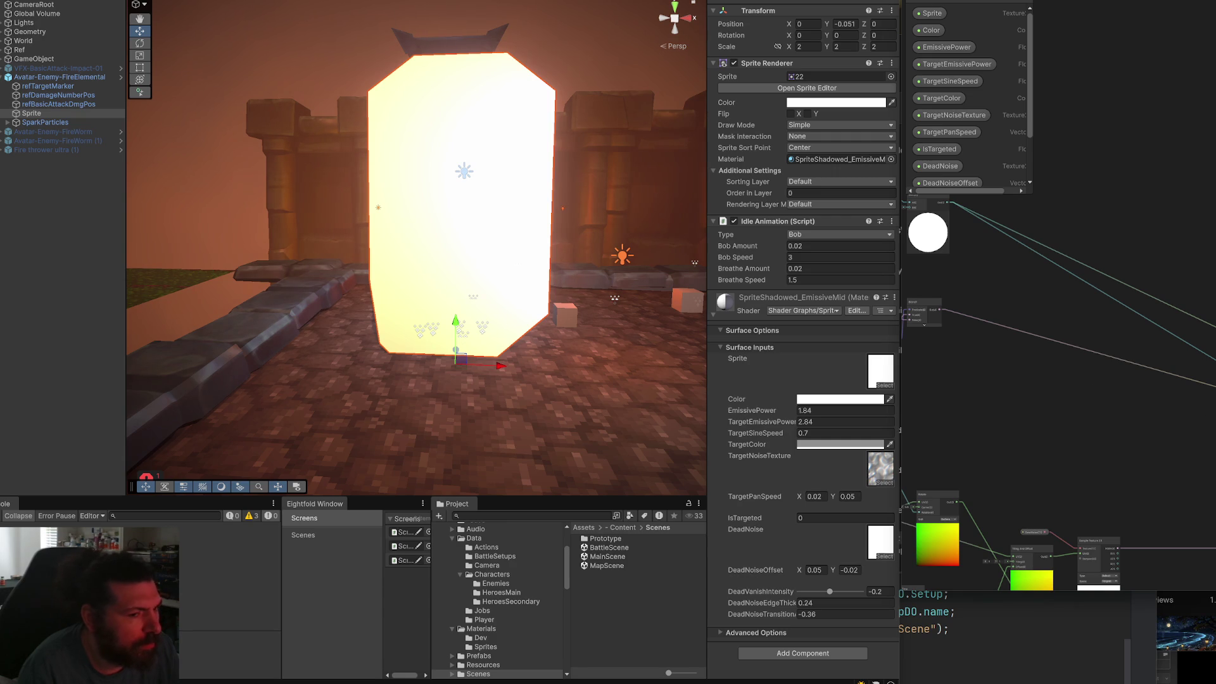
Enter 1 in the sprite material's IsTargeted field.
scroll(1091, 407, up, 3)
drag(1059, 409, 1186, 420)
click(804, 518)
text(1)
Inspect the Multiply, Saturate, Split and gradient preview nodes in the shader graph.
mouse_move(1121, 474)
mouse_down()
mouse_move(1102, 500)
mouse_move(1115, 443)
mouse_move(1122, 481)
mouse_move(1175, 458)
mouse_move(1152, 500)
mouse_move(1210, 533)
mouse_move(1191, 500)
mouse_up()
scroll(1203, 443, down, 5)
scroll(1204, 418, up, 3)
scroll(1191, 317, down, 1)
drag(1080, 262, 1189, 221)
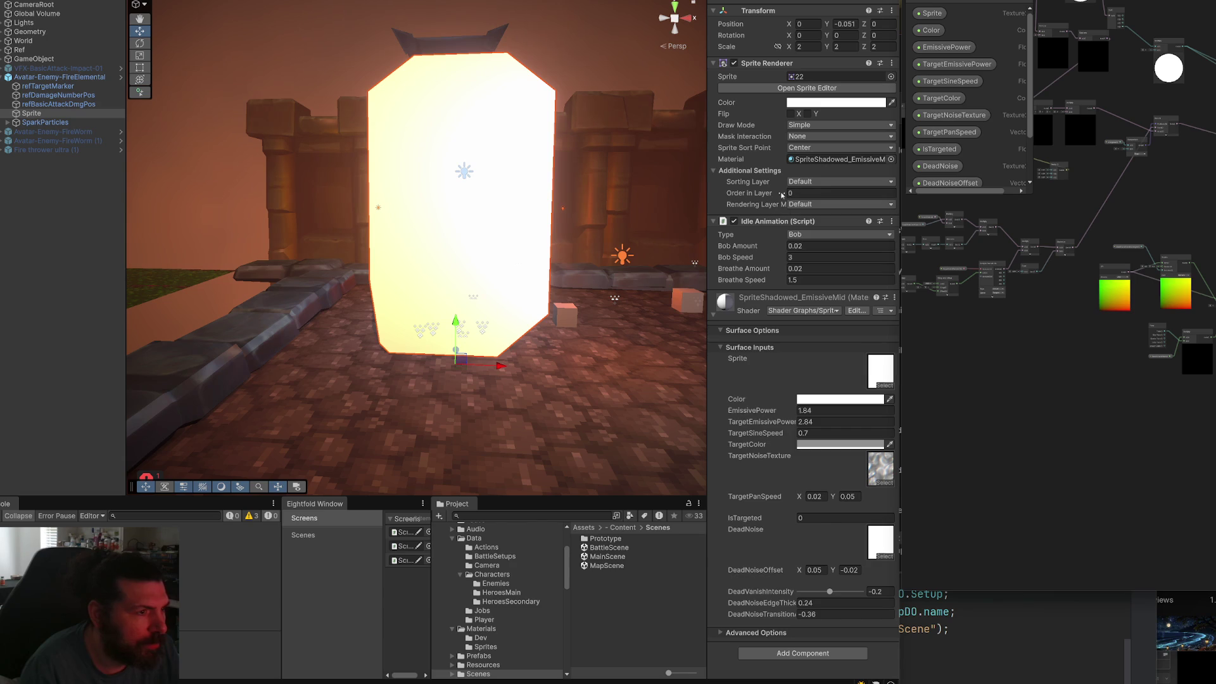
Browse to the Shaders folder and select the SpriteShadowed shader graph.
click(486, 647)
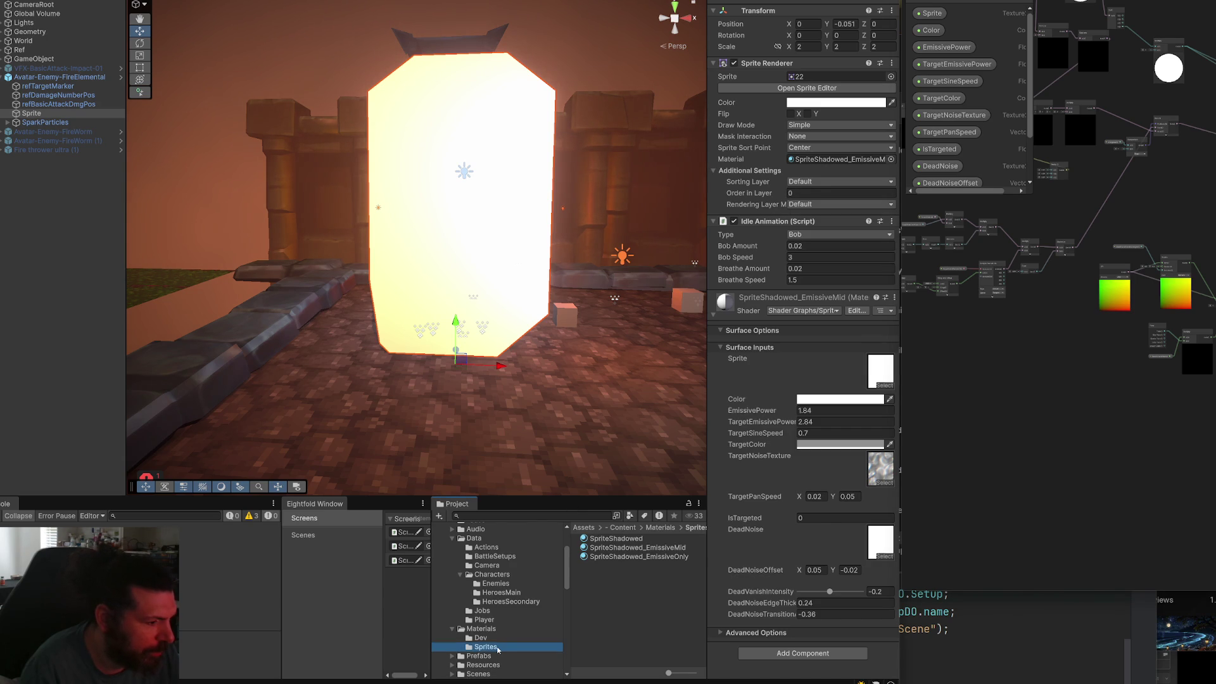
scroll(516, 621, down, 3)
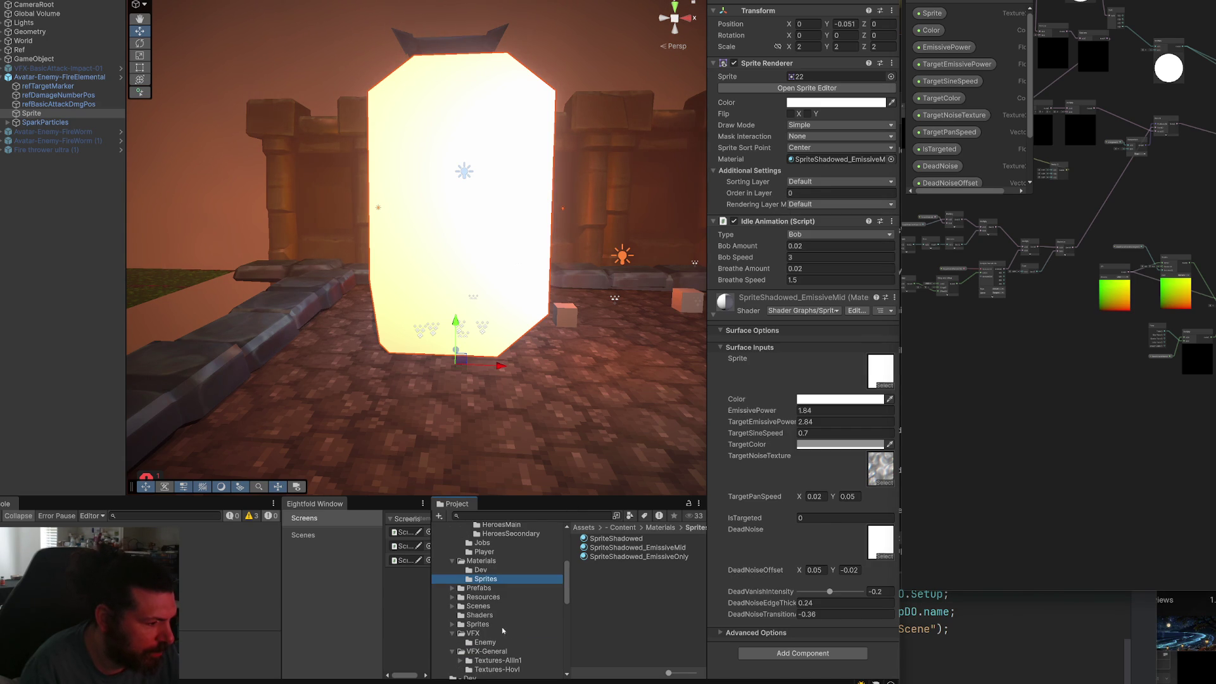
click(479, 615)
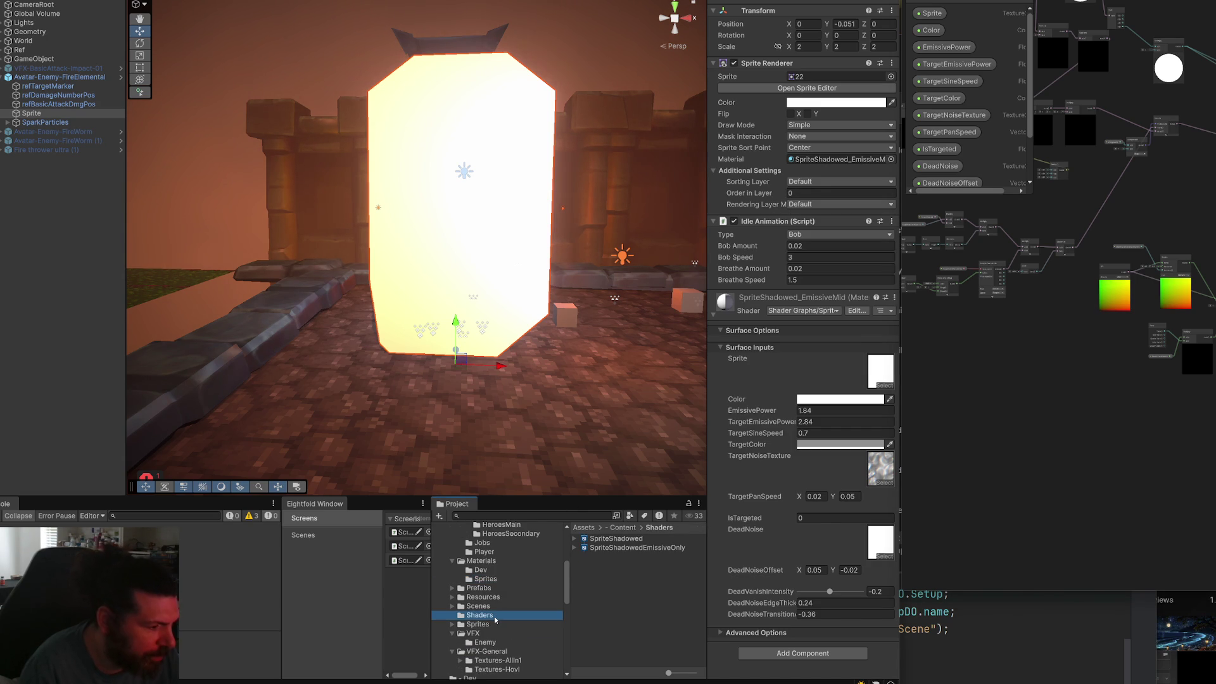
click(626, 540)
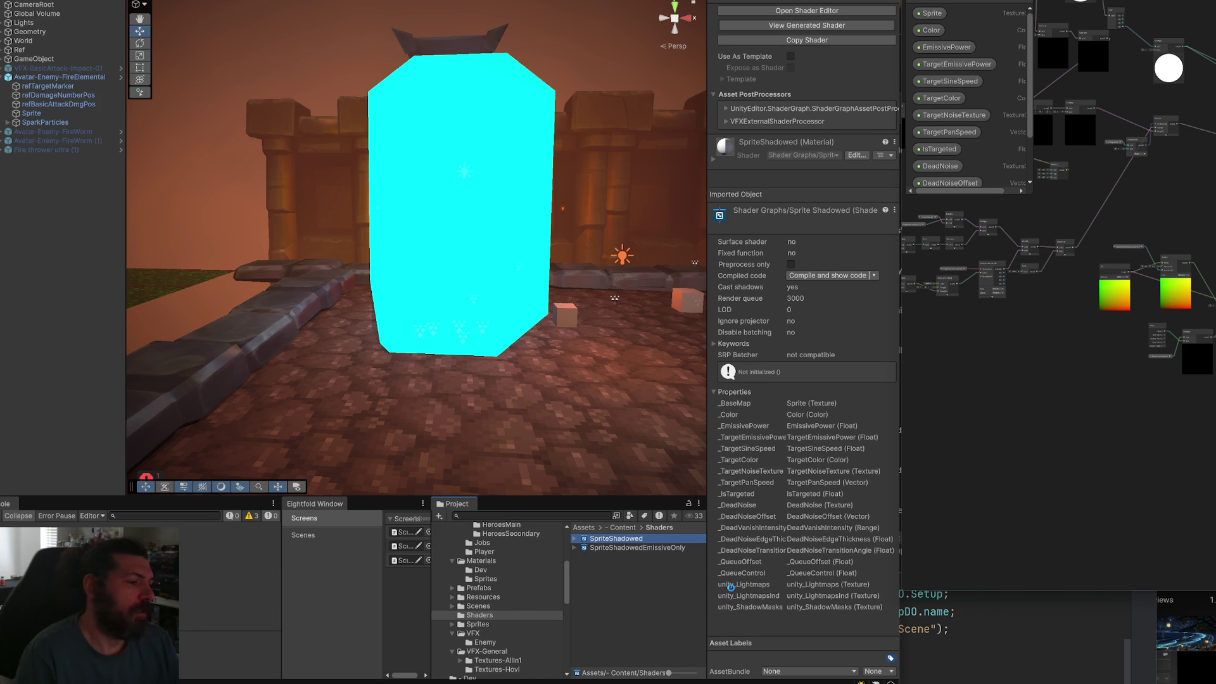
Duplicate SpriteShadowed and rename the copy SpriteShadowedDeath.
key(ctrl+d)
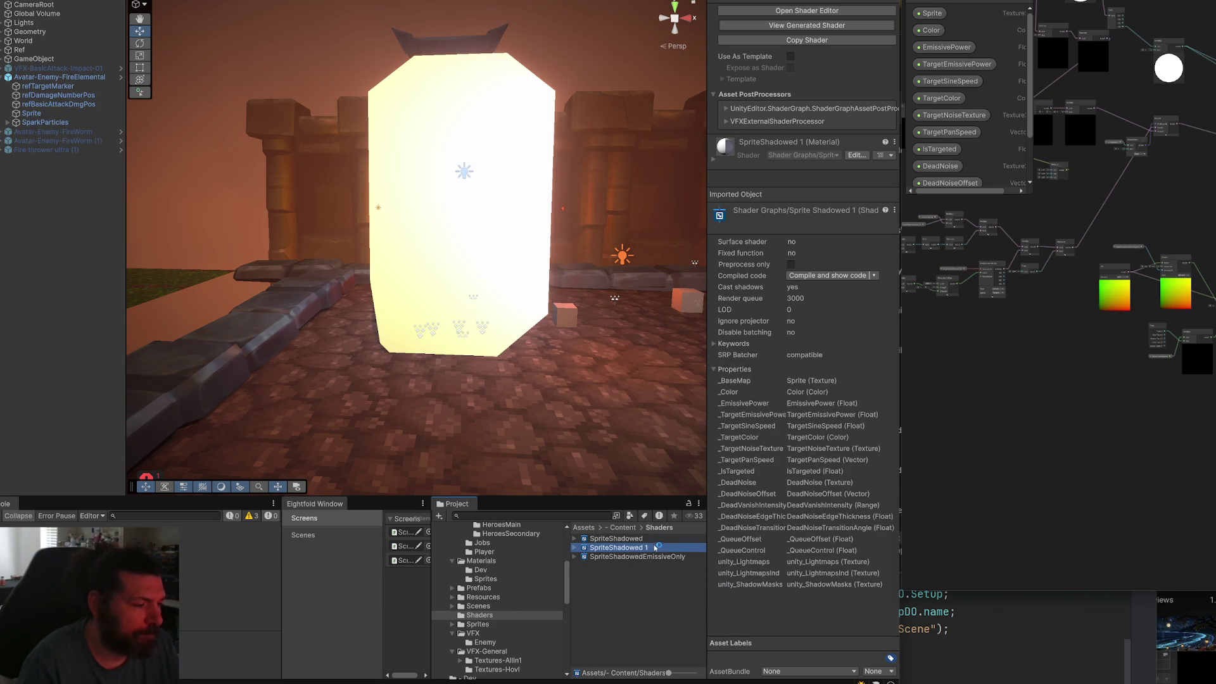
key(F2)
text(2)
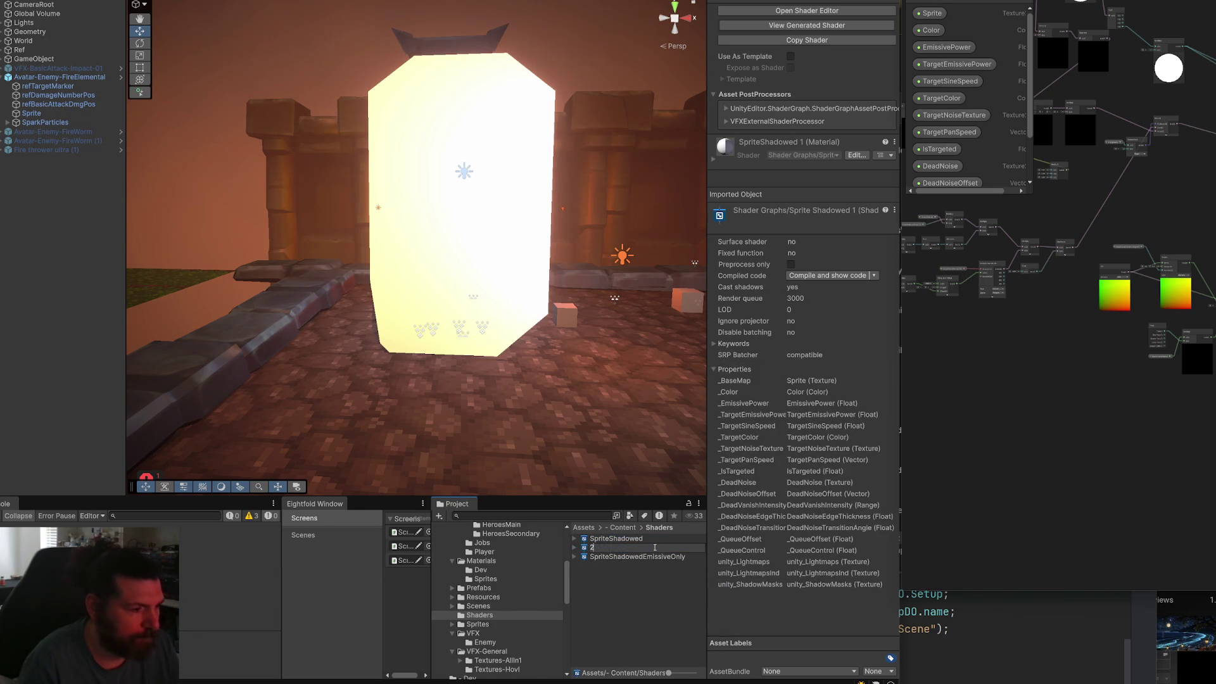
key(Escape)
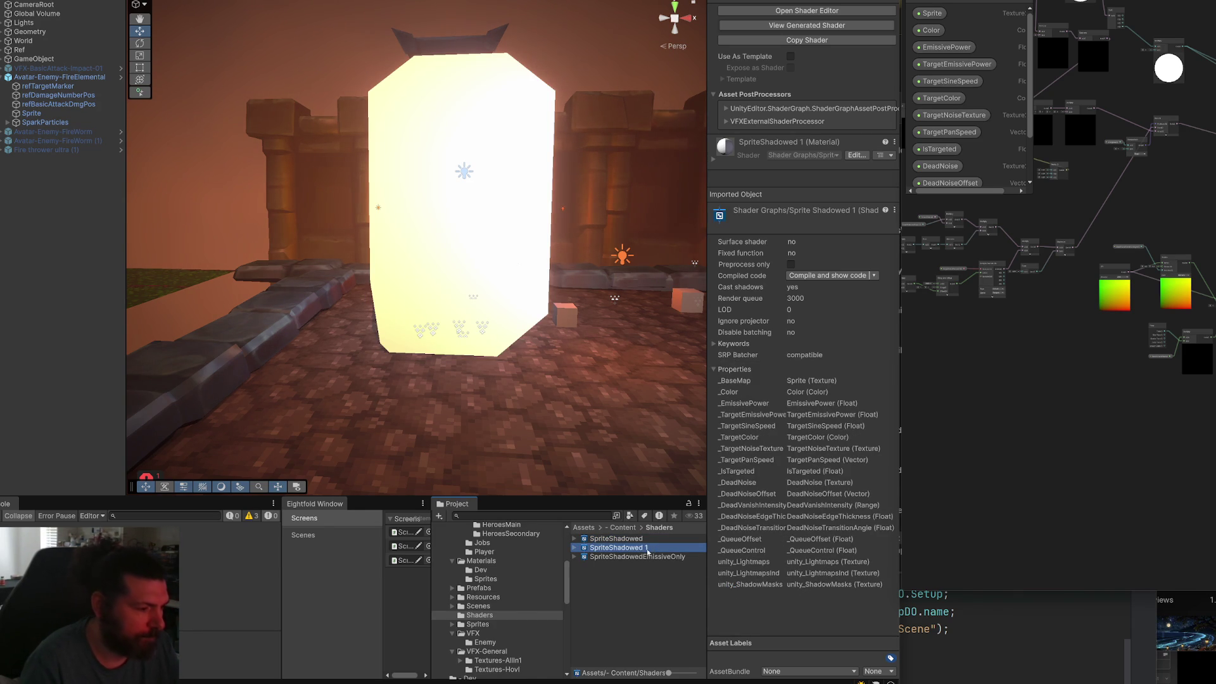
key(F2)
key(BackSpace)
key(BackSpace)
text(Death)
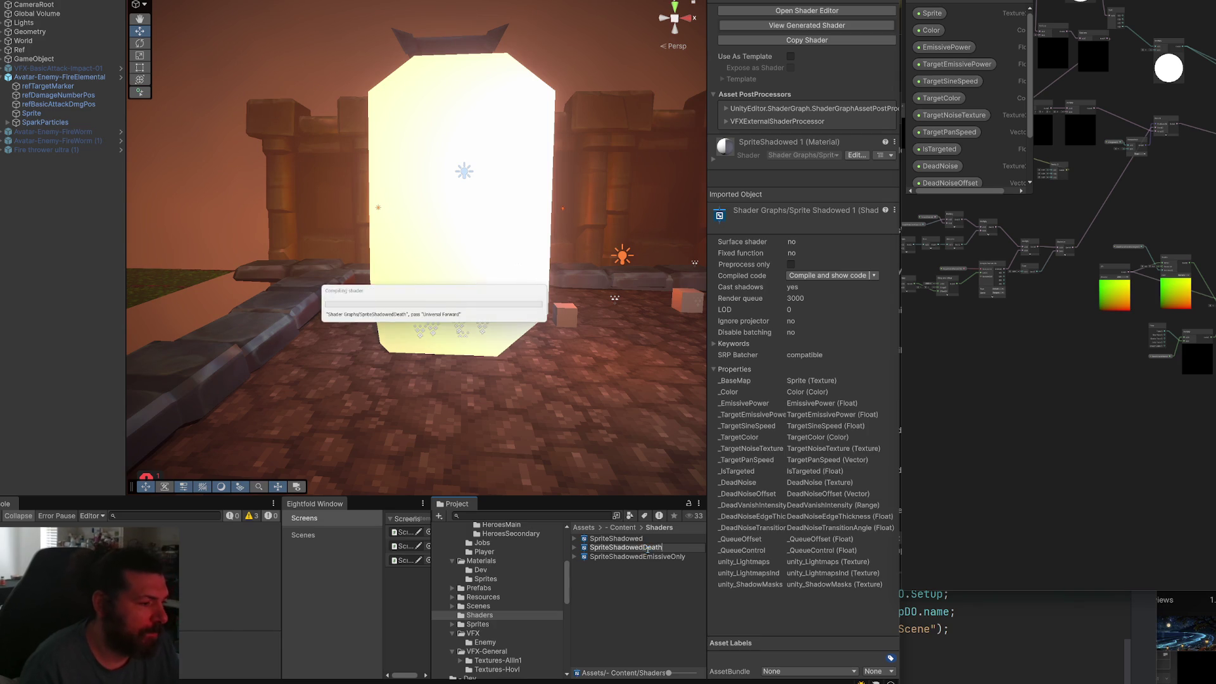
key(Return)
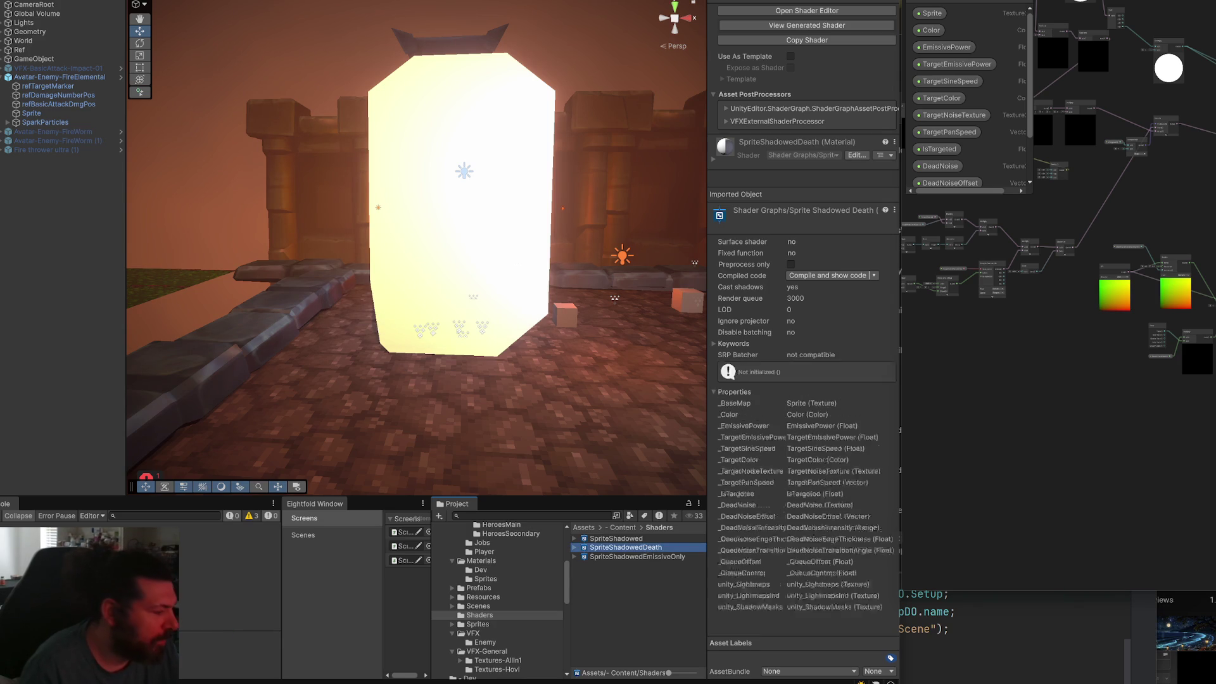
key(alt+Tab)
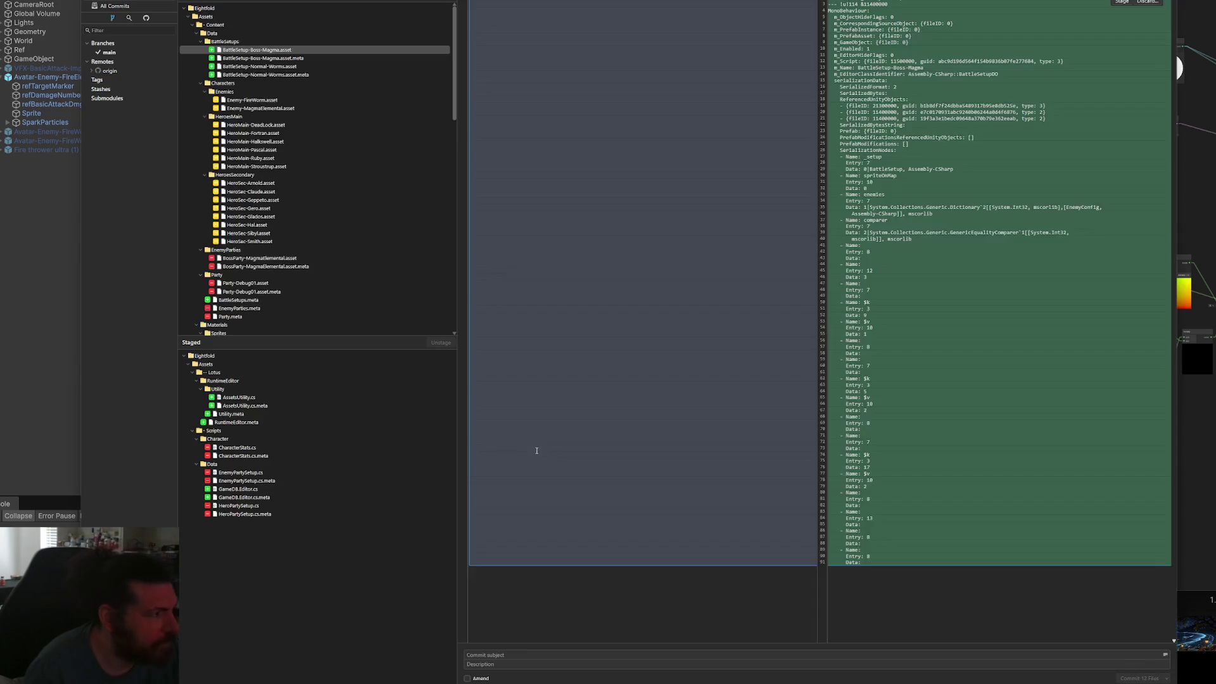
Unstage all staged files in Fork.
key(ctrl+a)
drag(284, 455, 334, 209)
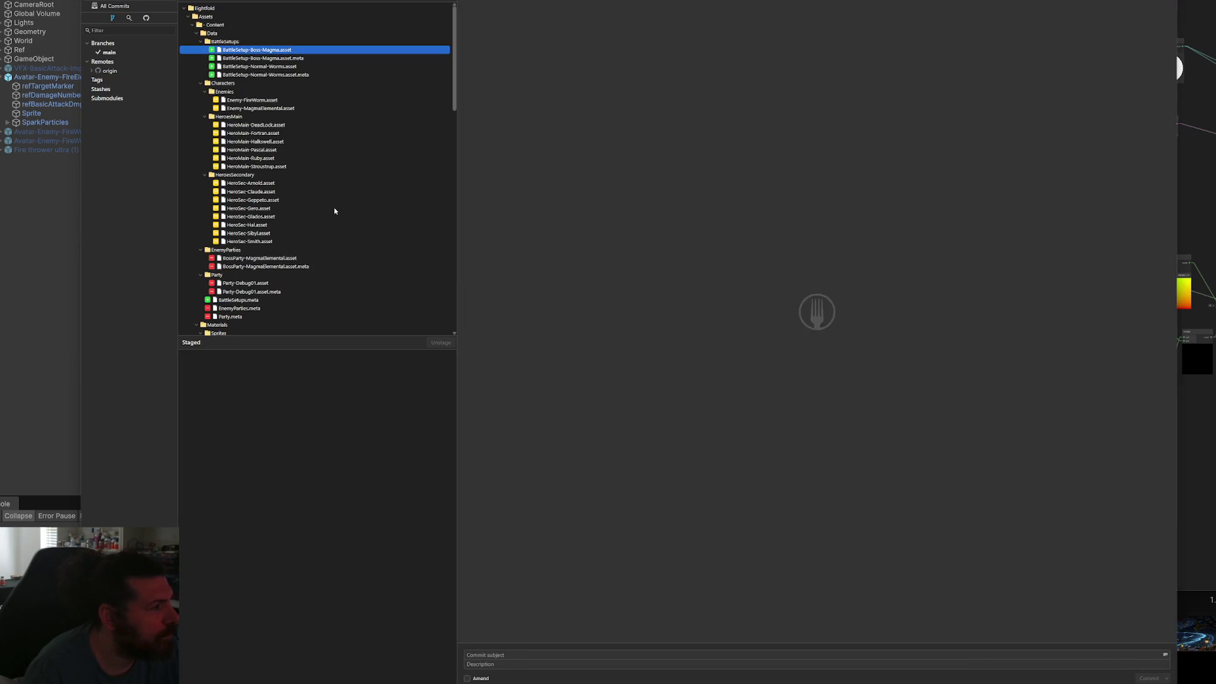
scroll(344, 223, down, 10)
scroll(345, 223, up, 10)
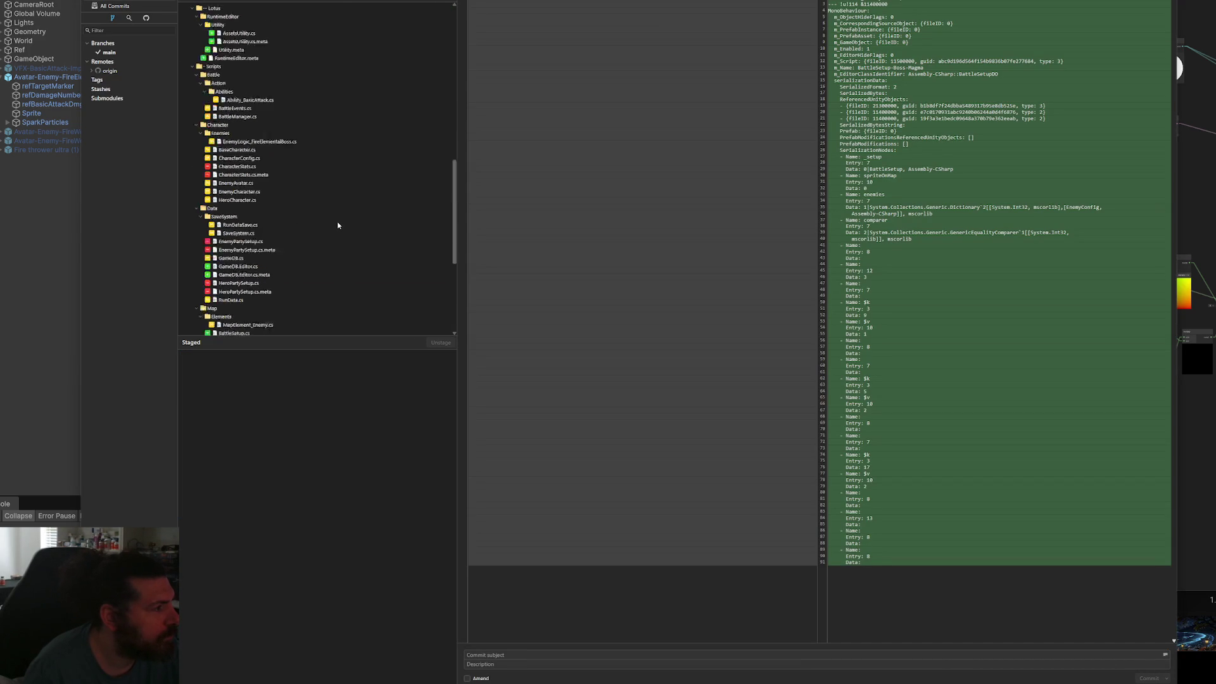
scroll(337, 225, up, 3)
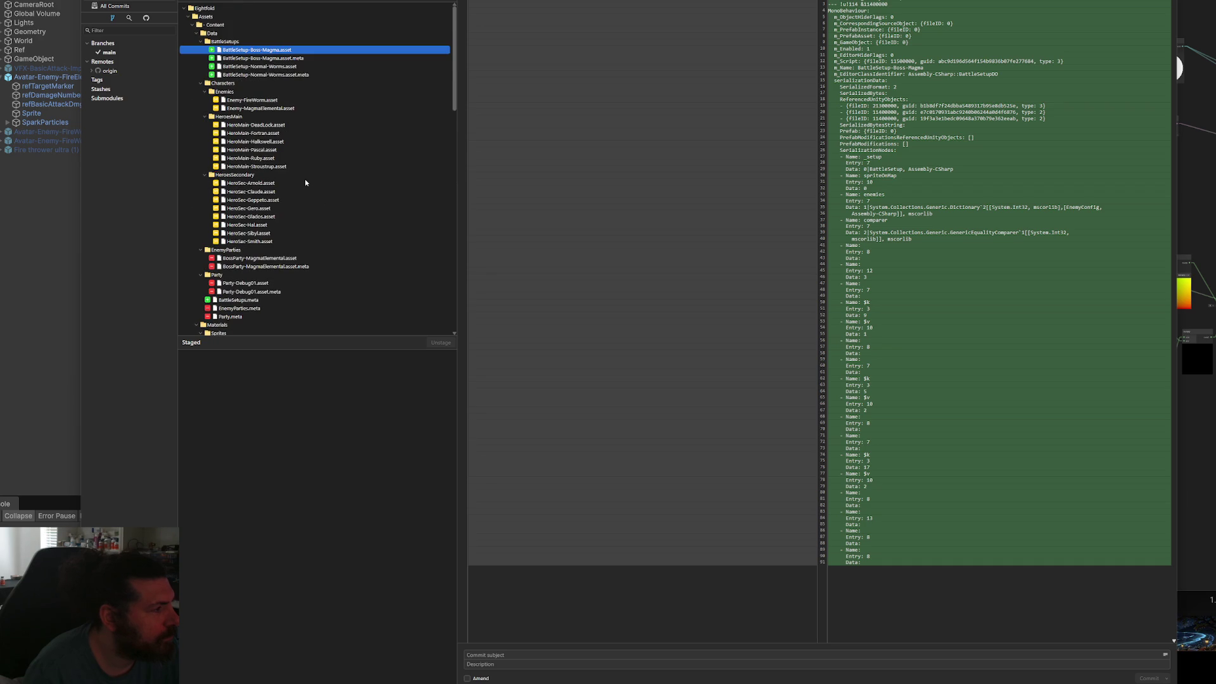
scroll(305, 183, down, 2)
scroll(306, 183, down, 2)
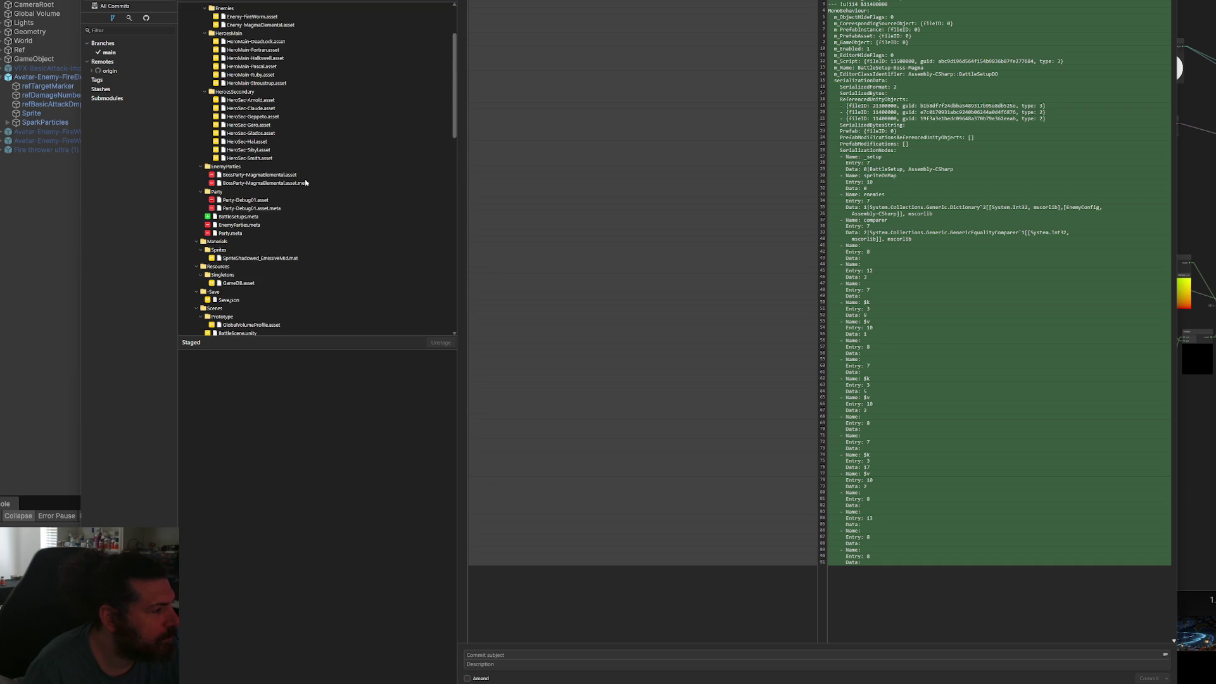
scroll(303, 183, down, 4)
Discard the changes to SpriteShadowed.shadergraph.
click(256, 275)
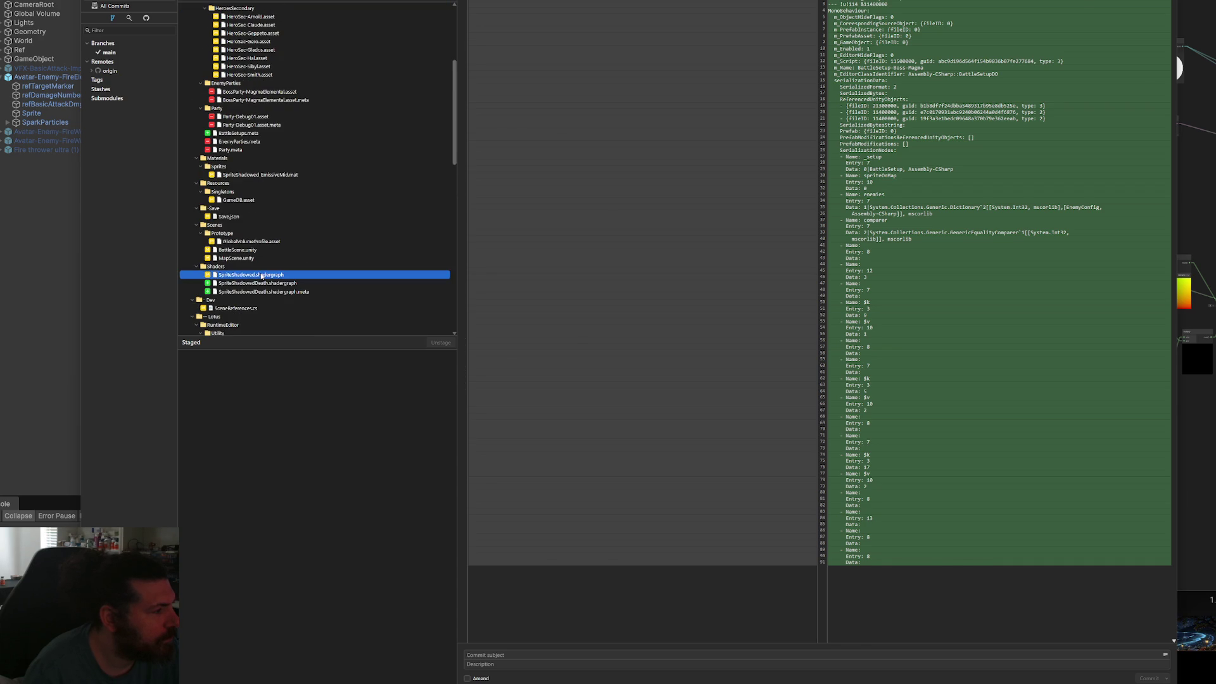
right_click(268, 276)
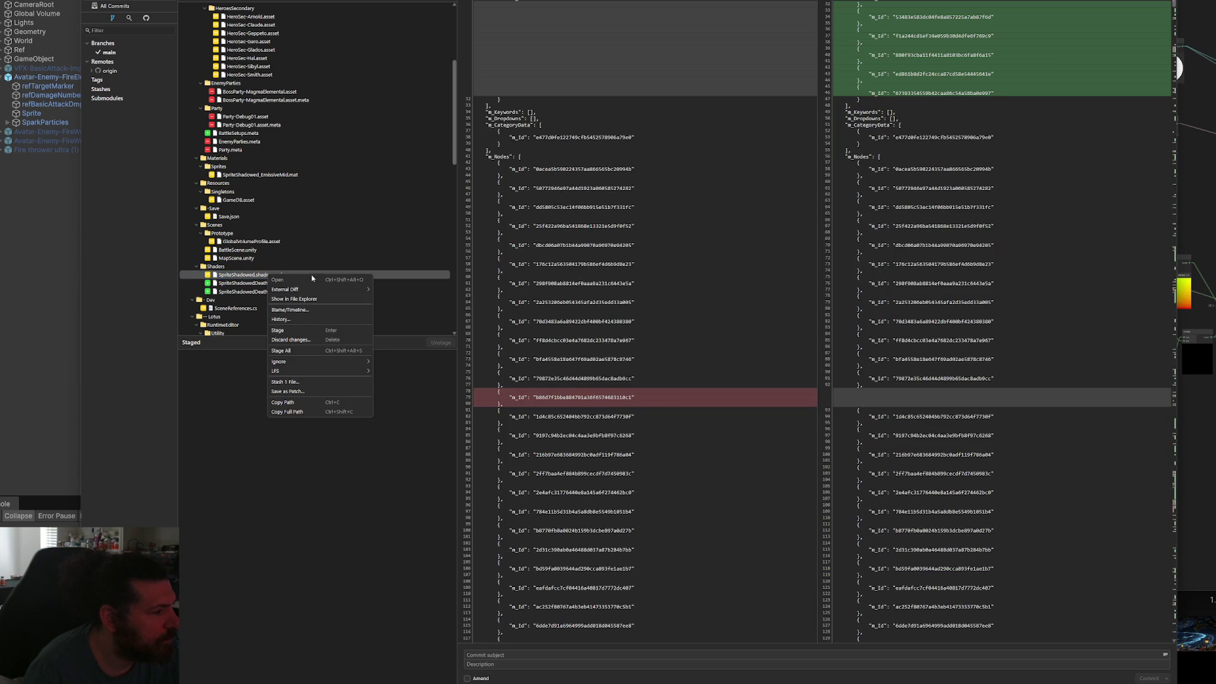
click(327, 341)
click(692, 326)
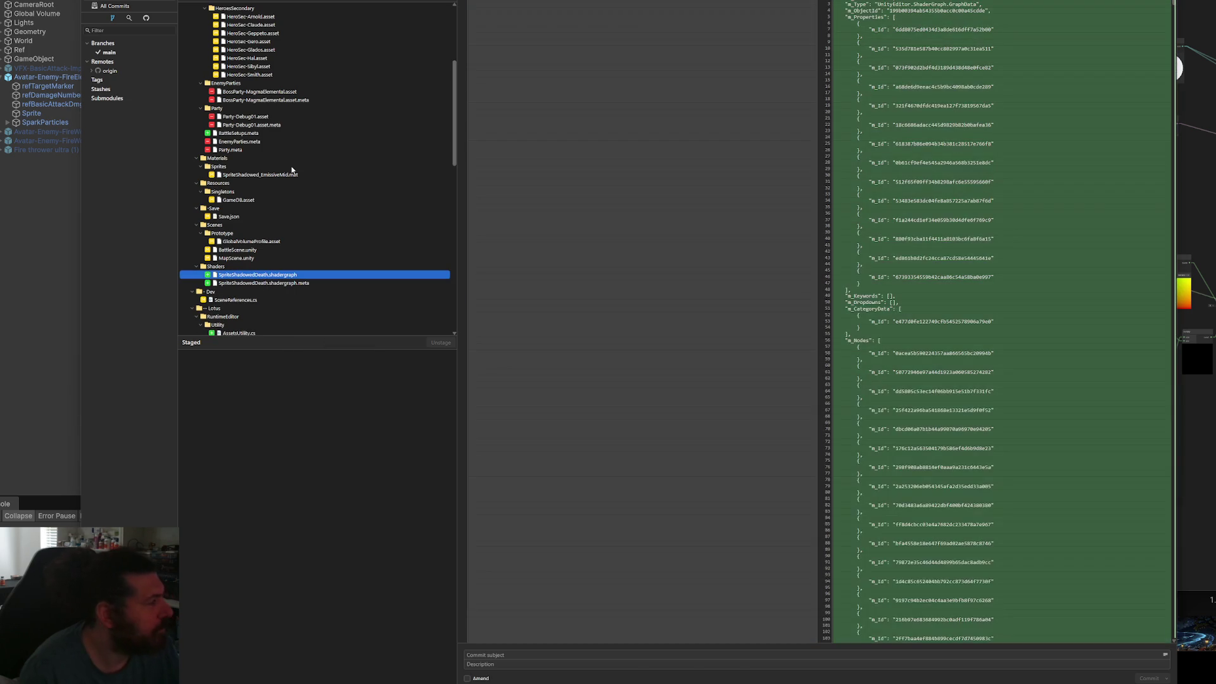
Stage all remaining files and commit them as 'wip end battle flow'.
click(293, 158)
key(ctrl+a)
mouse_move(293, 162)
mouse_down()
mouse_move(309, 535)
mouse_move(322, 513)
mouse_up()
click(673, 654)
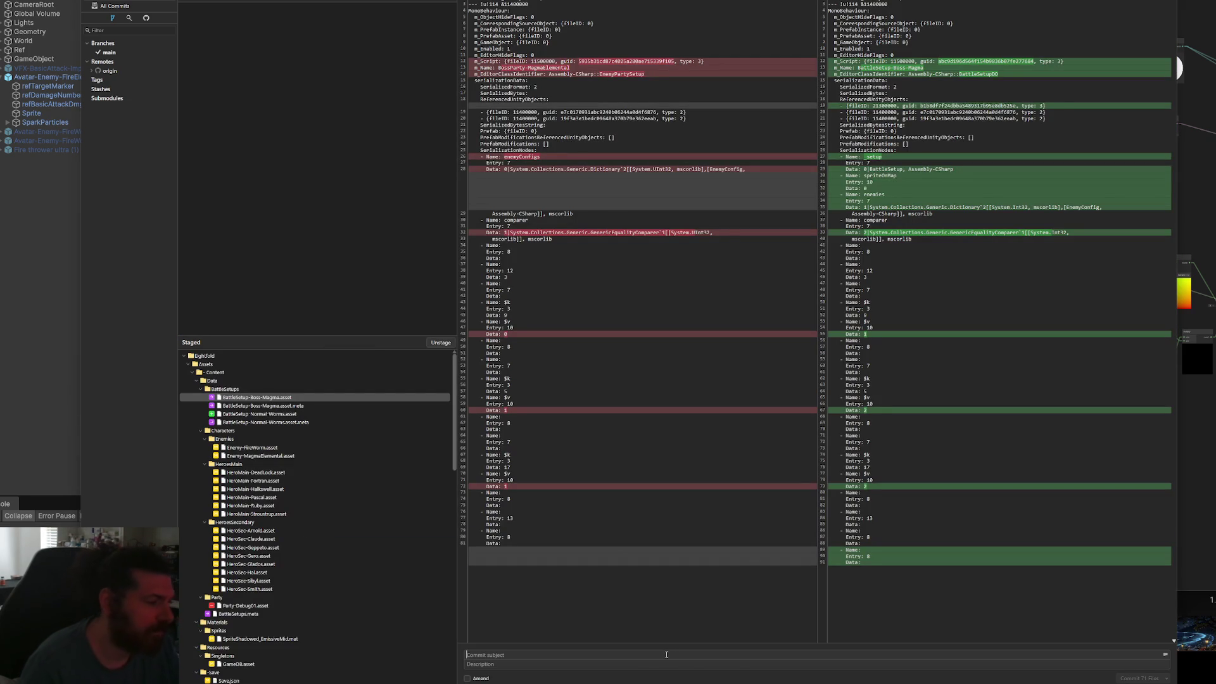
text(wip end)
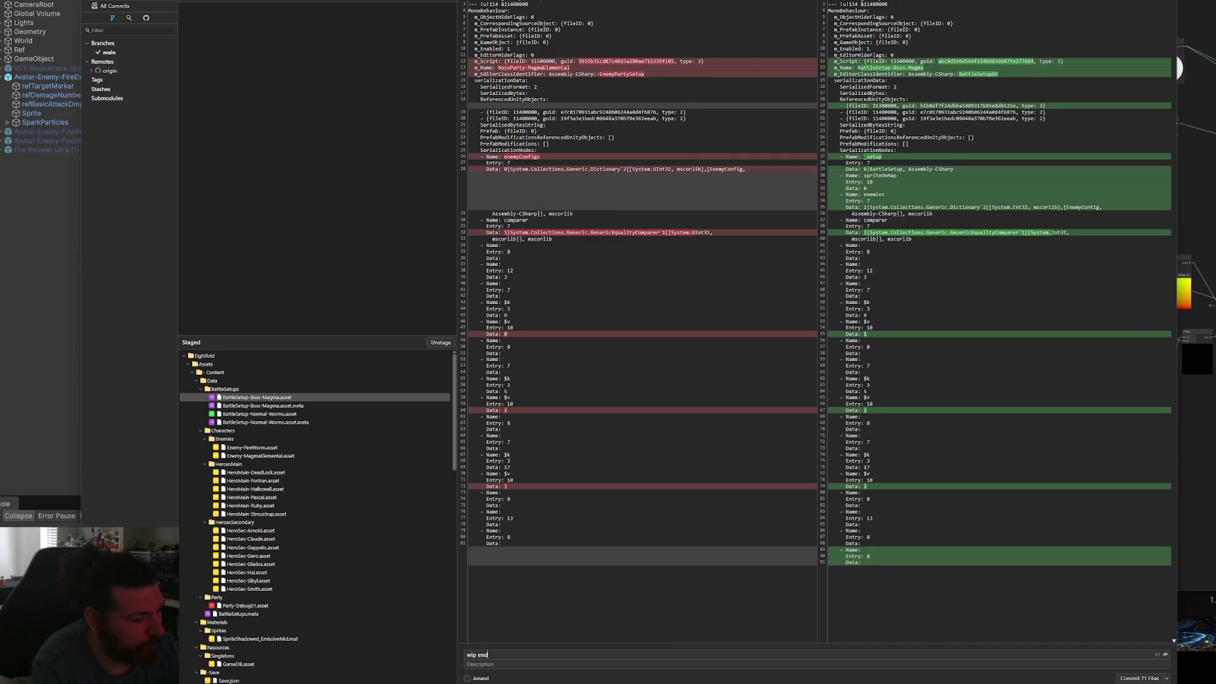
text( battle flow)
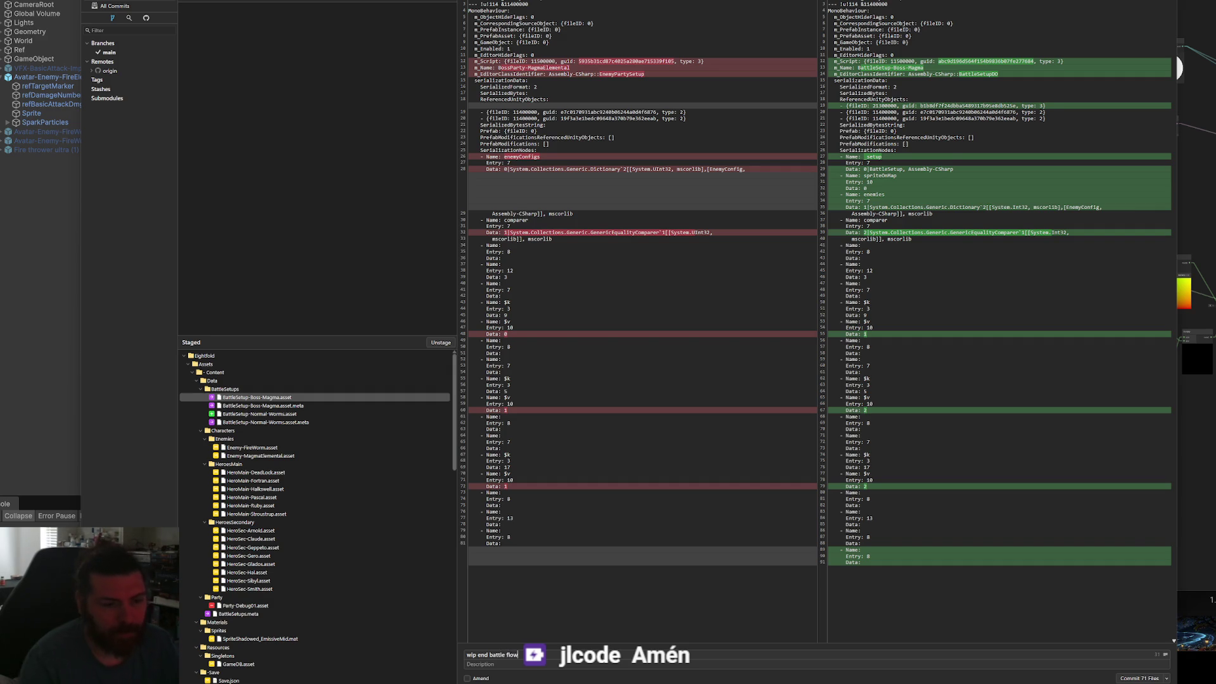
click(1154, 679)
key(alt+Tab)
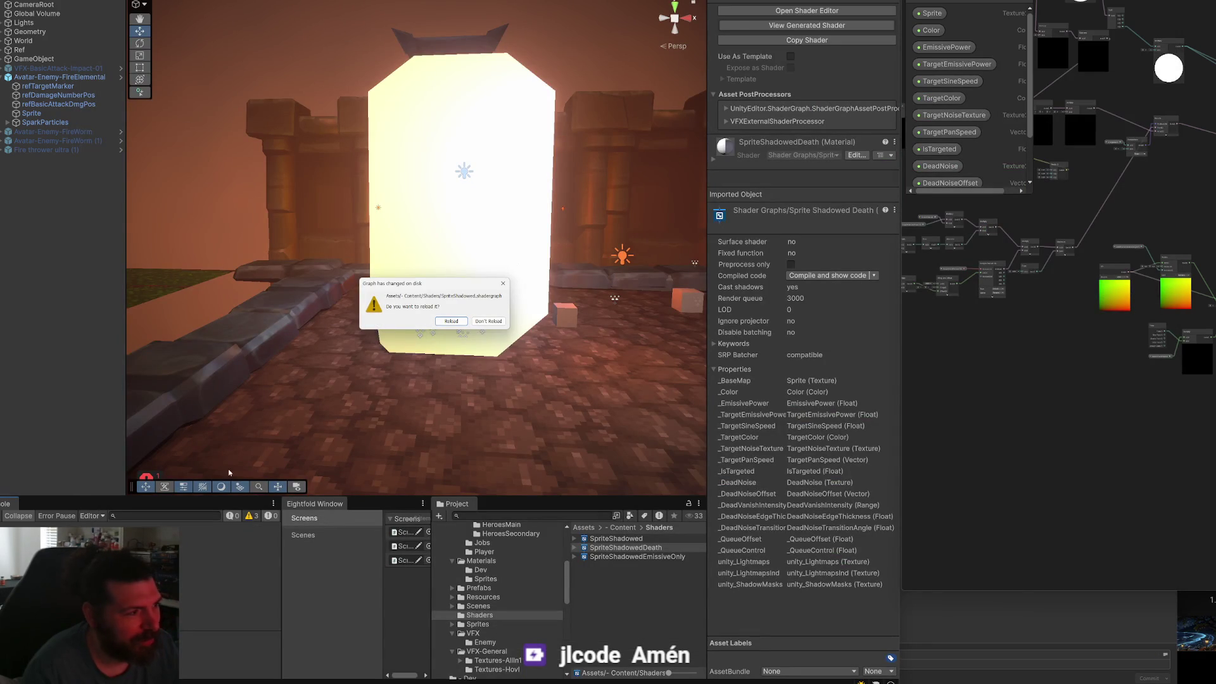
Reload the changed SpriteShadowed graph and pan to its Split, Saturate and Multiply nodes.
click(451, 321)
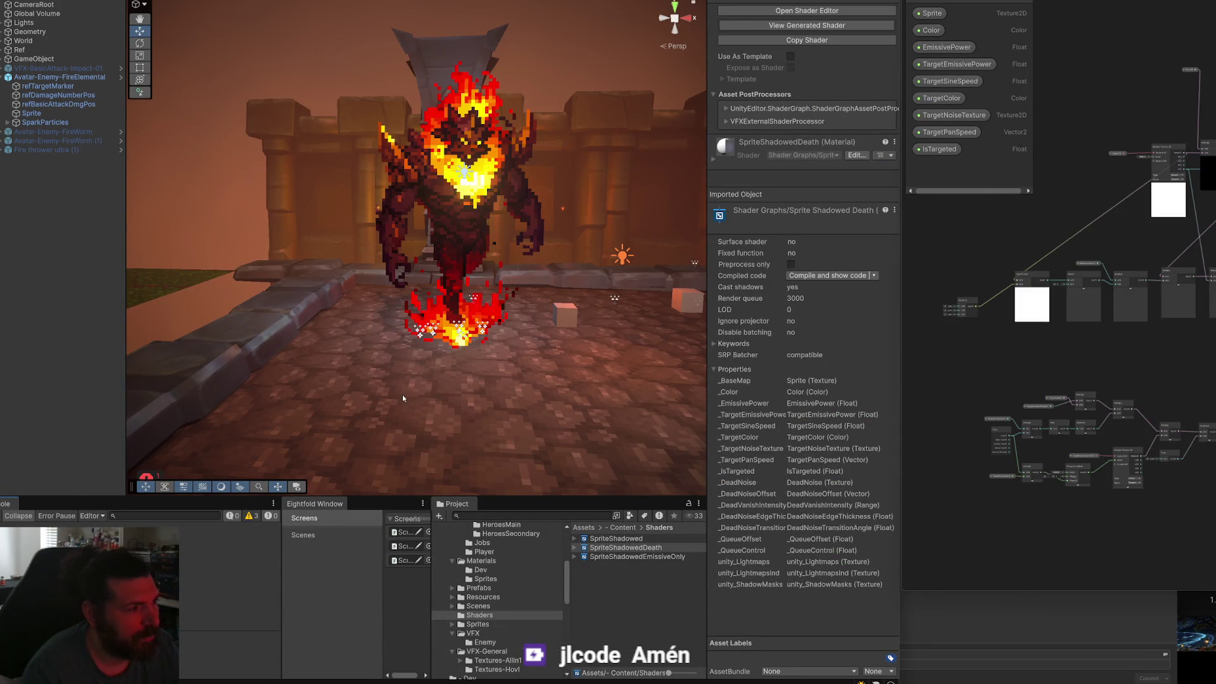
scroll(1058, 285, up, 5)
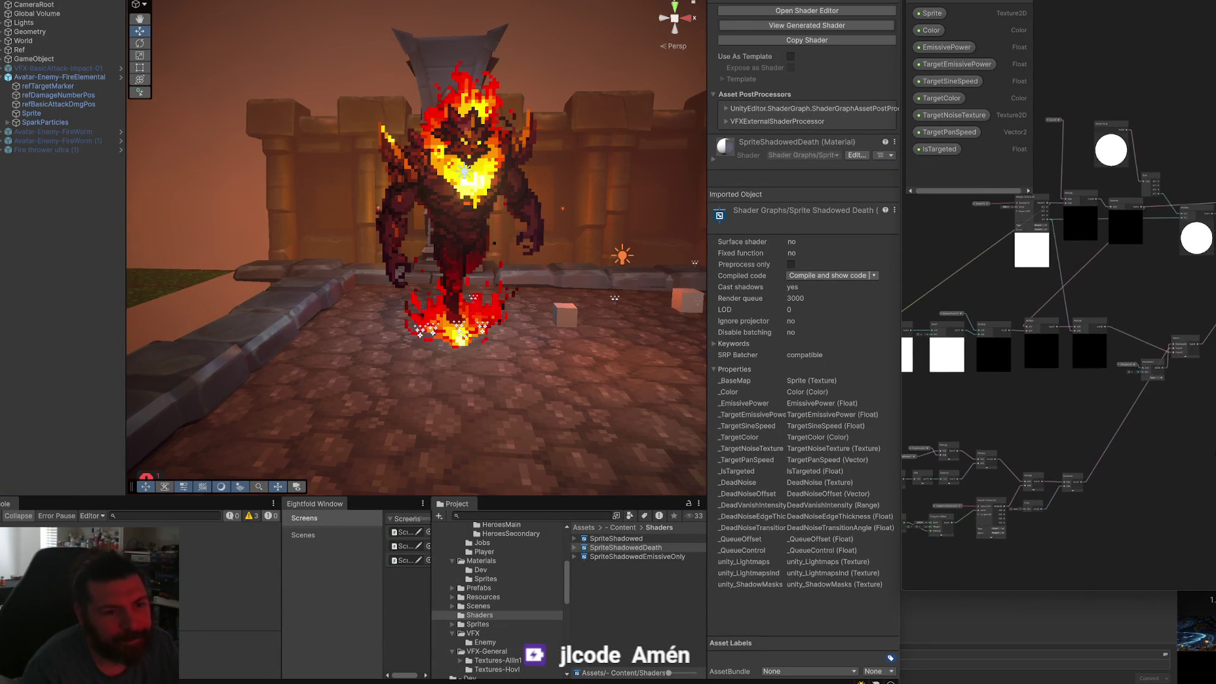
scroll(1206, 294, up, 4)
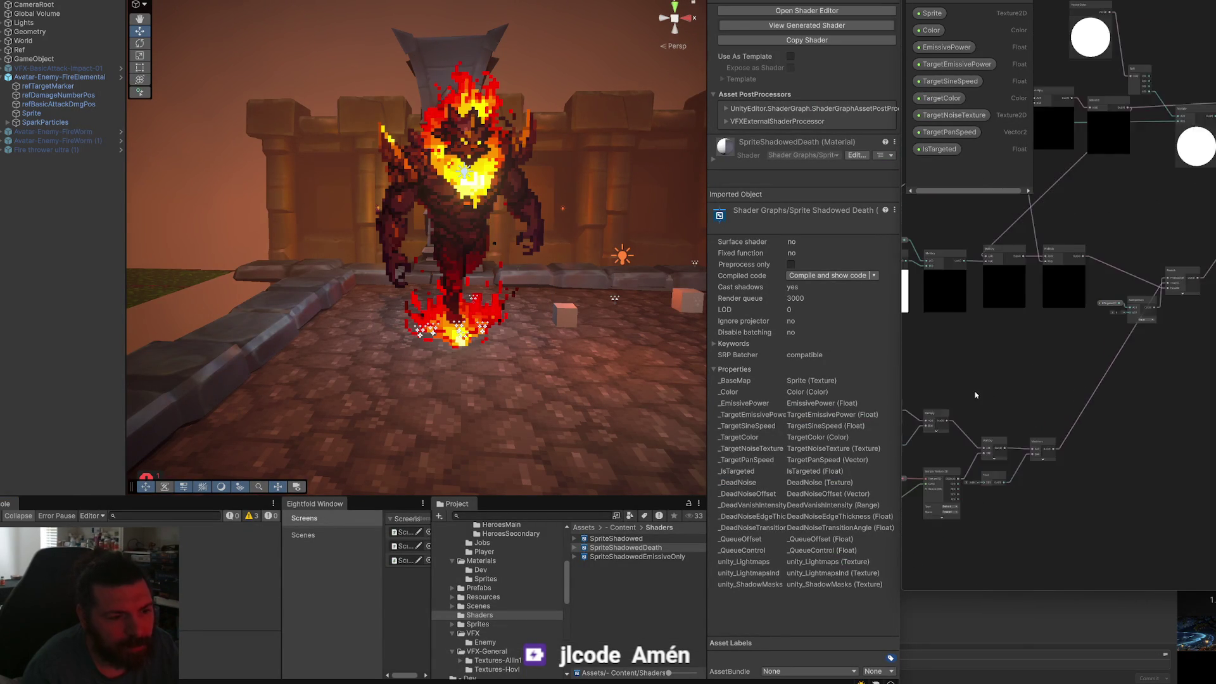
drag(1207, 294, 960, 465)
scroll(961, 465, down, 2)
mouse_move(964, 394)
mouse_down()
mouse_move(1043, 367)
mouse_move(1121, 310)
mouse_move(942, 325)
mouse_move(1028, 299)
mouse_up()
click(1141, 325)
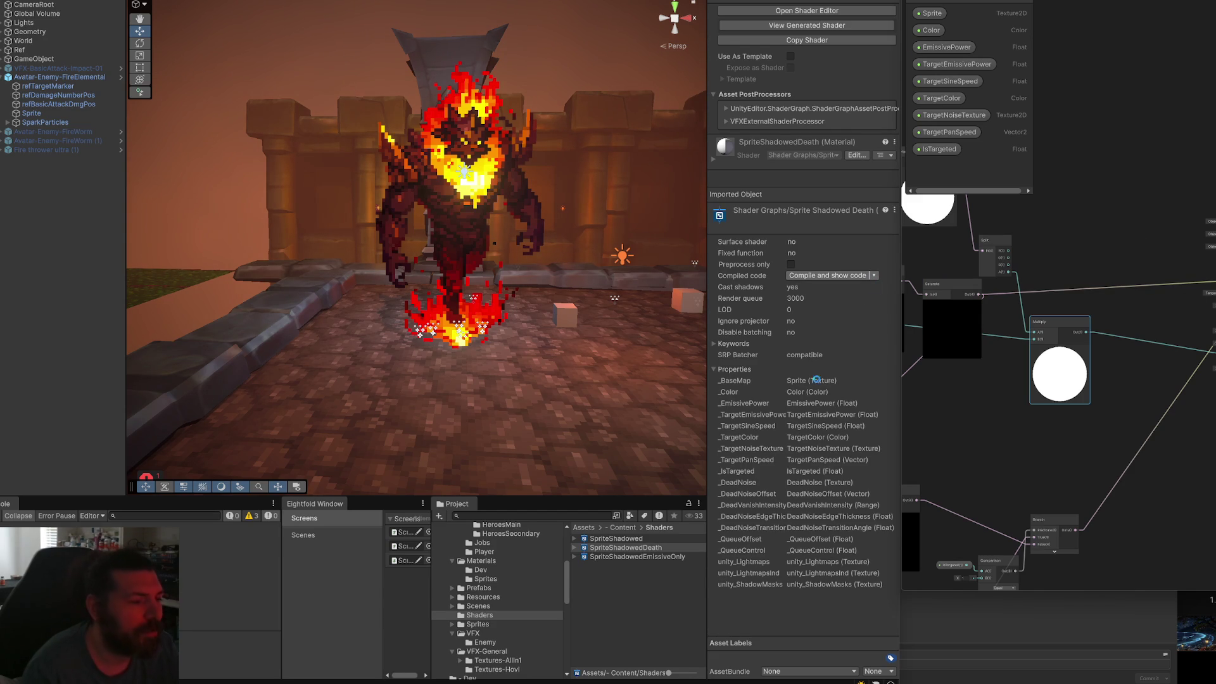
Inspect the SpriteShadowed and SpriteShadowedDeath shaders, then select the boss's Sprite object.
click(639, 538)
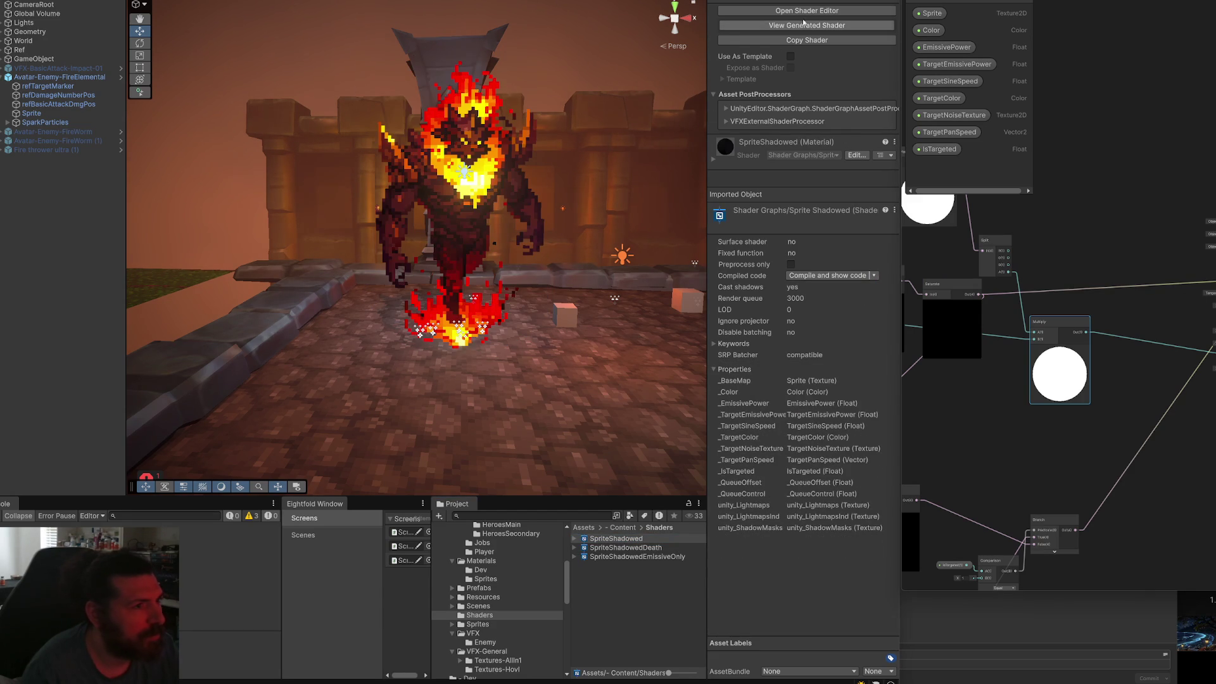
click(619, 549)
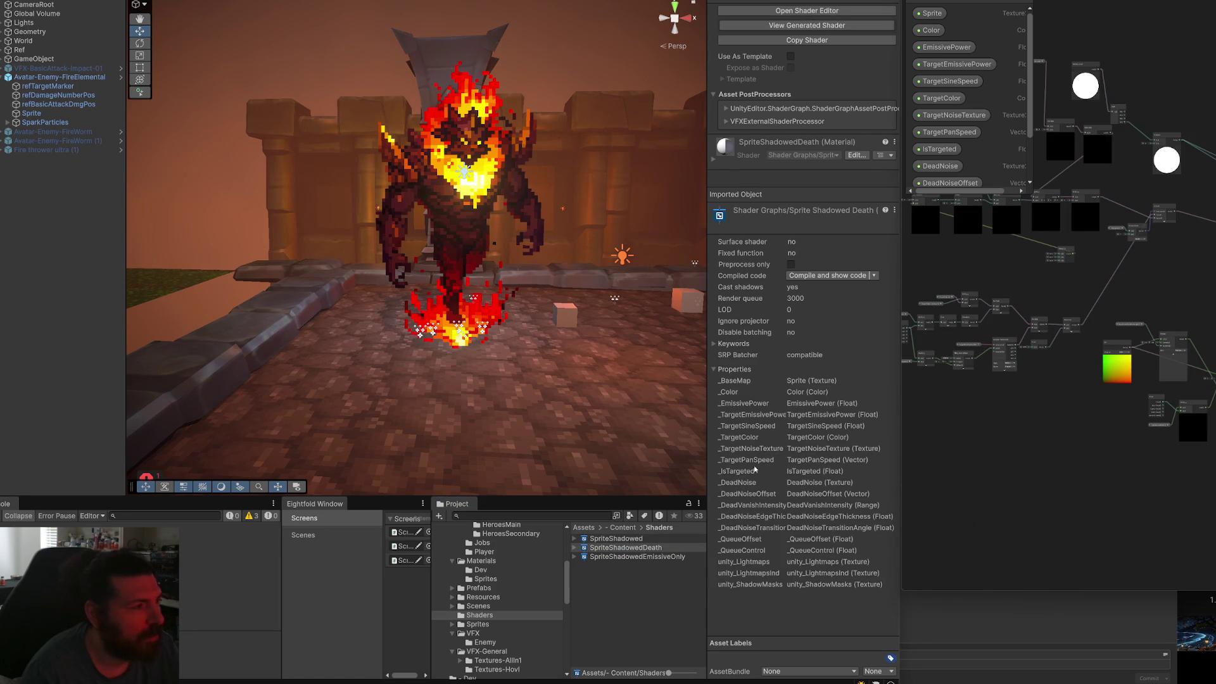
click(57, 113)
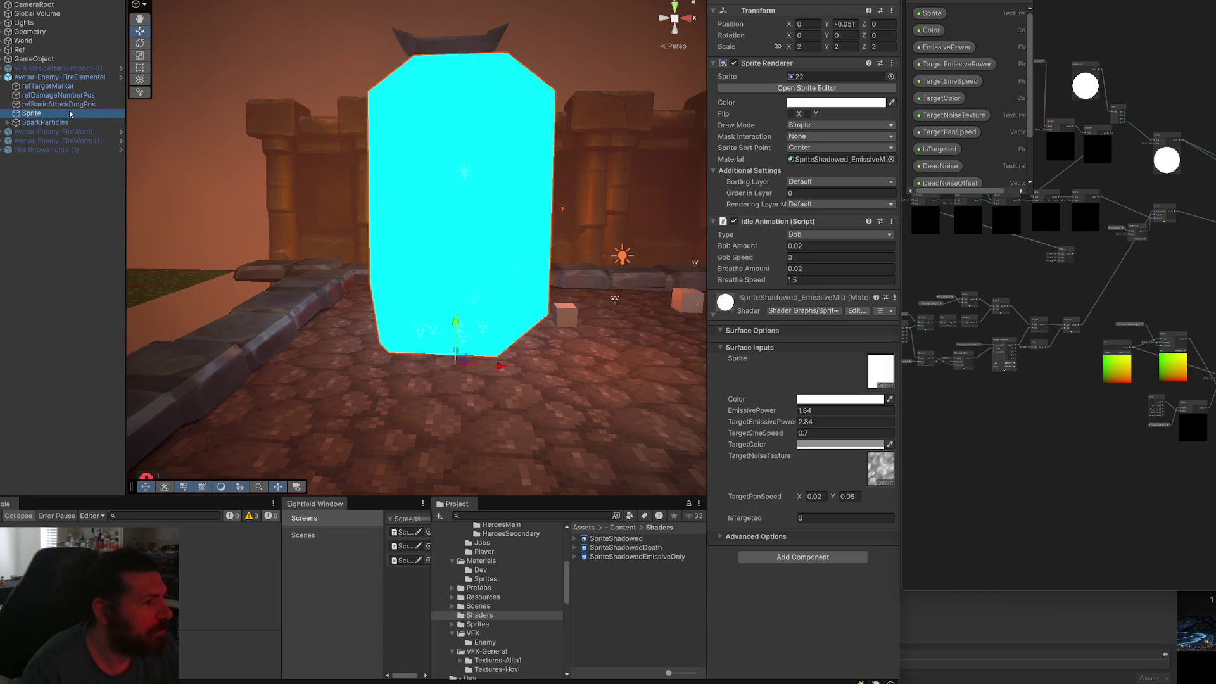
Switch the sprite's material to the SpriteShadowedDeath shader.
click(806, 161)
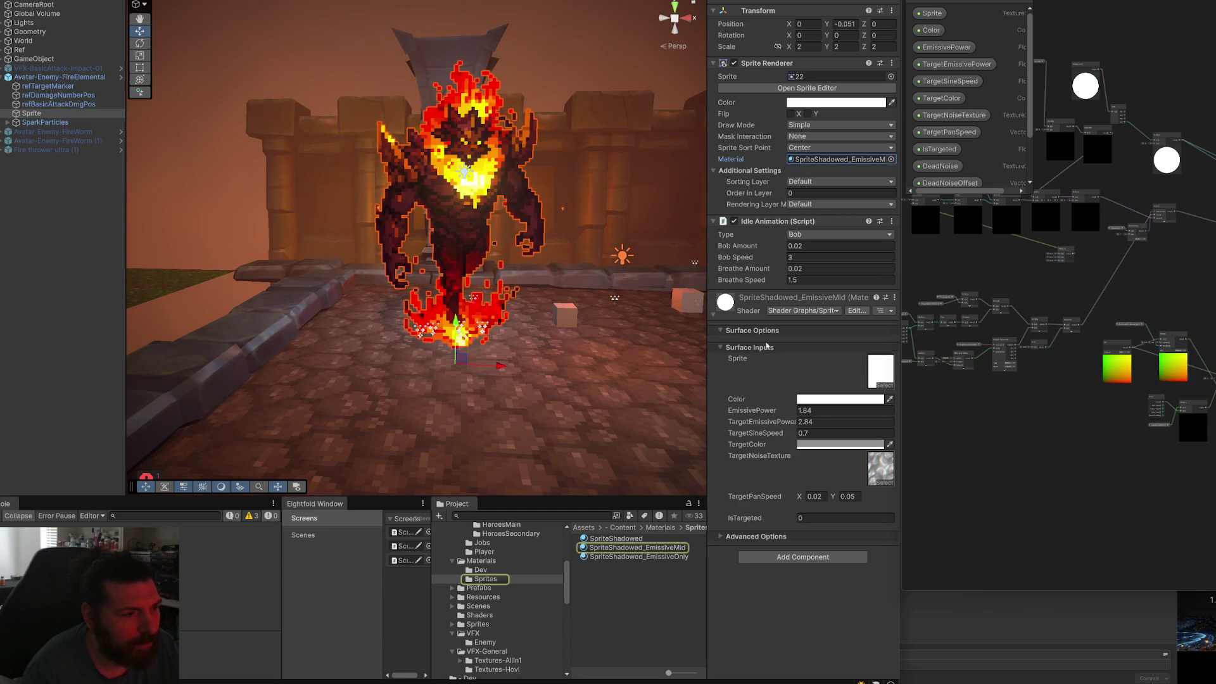
click(801, 310)
click(1167, 113)
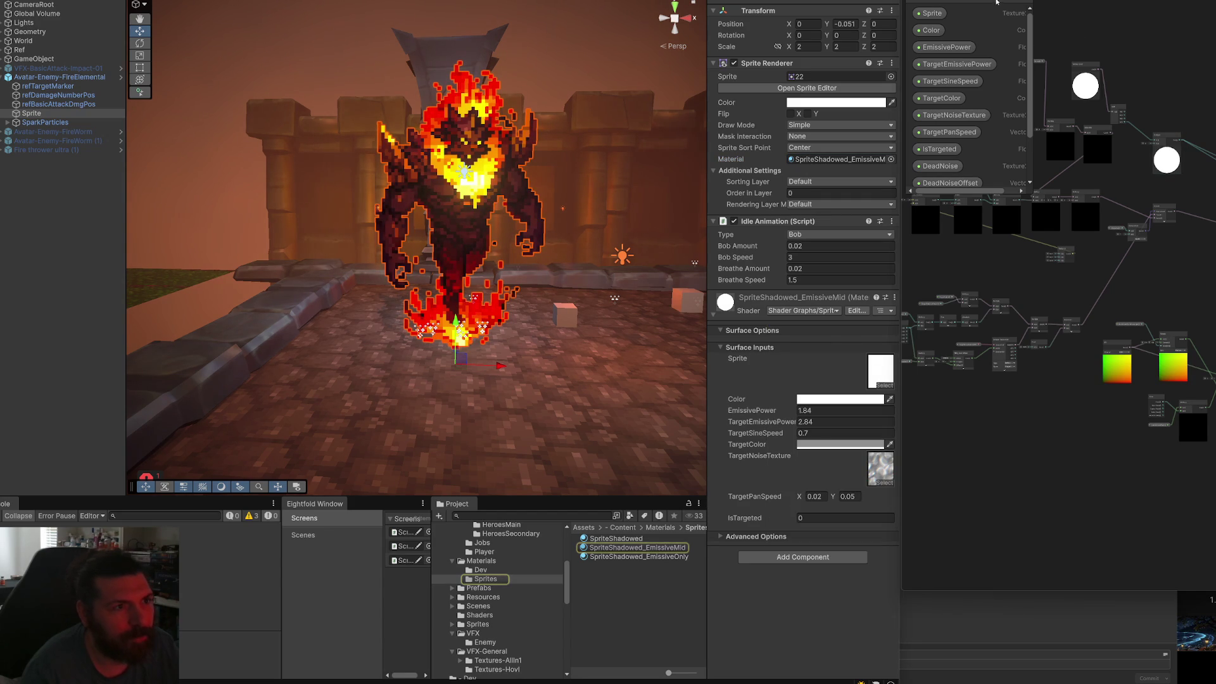
click(803, 311)
text(dea)
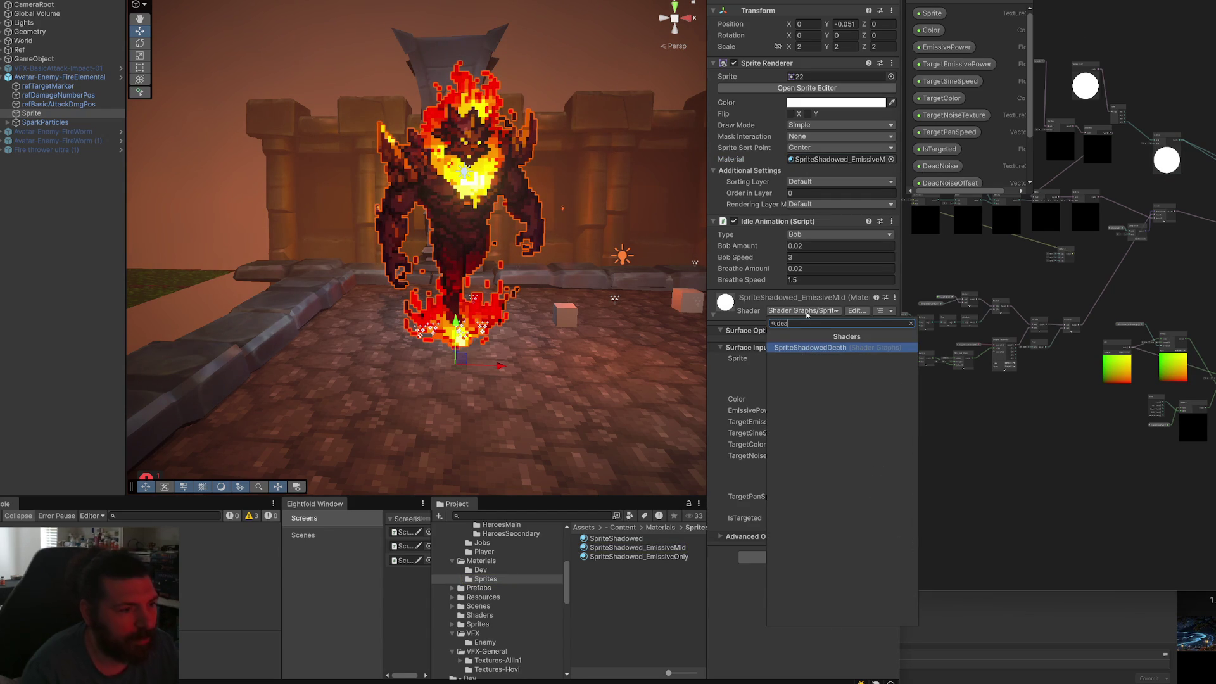
click(823, 348)
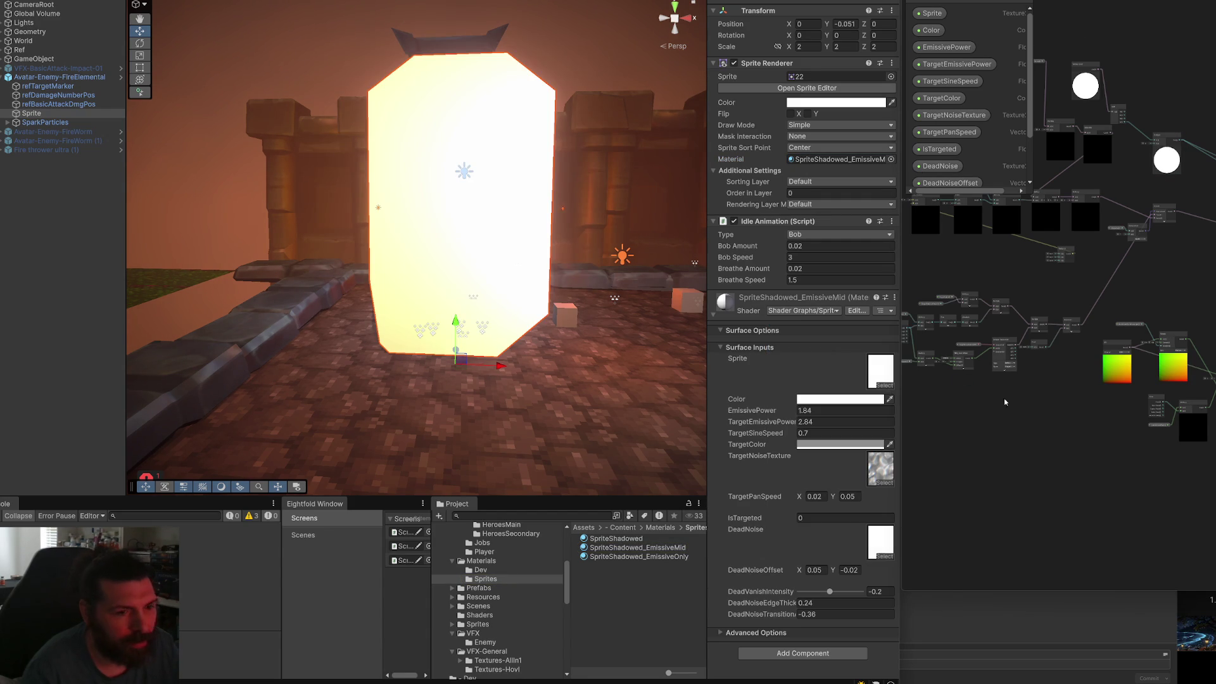
Save the shader graph twice to recompile it.
scroll(1096, 323, up, 4)
scroll(1096, 336, up, 2)
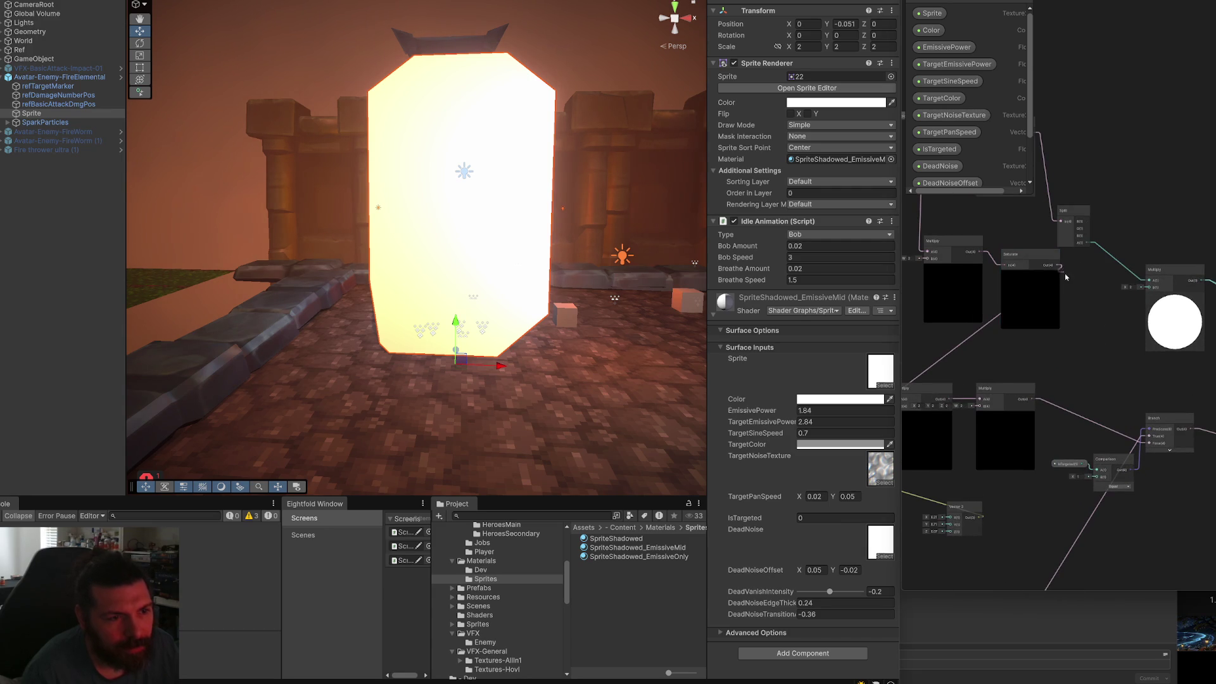
scroll(1083, 272, up, 5)
scroll(1083, 272, up, 3)
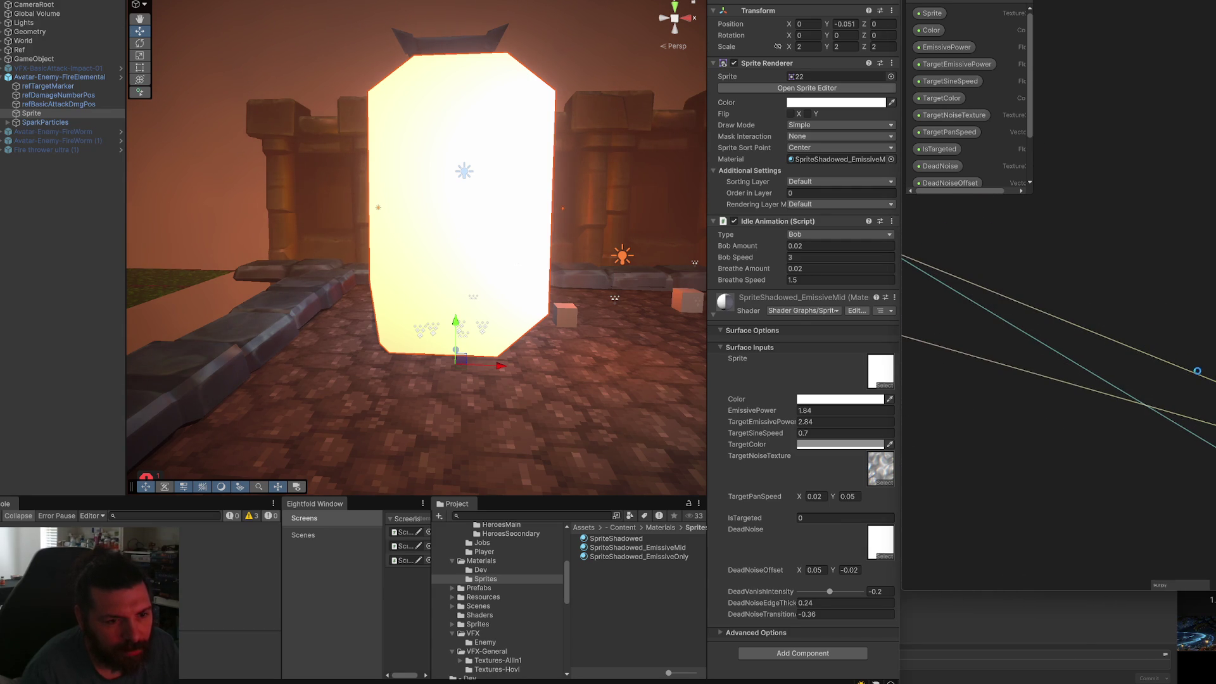
key(ctrl+s)
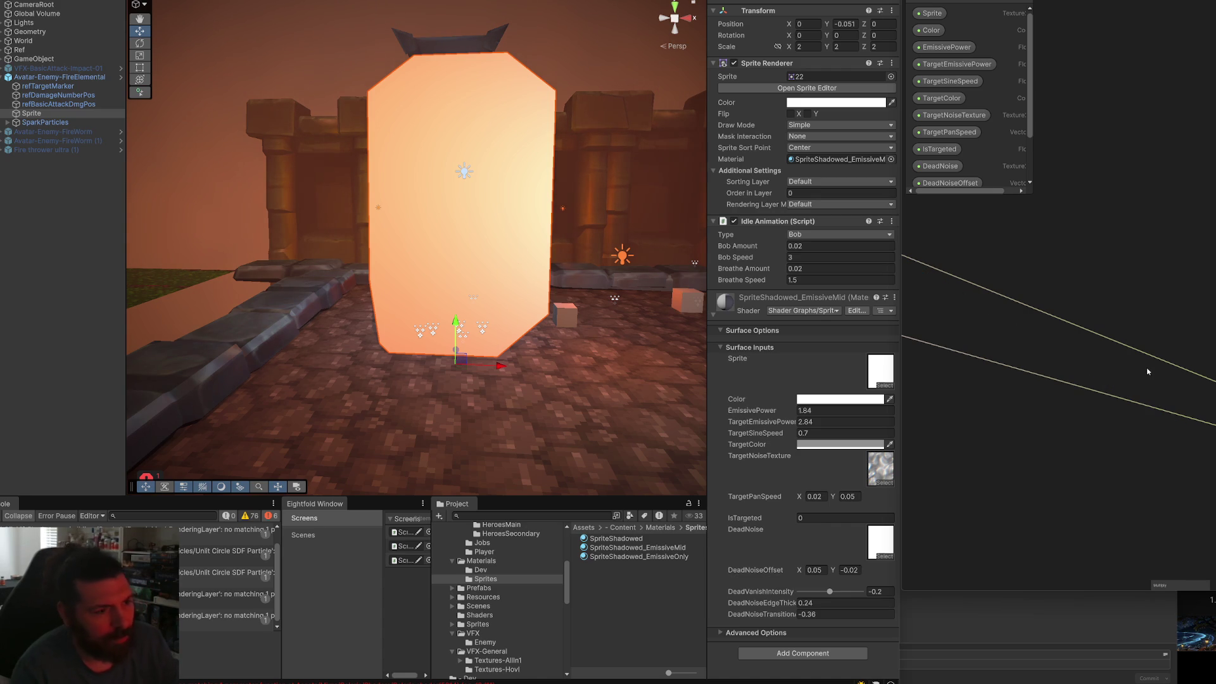
key(ctrl+s)
Delete the graph's lower connection, save, and reselect the fire elemental in the scene.
scroll(1031, 364, down, 3)
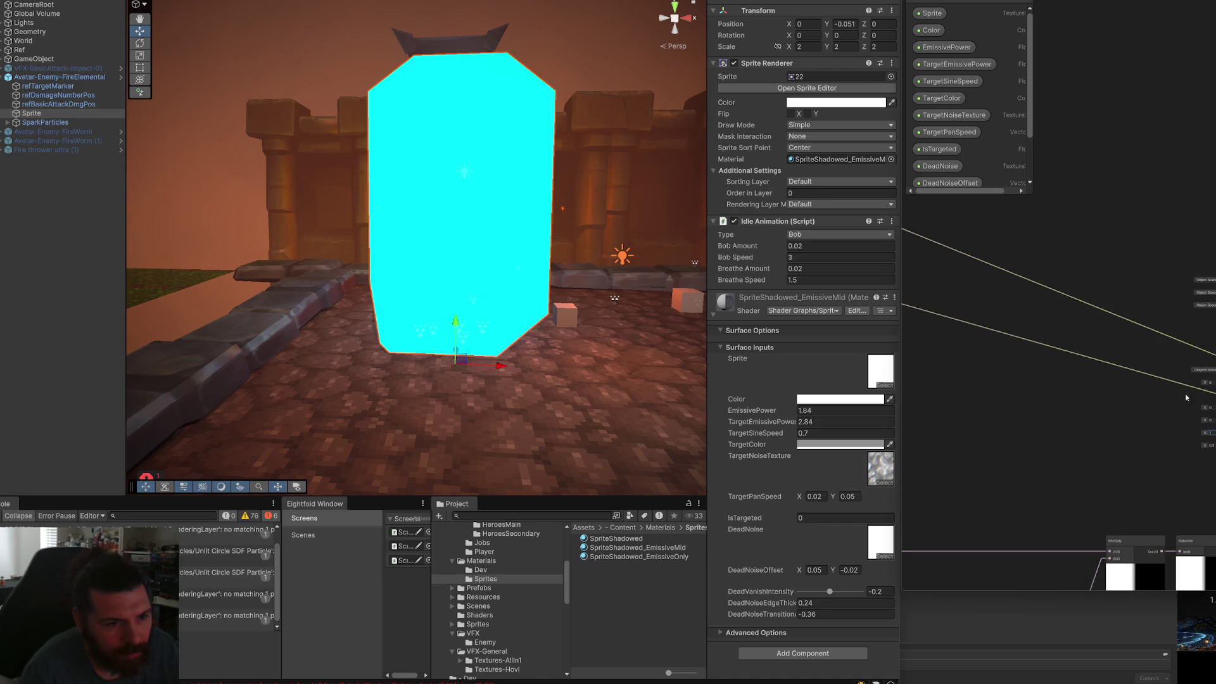
click(1172, 380)
key(Delete)
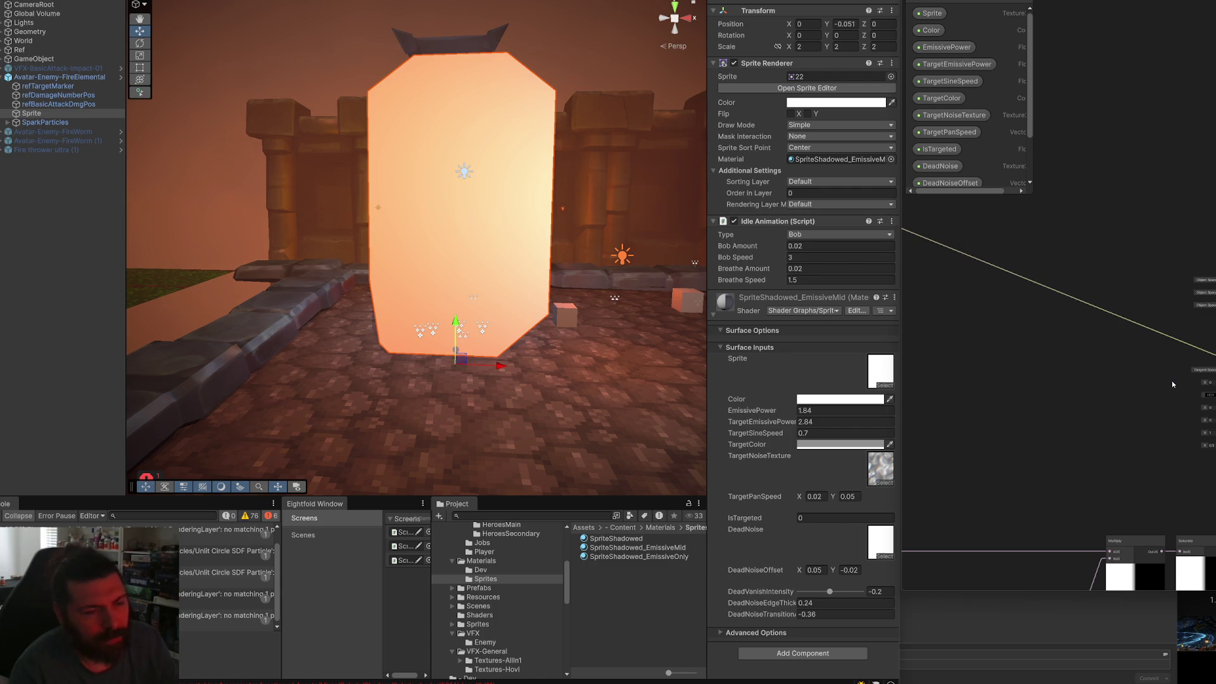
key(ctrl+s)
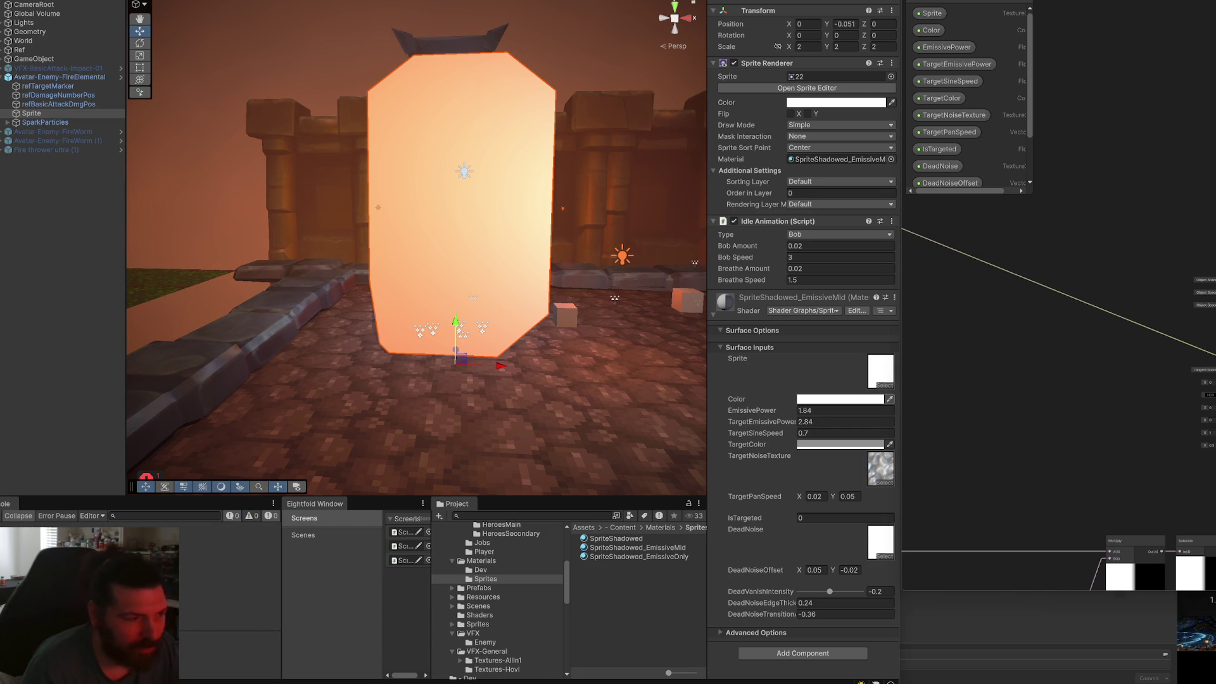
click(55, 353)
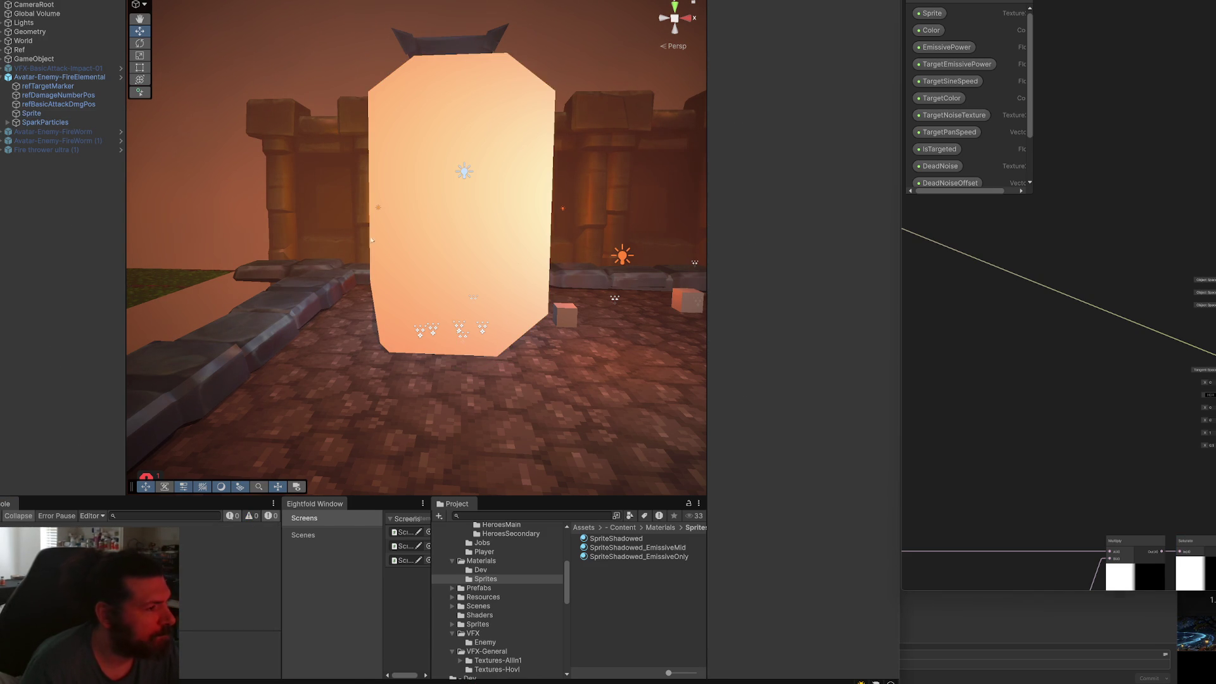
click(423, 235)
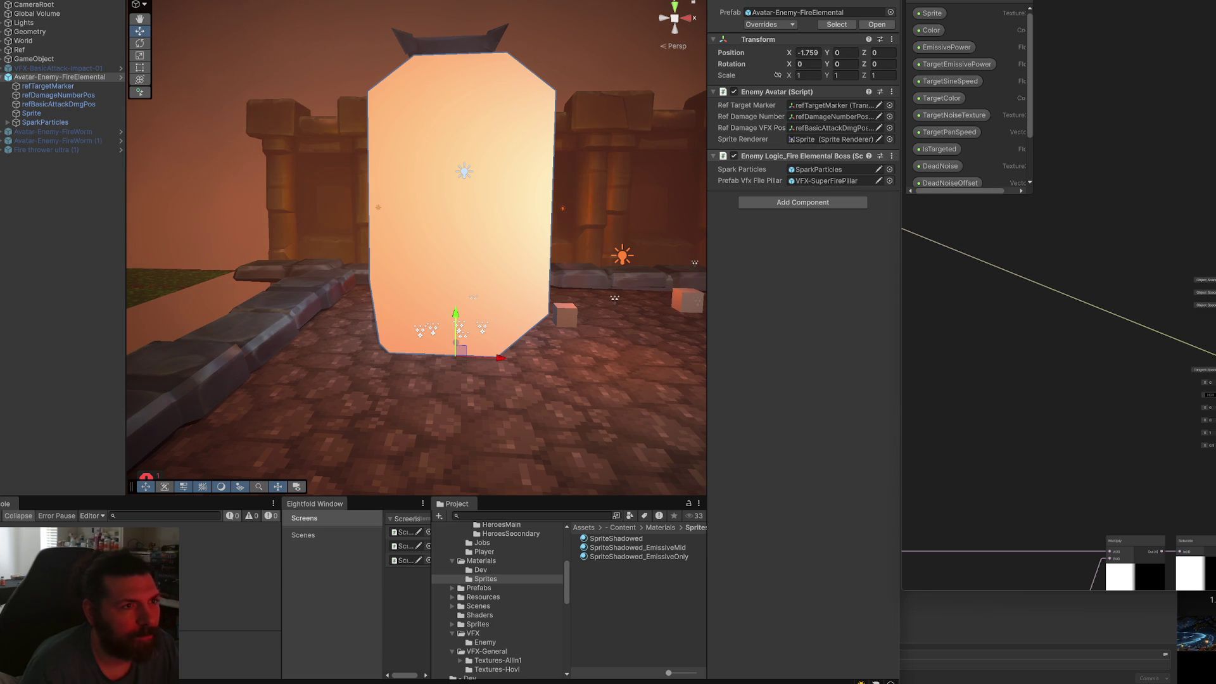
Pan and zoom around the shader graph, picking the Saturate node.
scroll(1039, 266, down, 3)
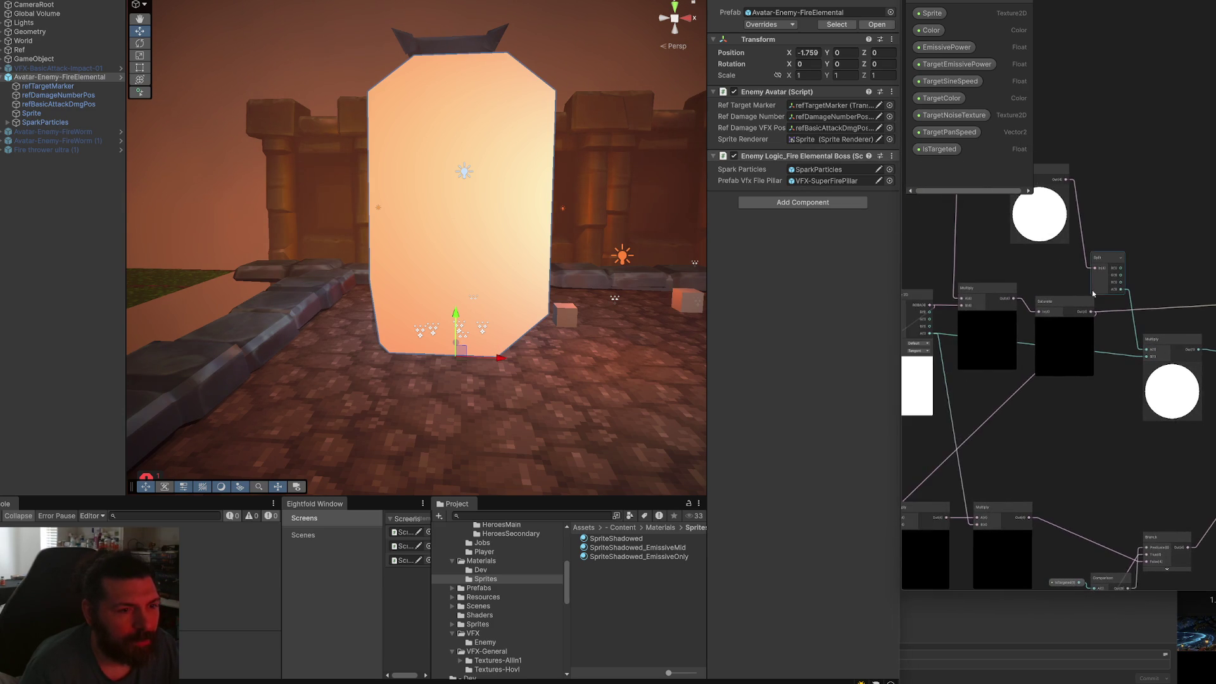
click(1083, 307)
scroll(1083, 307, up, 3)
scroll(1083, 308, right, 5)
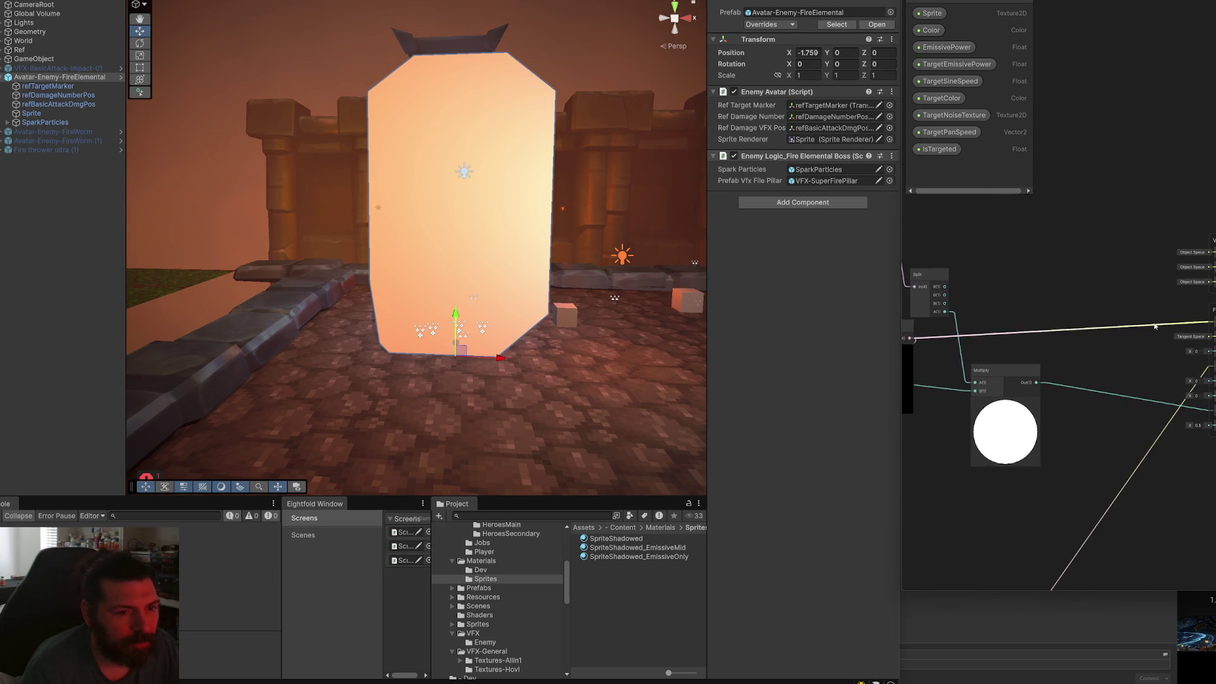
scroll(1134, 283, up, 1)
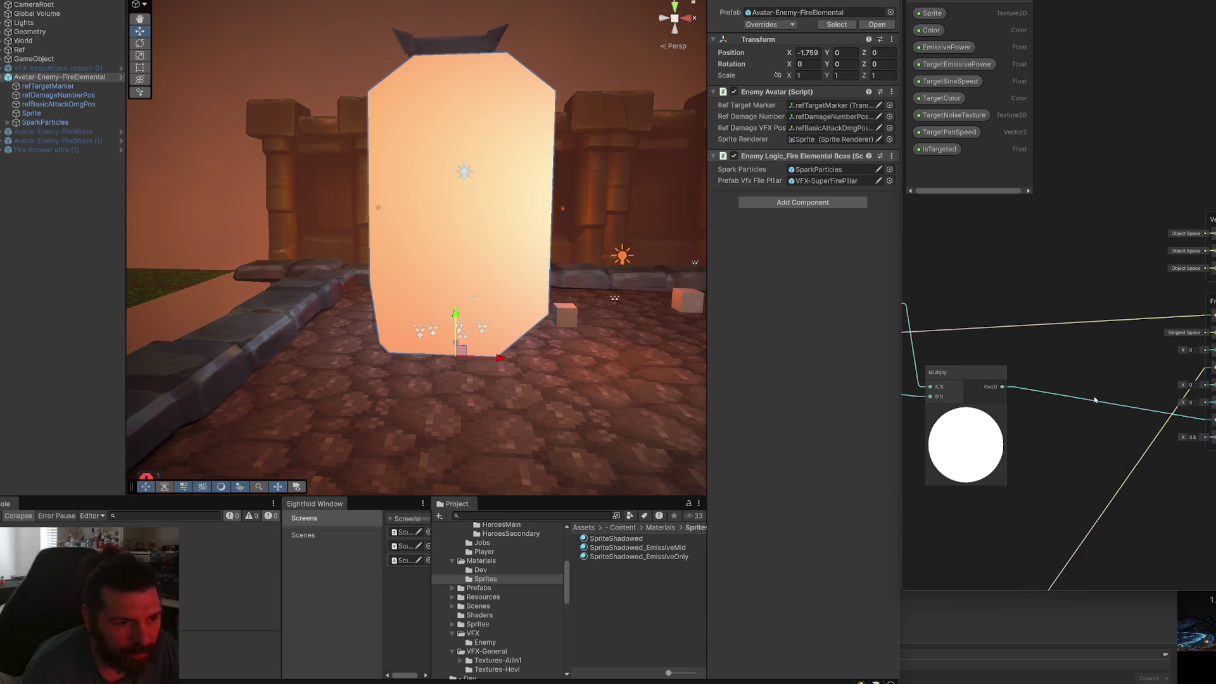
scroll(1058, 350, left, 6)
scroll(1046, 348, down, 6)
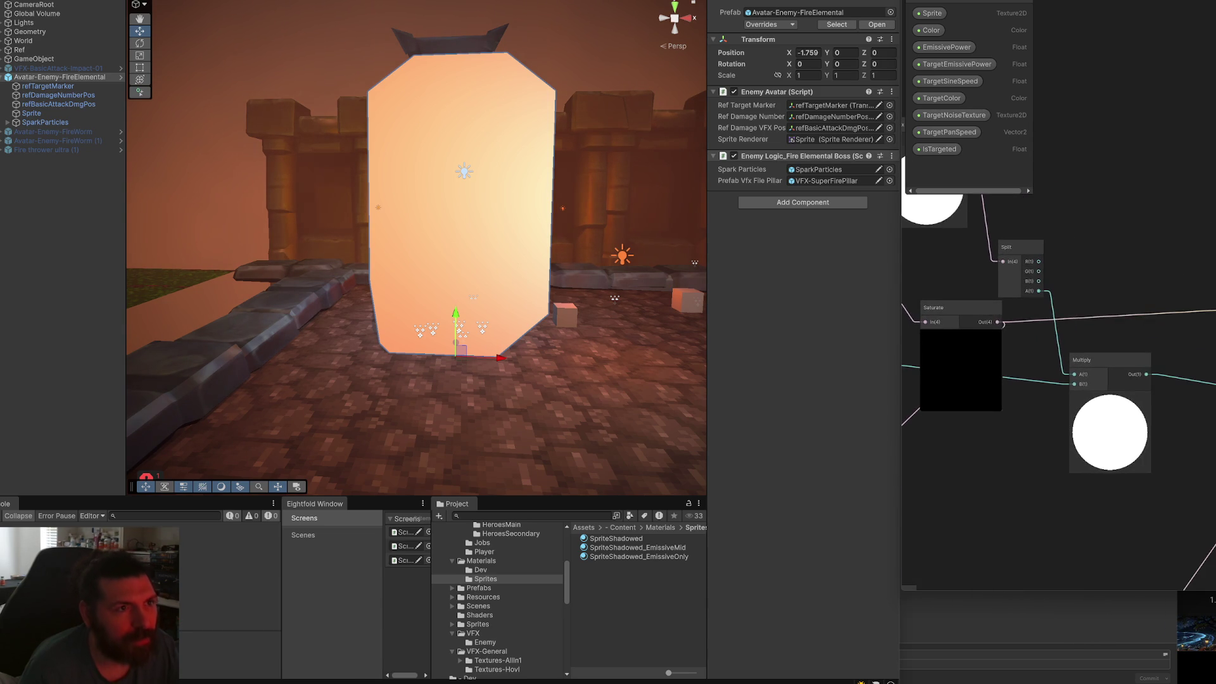
scroll(1100, 304, left, 1)
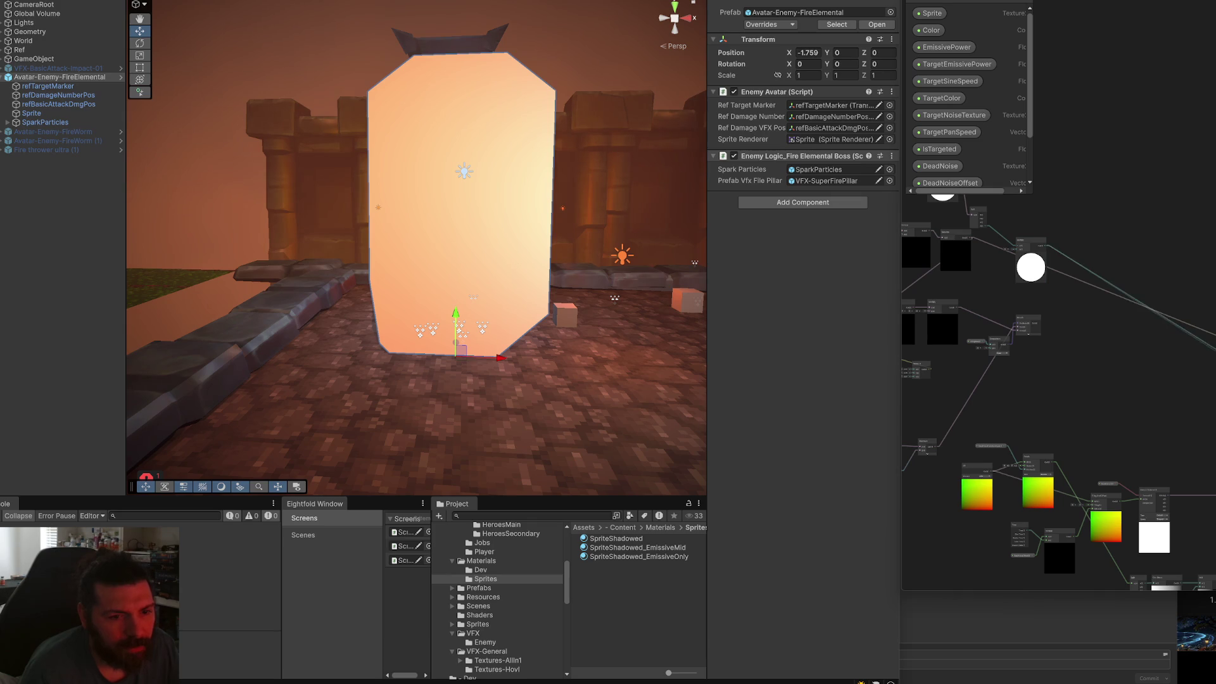
scroll(1106, 447, up, 10)
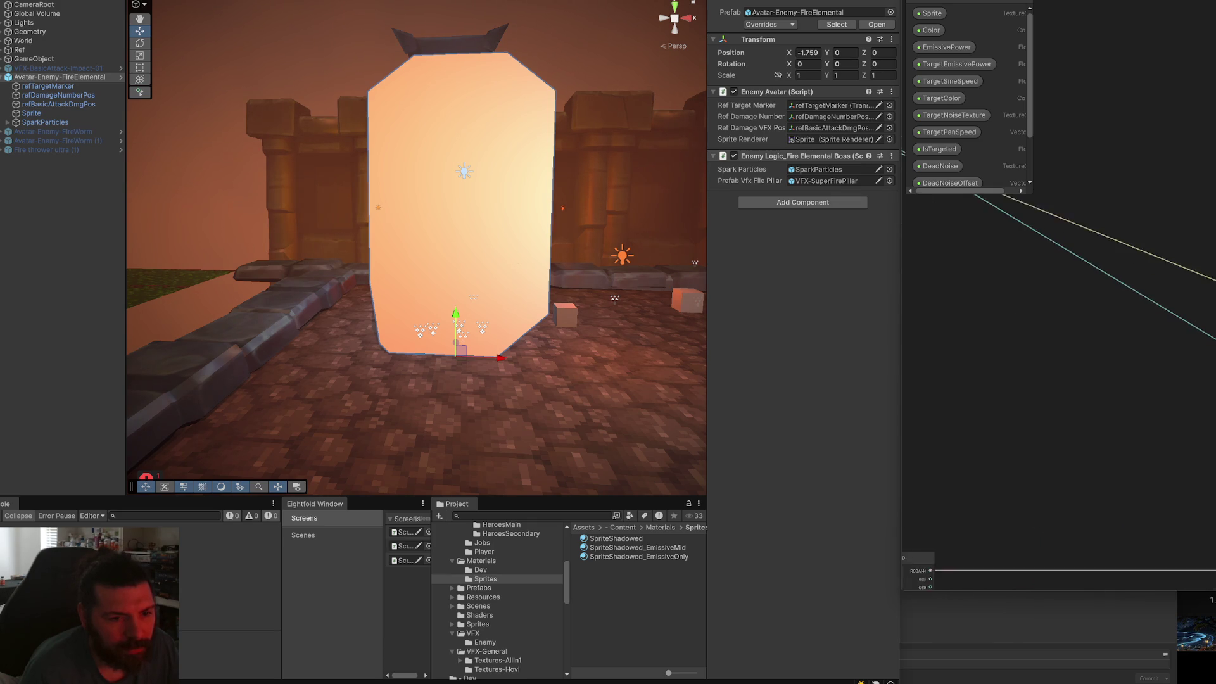
Check a node's HDR colour, then select the Sprite child object.
click(1187, 393)
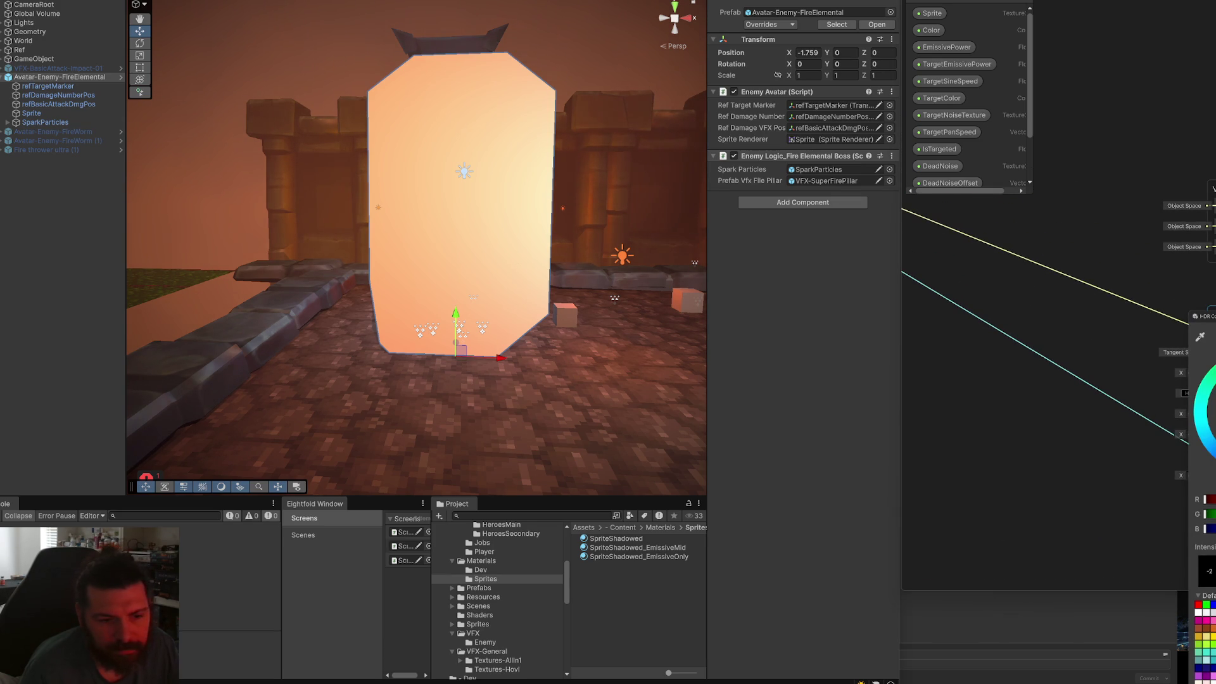
click(1087, 481)
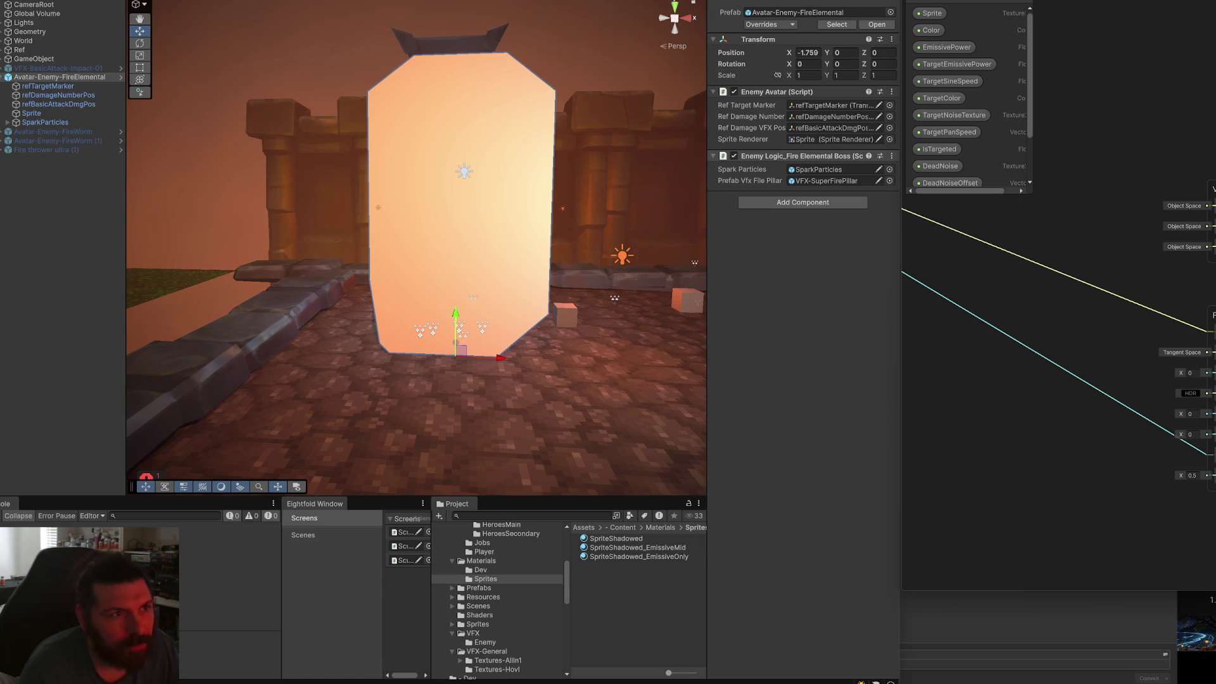
scroll(1073, 282, down, 1)
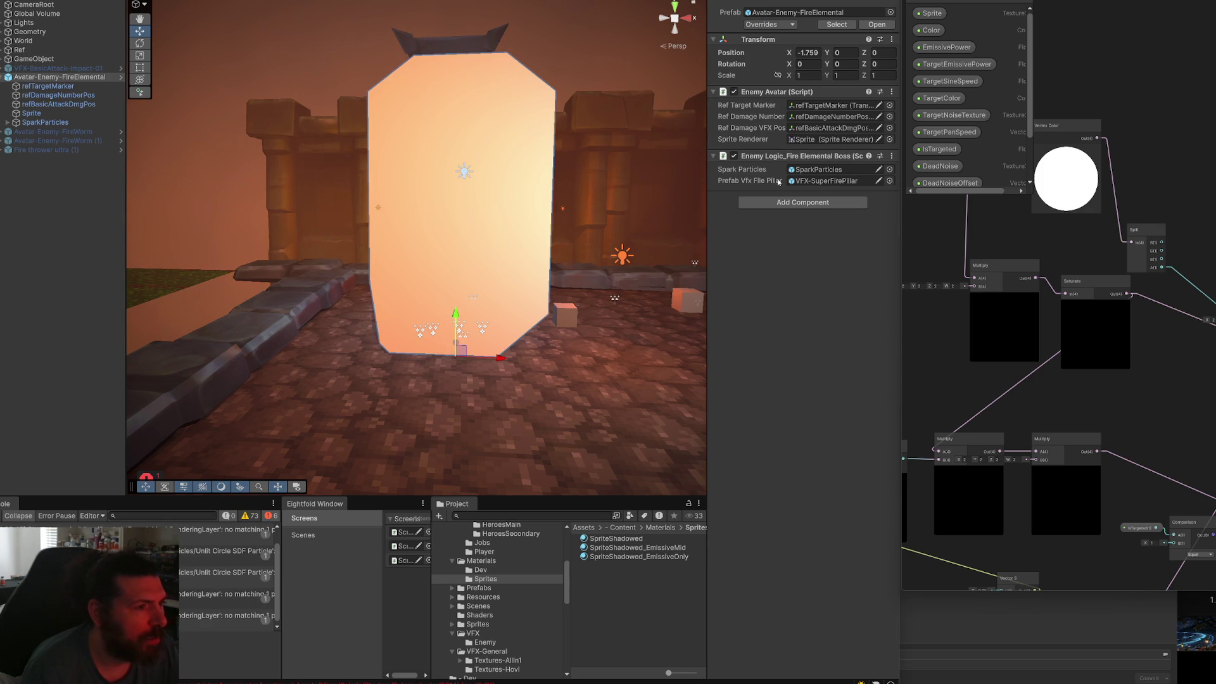
click(32, 113)
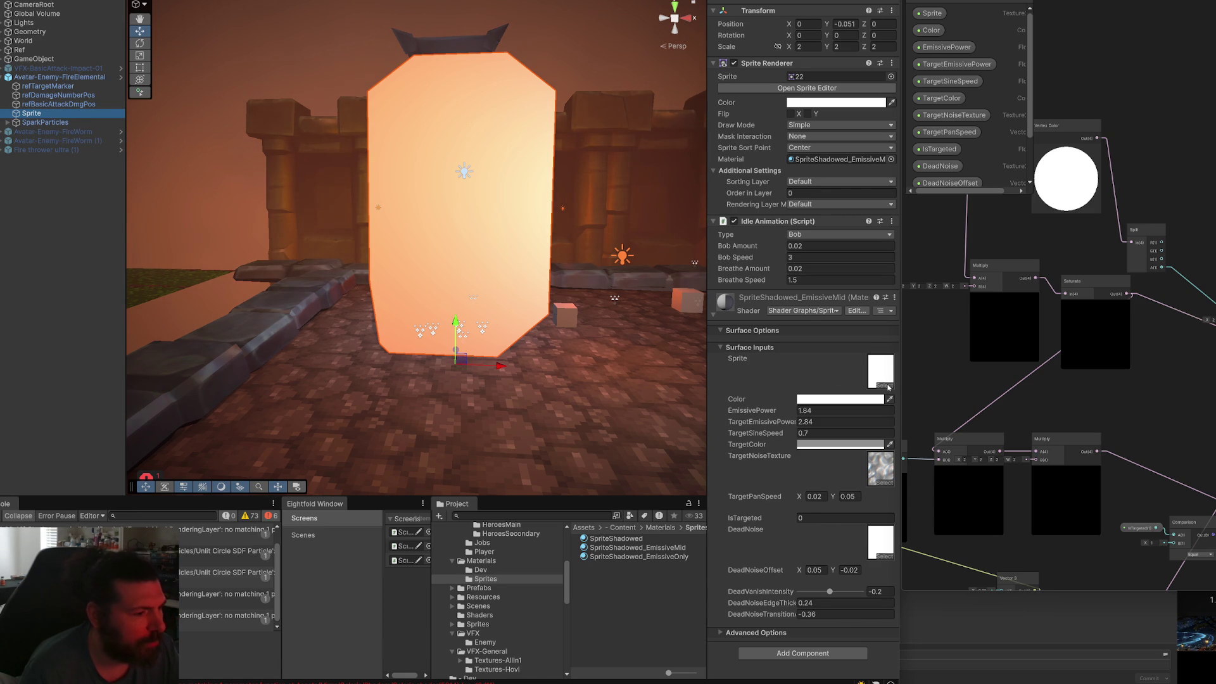
Preview WinWarIcon and WitchHatIcon for the Sprite and DeadNoise inputs, keeping both white.
click(887, 385)
click(988, 338)
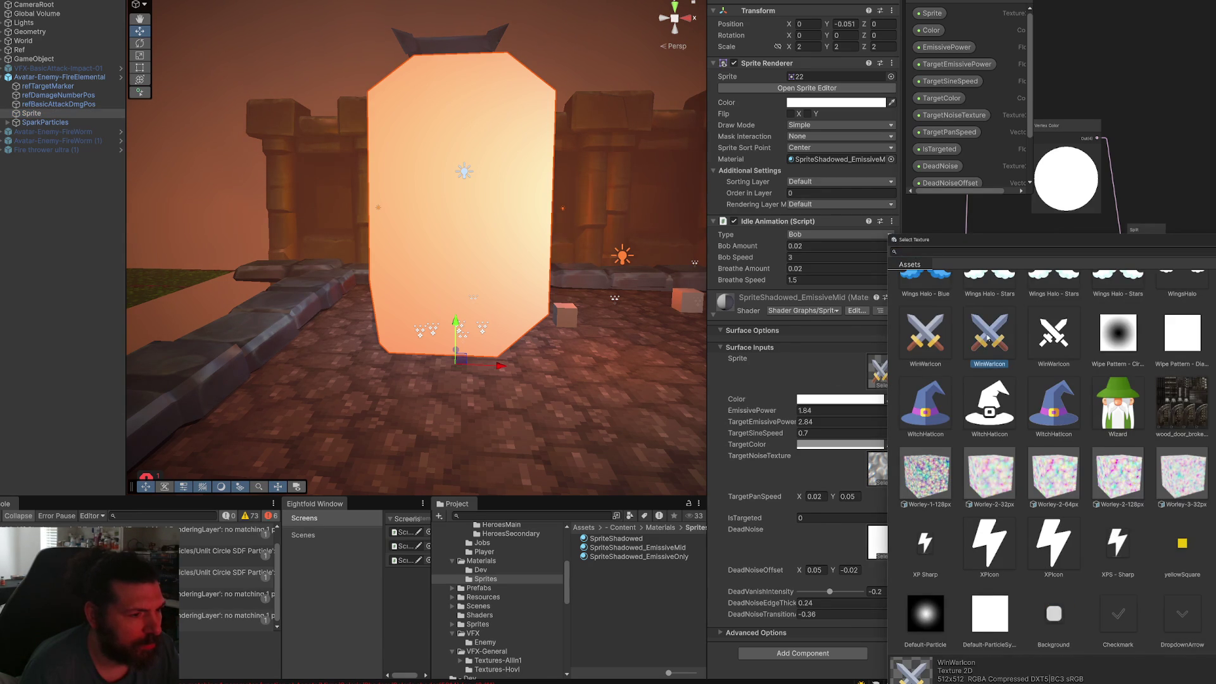
key(Escape)
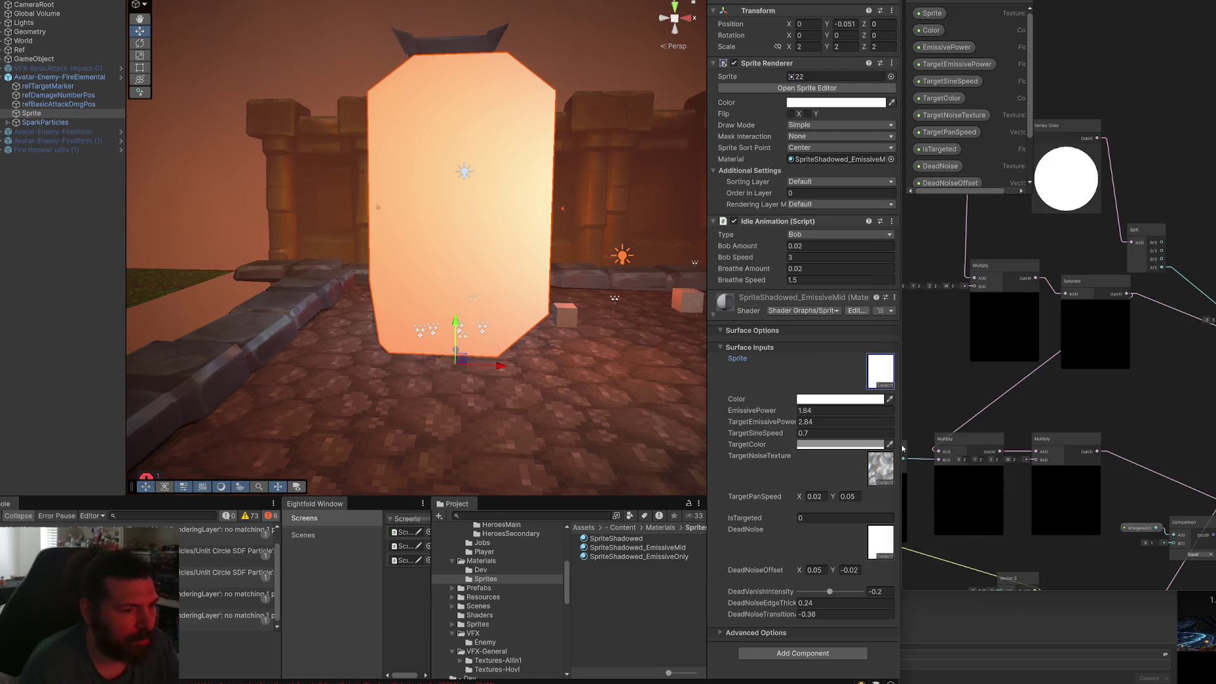
click(885, 560)
click(1032, 408)
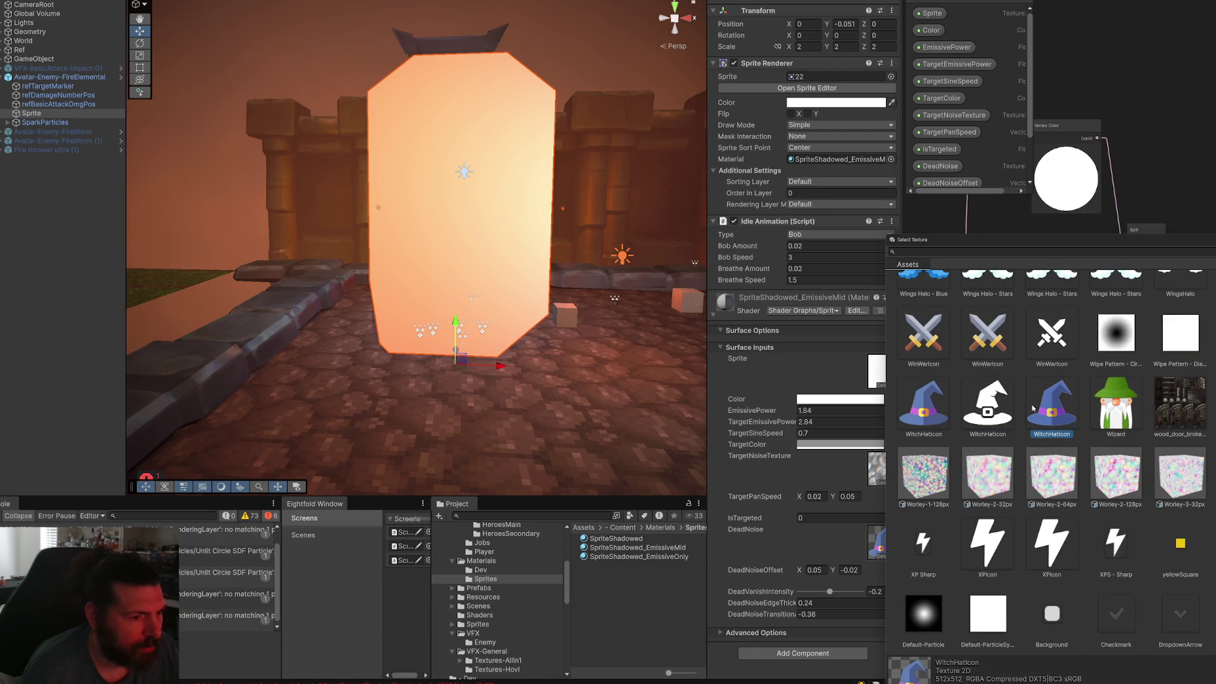
key(Escape)
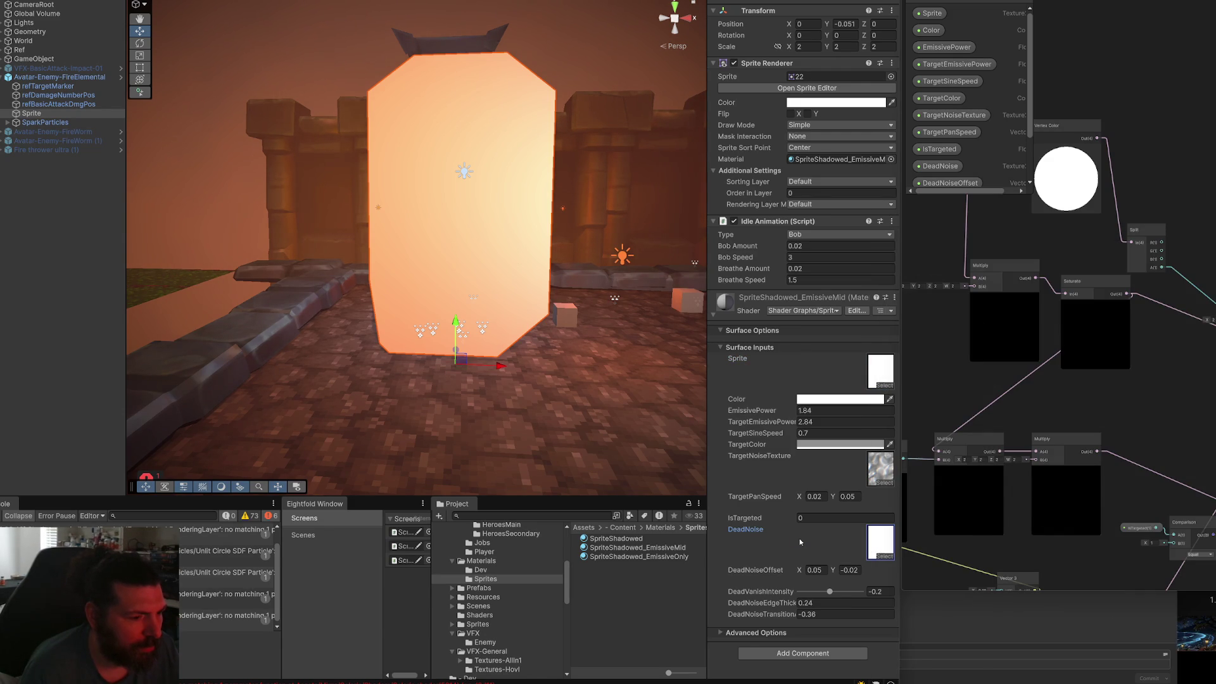
Set EmissivePower to 0 and keep the material Color white.
click(835, 411)
text(0)
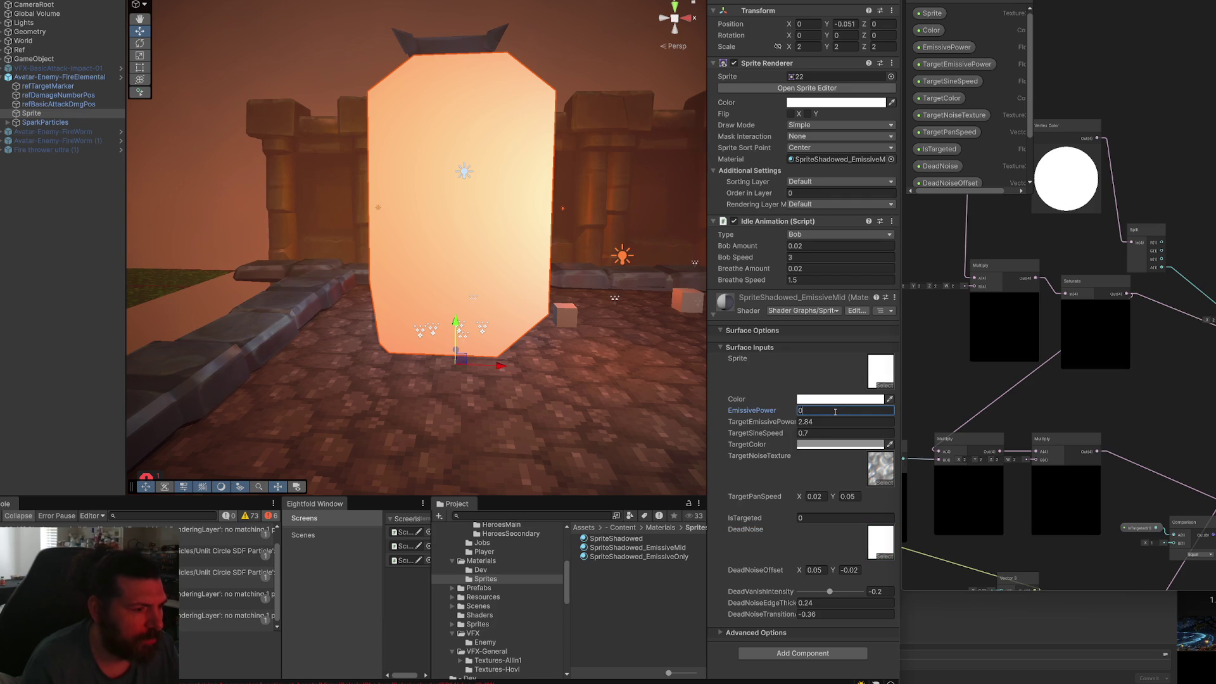
click(840, 399)
click(936, 392)
drag(936, 392, 871, 377)
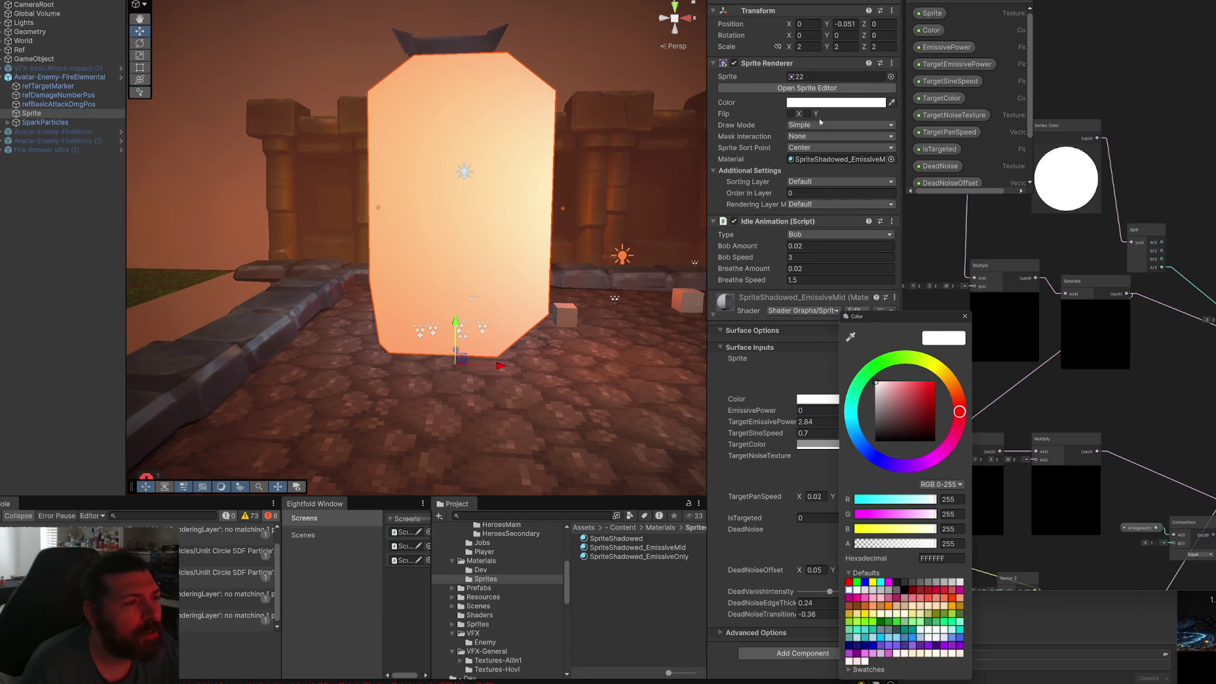
click(613, 122)
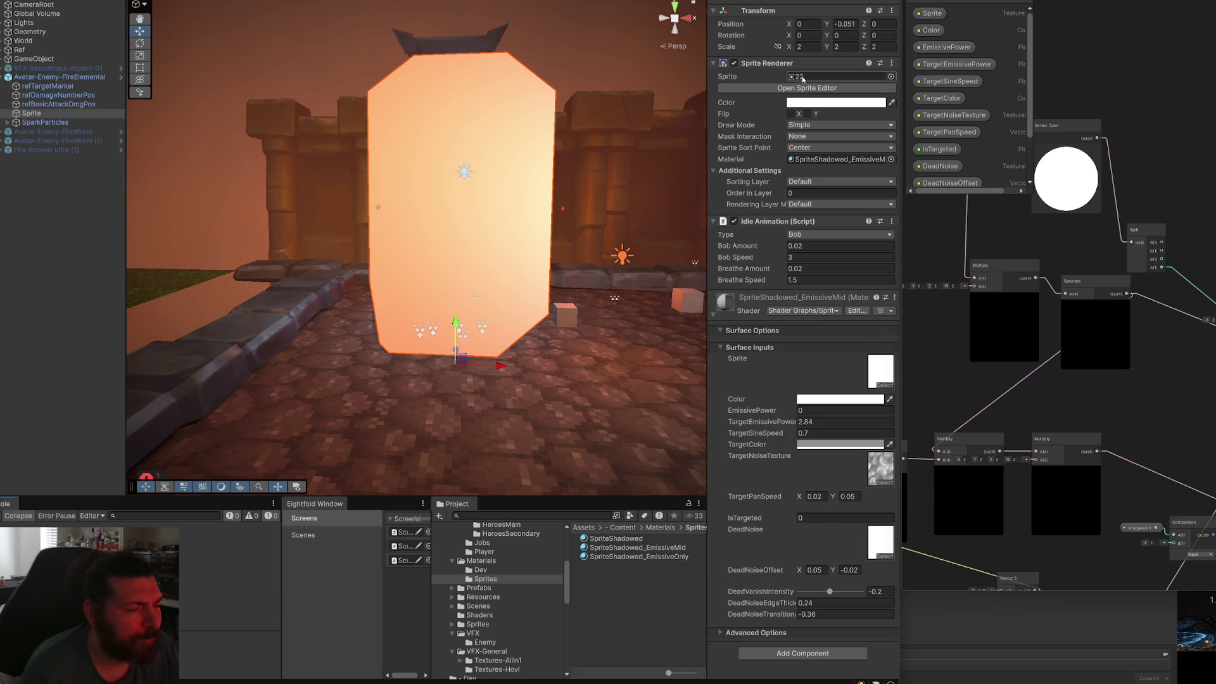
Assign texture 22 to the material's Sprite input.
click(884, 383)
text(22)
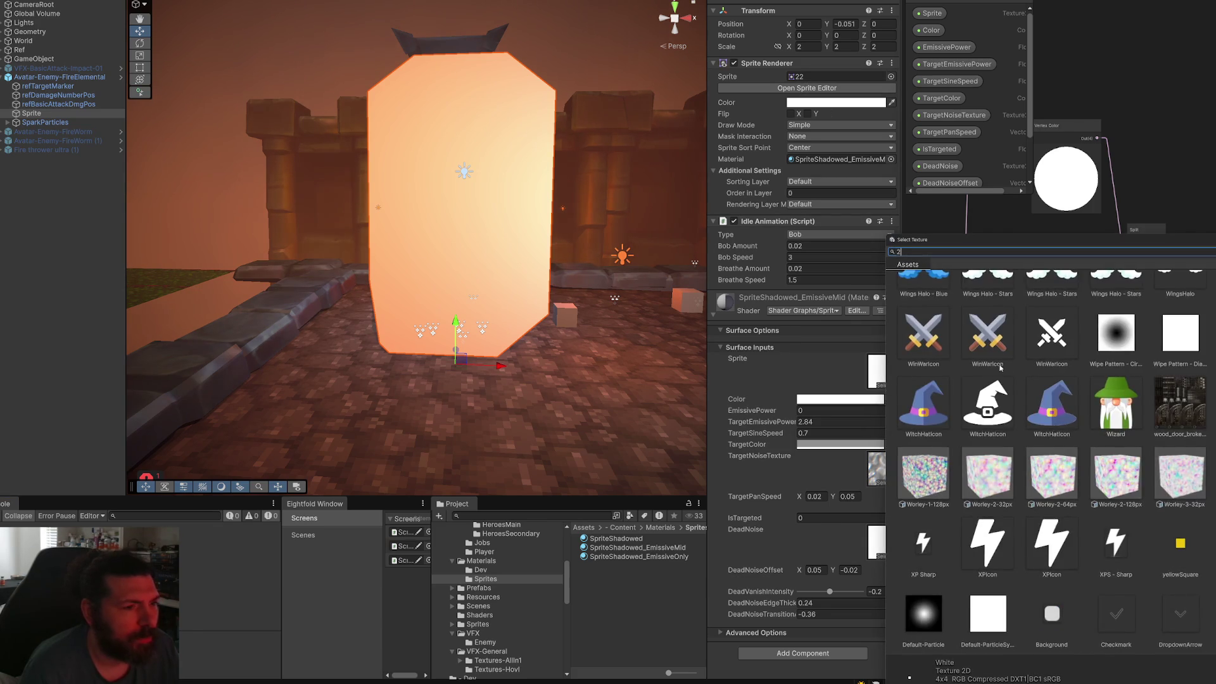
click(986, 315)
click(986, 316)
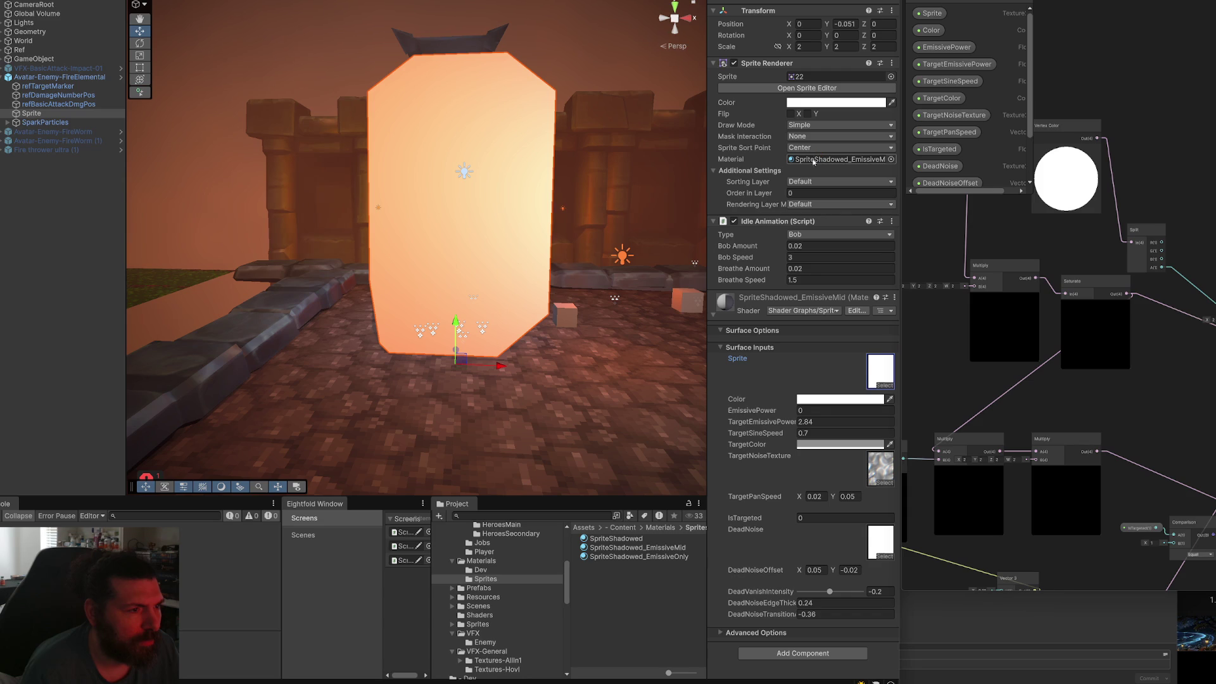
Browse the material's shader list without changing the current shader.
click(868, 161)
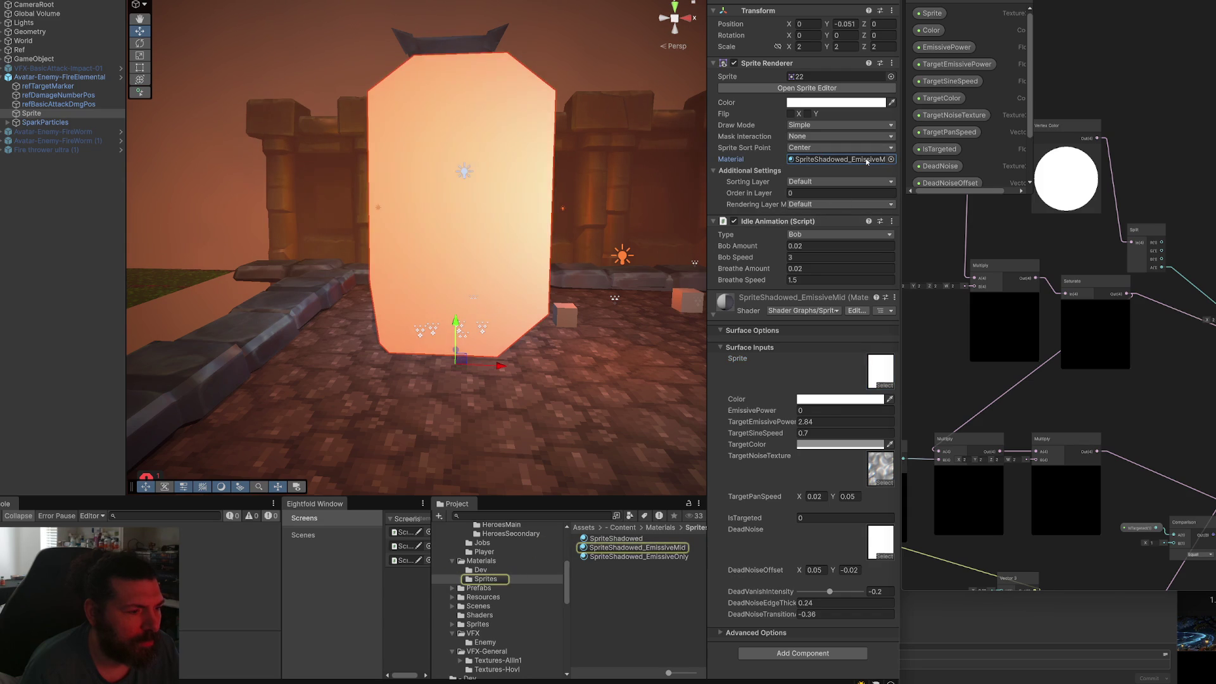
click(832, 313)
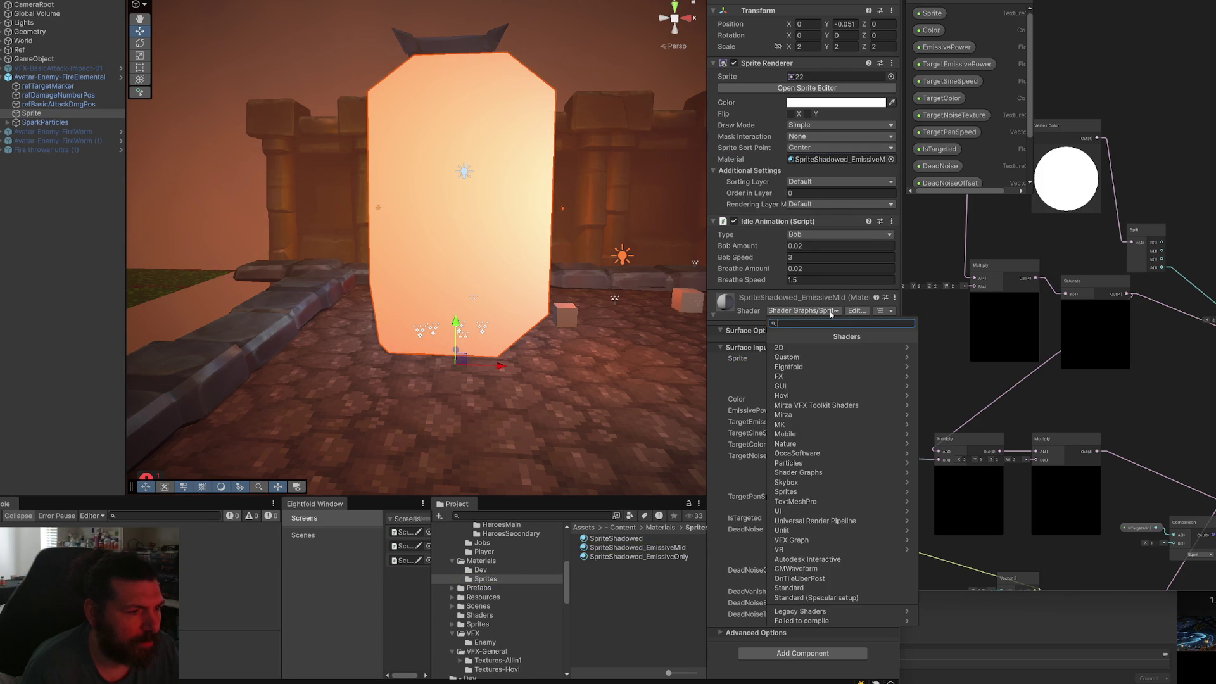
click(799, 472)
click(824, 412)
click(849, 352)
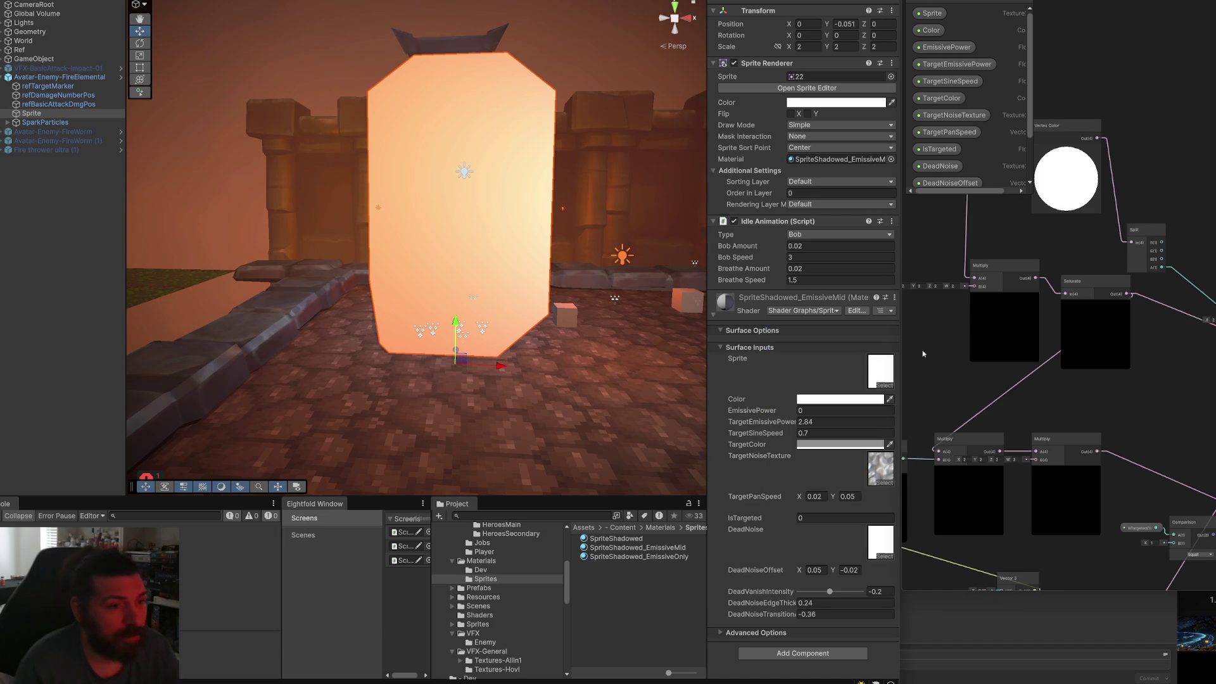
Undock the SpriteShadowed graph into its own window and move it aside.
scroll(1207, 181, down, 5)
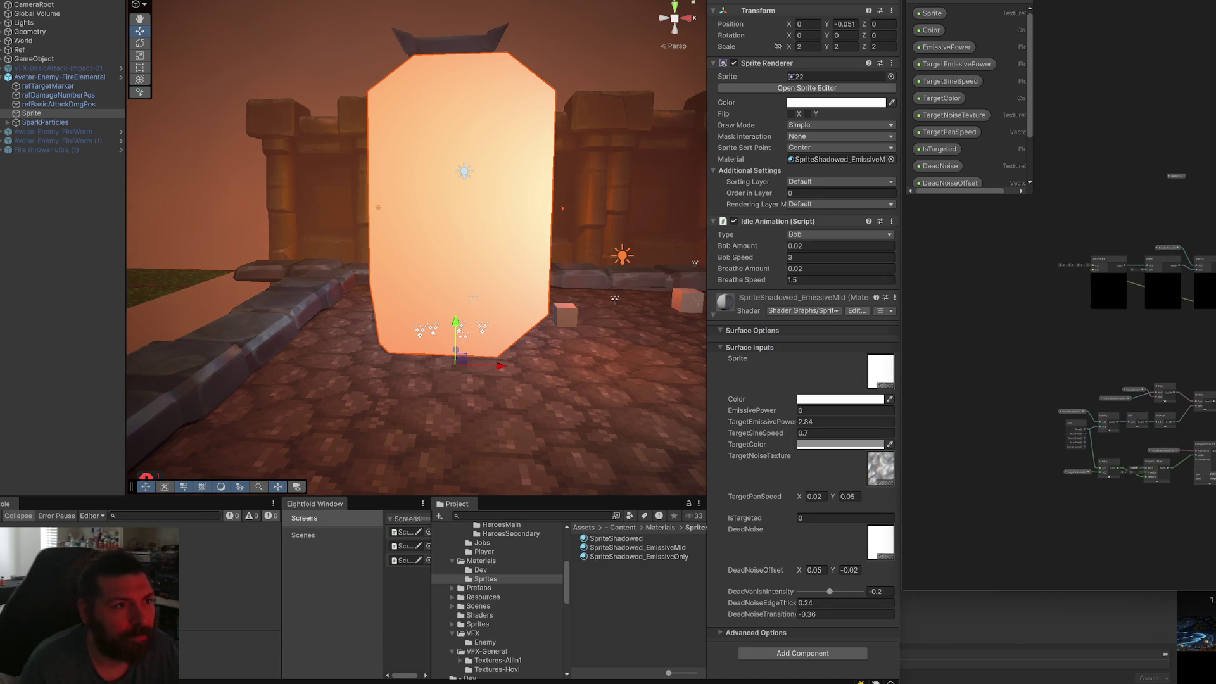
scroll(1187, 337, up, 5)
scroll(1168, 406, down, 3)
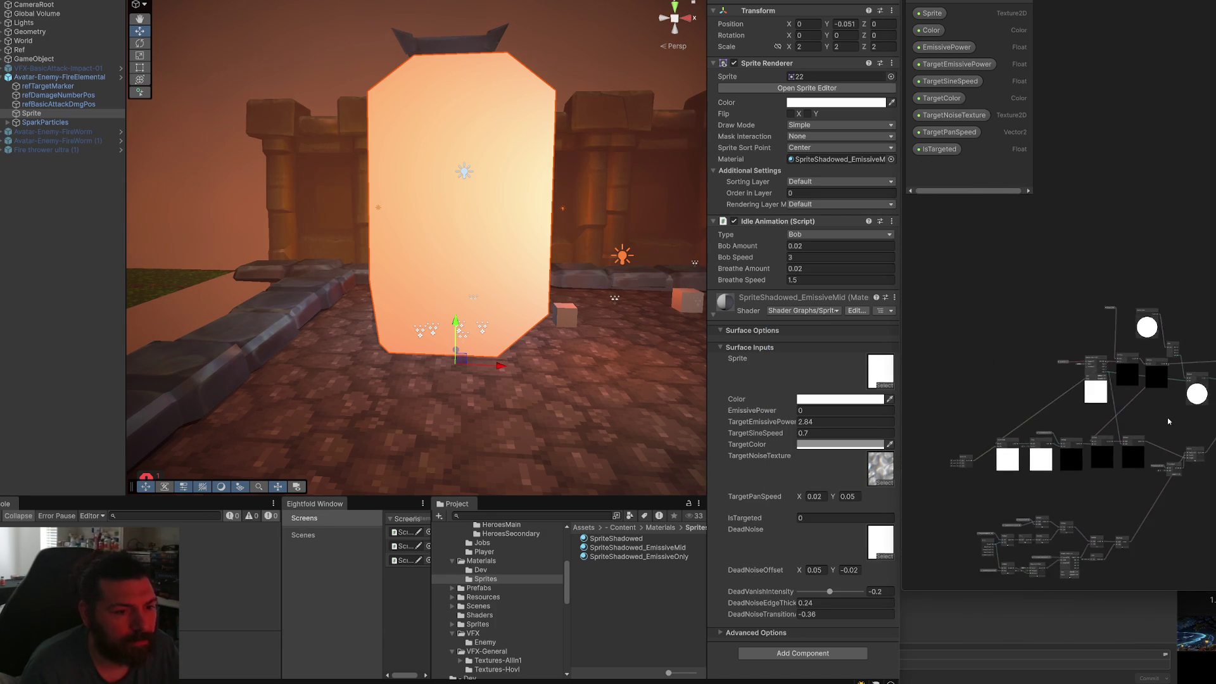
scroll(1130, 406, up, 4)
scroll(1128, 412, up, 3)
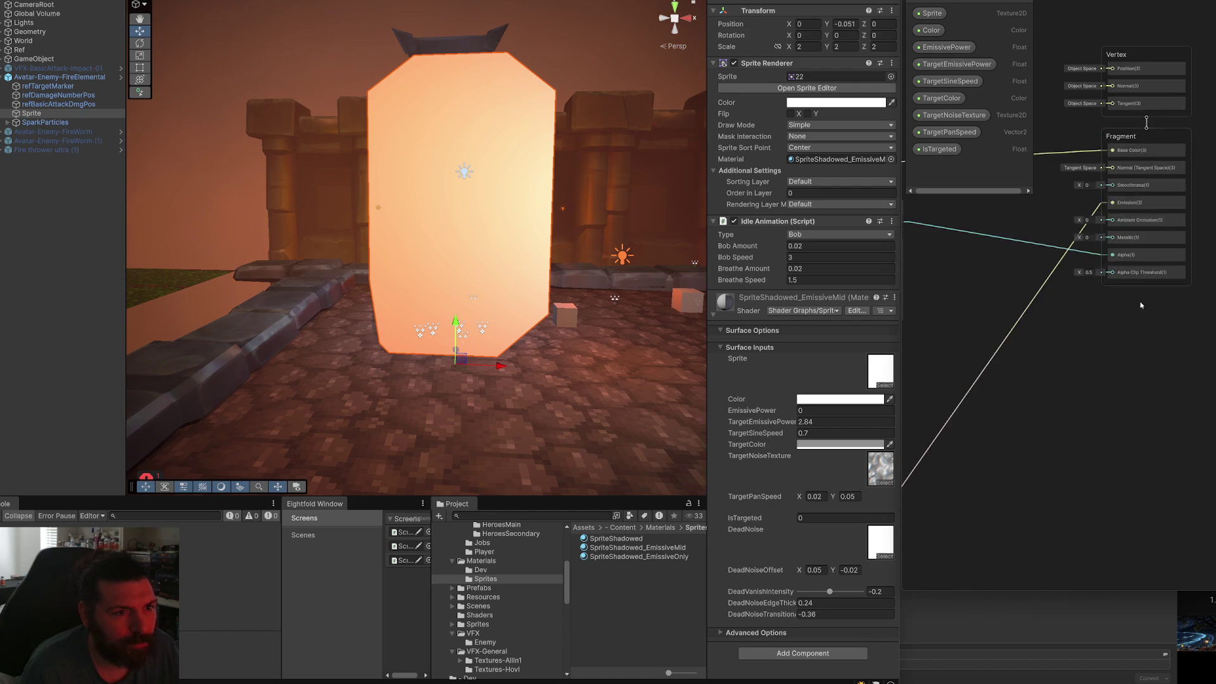
mouse_move(897, 24)
mouse_down()
mouse_move(491, 374)
mouse_move(399, 300)
mouse_move(398, 335)
mouse_up()
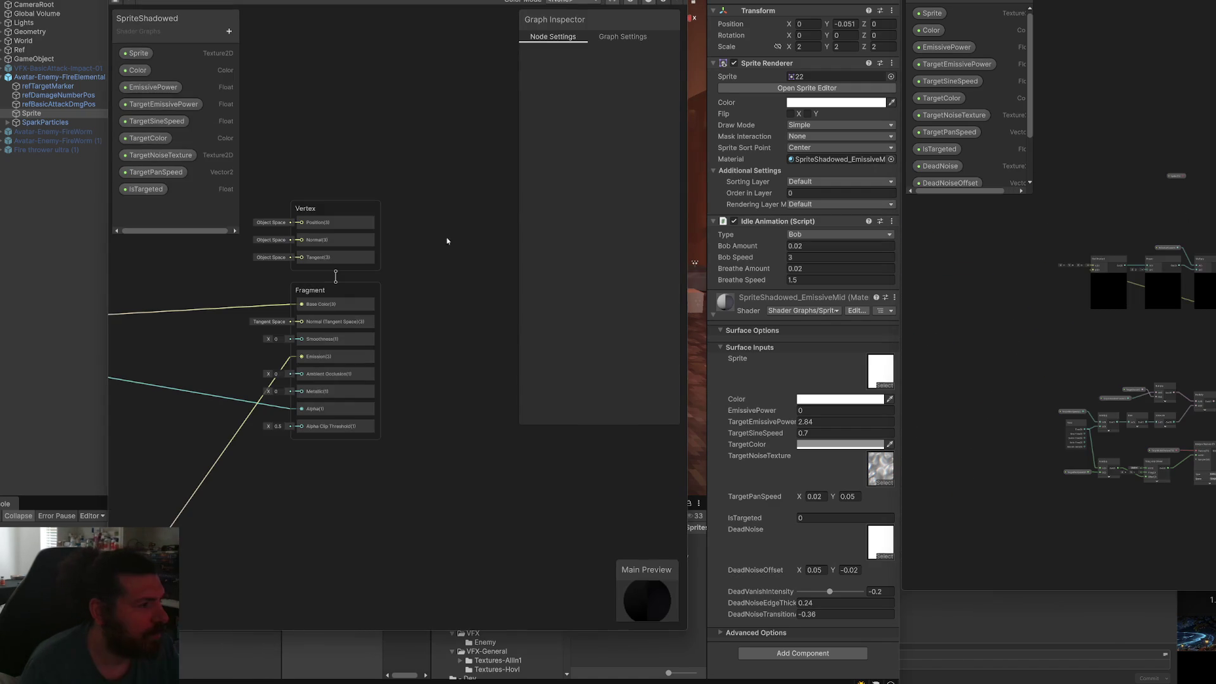
drag(380, 2, 208, 8)
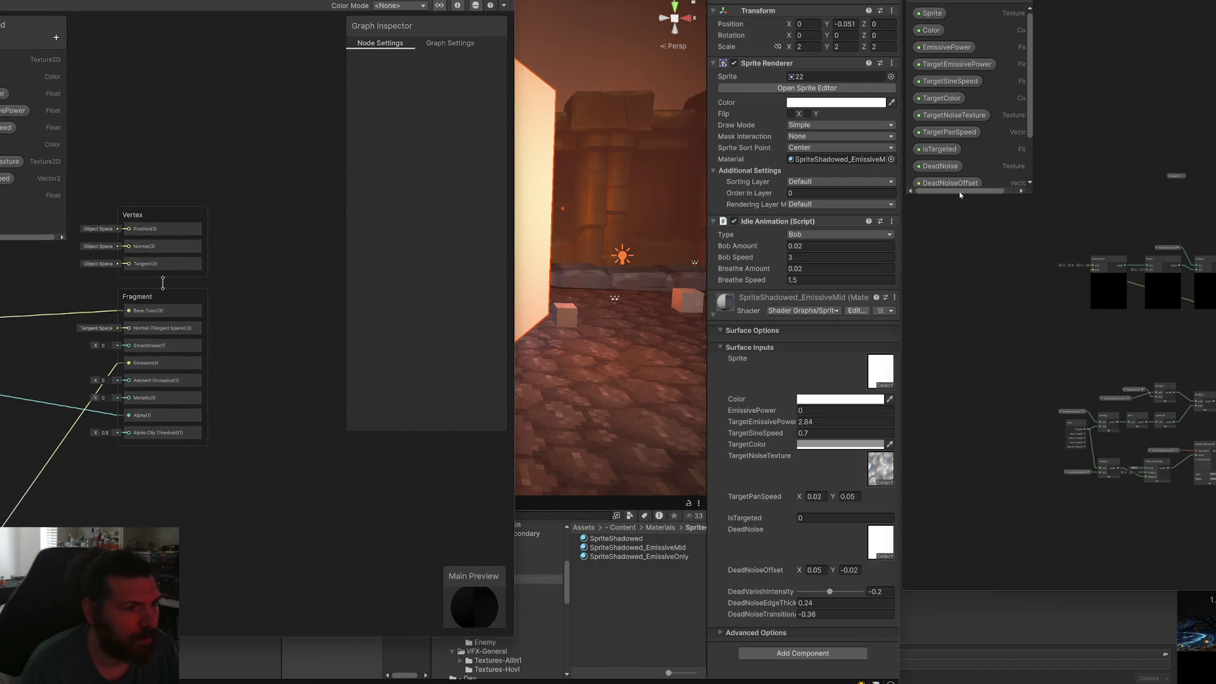
Pan the SpriteShadowed graph across its Sample Texture, Multiply, Sine and Absolute nodes.
mouse_move(265, 365)
mouse_down()
mouse_move(317, 380)
mouse_move(320, 393)
mouse_move(293, 399)
mouse_move(398, 369)
mouse_move(421, 342)
mouse_move(103, 368)
mouse_move(181, 231)
mouse_move(269, 320)
mouse_move(306, 285)
mouse_up()
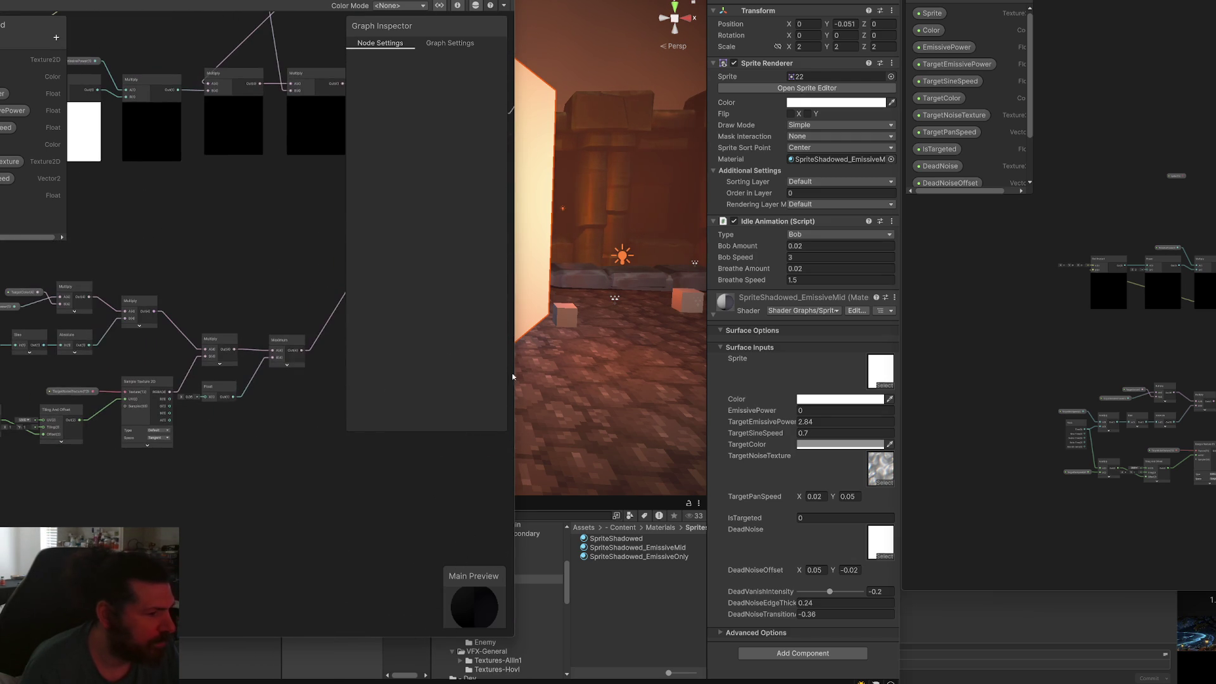
scroll(1096, 380, up, 6)
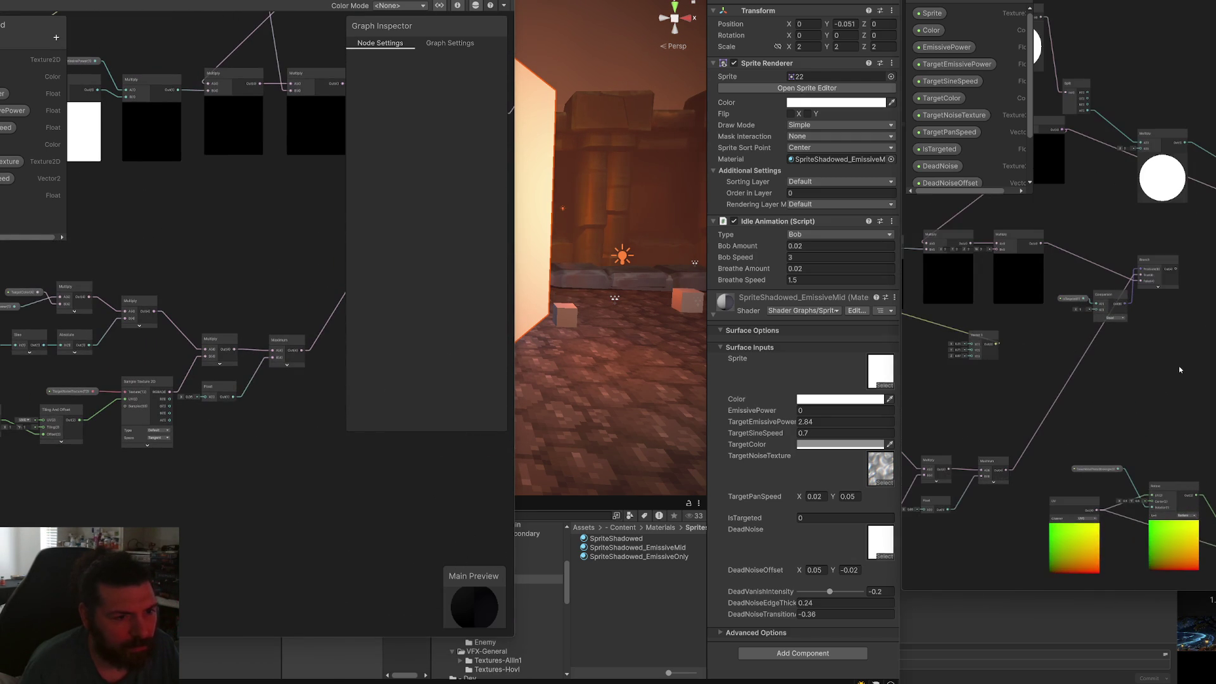
drag(235, 433, 398, 363)
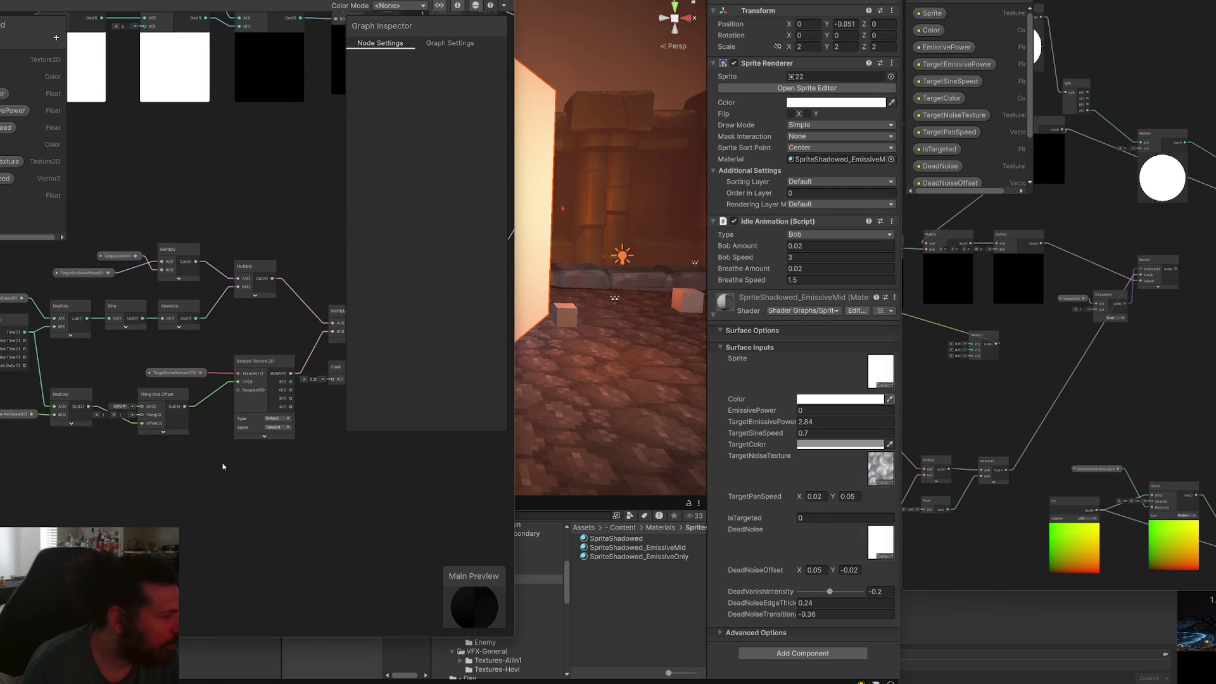
drag(520, 384, 837, 386)
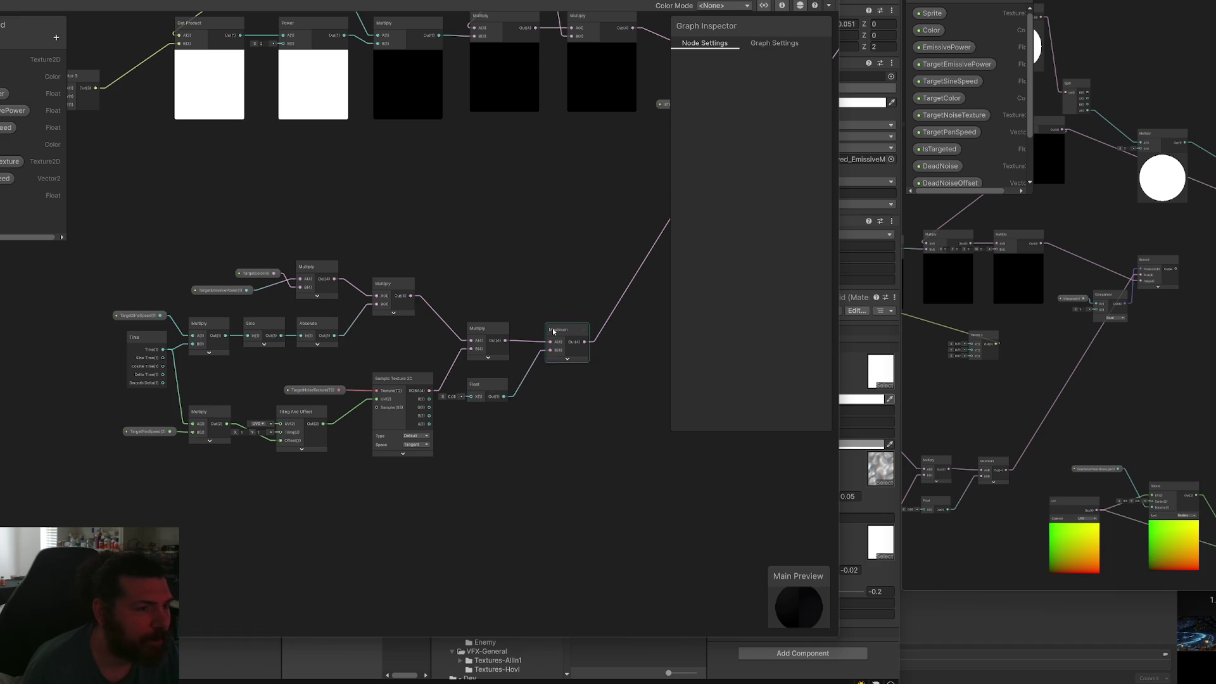
scroll(566, 262, down, 2)
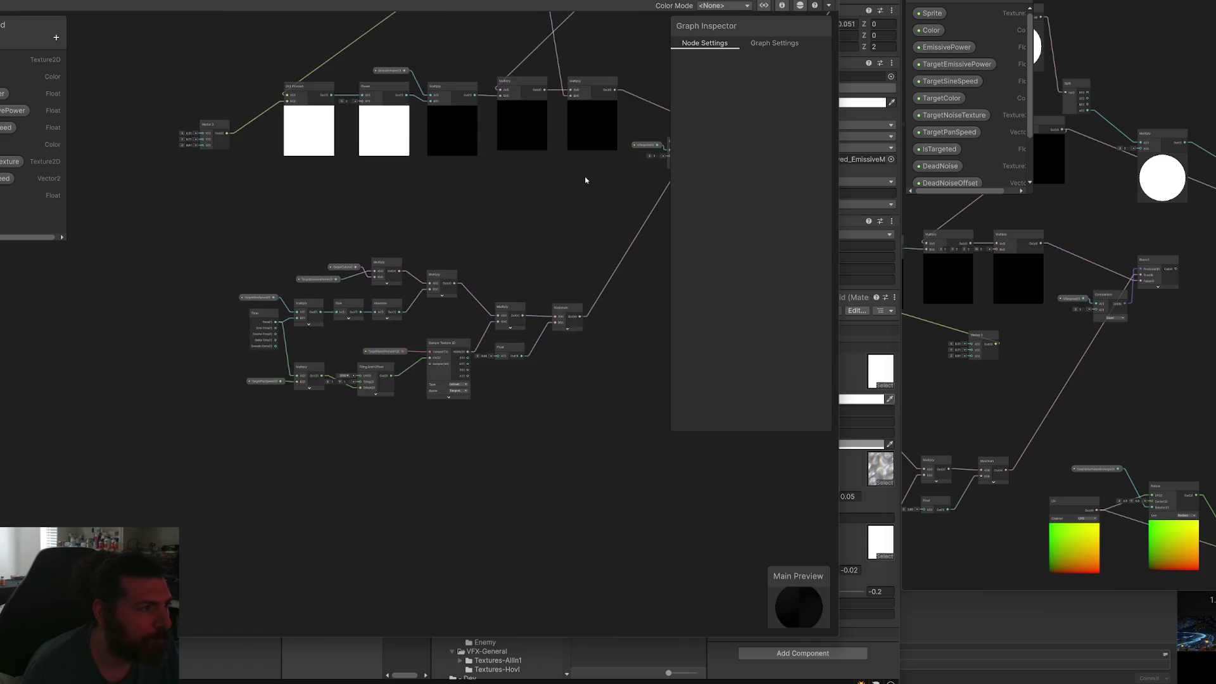
drag(587, 169, 473, 337)
scroll(472, 337, up, 1)
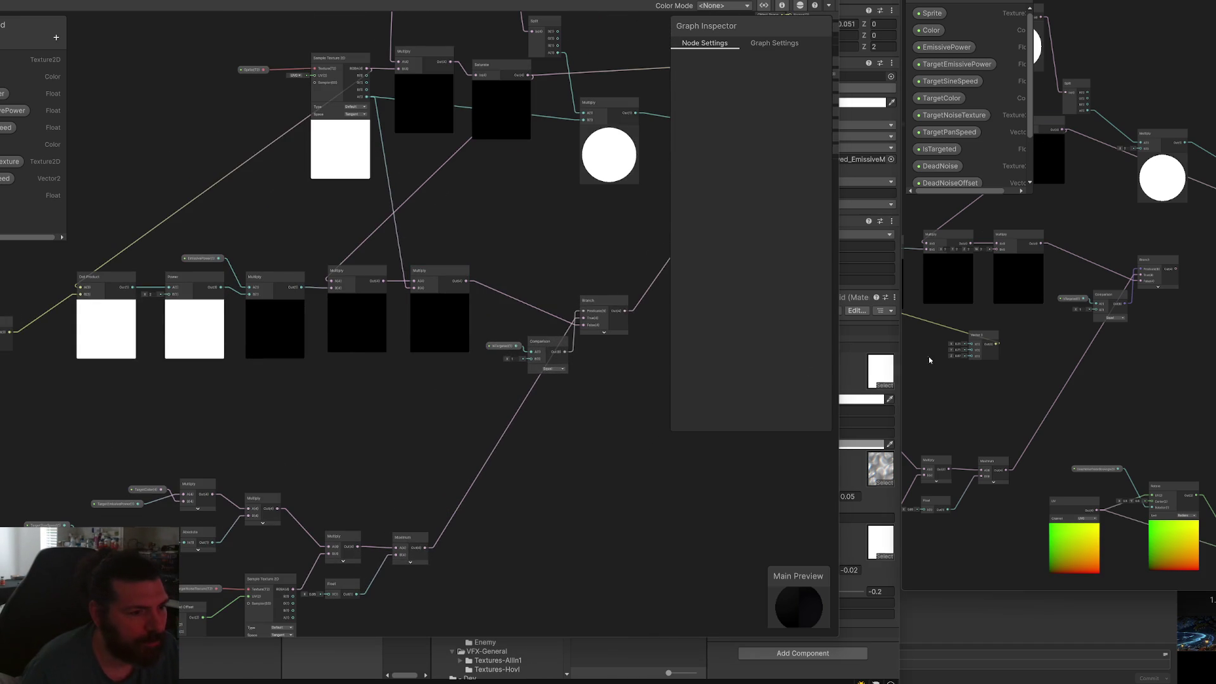
Widen the SpriteShadowedDeath graph window for comparison, then close the SpriteShadowed graph.
drag(900, 365, 627, 365)
scroll(808, 368, down, 3)
scroll(808, 368, up, 2)
scroll(1077, 317, down, 3)
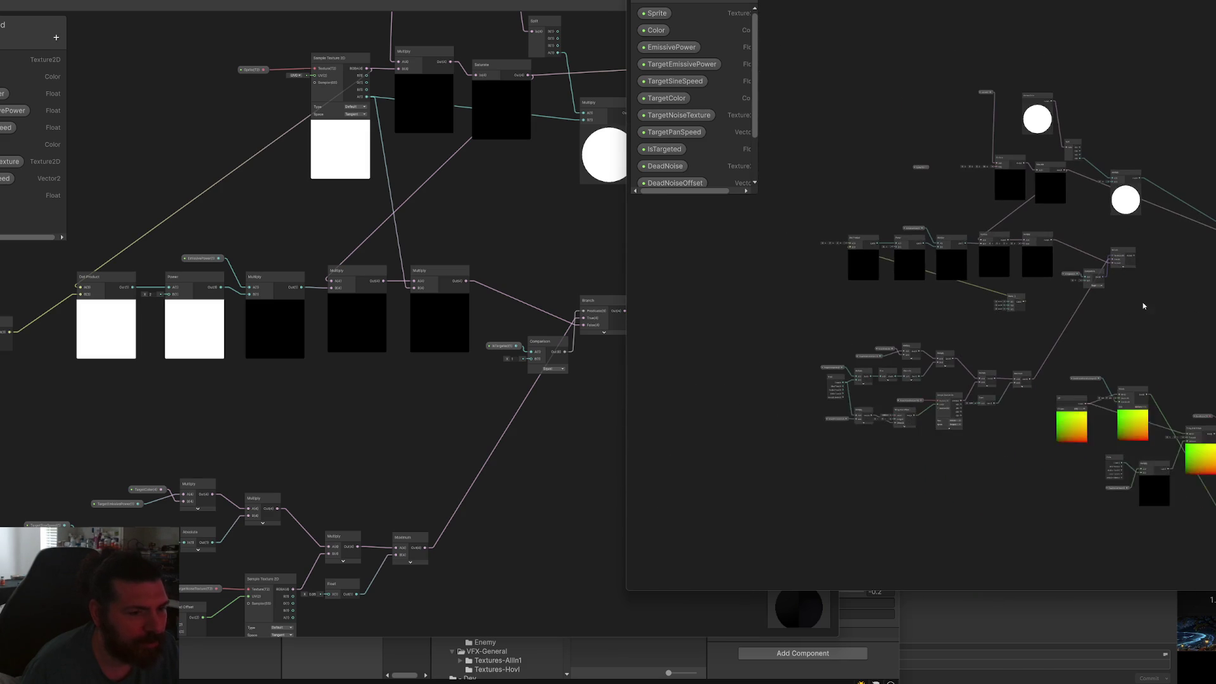
click(608, 28)
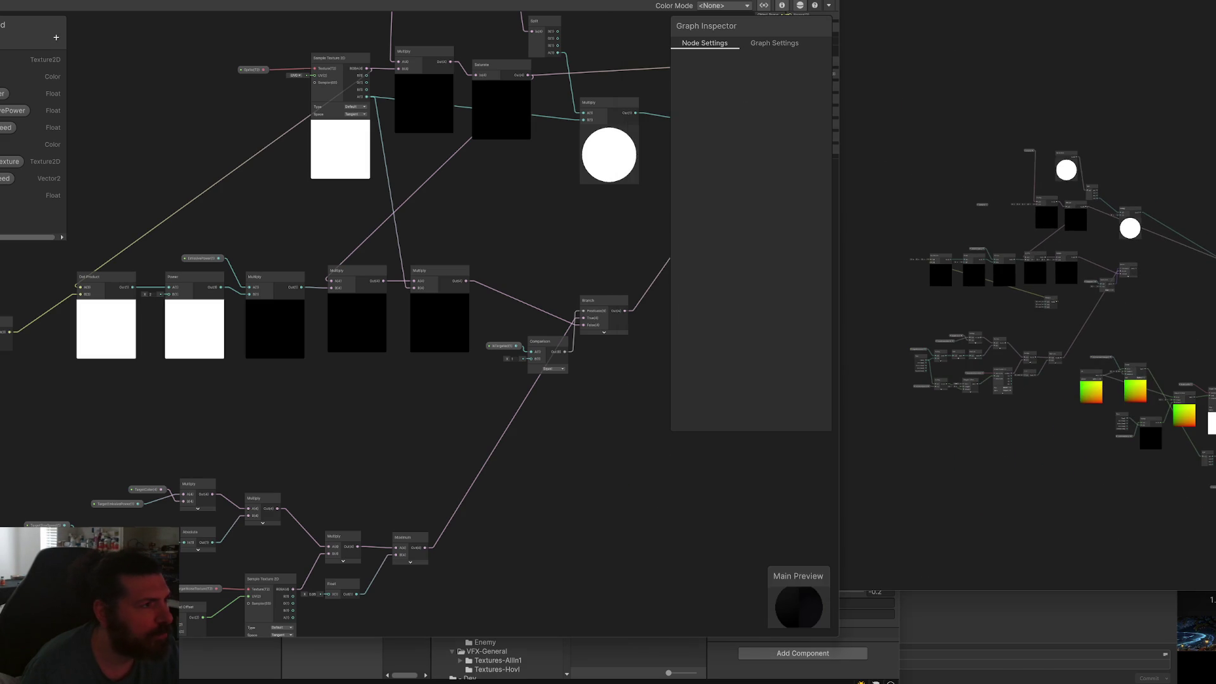
key(alt+Tab)
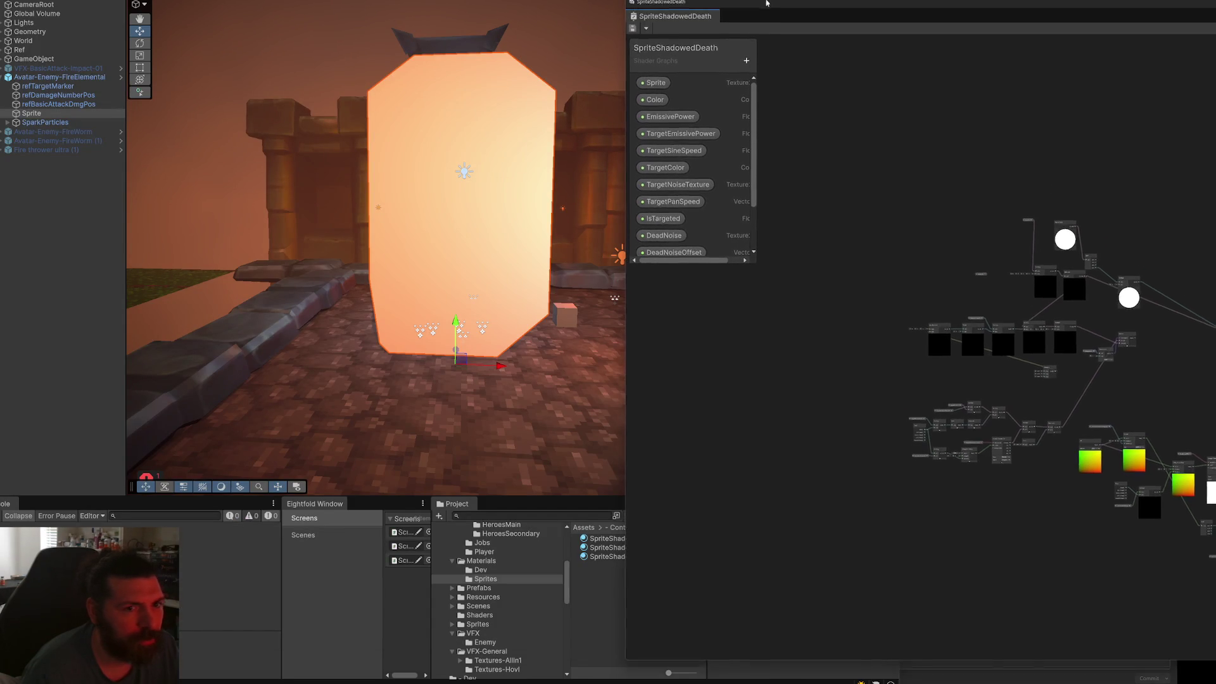
Close the SpriteShadowedDeath graph window and search My Assets for 'amplify'.
drag(805, 40, 1038, 43)
key(alt+Tab)
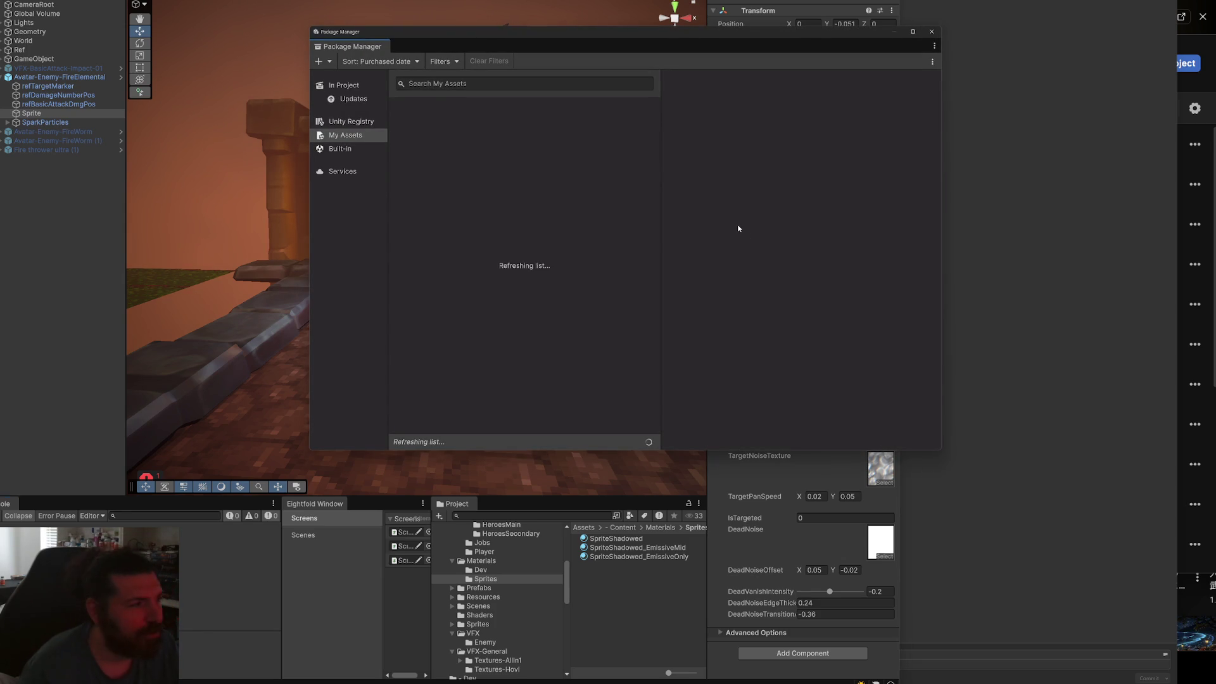
click(435, 83)
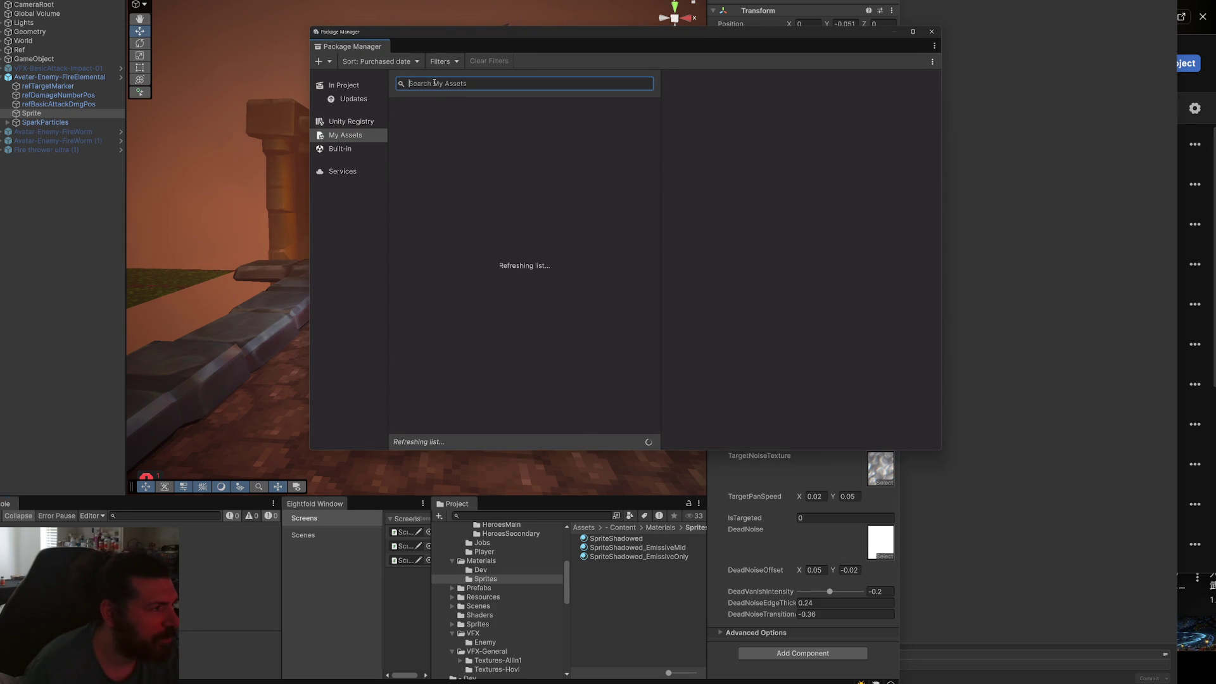
text(amplify)
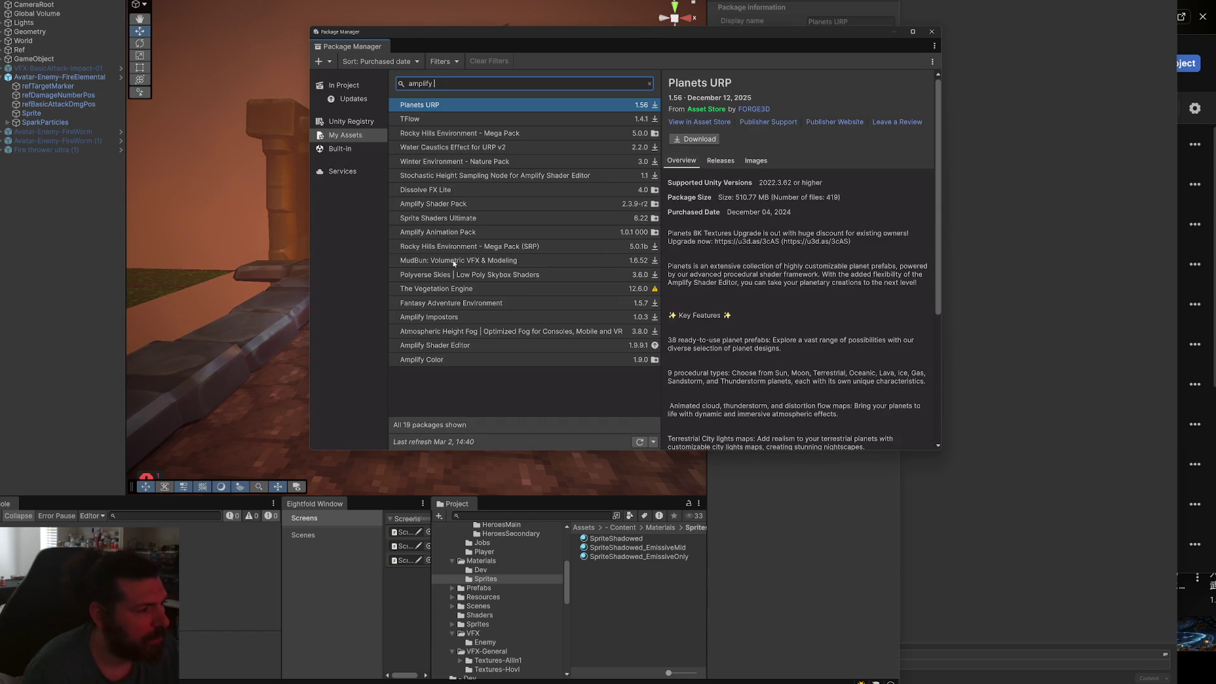
Download the Amplify Shader Editor 1.9.9.8 update and start importing it.
click(446, 346)
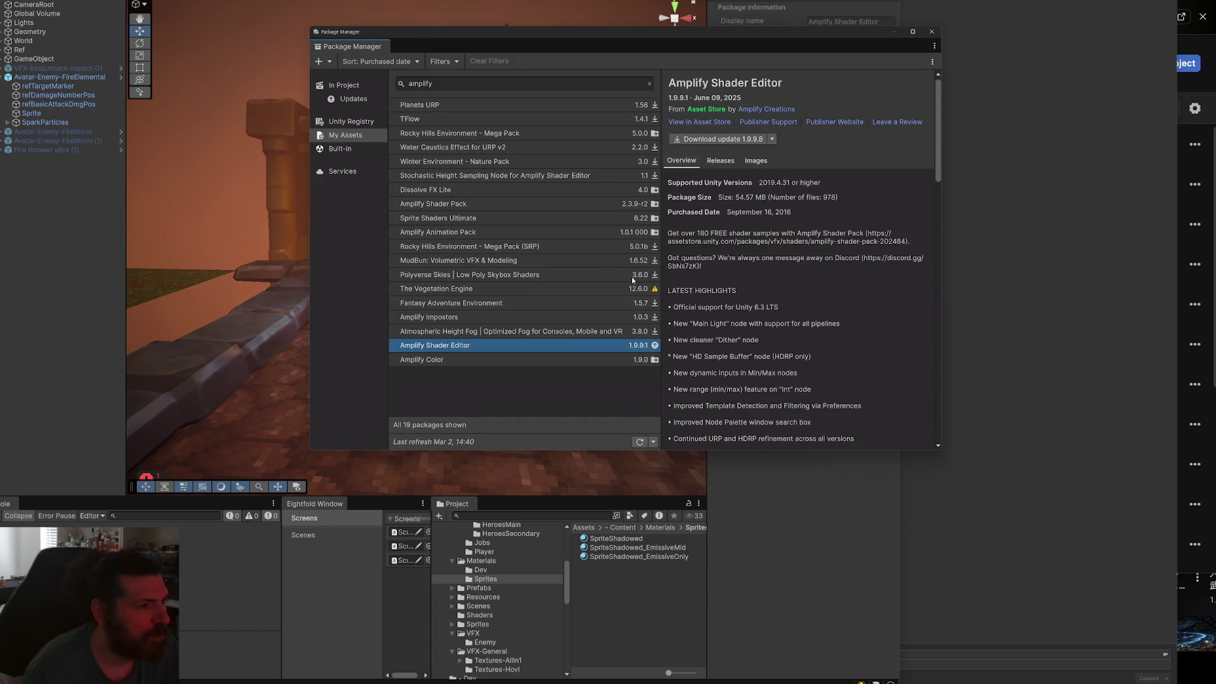
click(745, 140)
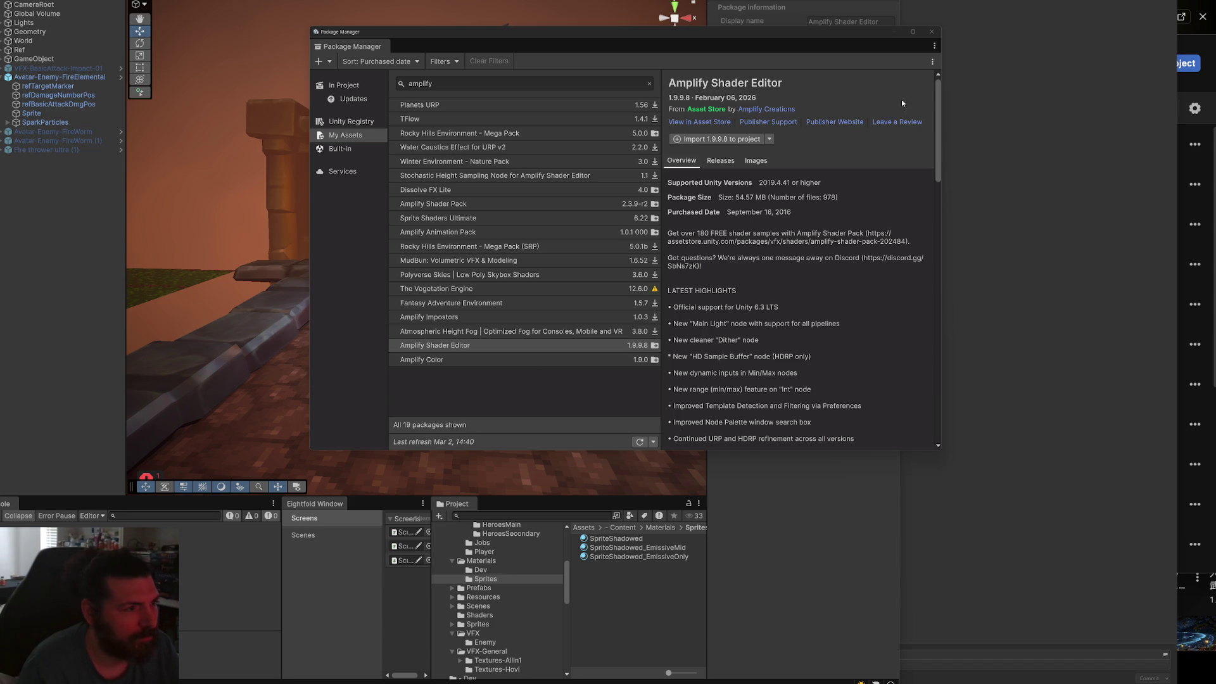
click(707, 140)
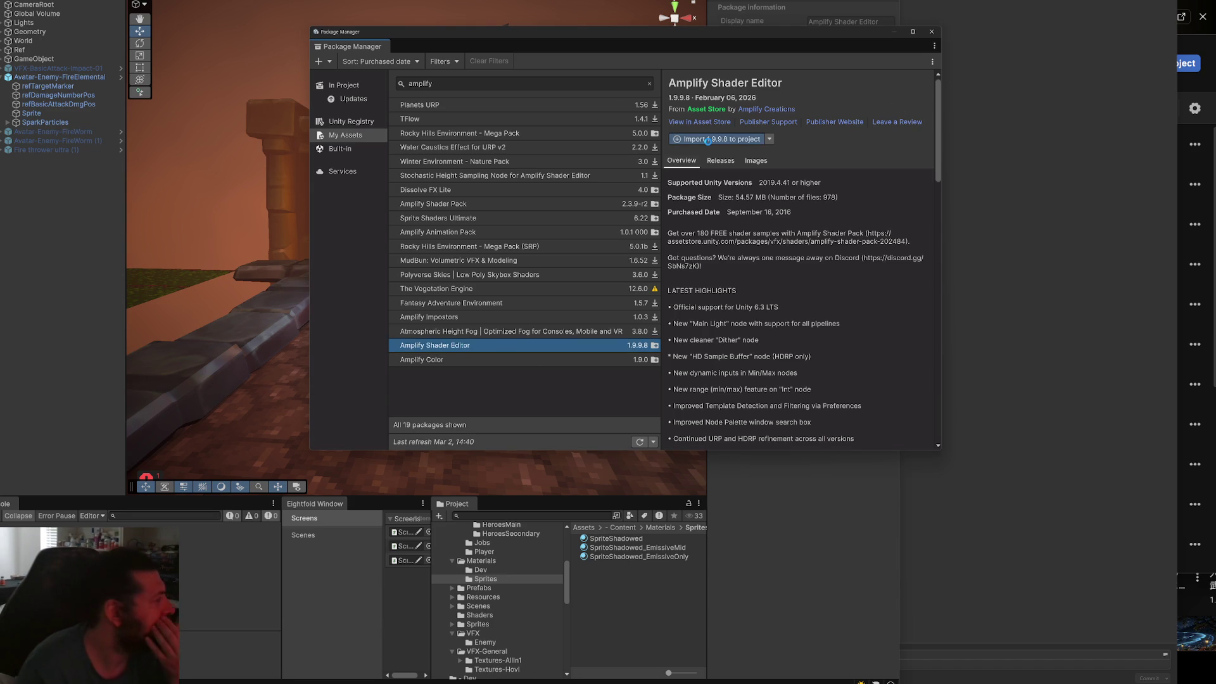
click(708, 139)
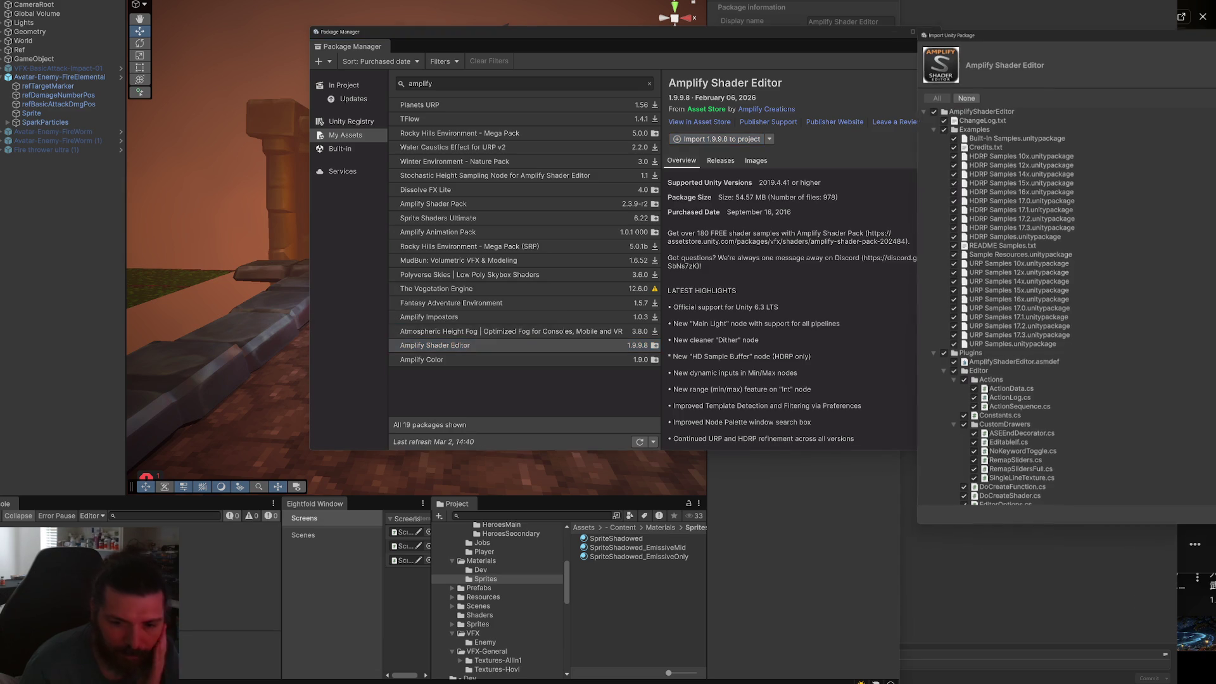
Confirm the import of all Amplify Shader Editor 1.9.9.8 package files.
key(Return)
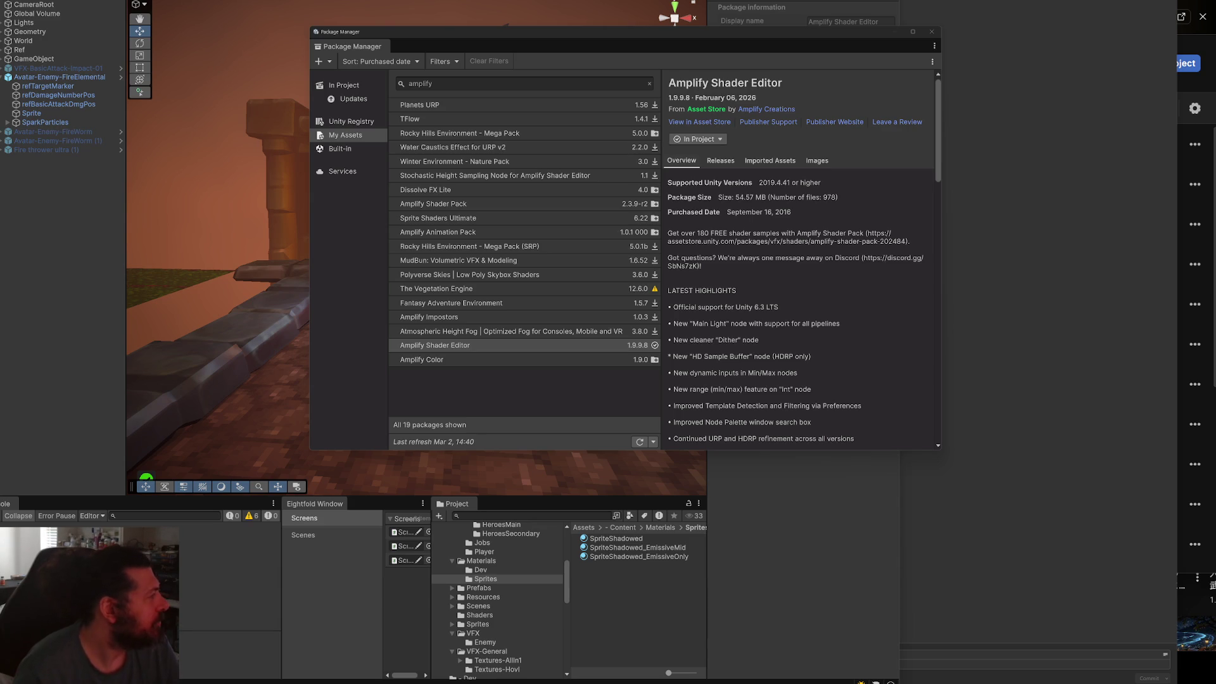
Close the Package Manager and open the Shaders folder.
click(930, 32)
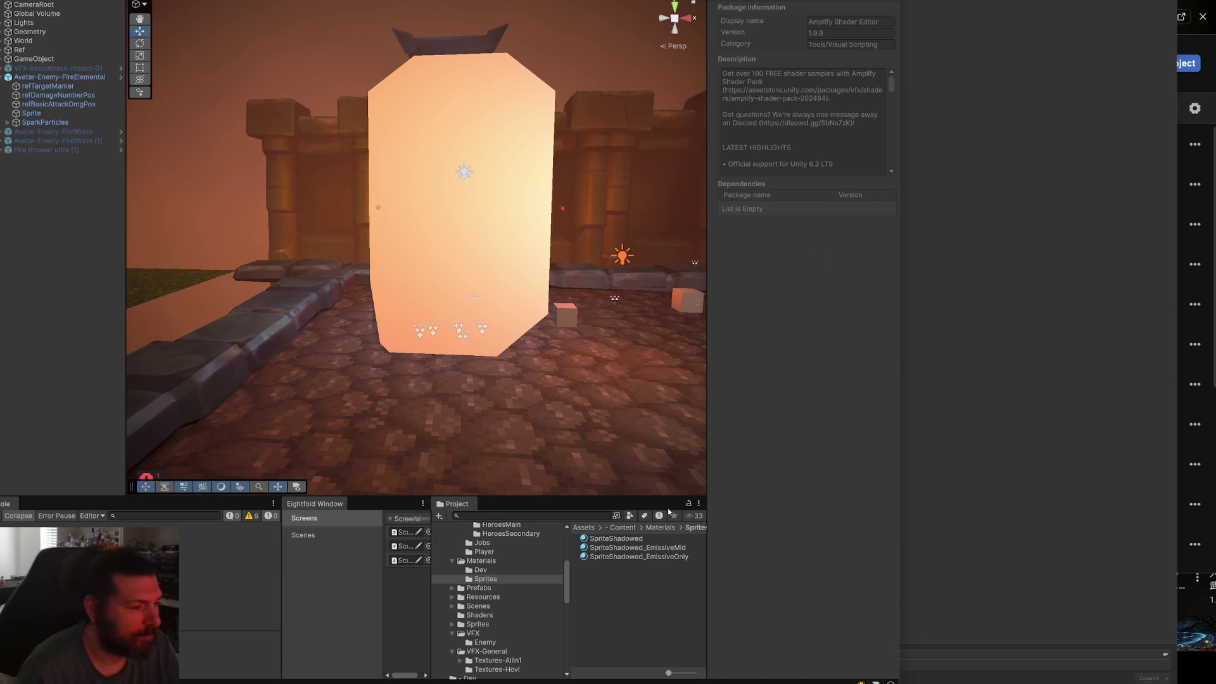
scroll(514, 614, down, 2)
scroll(505, 634, down, 2)
scroll(505, 634, up, 5)
scroll(517, 623, down, 3)
click(514, 615)
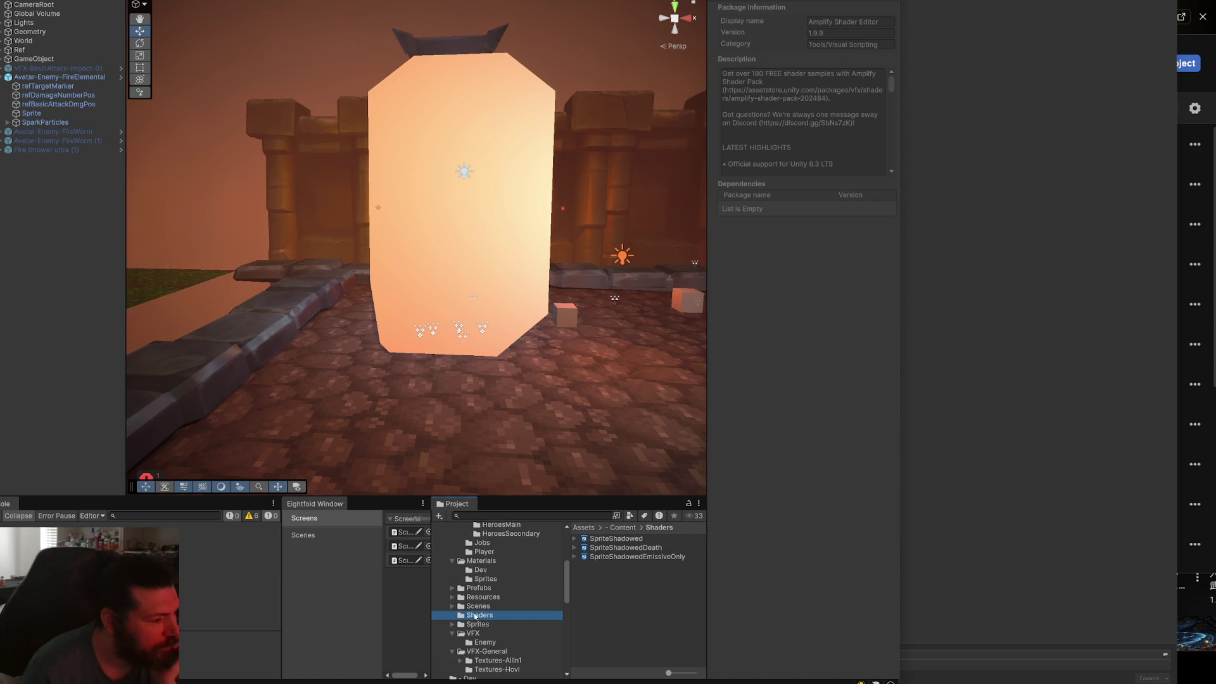
Create an Amplify Surface Shader named CharacterSprite in the Shaders folder.
right_click(627, 608)
mouse_move(678, 374)
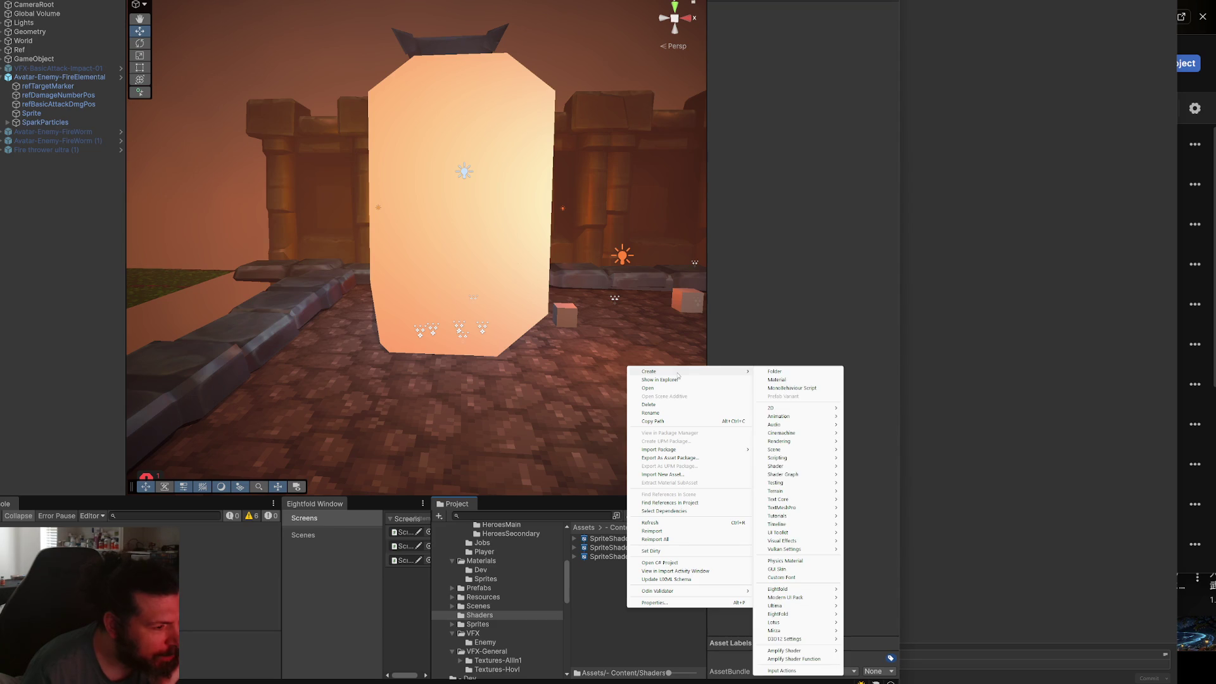
mouse_move(785, 533)
mouse_move(802, 466)
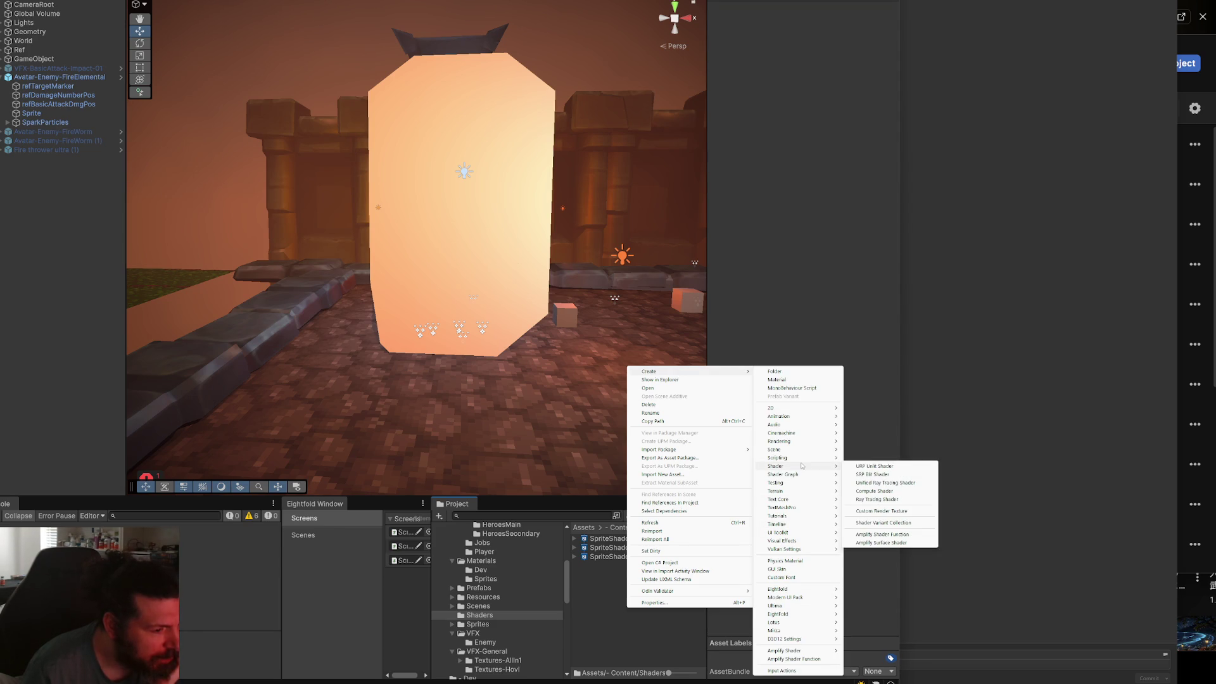
click(885, 543)
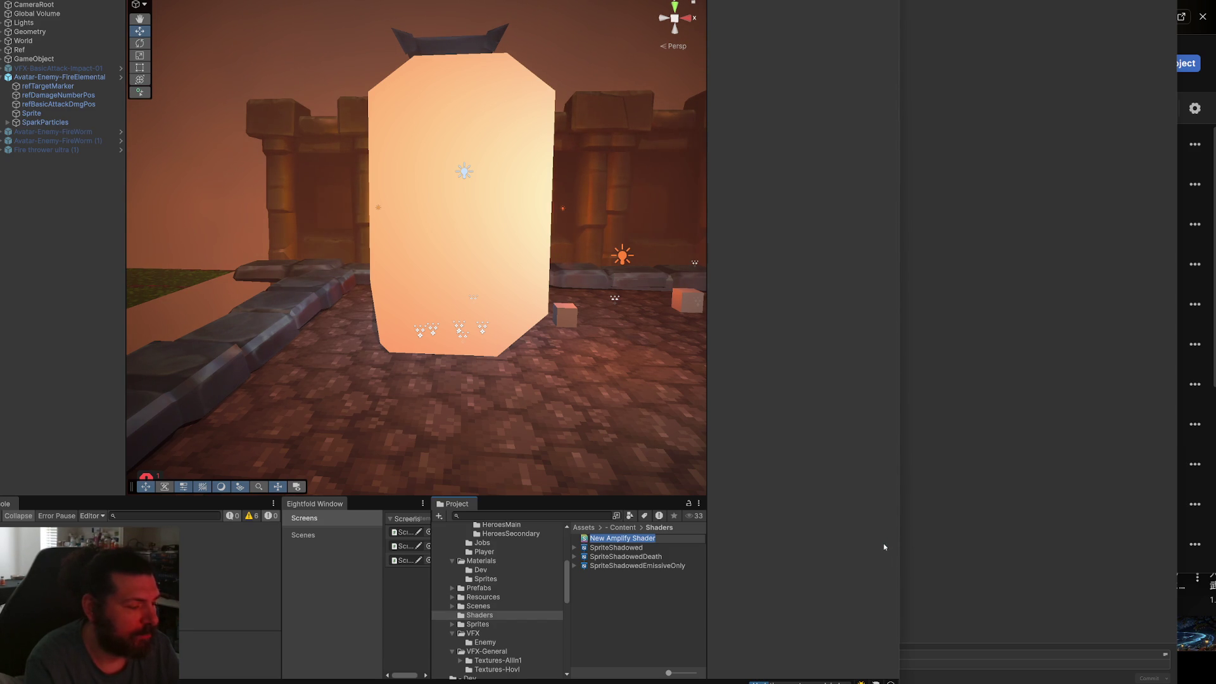
text(CharacterSprite)
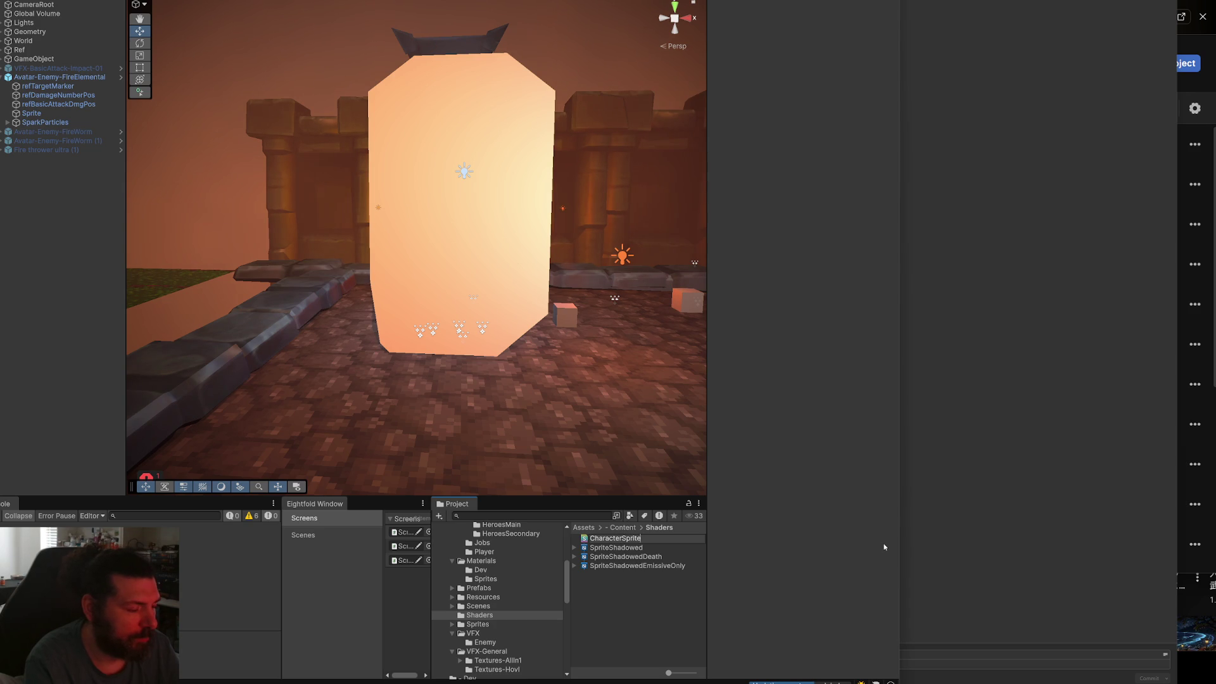
key(Return)
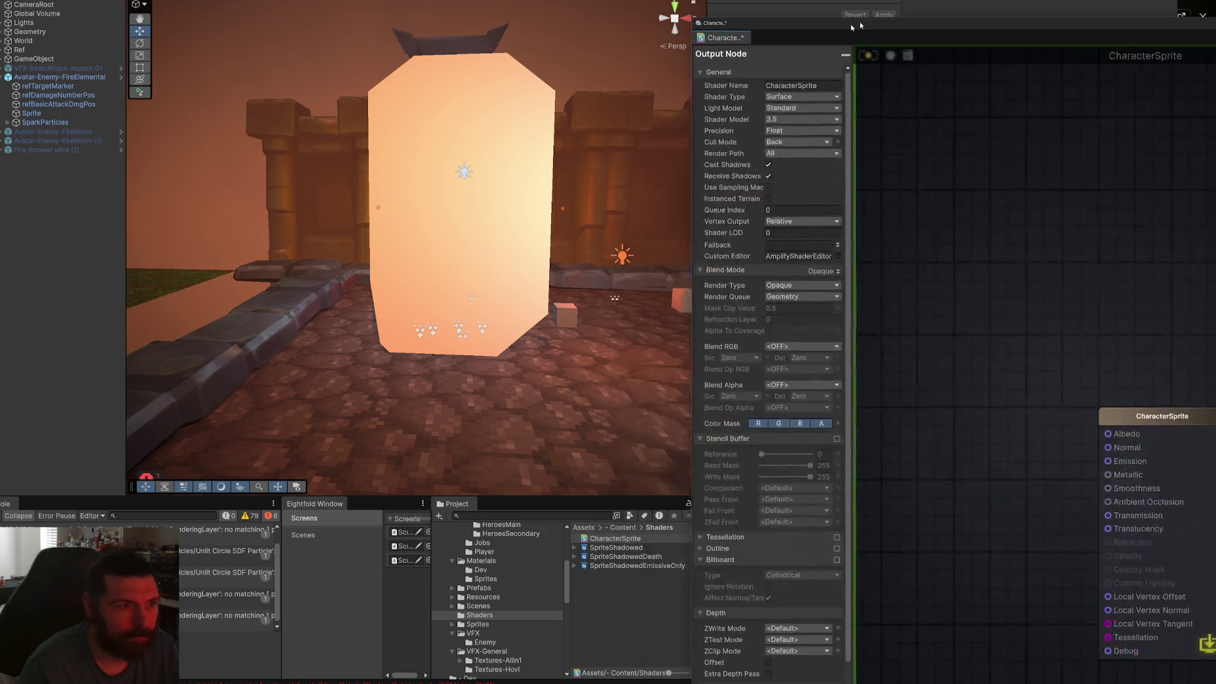
click(835, 56)
Set CharacterSprite's shader type to Universal/Sprite Lit.
mouse_move(842, 102)
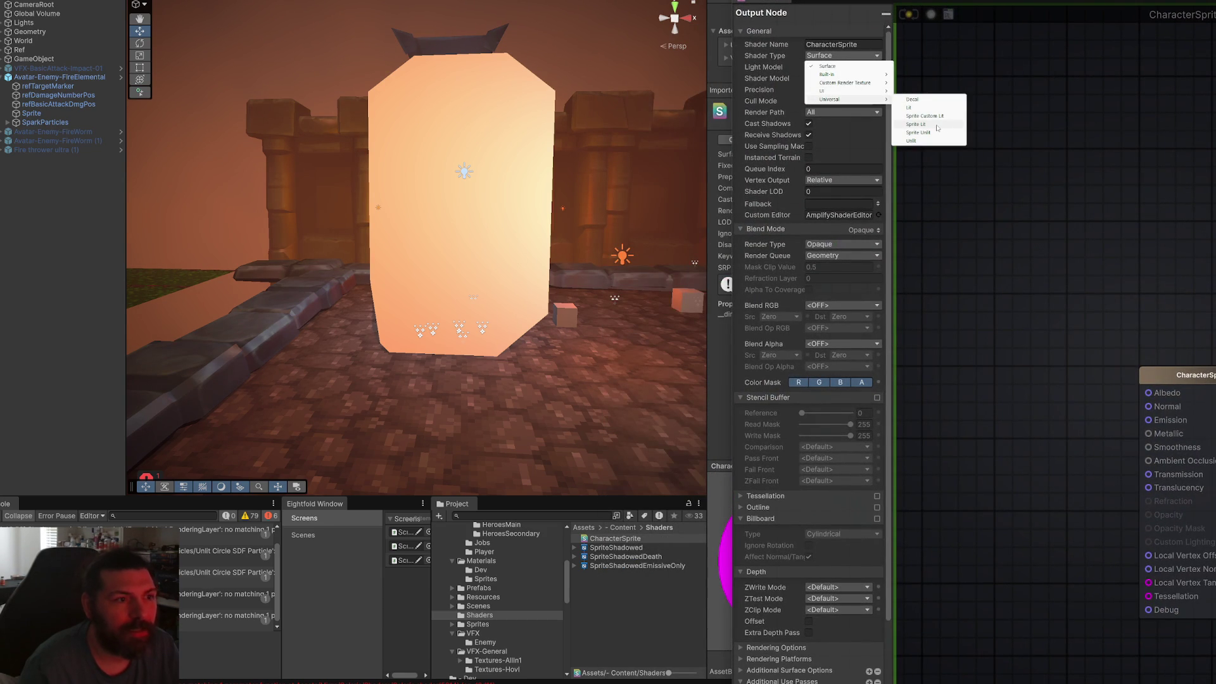
click(916, 124)
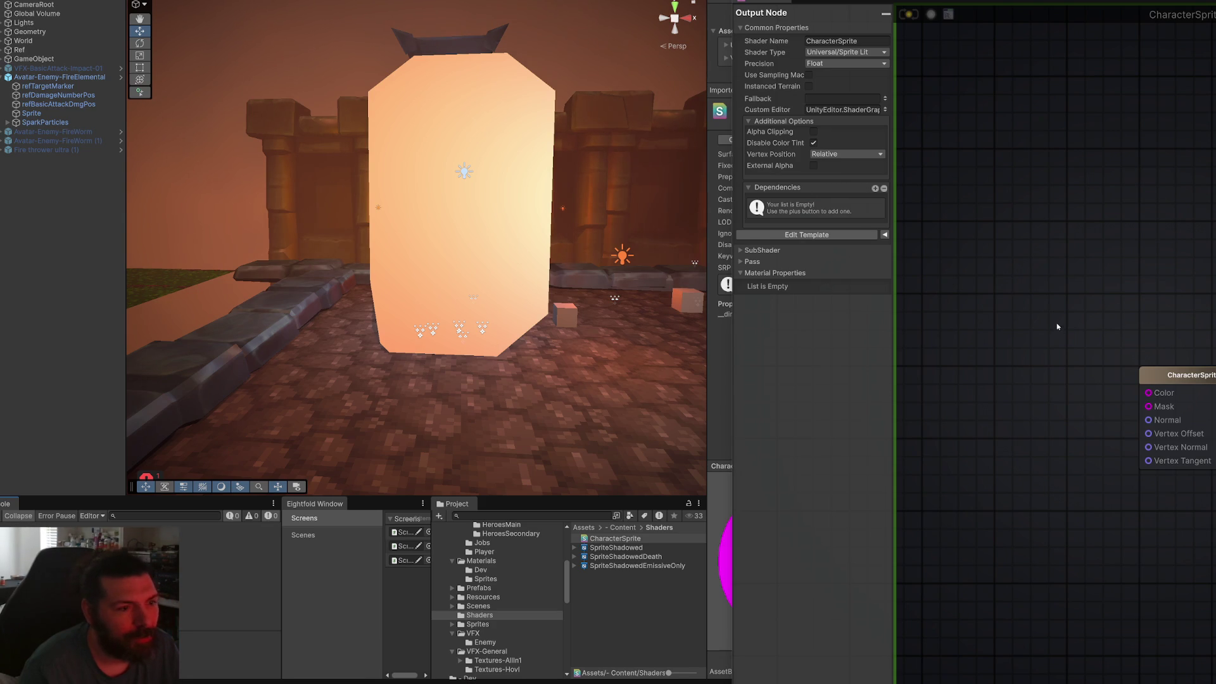
drag(1056, 329, 1124, 291)
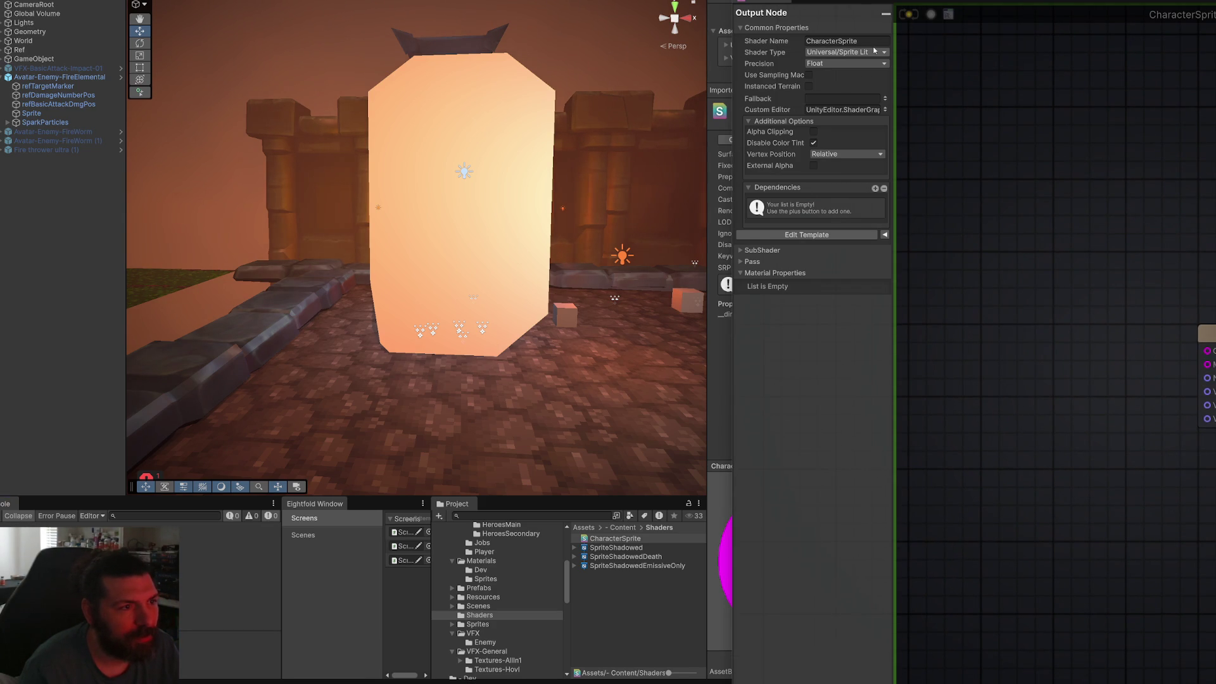
drag(1011, 188, 1021, 167)
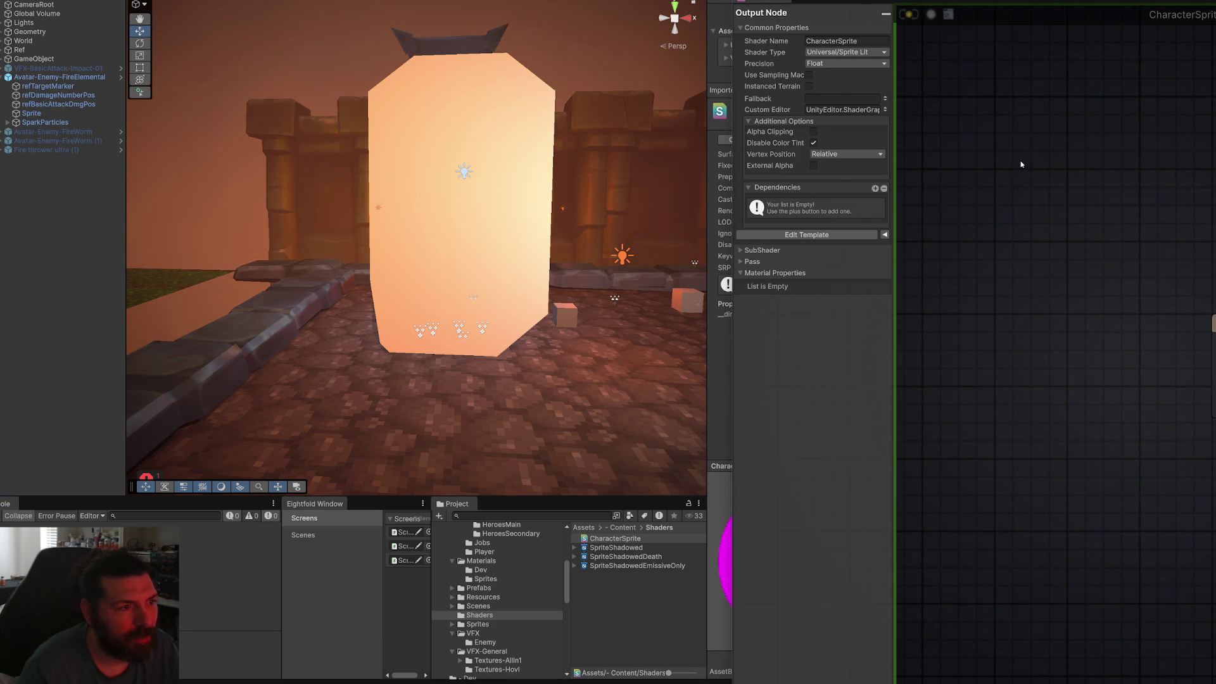
Select the fire elemental boss and its child Sprite object in the scene.
drag(1056, 225, 1067, 219)
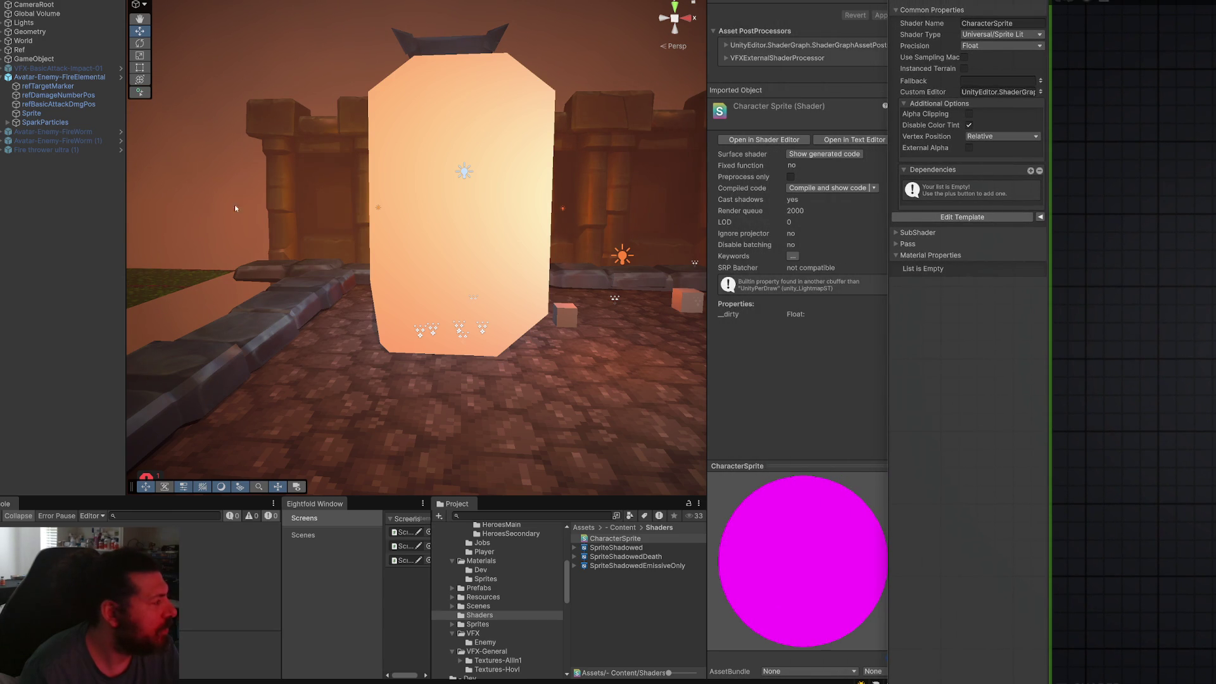
click(380, 209)
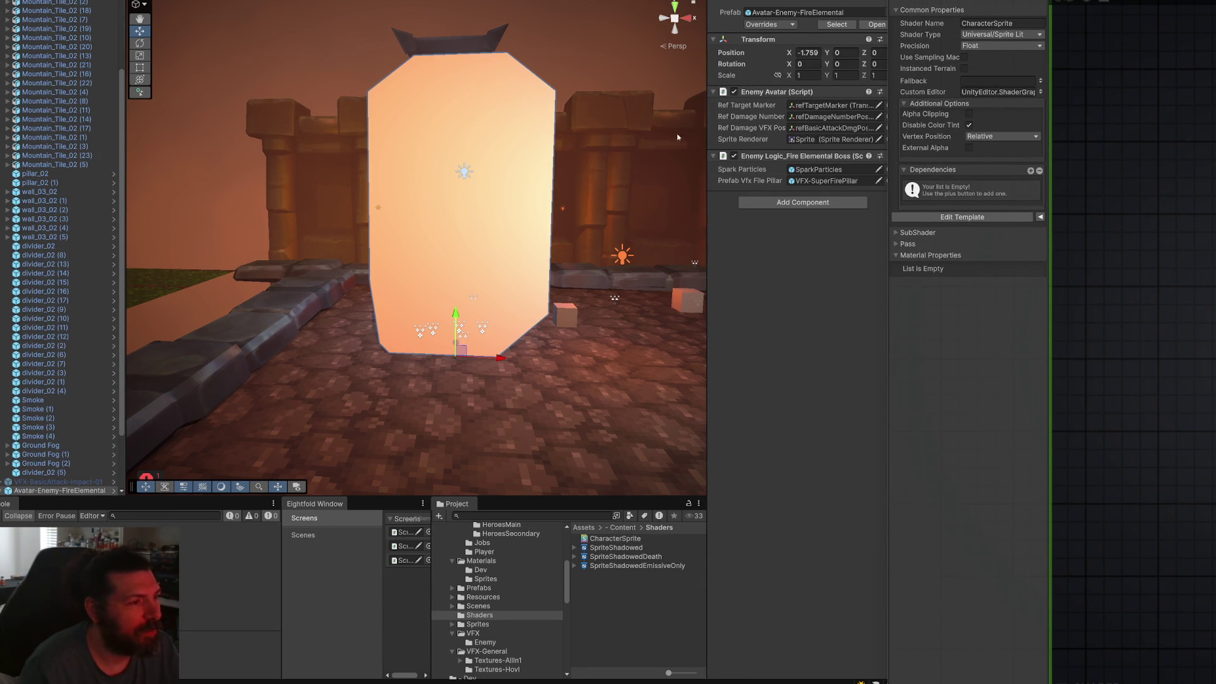
click(375, 253)
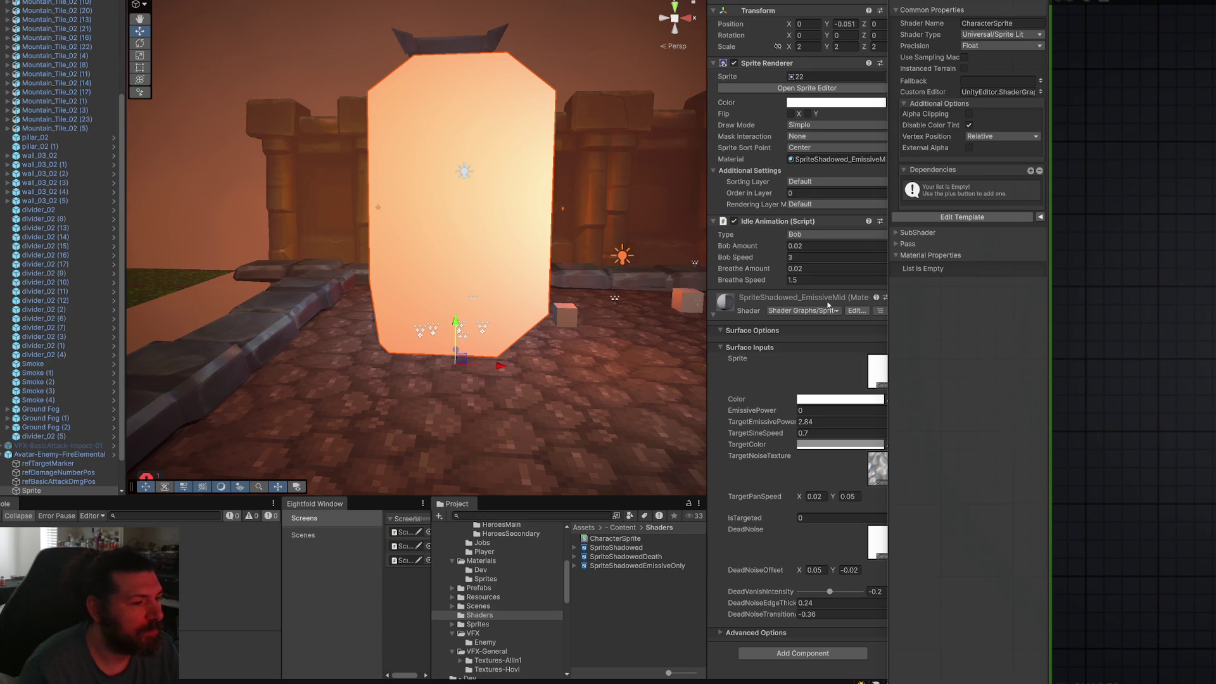
Switch the EmissiveMid material to the CharacterSprite shader and search graph nodes for 'texture'.
click(802, 310)
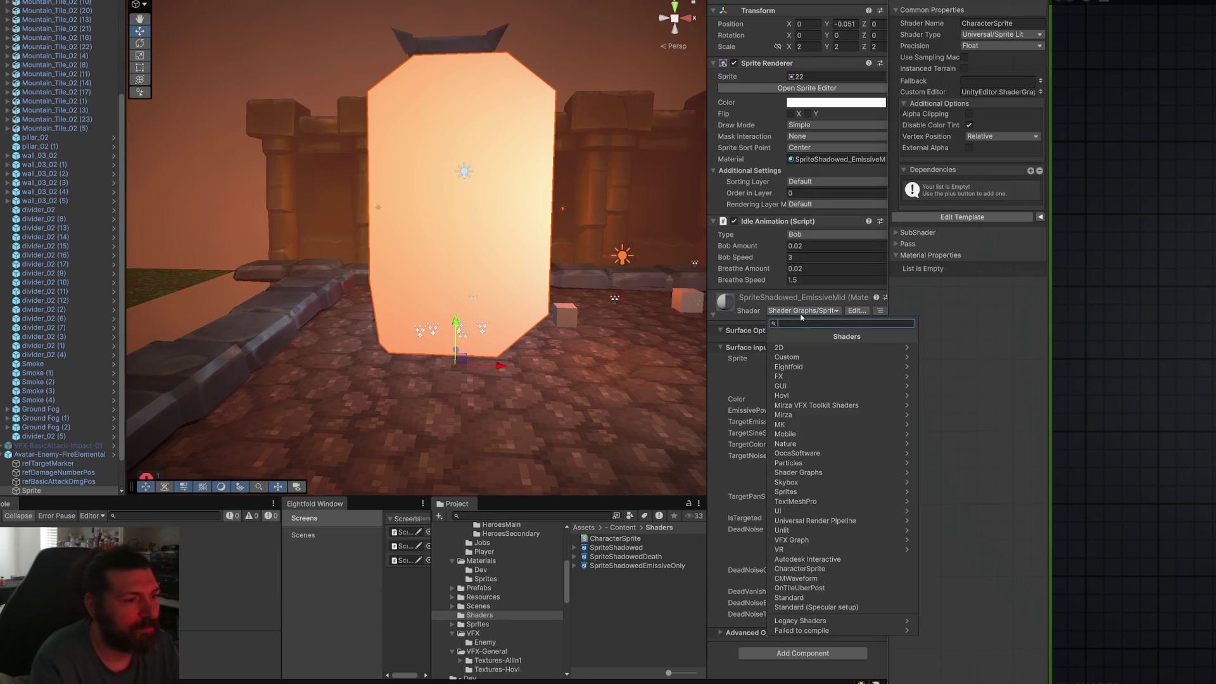
text(charac)
key(Return)
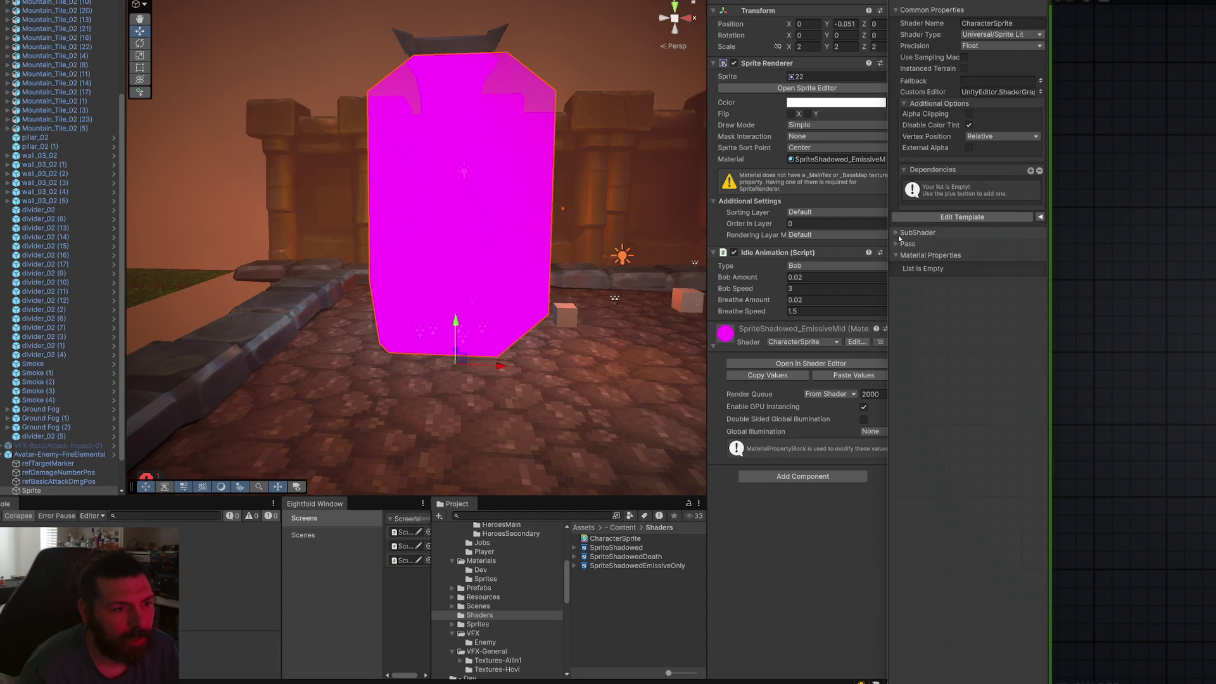
mouse_move(625, 286)
mouse_down()
mouse_move(492, 274)
mouse_move(628, 244)
mouse_up()
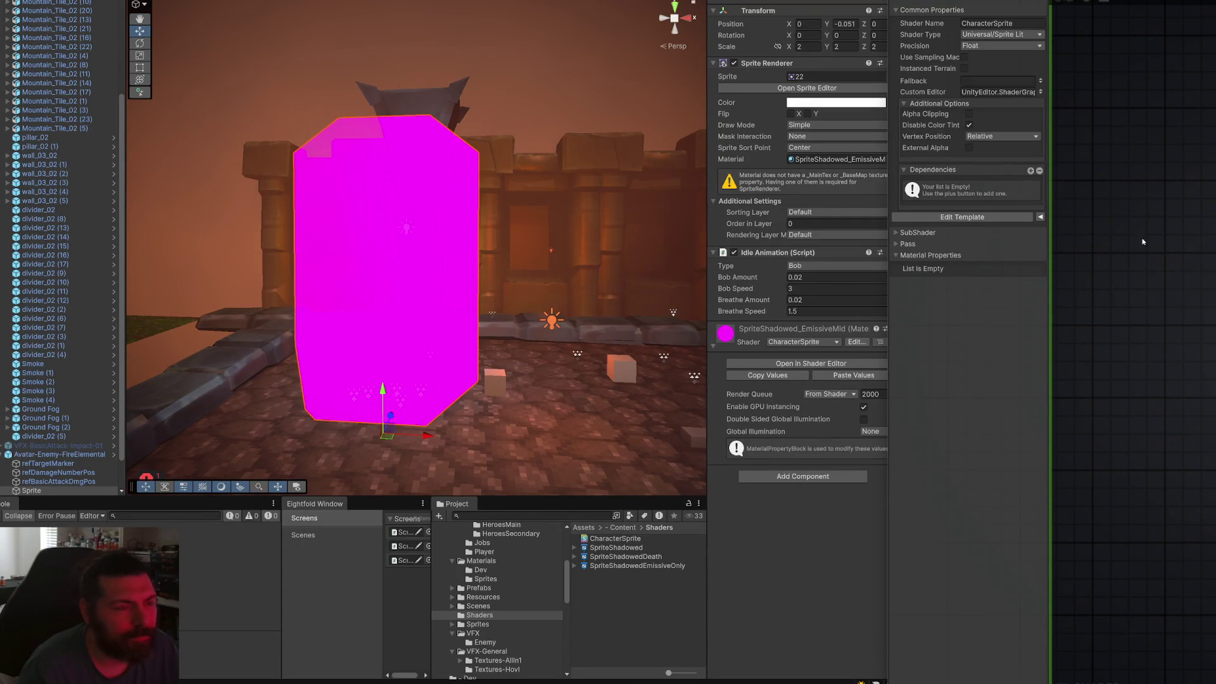
key(space)
text(texture)
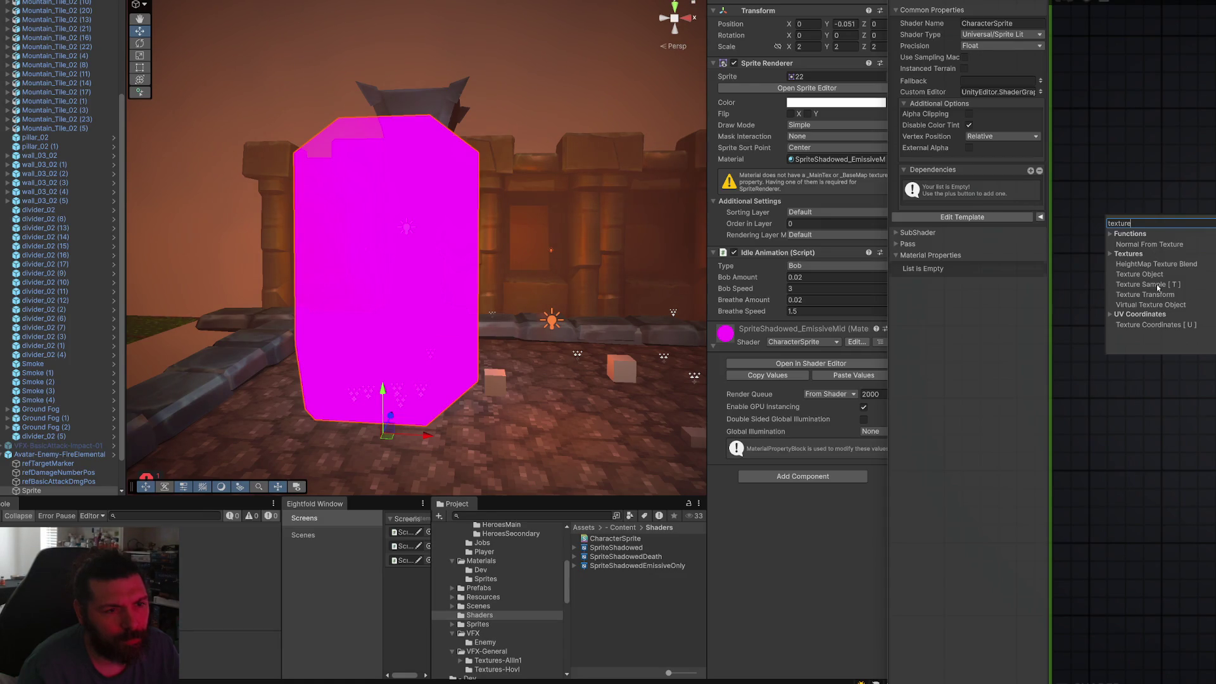
Add a Texture Sample node and a Texture Object node to the CharacterSprite graph.
click(1157, 283)
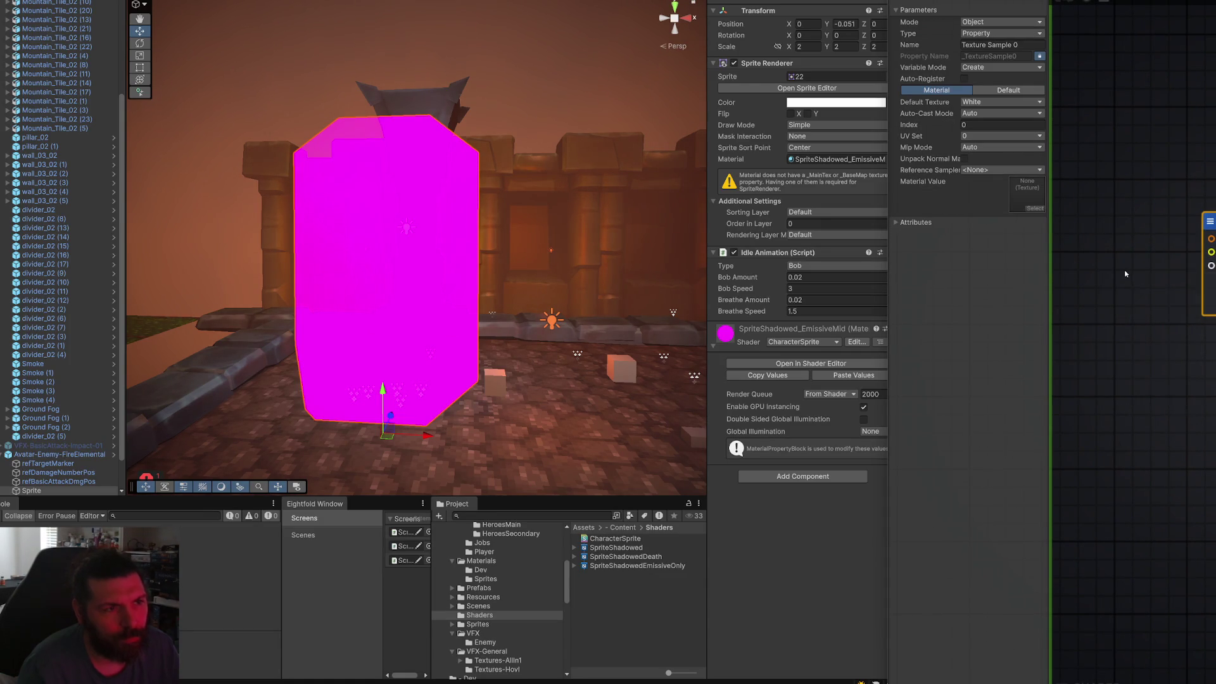
key(space)
text(textured)
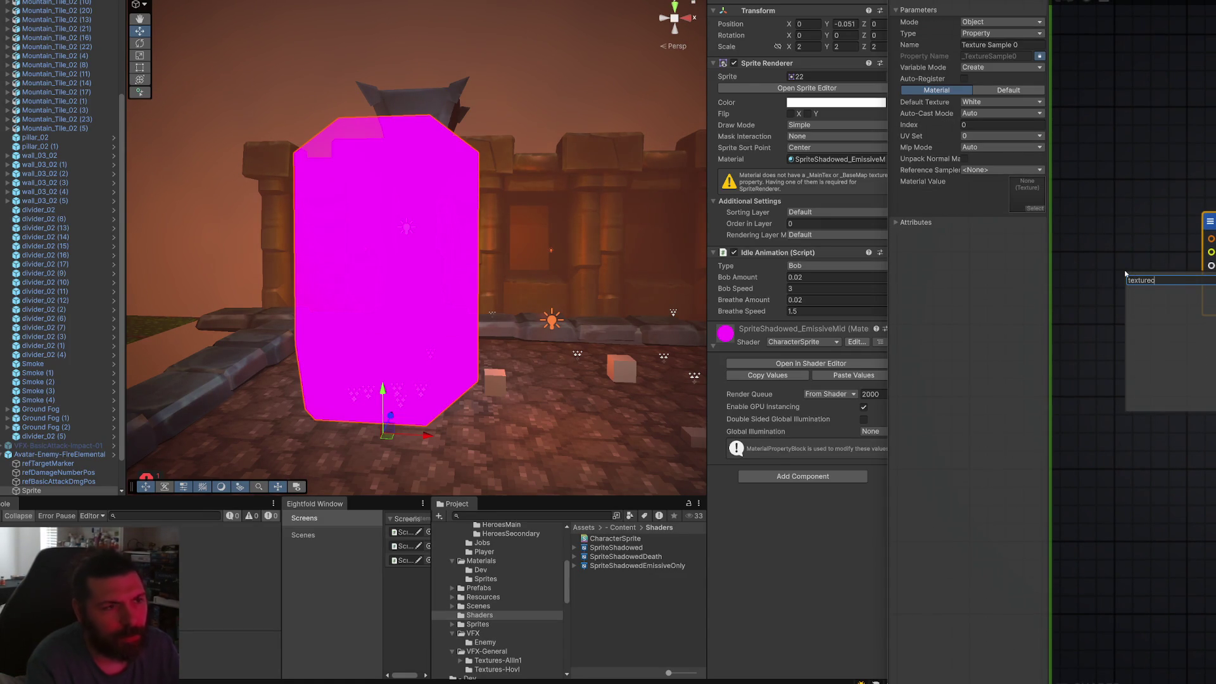
click(1143, 115)
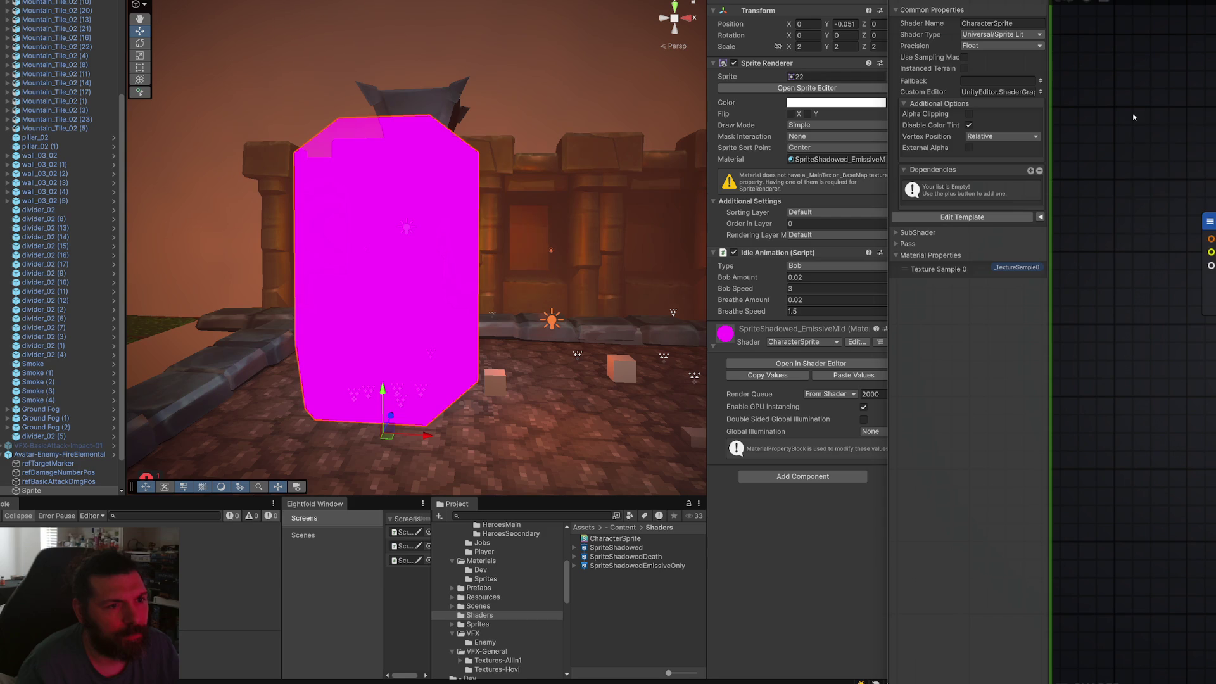
key(space)
text(textu)
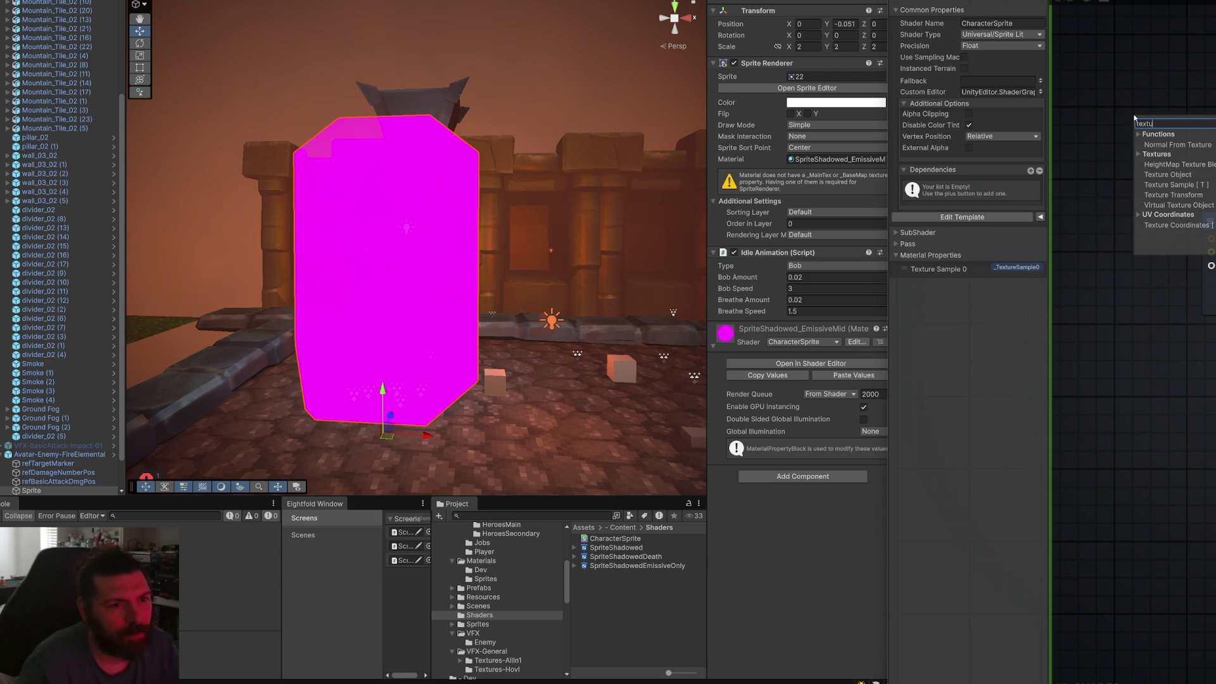
click(1168, 174)
drag(1148, 158, 1111, 194)
Rename the texture property to MainText and wire it into the Texture Sample's Tex input.
click(1005, 40)
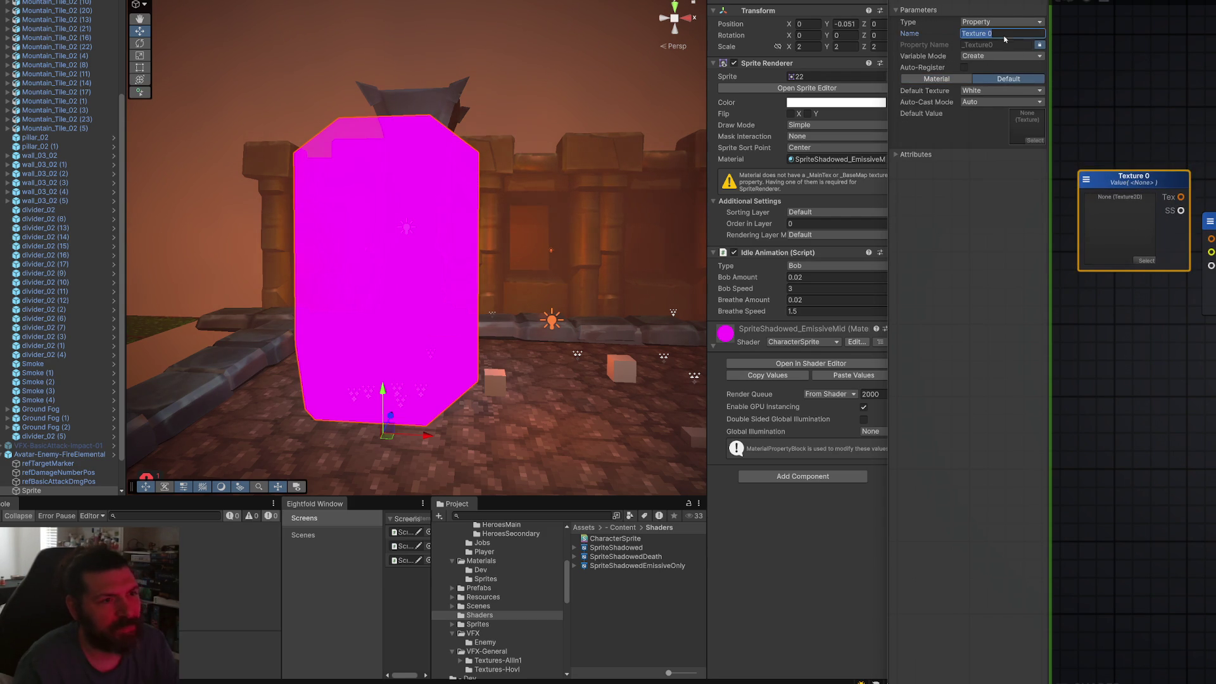
text(MainText)
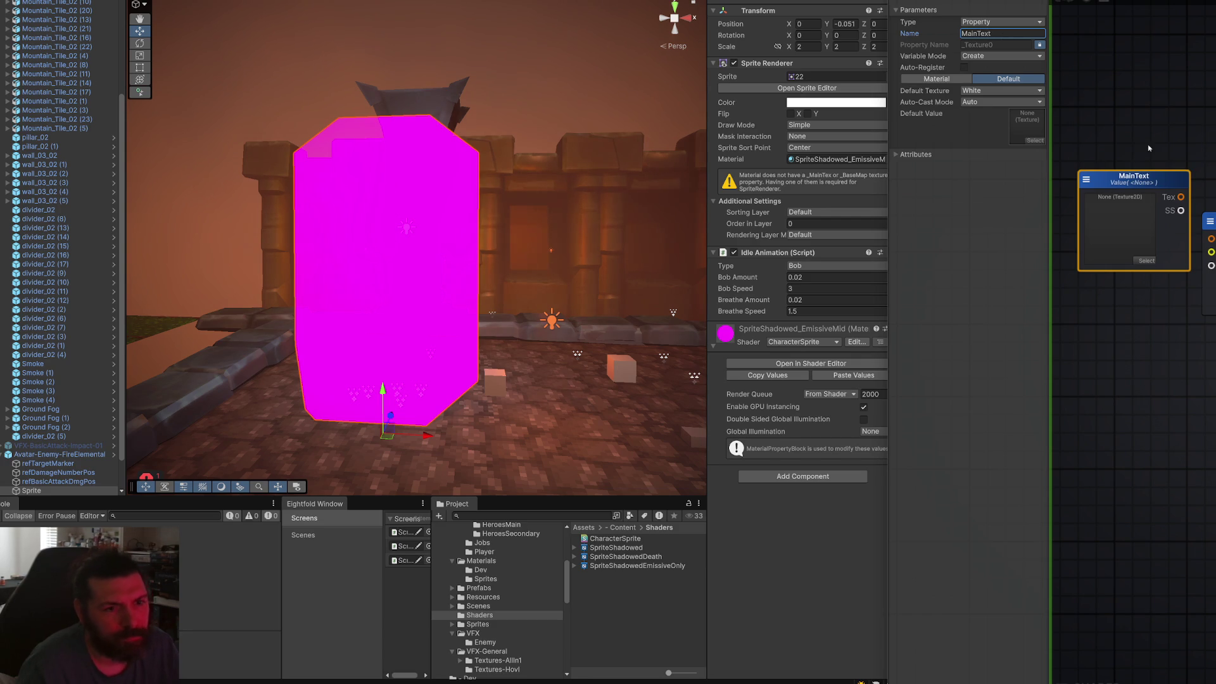
drag(1181, 197, 1211, 238)
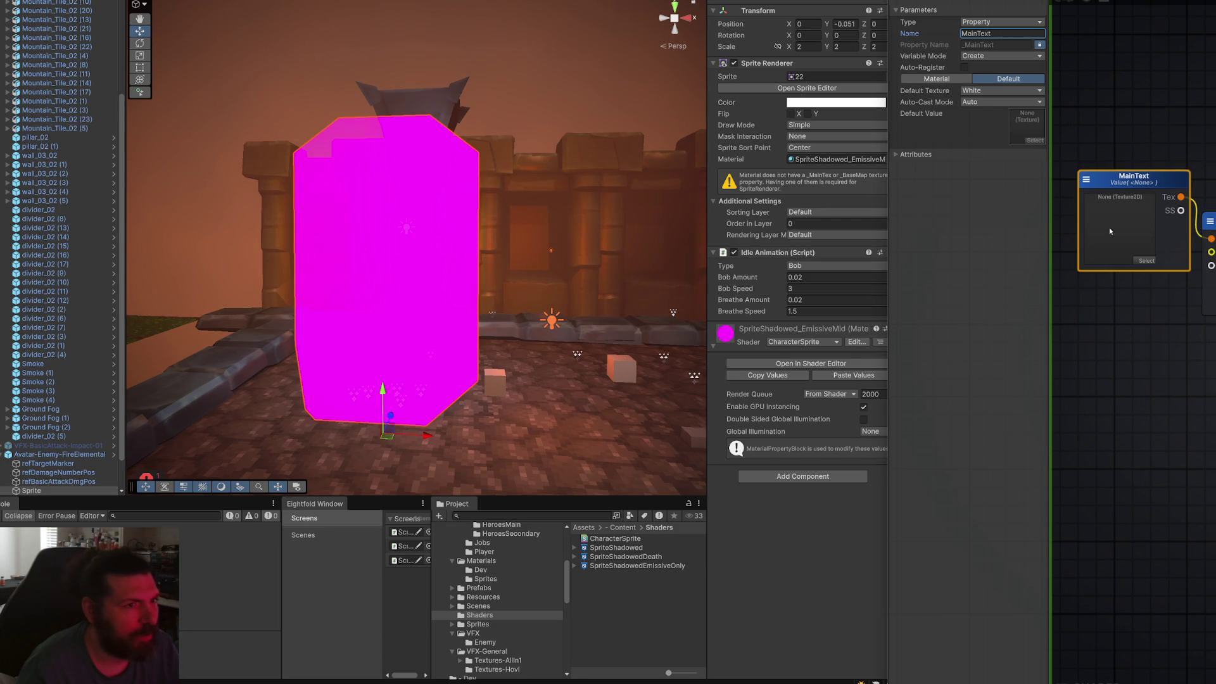
mouse_move(1119, 185)
mouse_down()
mouse_move(1169, 182)
mouse_move(1138, 209)
mouse_up()
drag(1213, 209, 1215, 218)
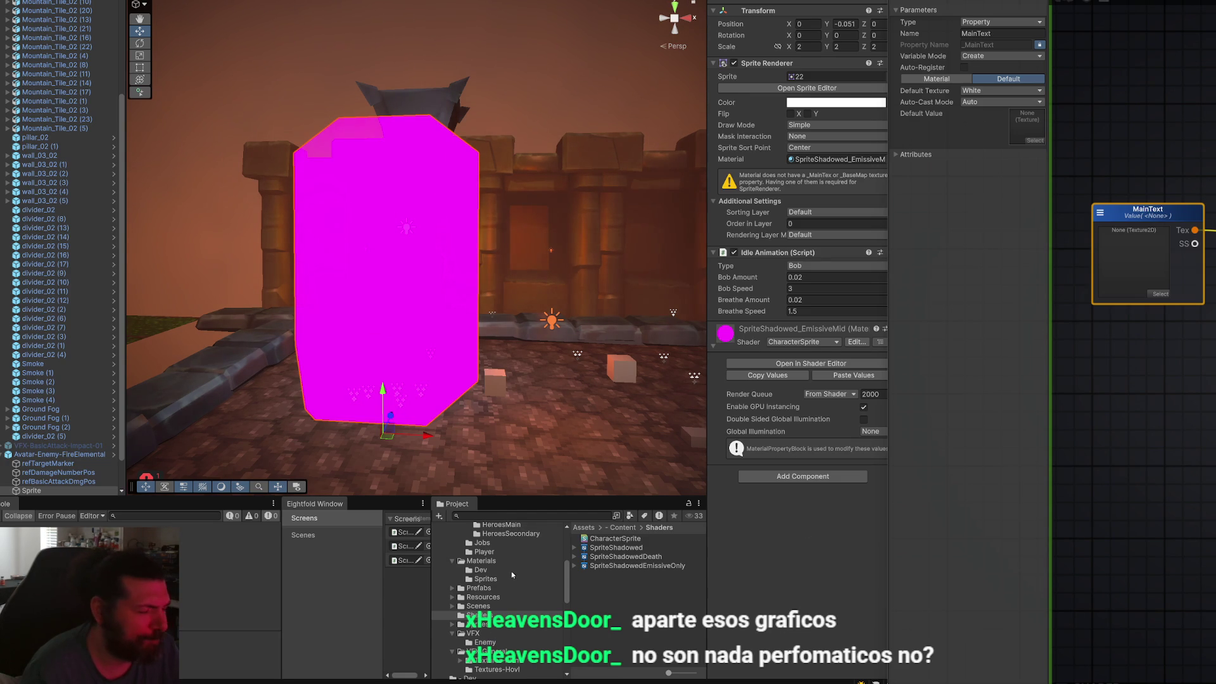
Assign texture 22 to MainText and frame the rendered fire elemental sprite in the Scene view.
click(1120, 370)
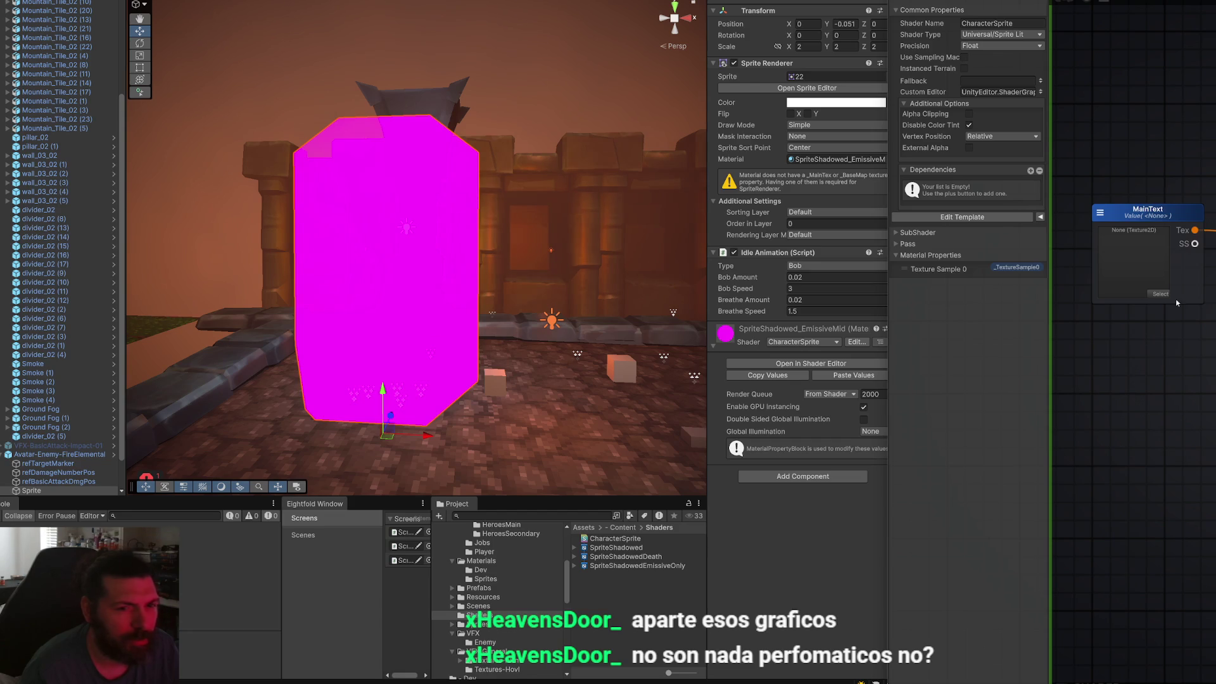
click(1159, 294)
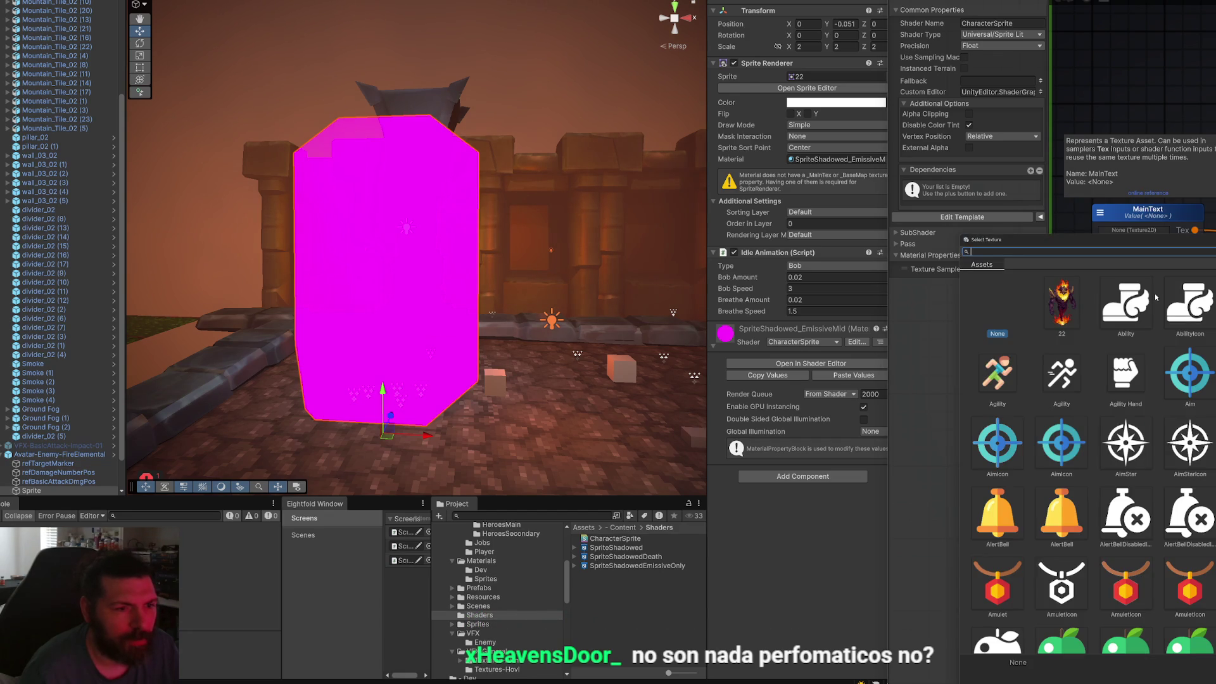
double_click(1166, 343)
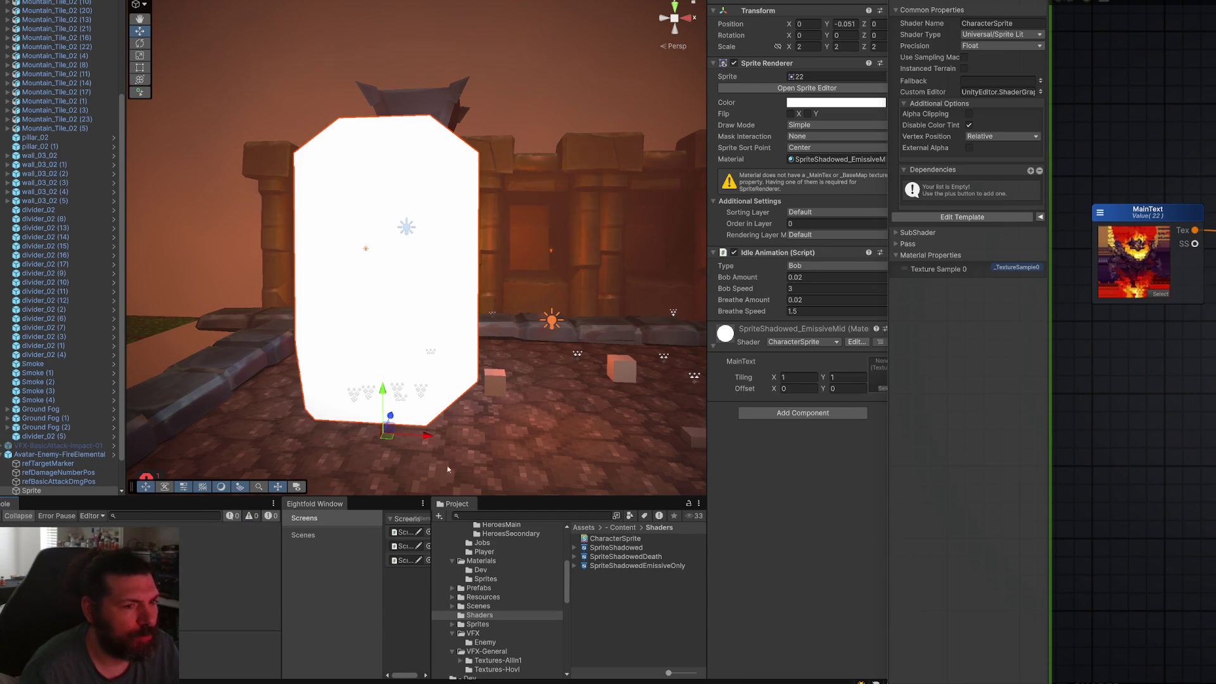
click(882, 388)
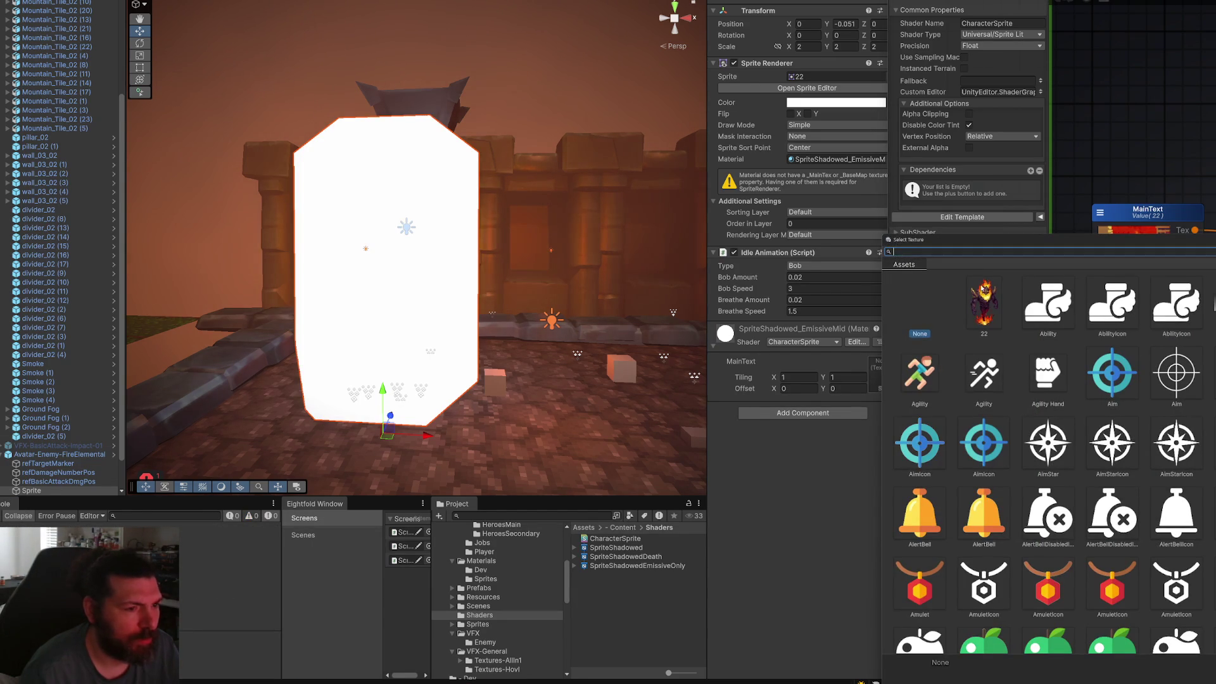
double_click(979, 288)
key(f)
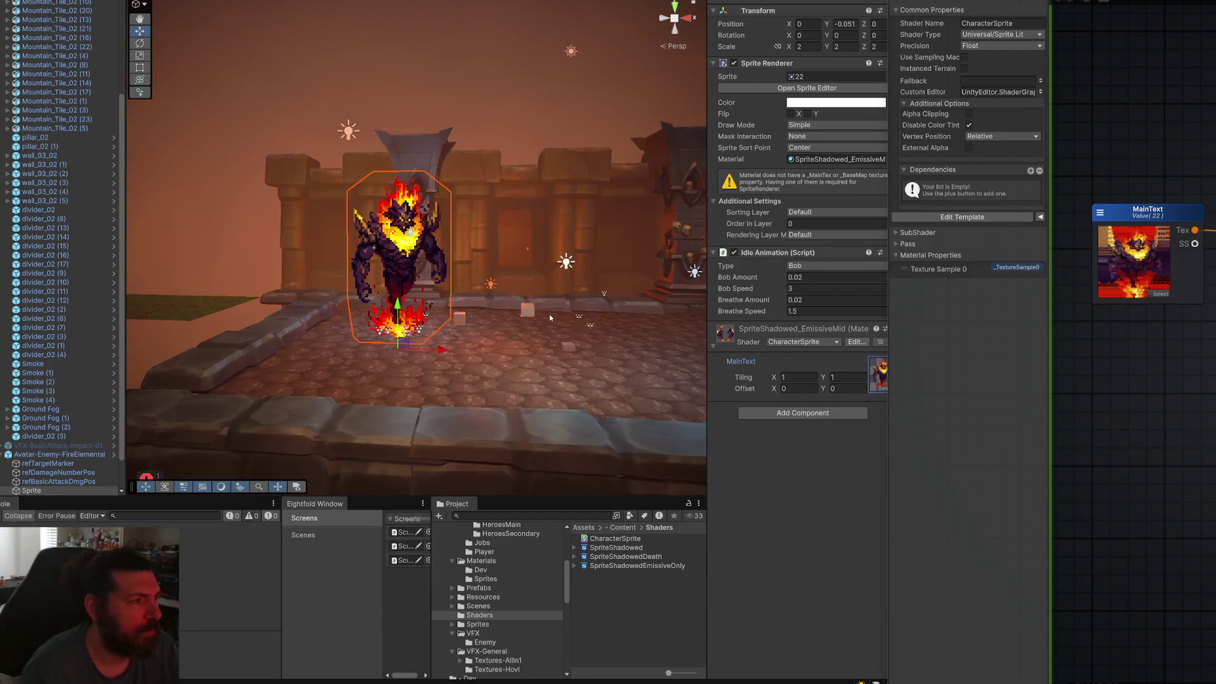
scroll(543, 302, up, 3)
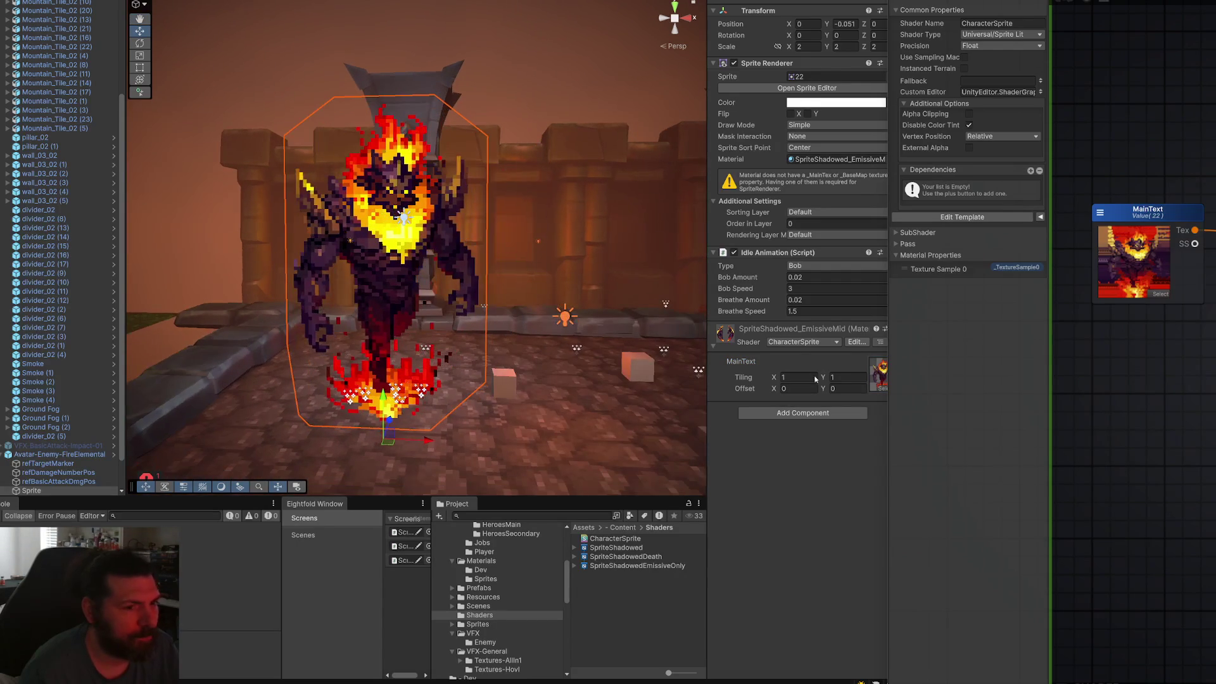
click(478, 69)
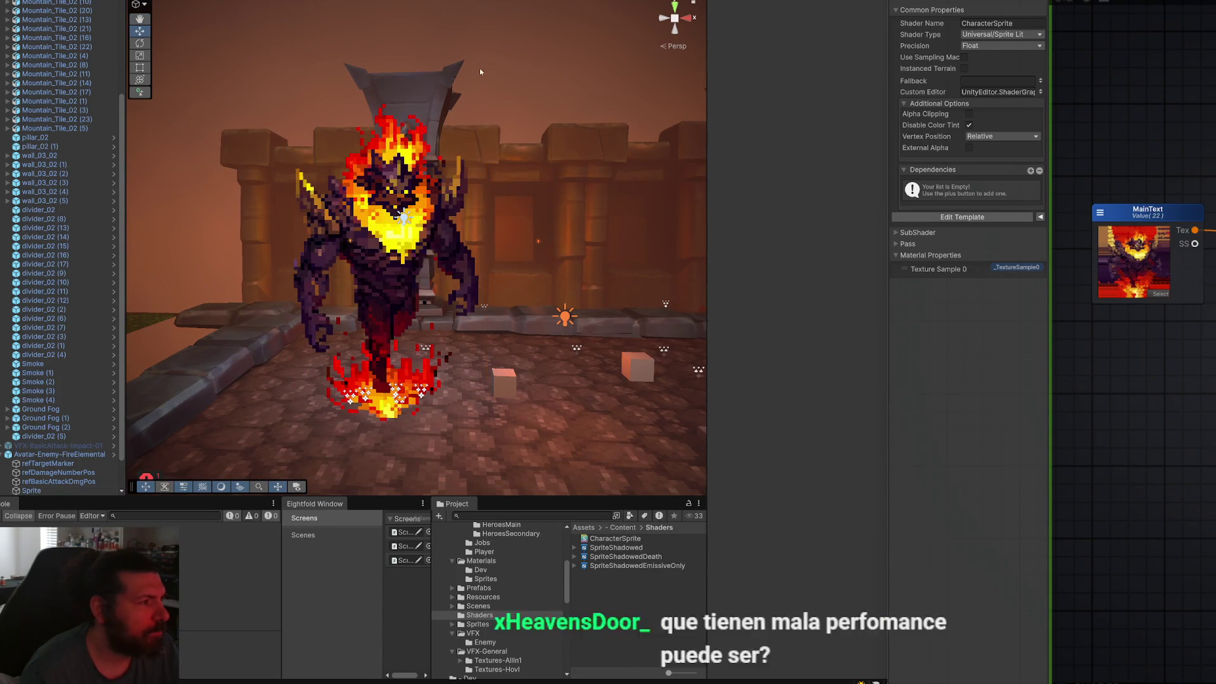
mouse_move(481, 73)
mouse_down()
mouse_move(589, 80)
mouse_move(545, 83)
mouse_move(767, 124)
mouse_up()
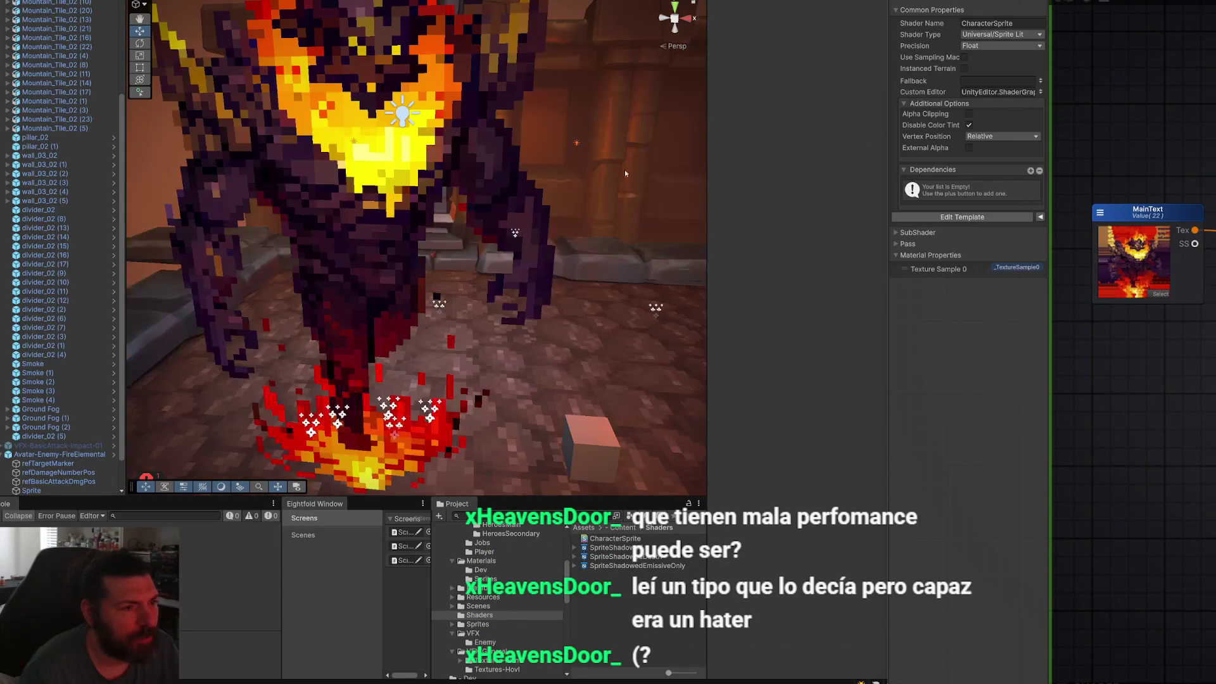
Expand the CharacterSprite shader's Pass and SubShader settings to review them.
click(904, 243)
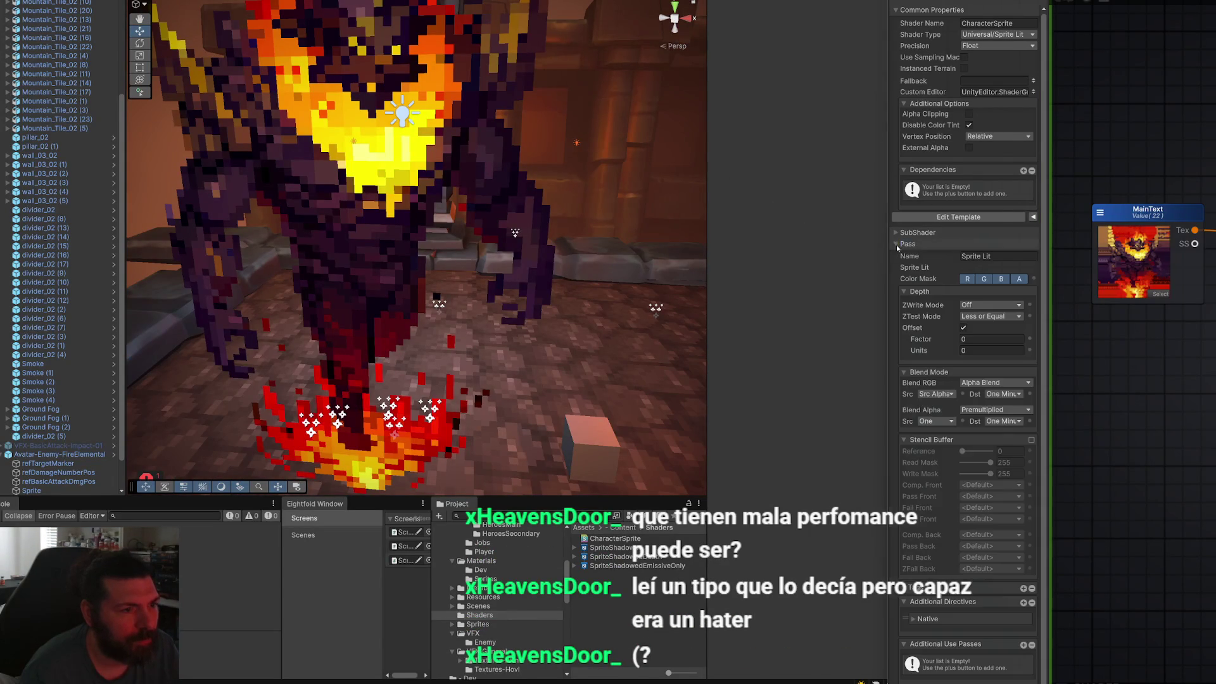
click(899, 232)
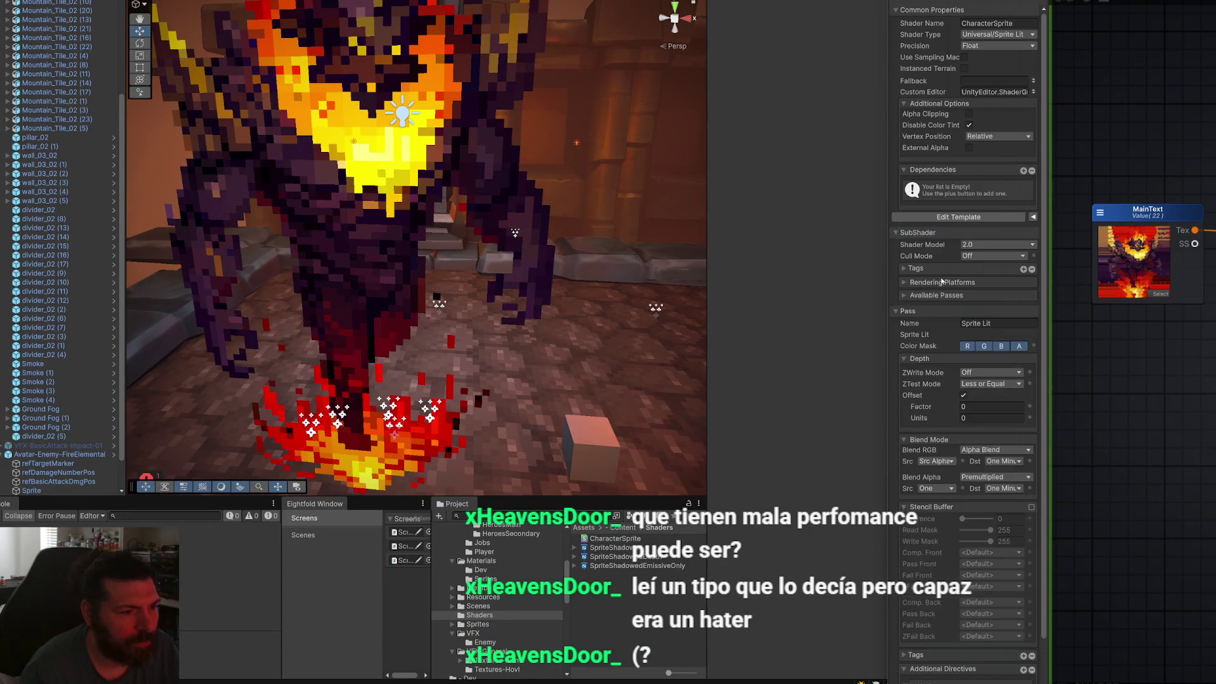
scroll(997, 310, down, 3)
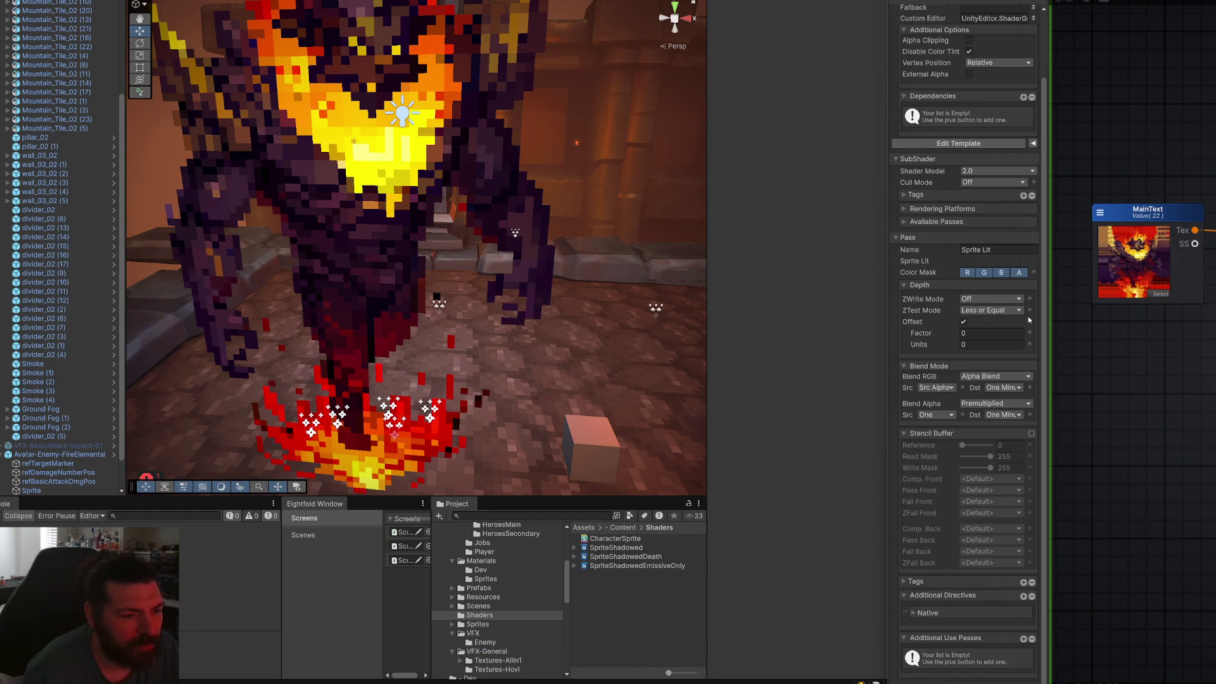
scroll(412, 285, down, 5)
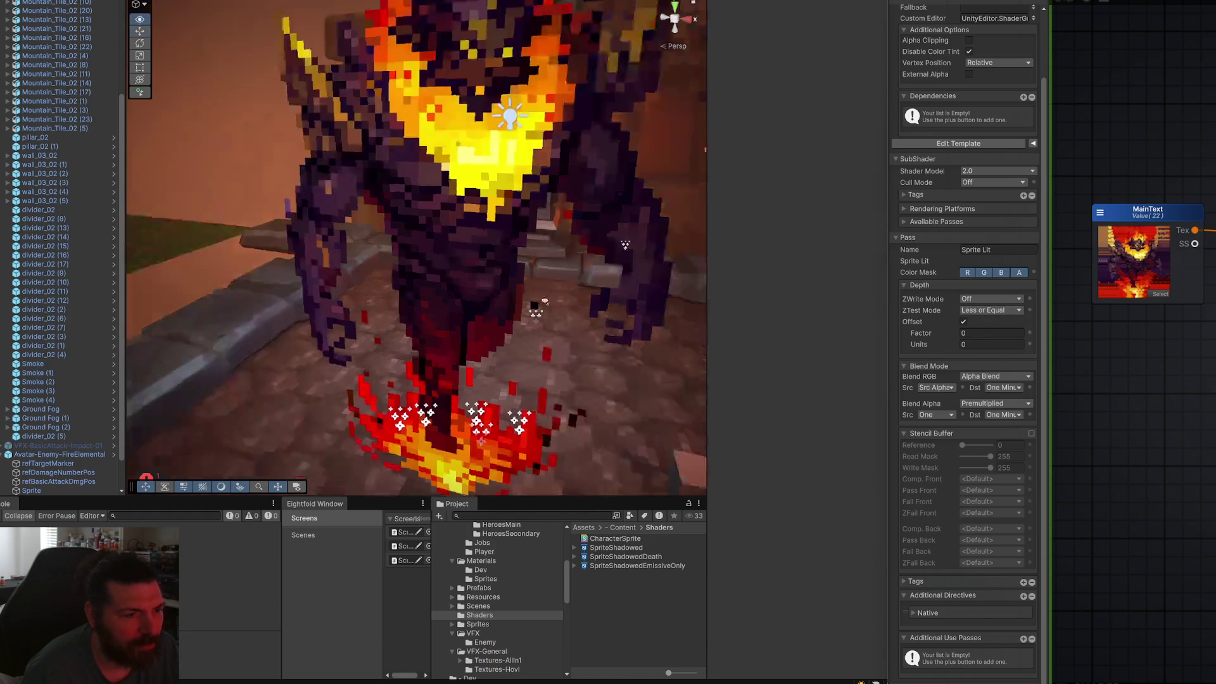
mouse_move(539, 304)
mouse_down()
mouse_move(400, 359)
mouse_move(355, 342)
mouse_up()
Briefly show the available passes and SubShader tags, then collapse both and scroll back up.
click(906, 223)
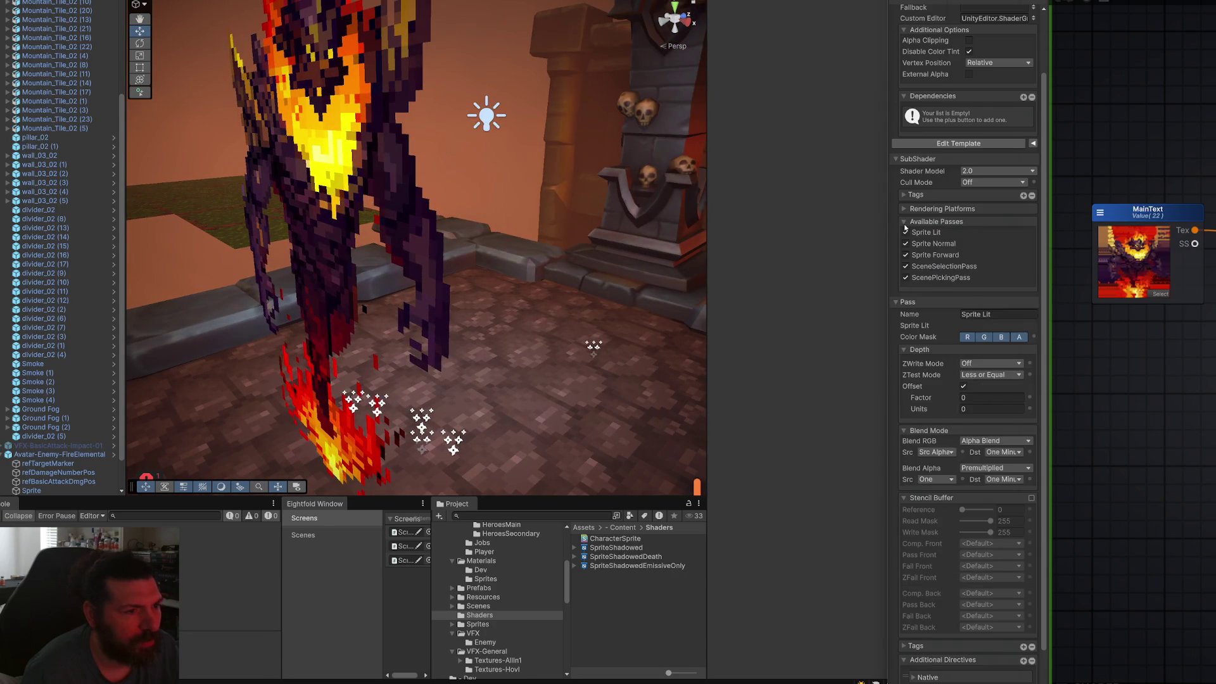
click(905, 222)
click(904, 195)
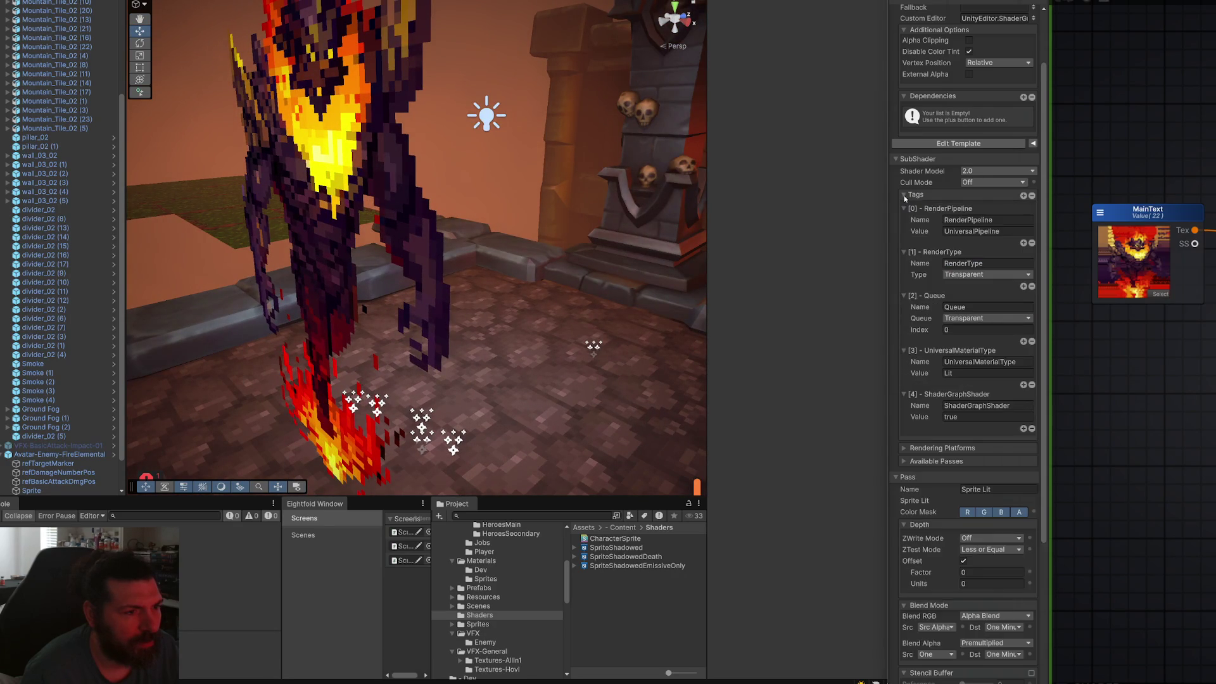
click(905, 196)
scroll(945, 234, up, 3)
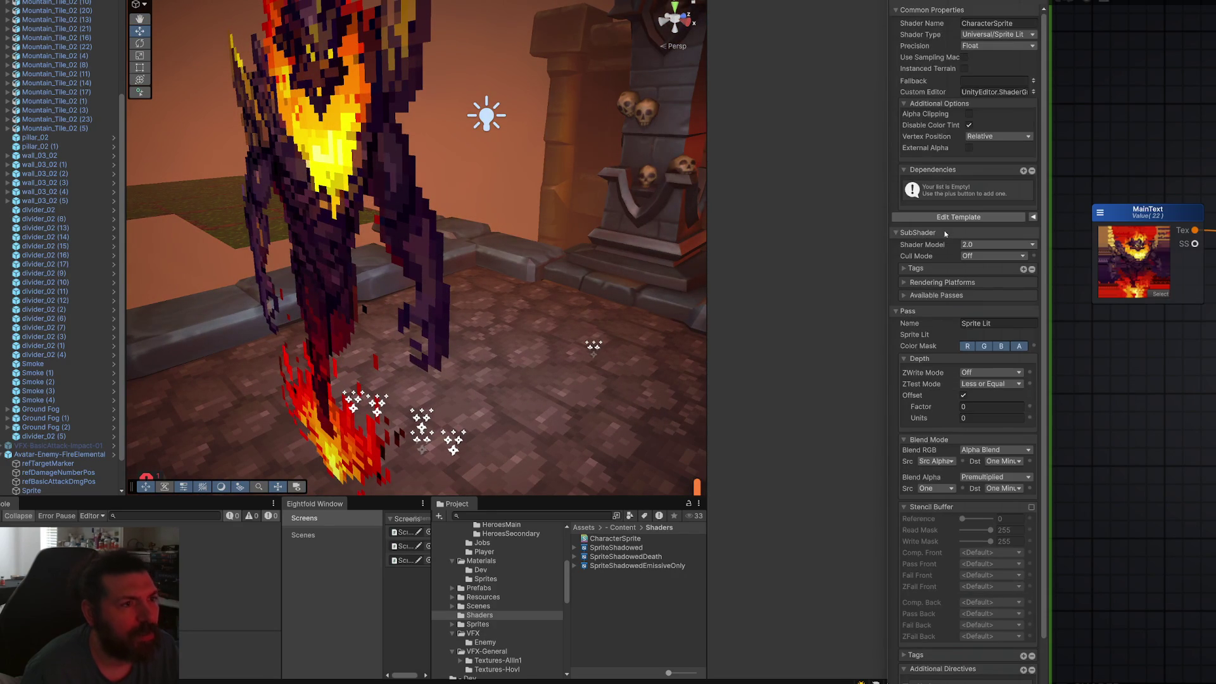
scroll(966, 317, down, 2)
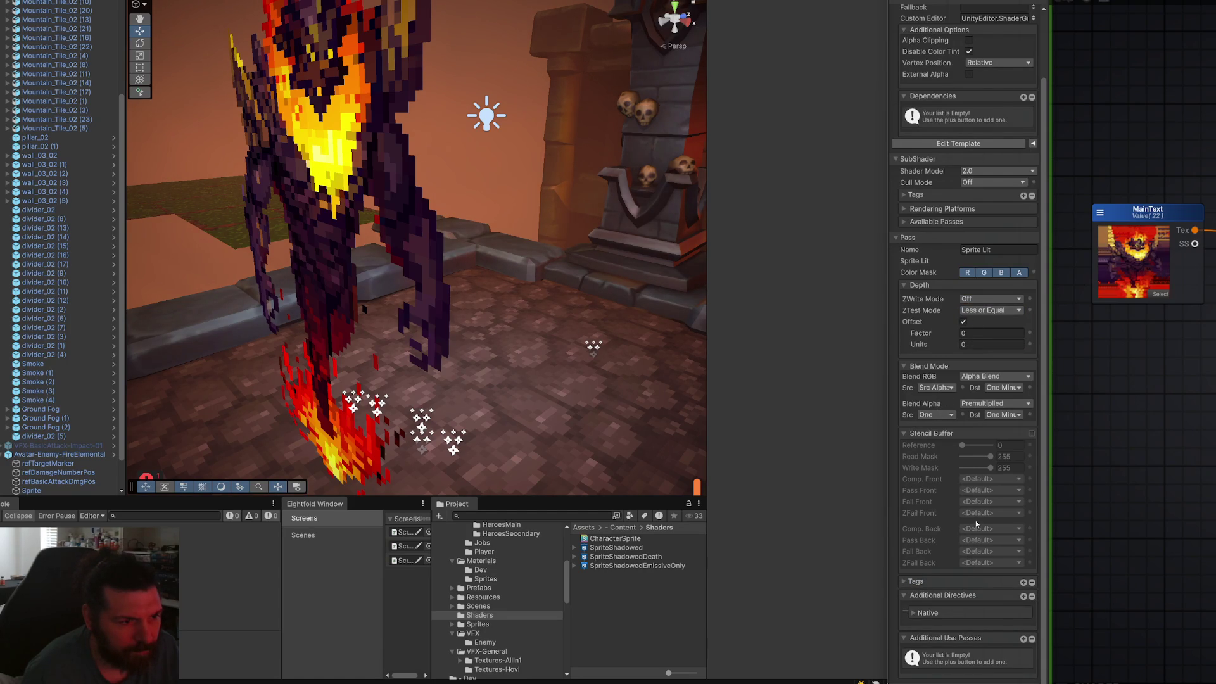
scroll(976, 524, up, 2)
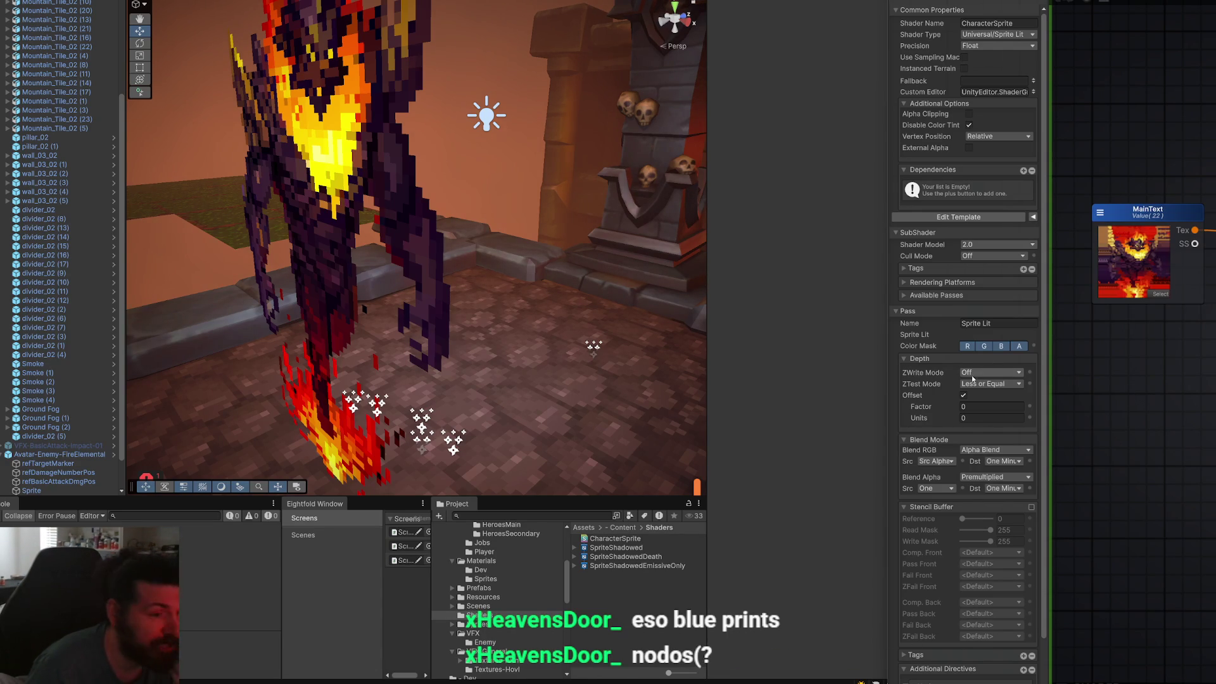
click(990, 323)
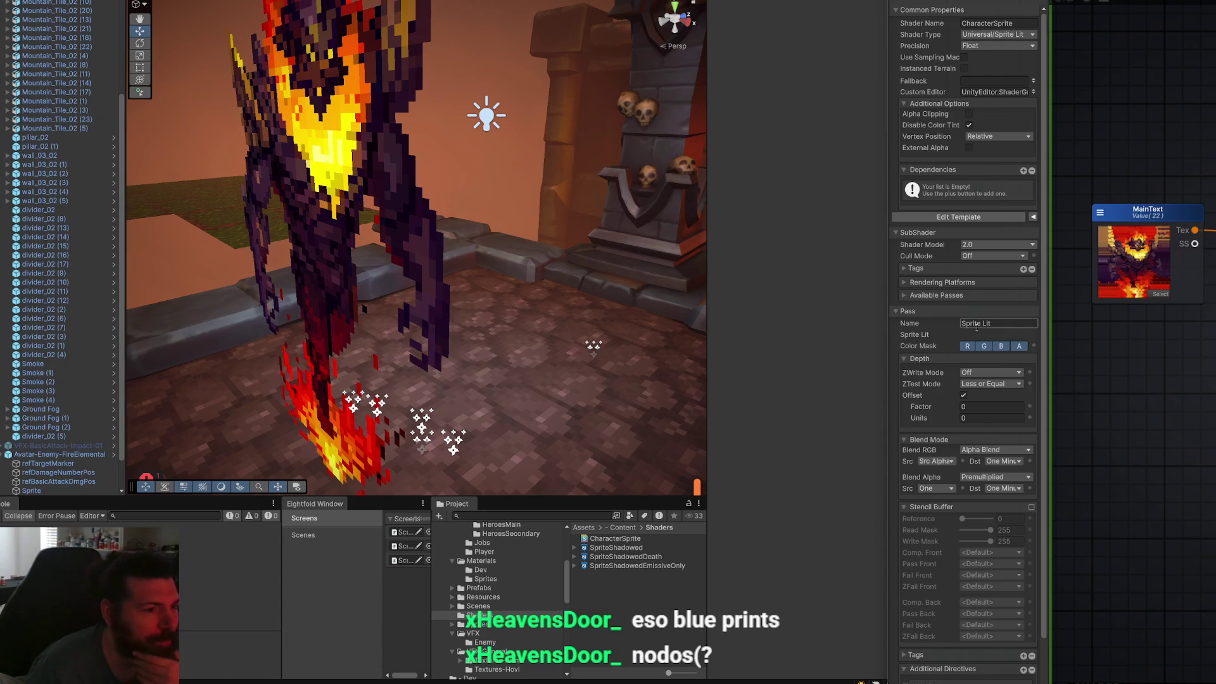
click(988, 317)
click(994, 322)
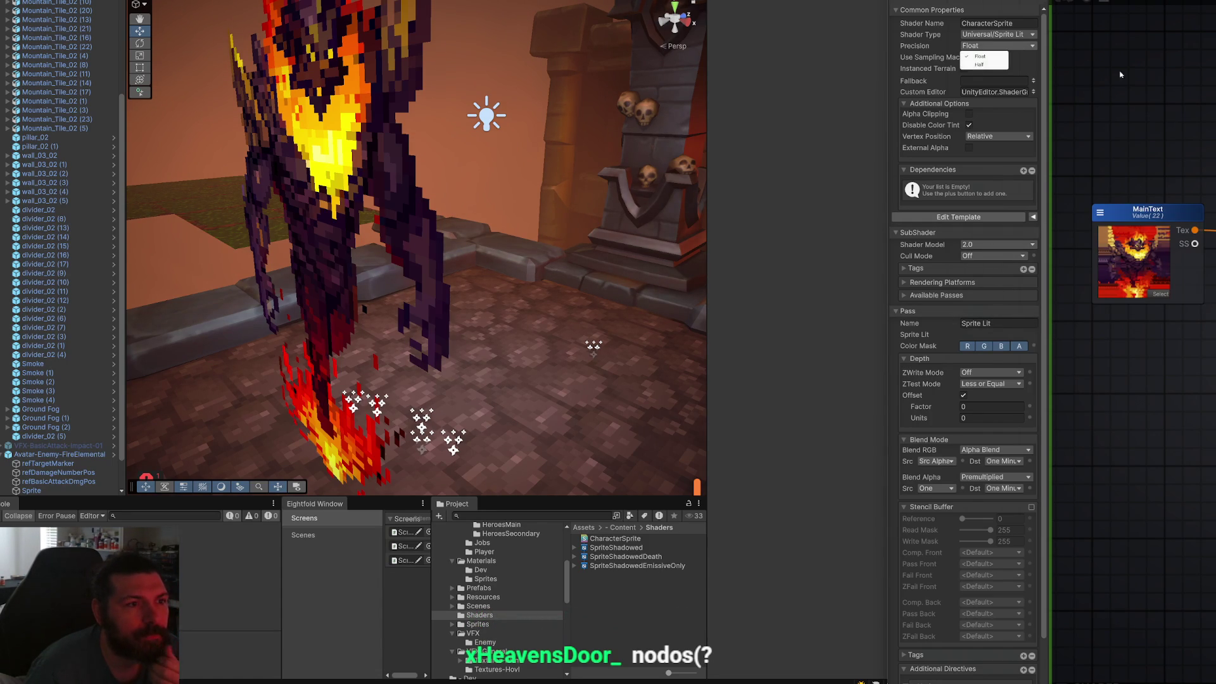
mouse_move(190, 681)
scroll(1010, 424, down, 3)
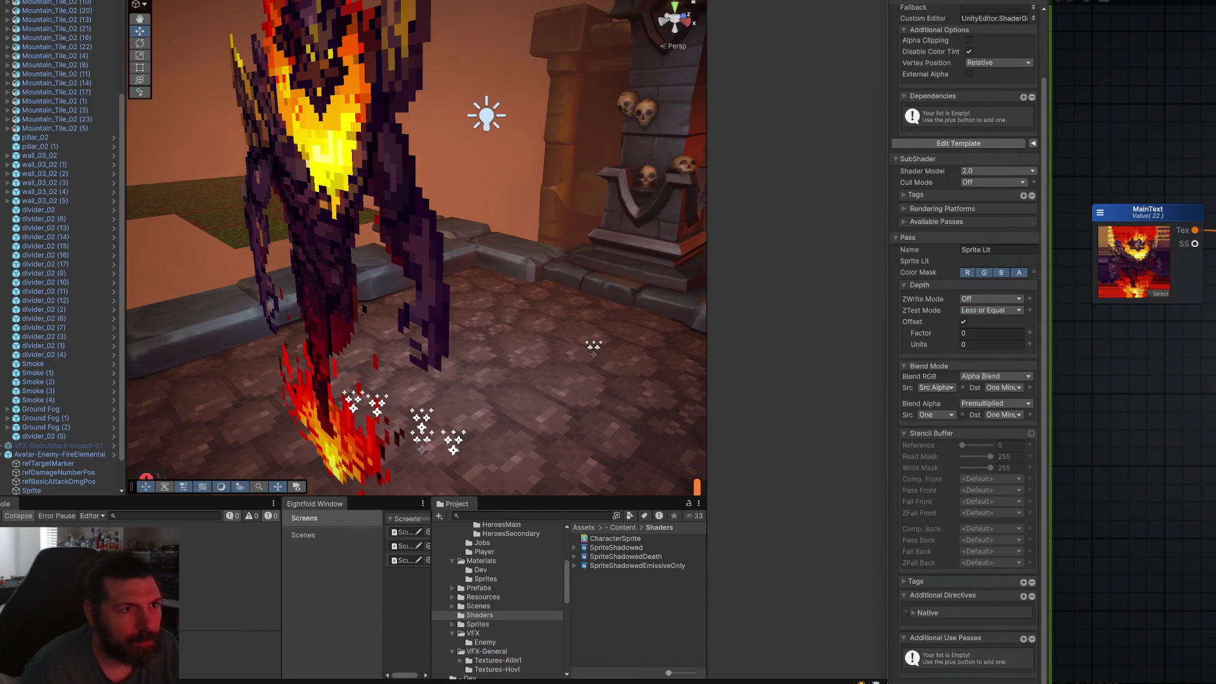
drag(1060, 2, 1060, 18)
scroll(957, 257, down, 3)
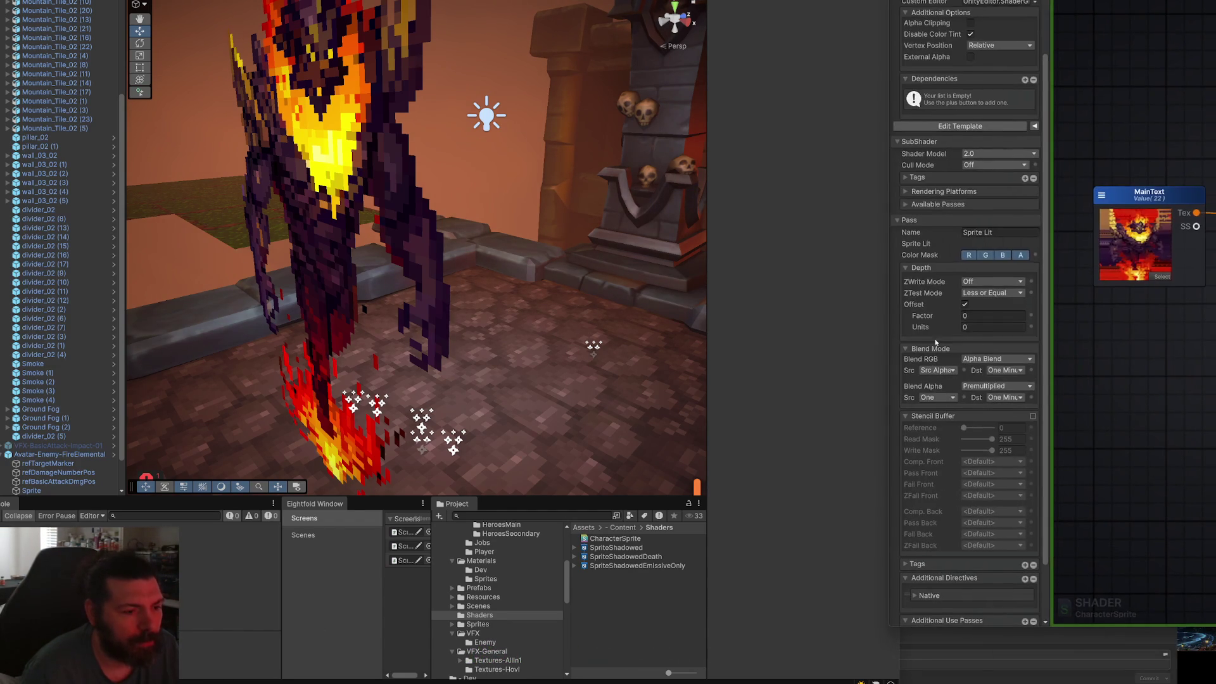
click(909, 498)
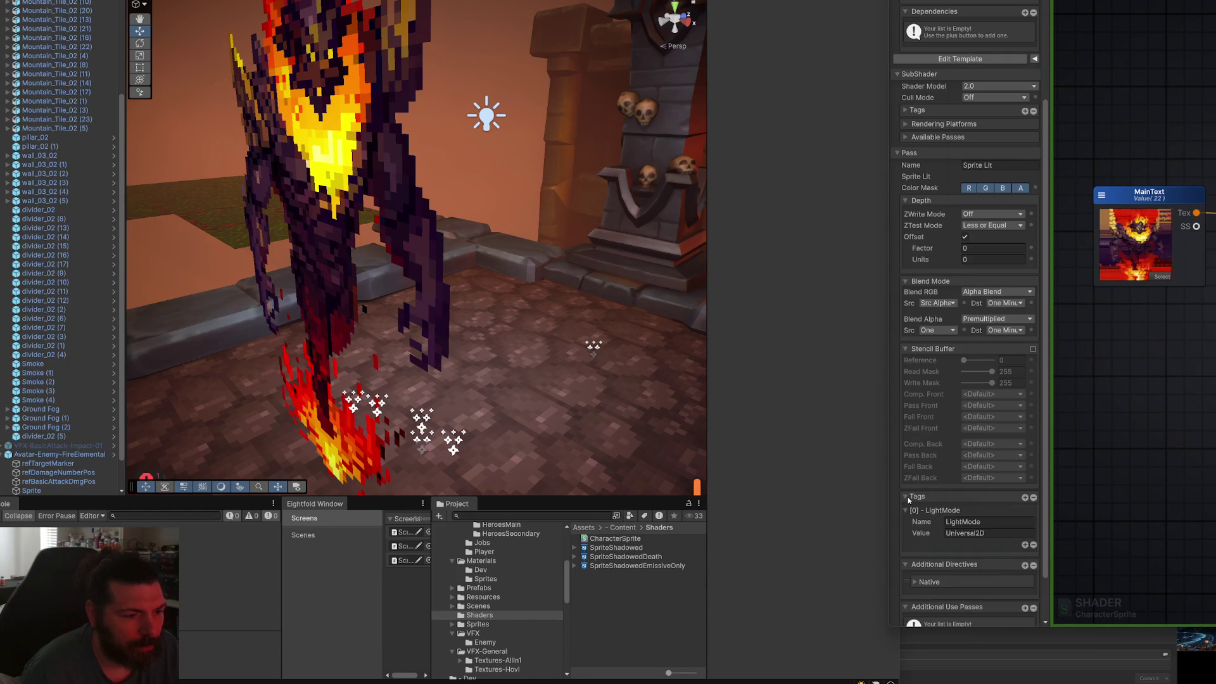
click(907, 497)
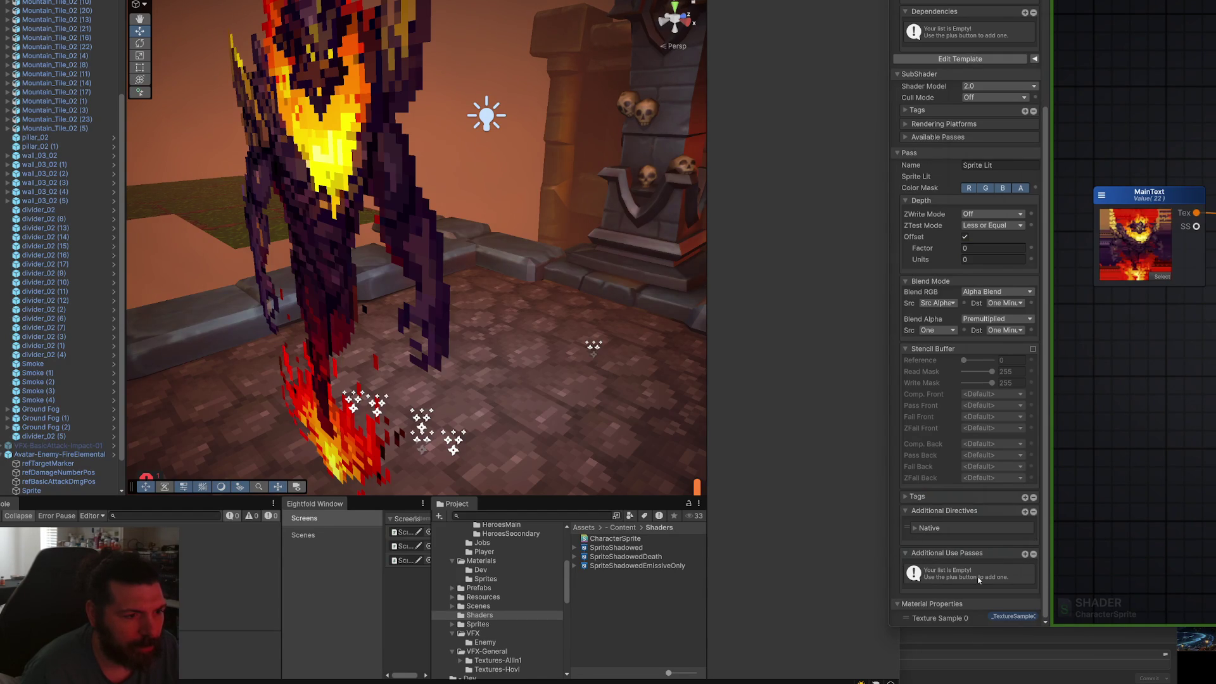
scroll(997, 417, up, 2)
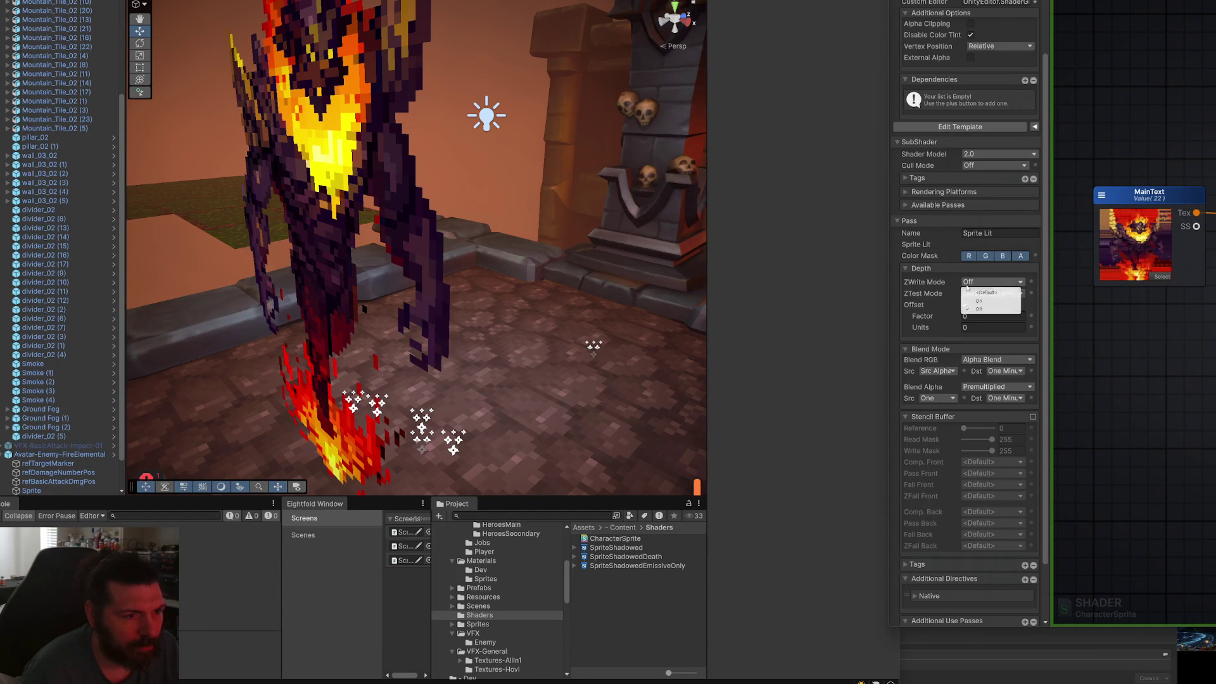
scroll(991, 344, up, 1)
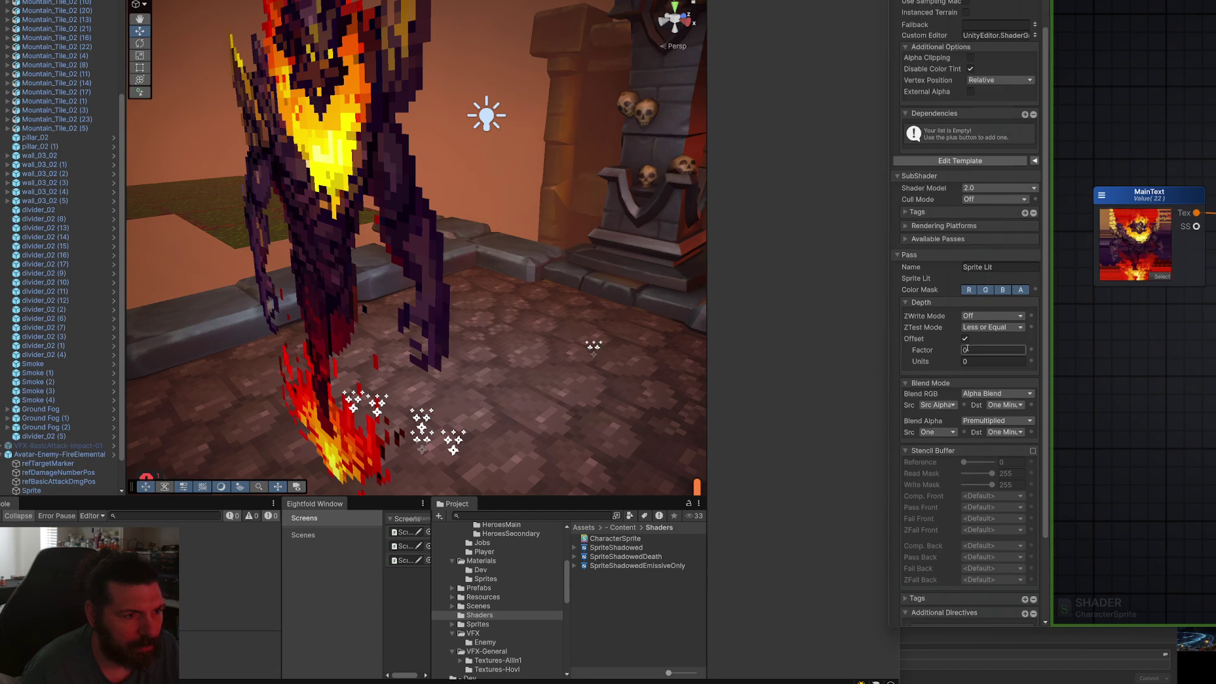
click(949, 242)
click(949, 242)
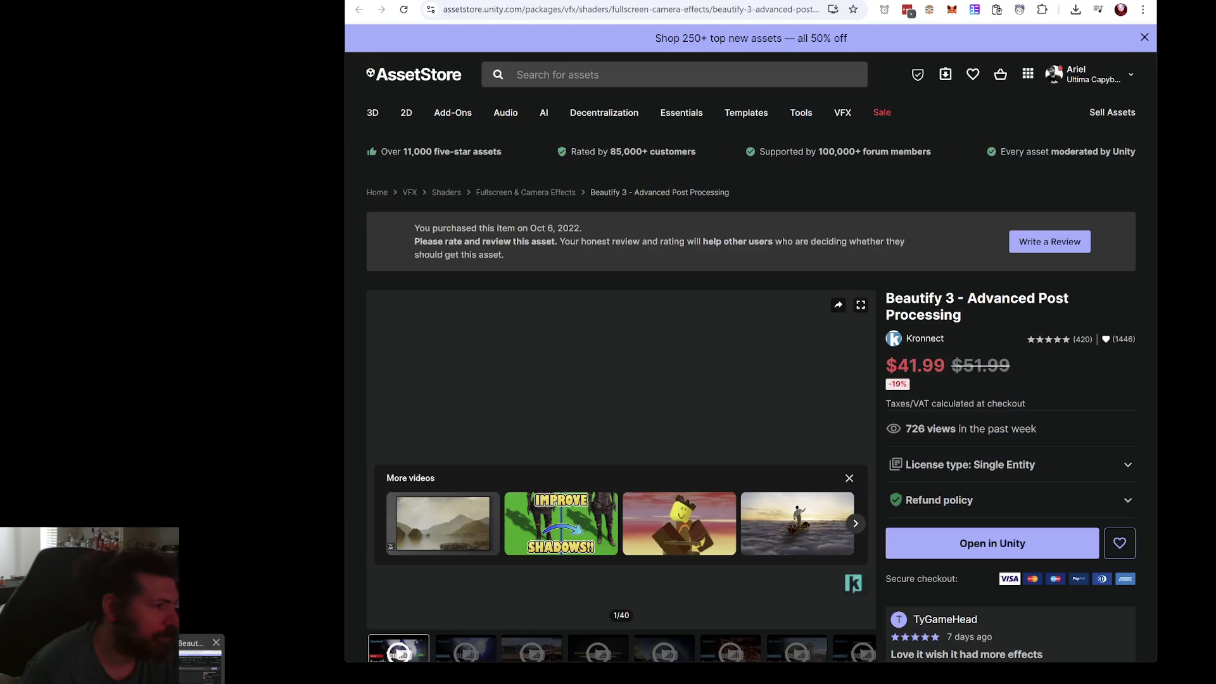
Search Chrome in a new tab for 'amplify shader editor sprite lit cast chadows'.
click(200, 662)
key(ctrl+t)
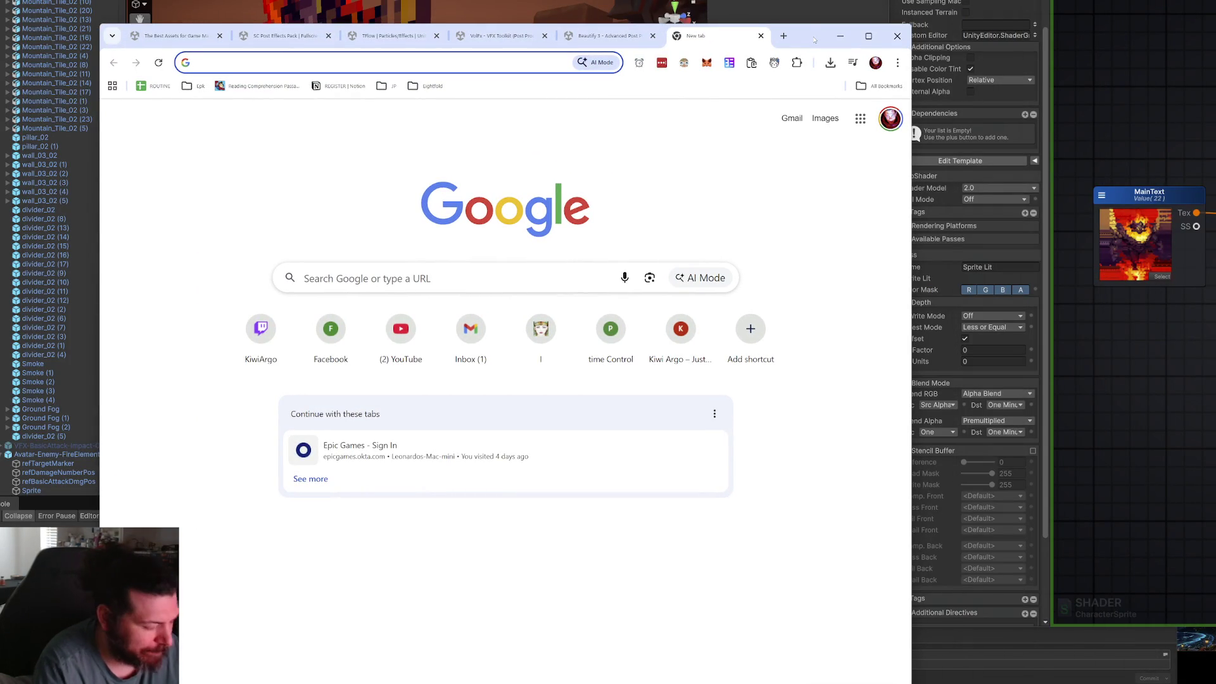
text(amplify shader editor sprite)
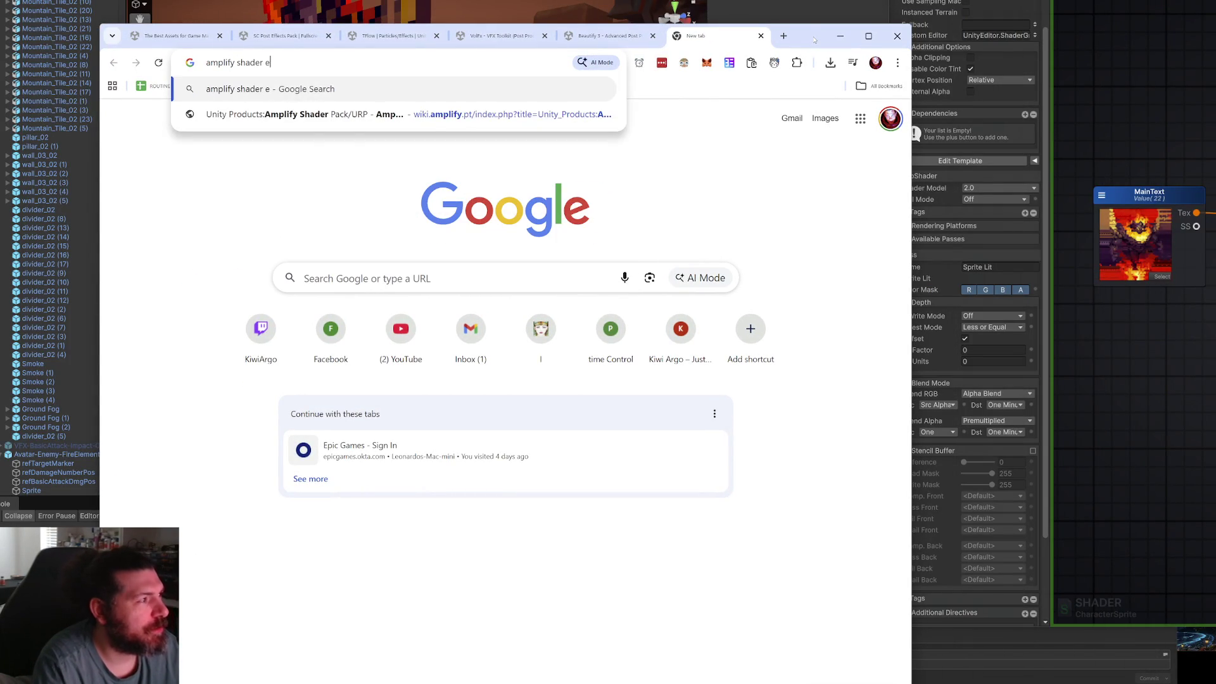
text( lit )
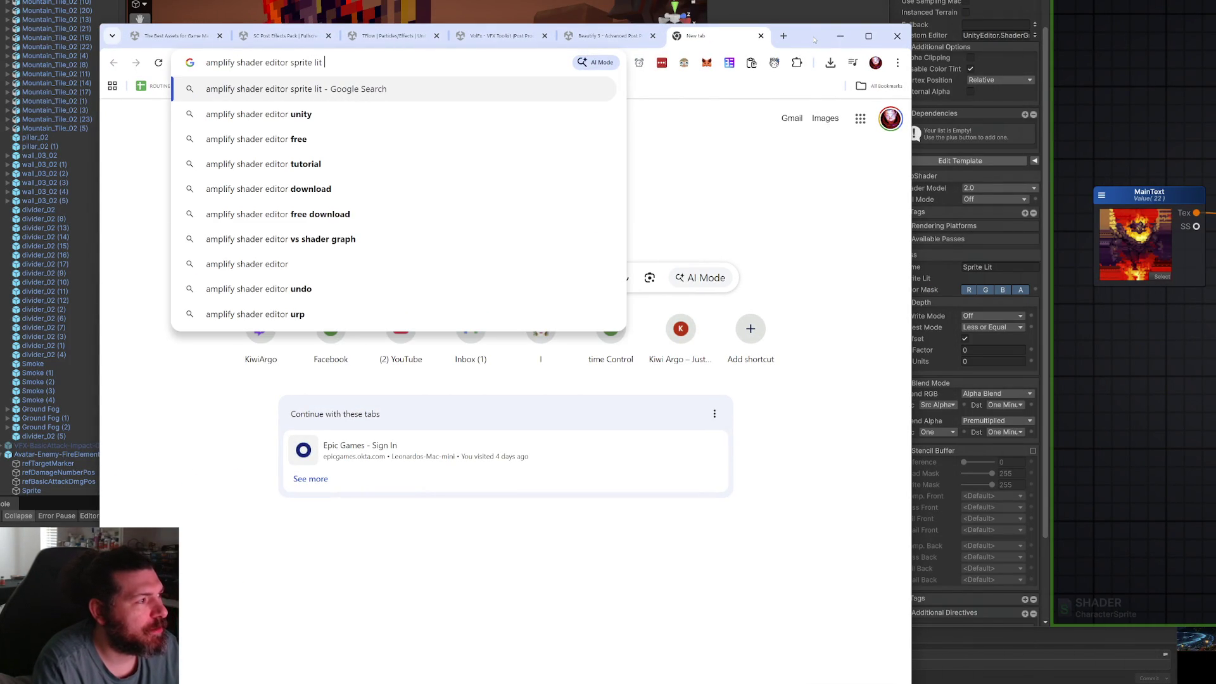
text(cast chadows)
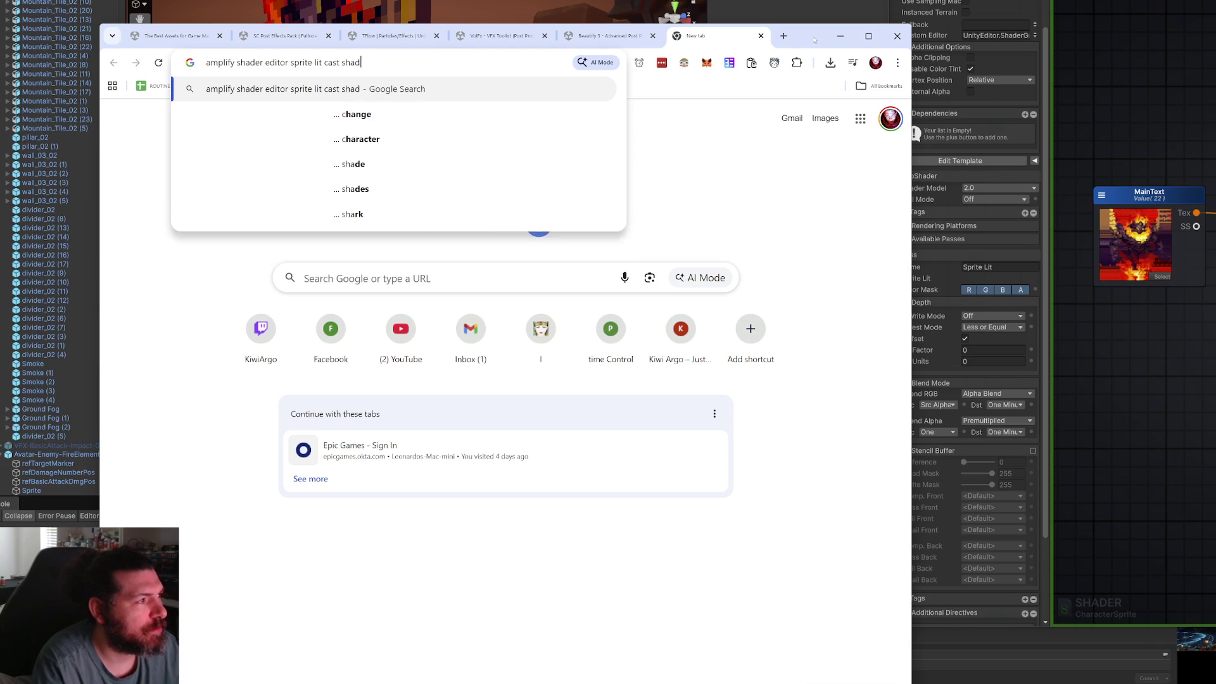
key(Return)
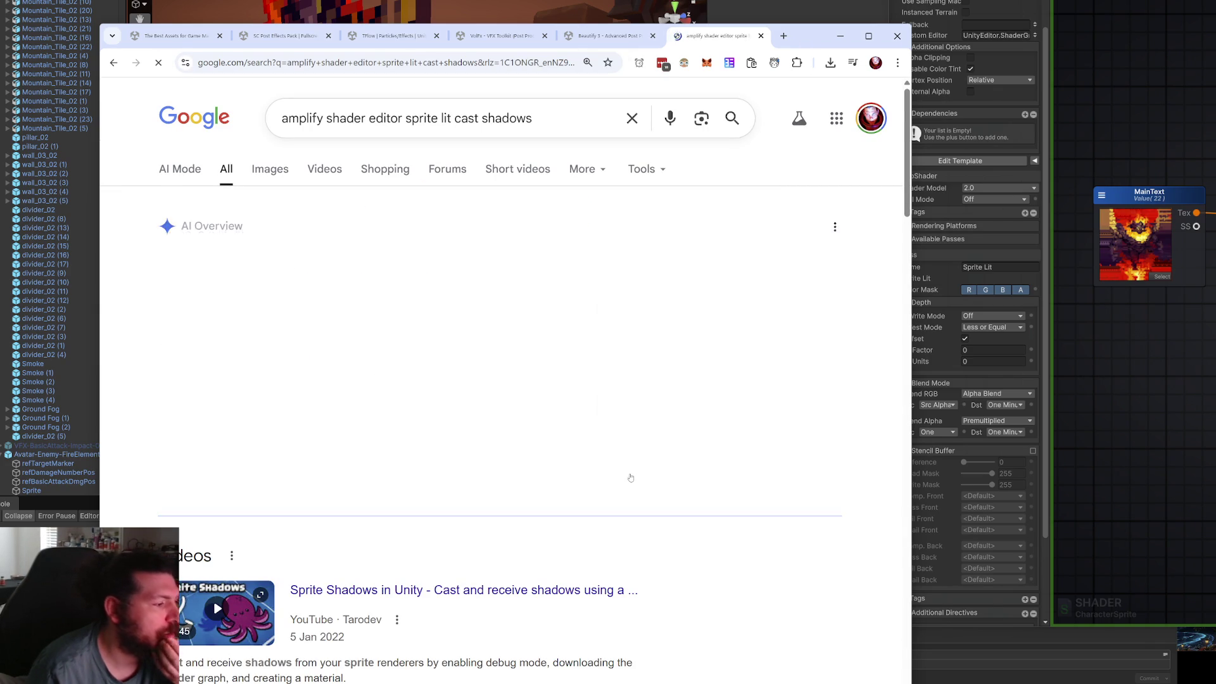
Expand the AI Overview, read through its steps, and return to Unity.
click(284, 465)
scroll(284, 465, down, 3)
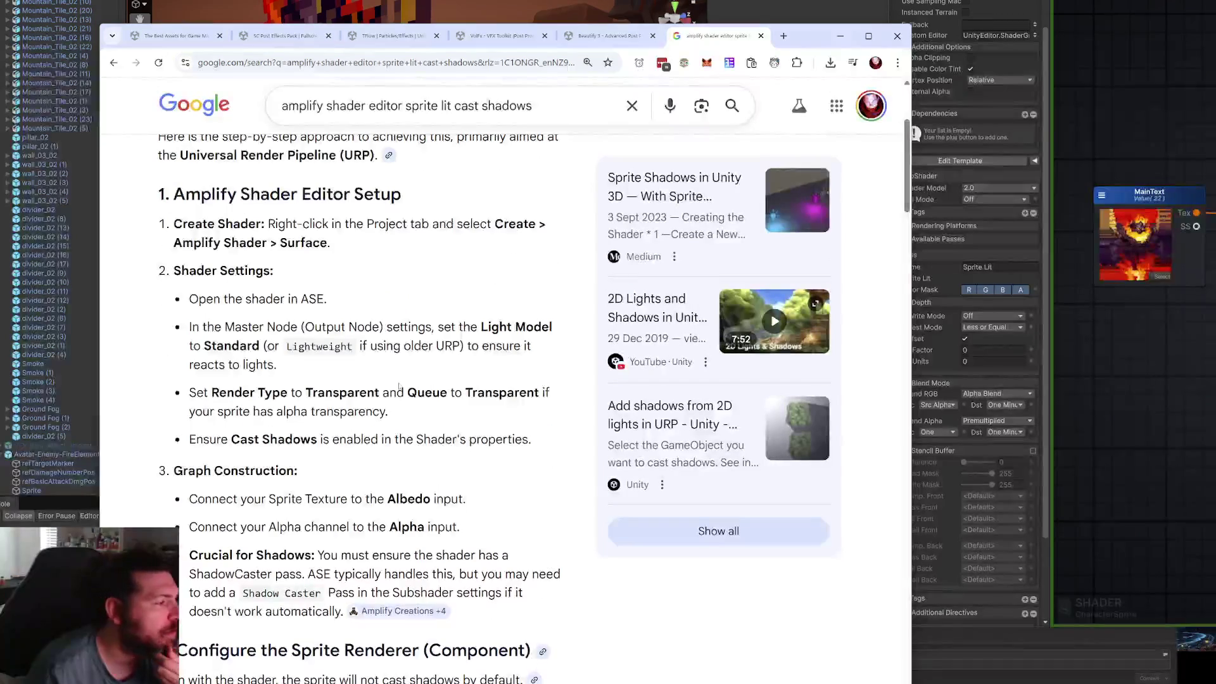
scroll(409, 388, down, 2)
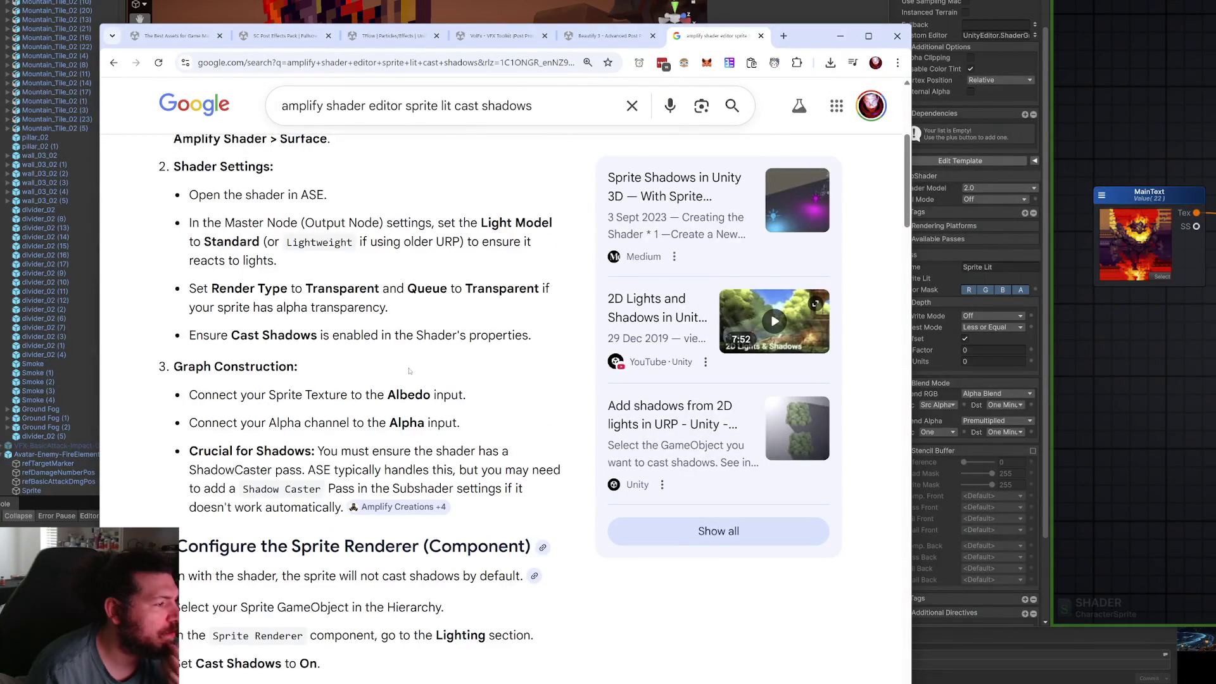
scroll(410, 371, down, 2)
scroll(422, 366, down, 2)
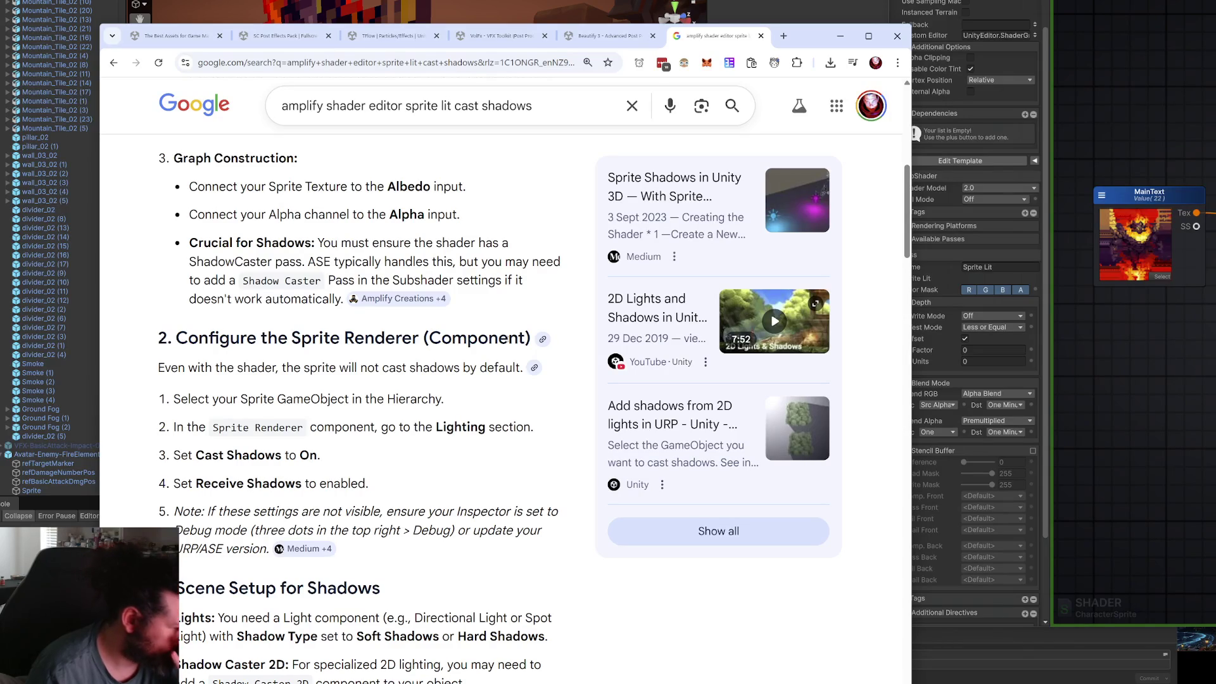
scroll(380, 405, up, 2)
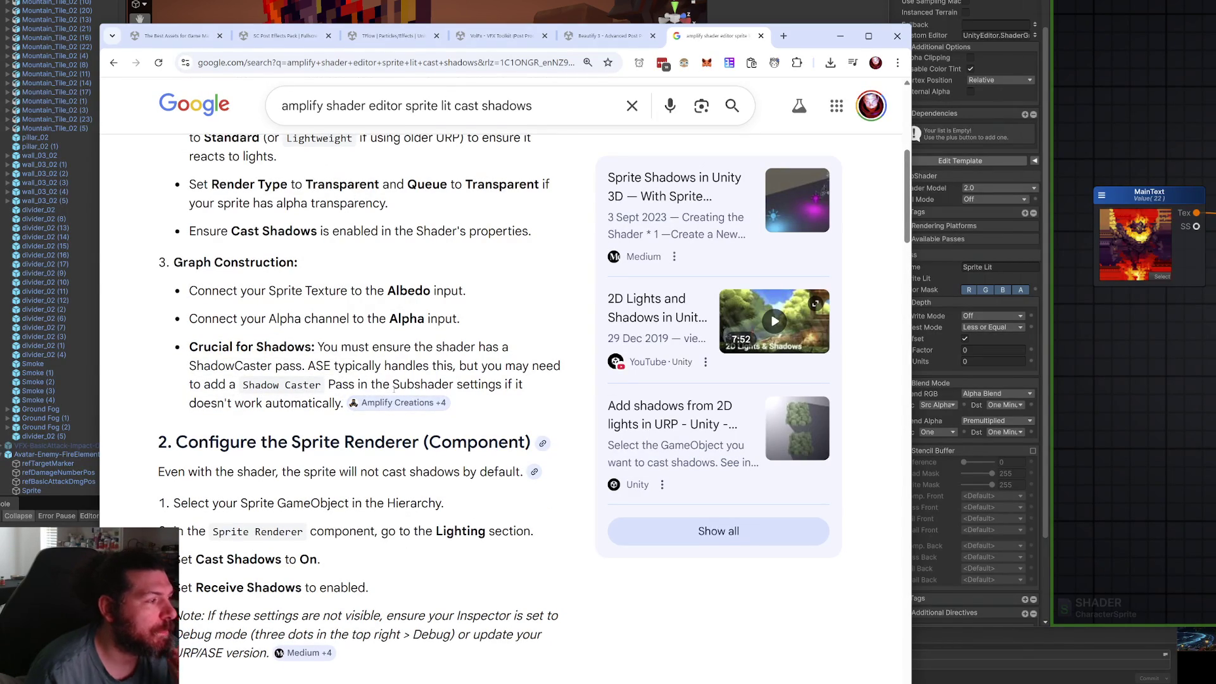
click(1161, 371)
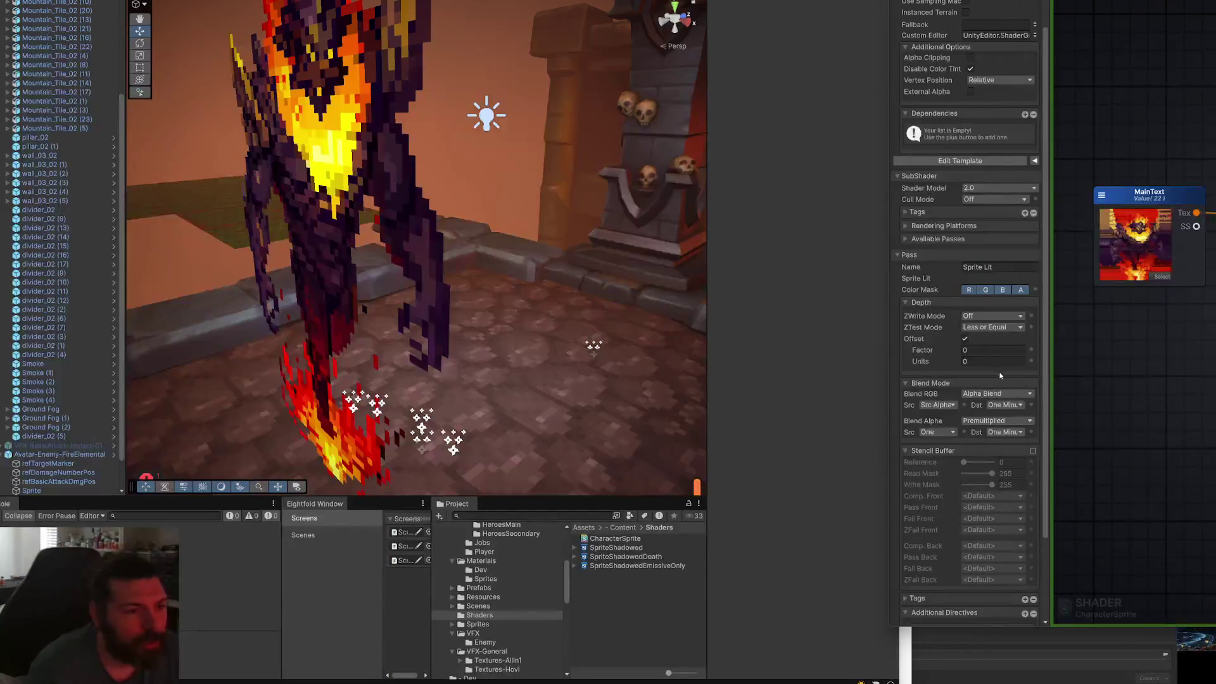
Expand Available Passes to list the shader's five passes.
scroll(995, 374, down, 3)
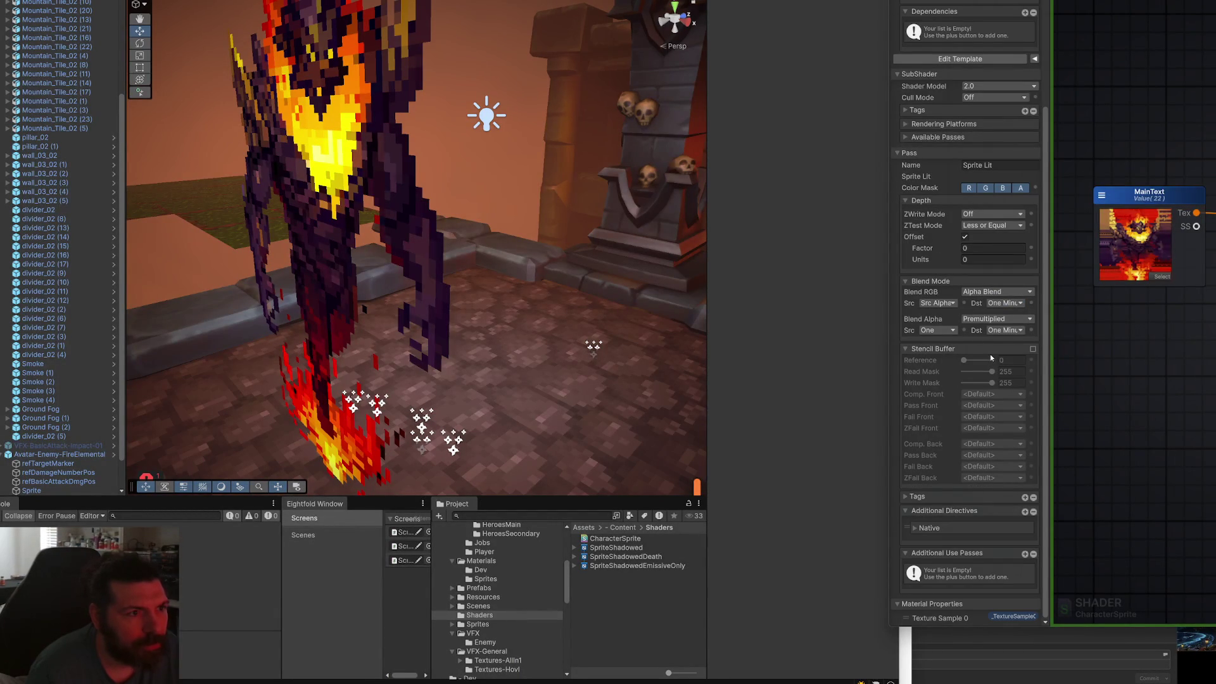
click(907, 137)
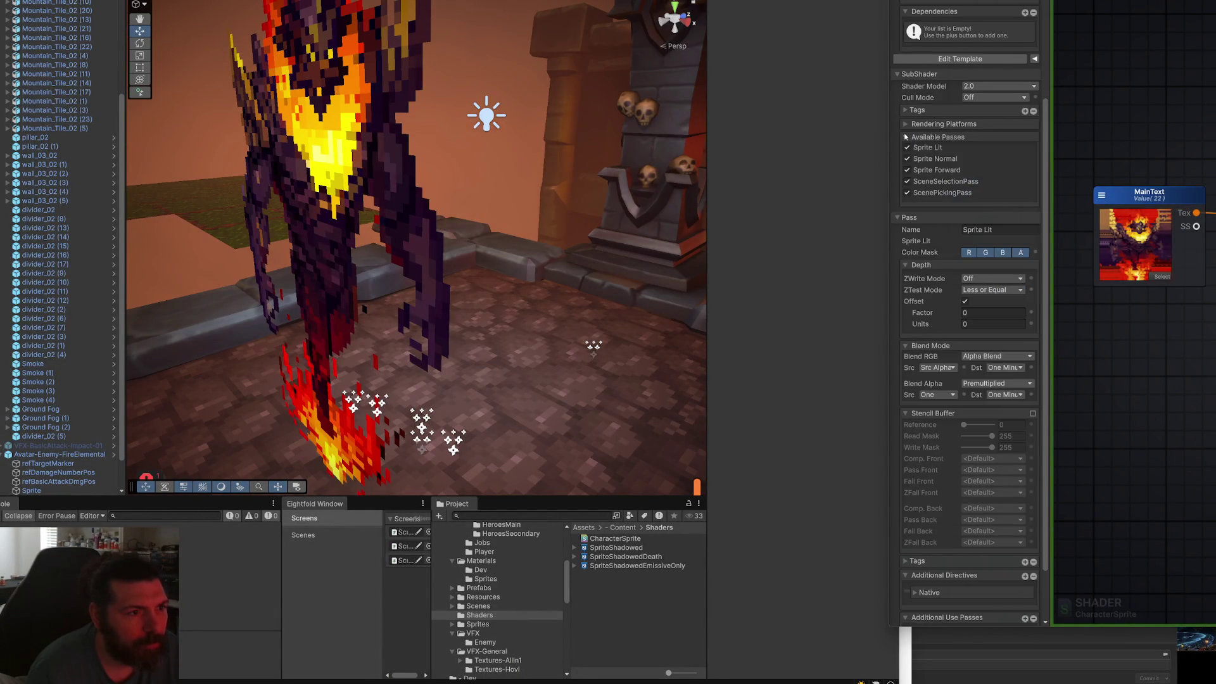
scroll(997, 394, up, 4)
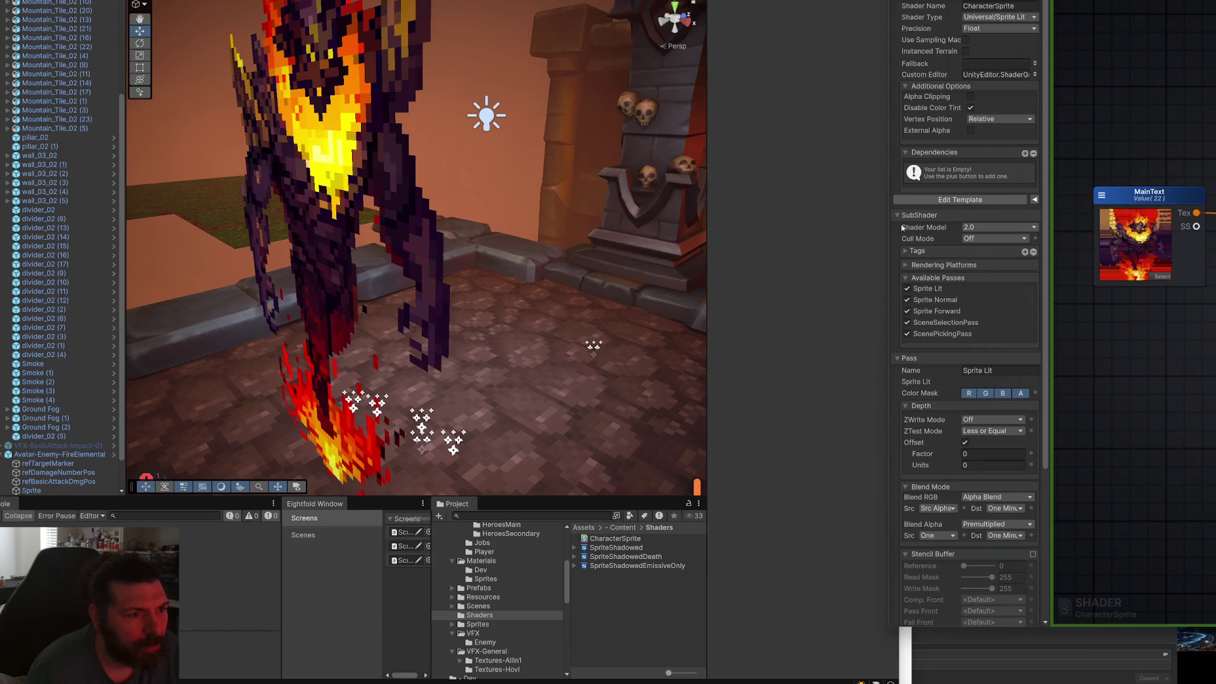
Check the SubShader tags and rendering platforms, then locate the 2DLit template in the project.
click(913, 250)
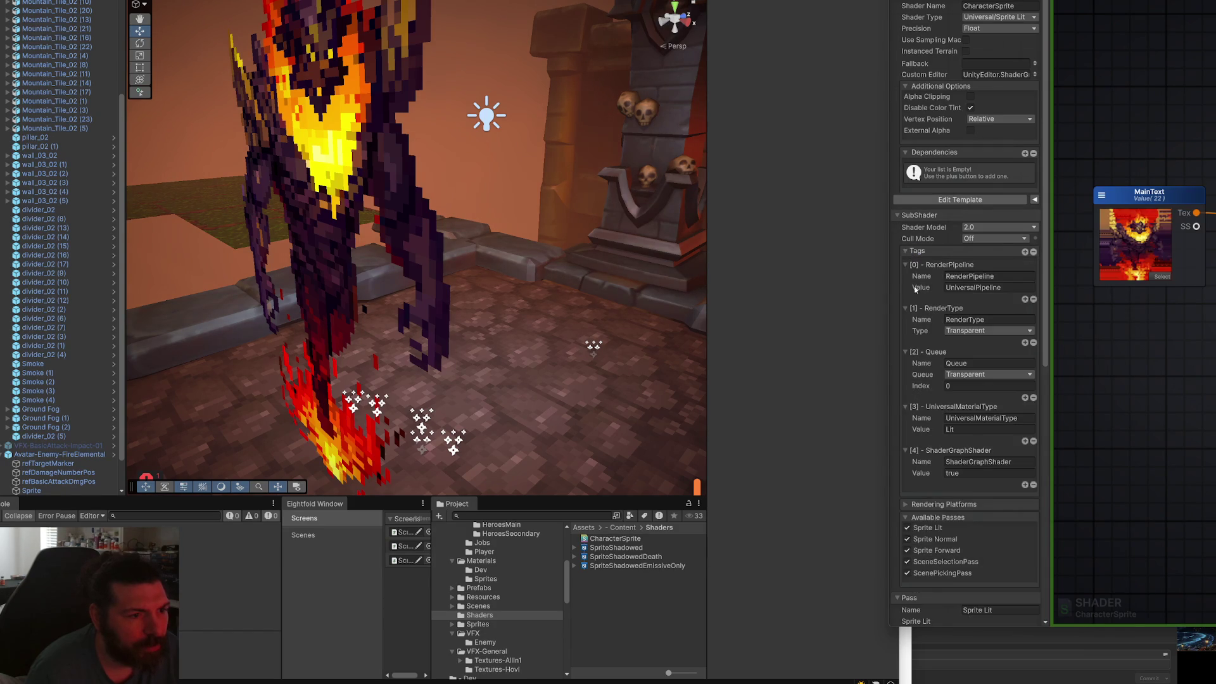
click(919, 504)
scroll(925, 492, down, 5)
scroll(944, 453, up, 5)
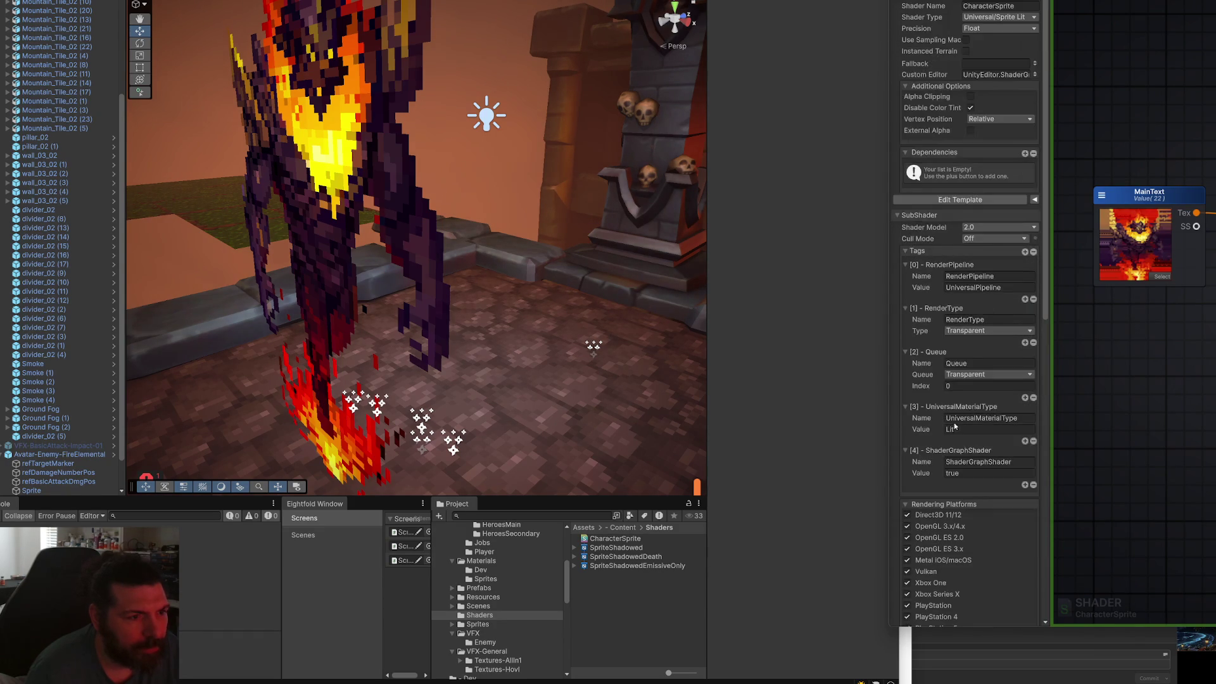
click(913, 251)
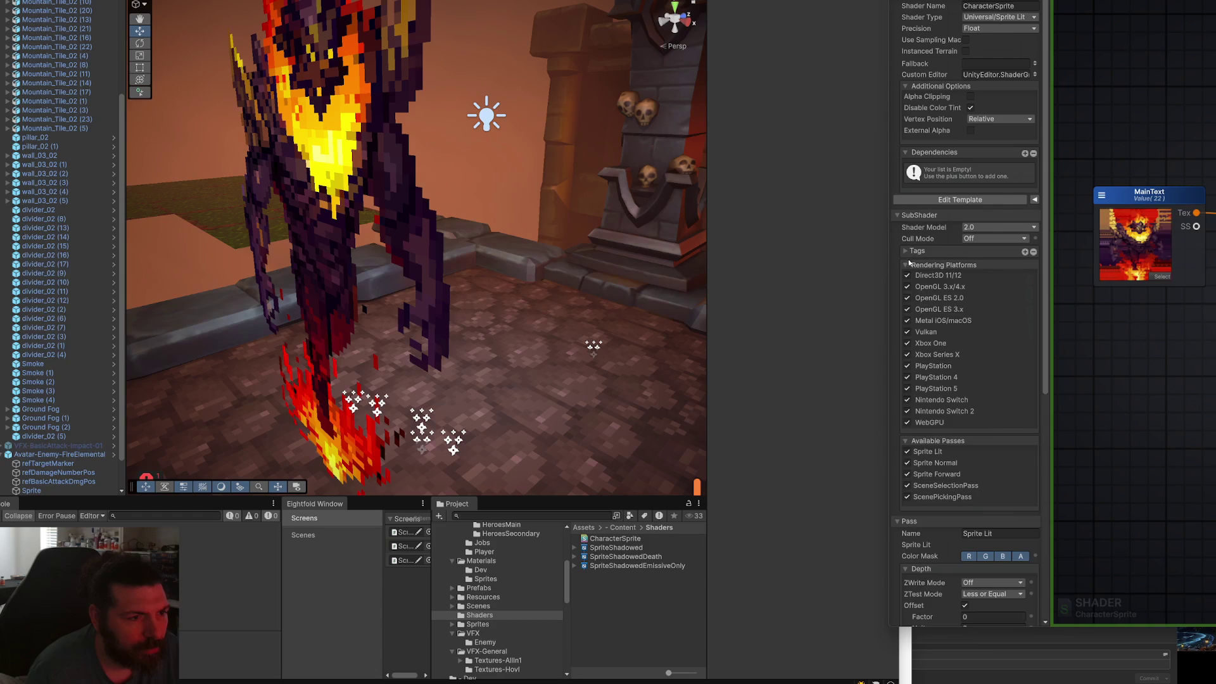
click(907, 266)
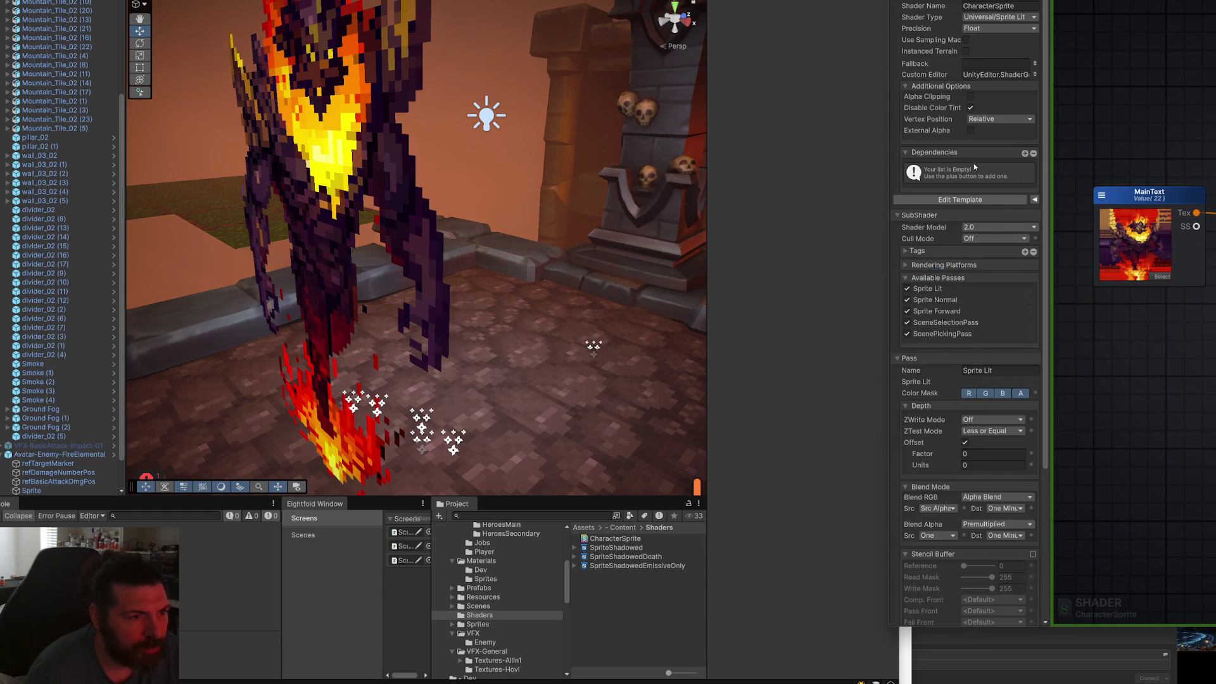
click(1034, 200)
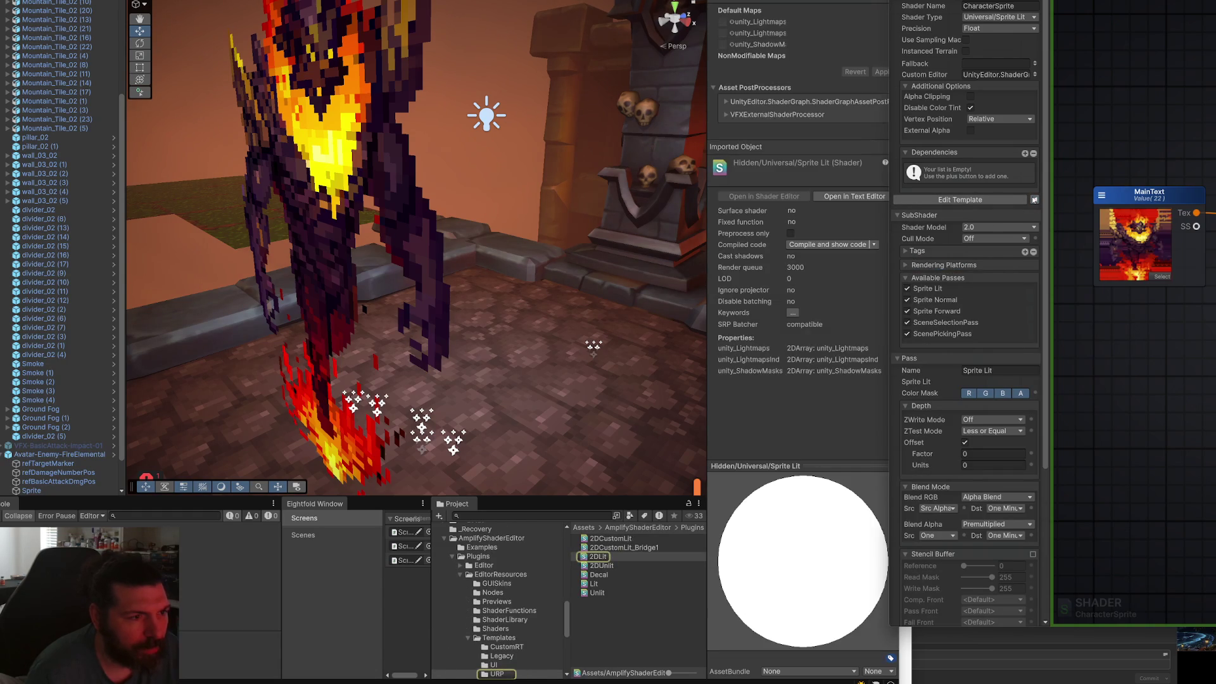
click(1006, 202)
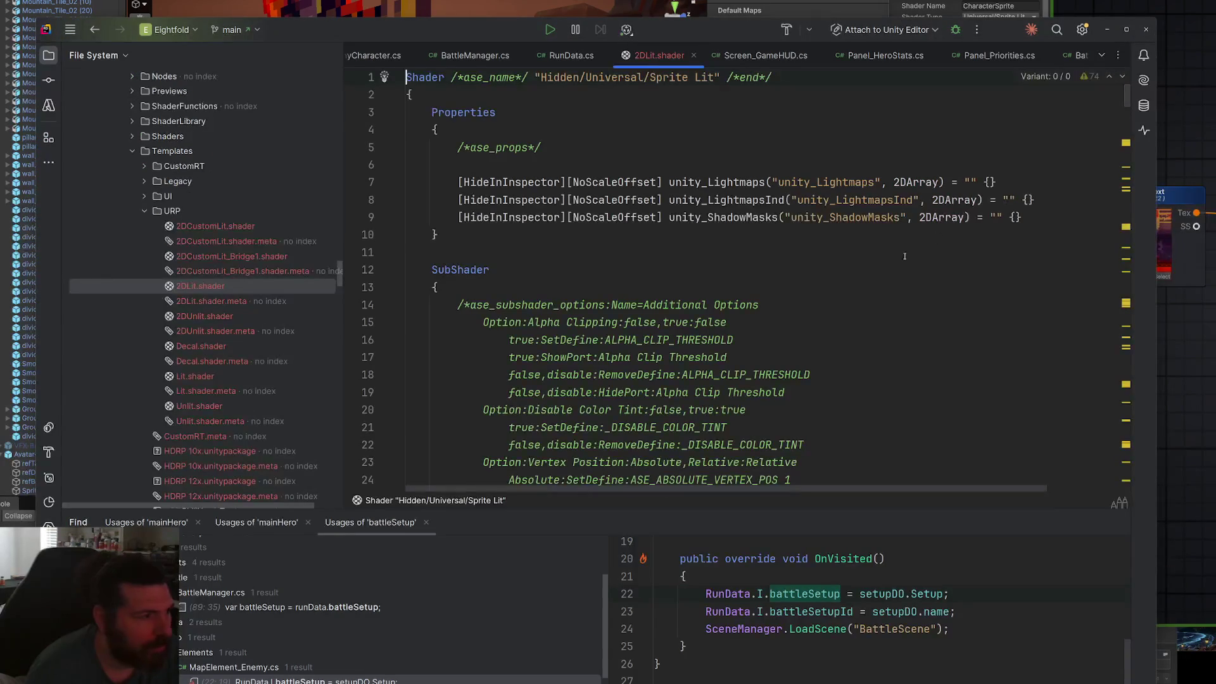
scroll(887, 265, down, 5)
key(ctrl+f)
text(shadow)
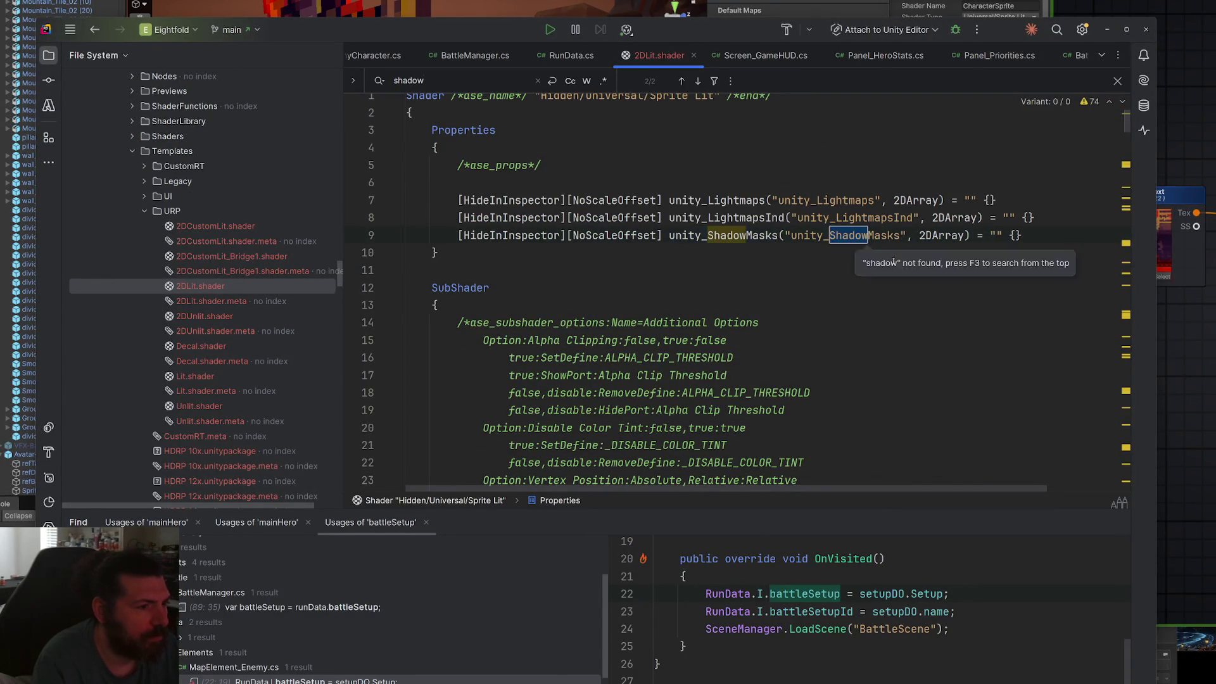
key(Return)
key(Return)
key(Return)
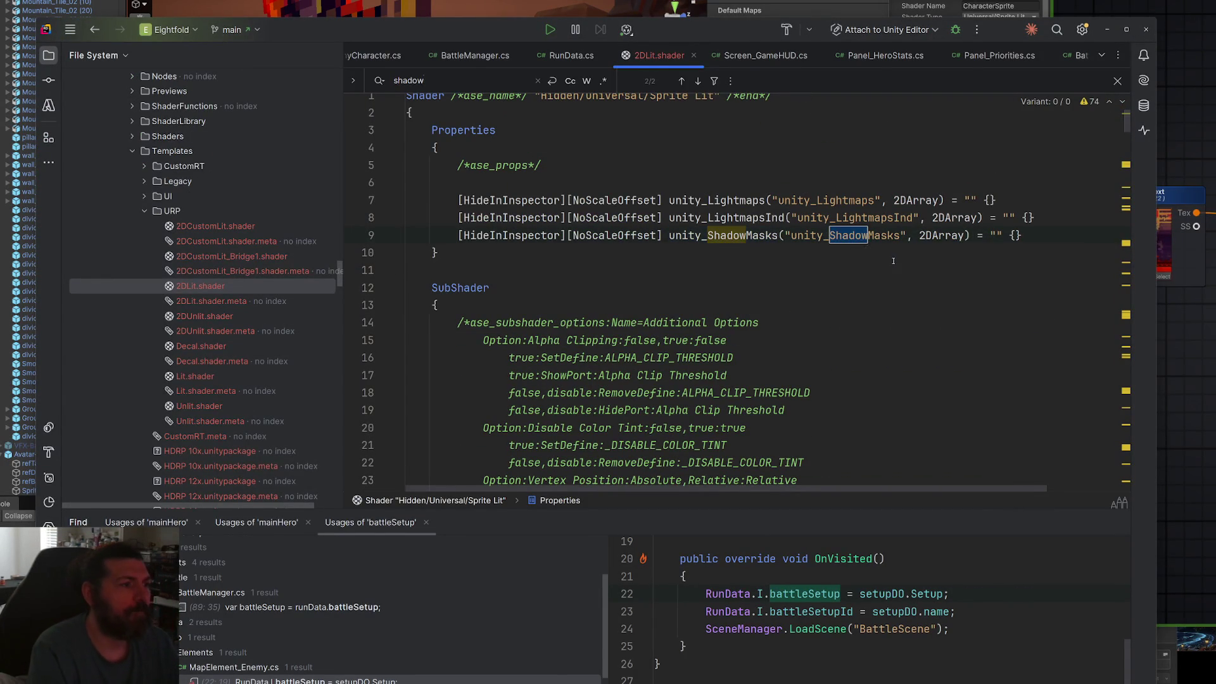
key(ctrl+F4)
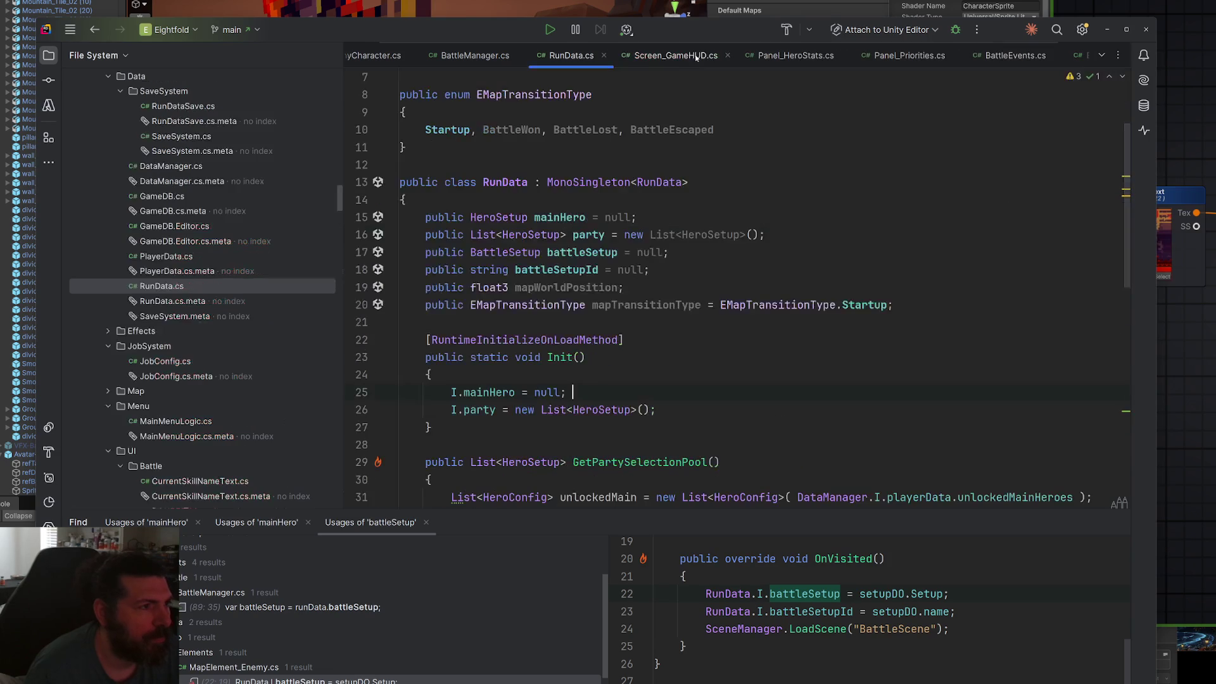
click(1195, 190)
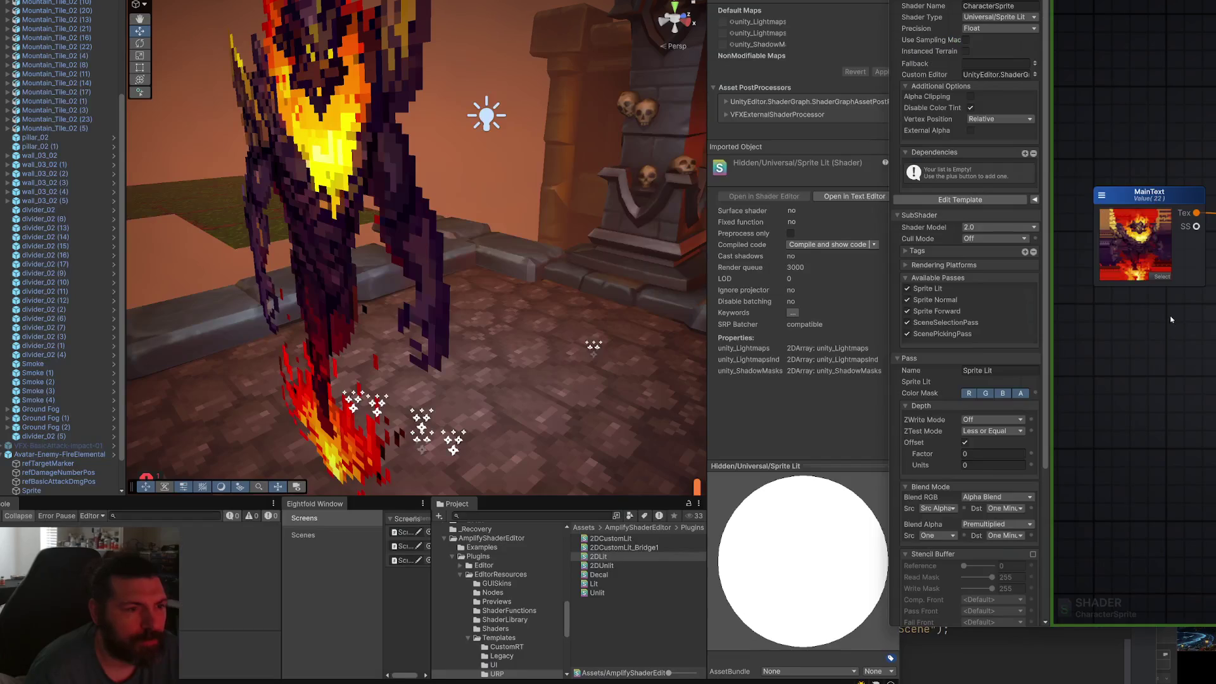
Collapse the Available Passes, Pass and Material Properties foldouts in the shader inspector.
click(929, 279)
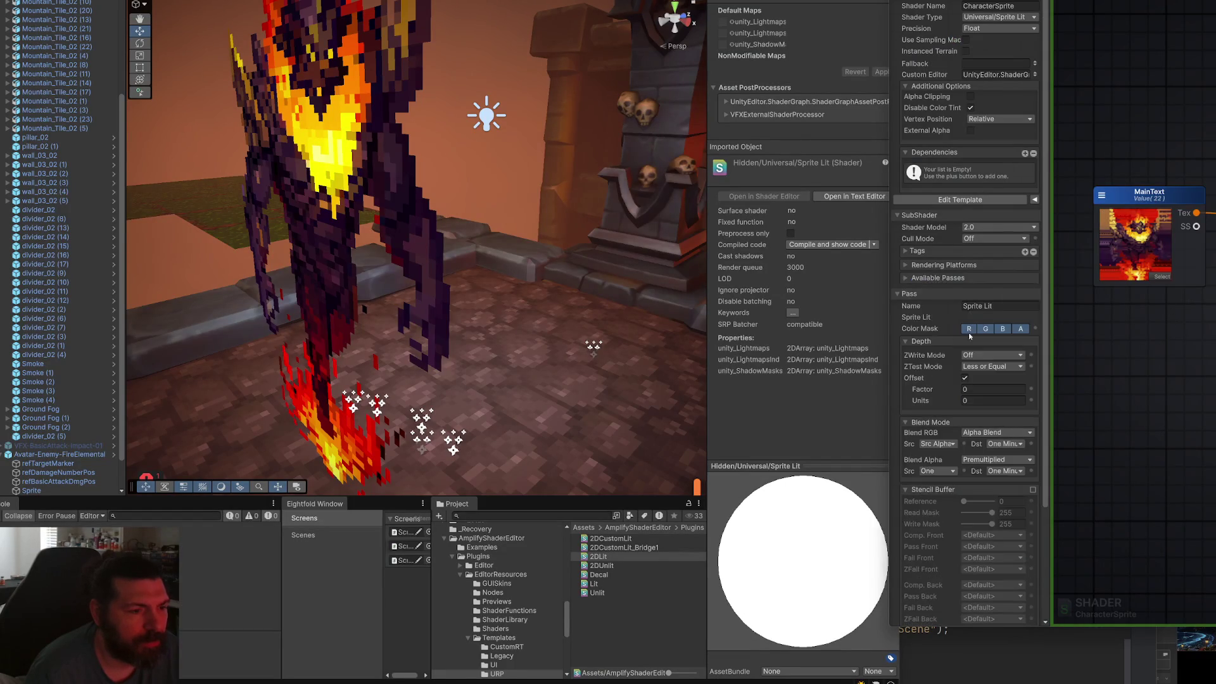
scroll(955, 310, down, 5)
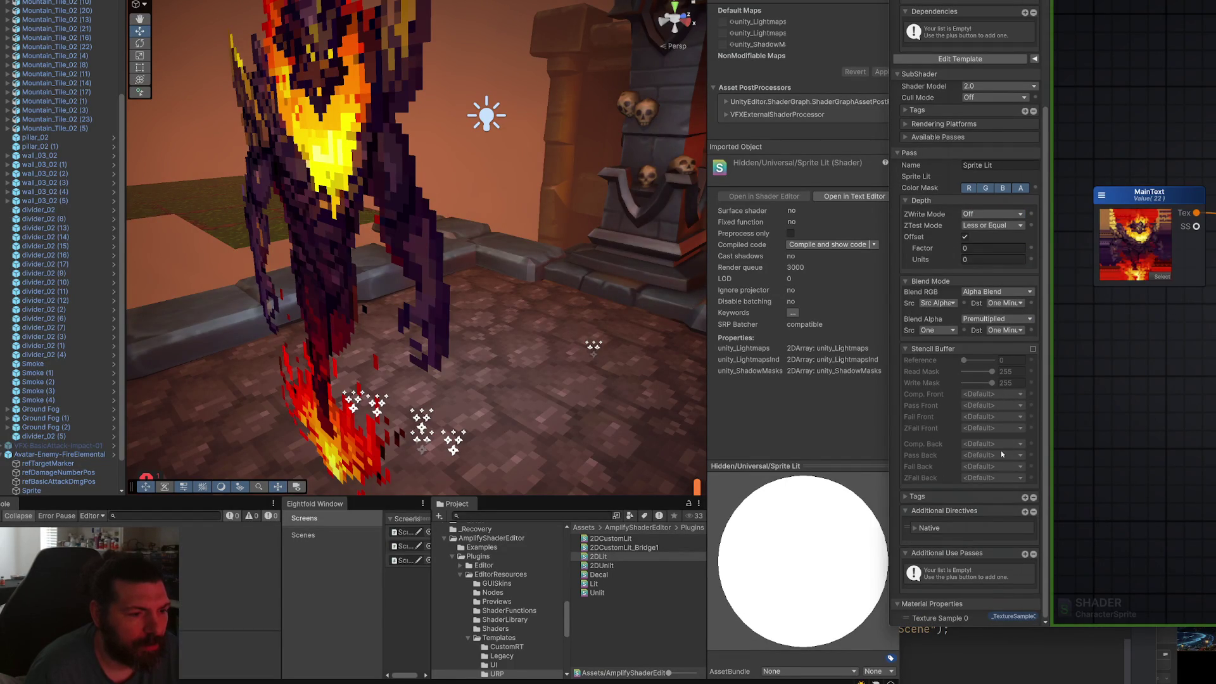
scroll(948, 432, up, 1)
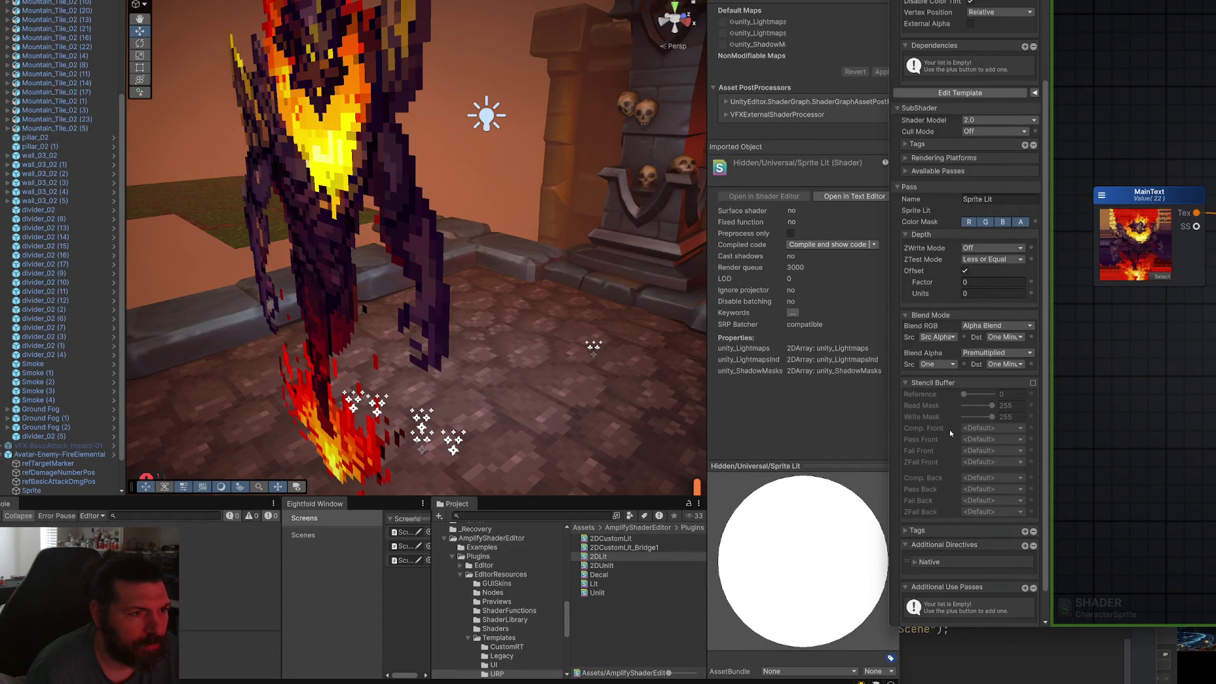
click(909, 187)
click(910, 305)
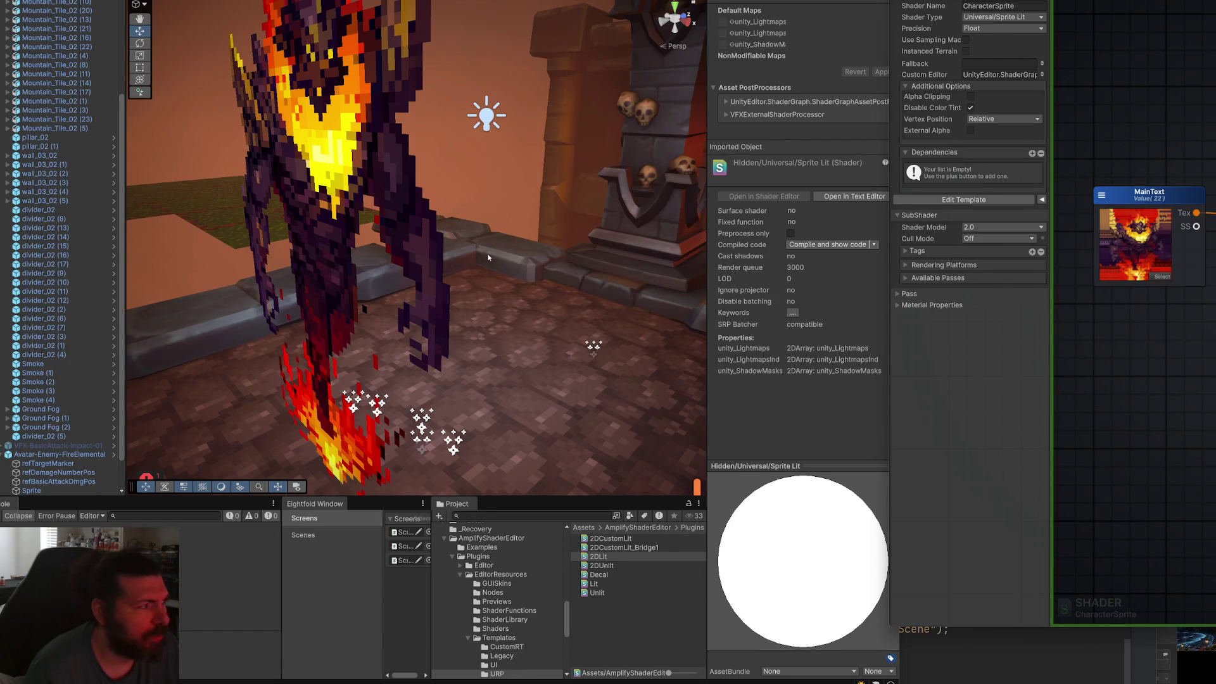
scroll(518, 584, up, 10)
Browse the Project tree through Prefabs and Materials folders to open Assets/Content/Shaders.
click(506, 585)
scroll(507, 590, up, 3)
click(495, 614)
click(501, 622)
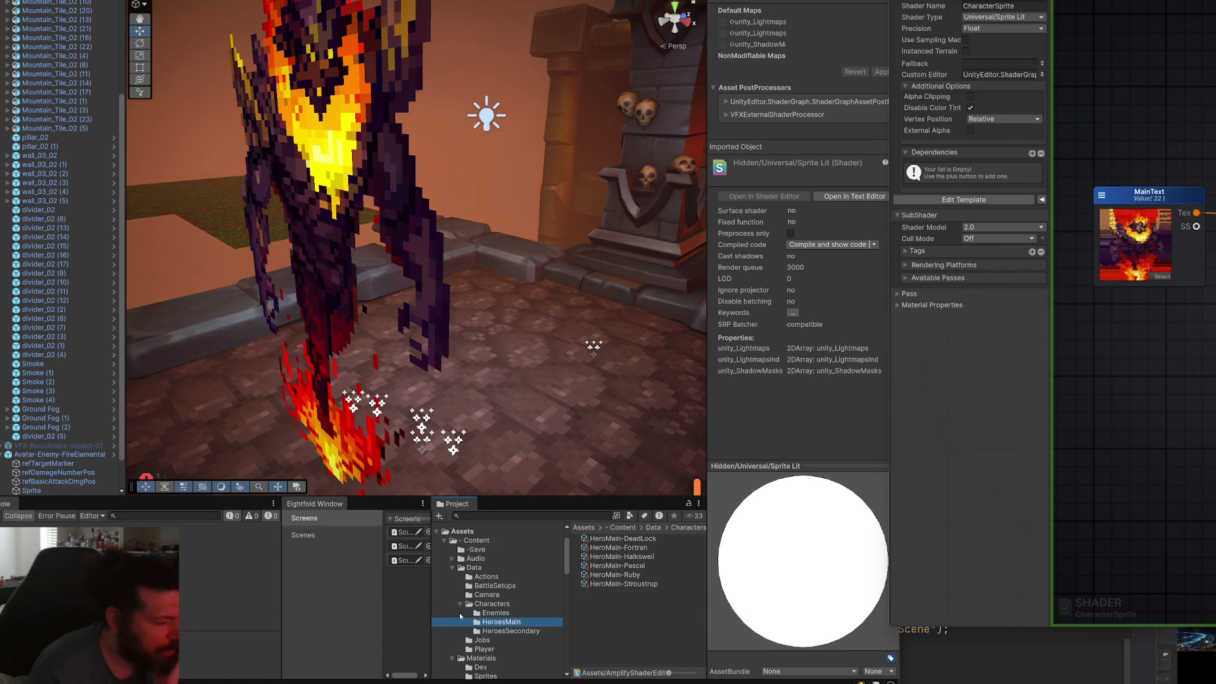
scroll(513, 609, down, 2)
click(495, 627)
scroll(495, 631, down, 2)
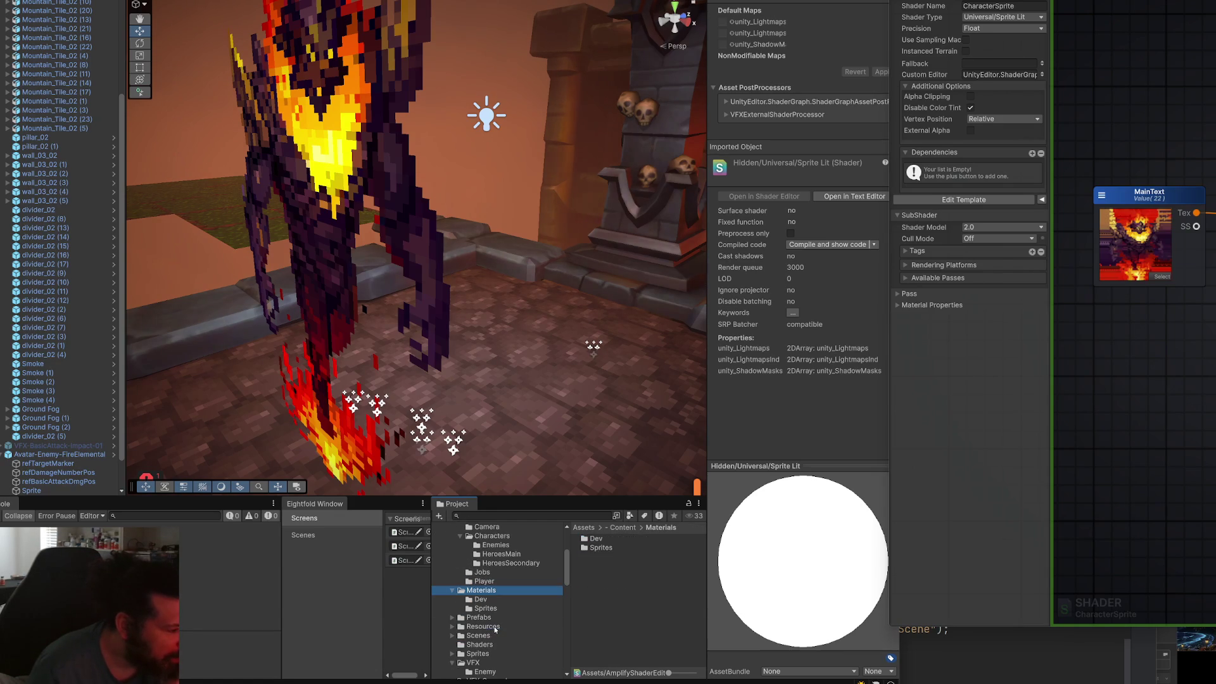
scroll(496, 631, up, 2)
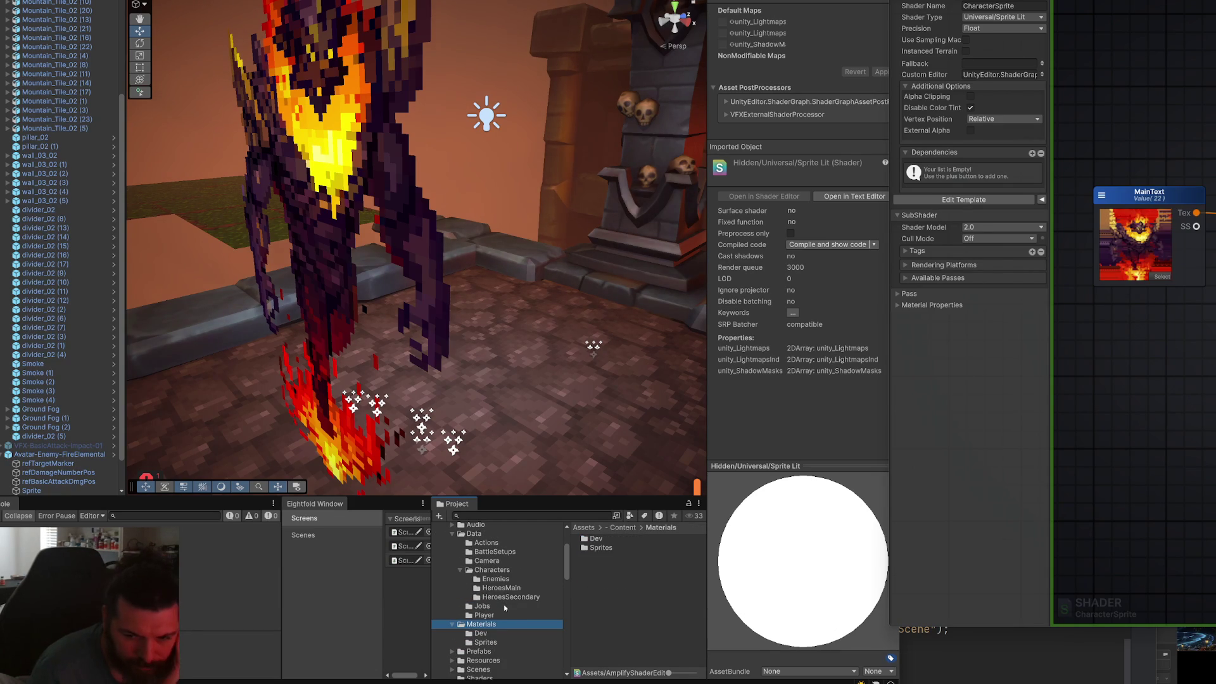
click(497, 642)
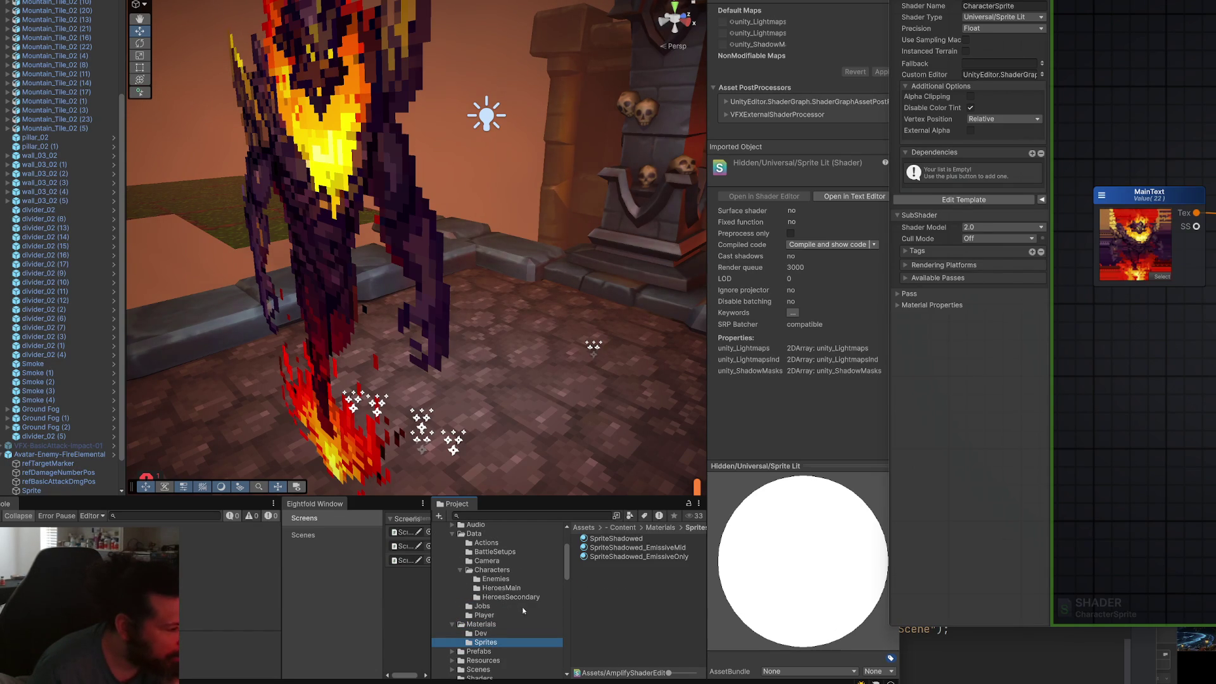
scroll(525, 589, down, 2)
scroll(522, 612, down, 4)
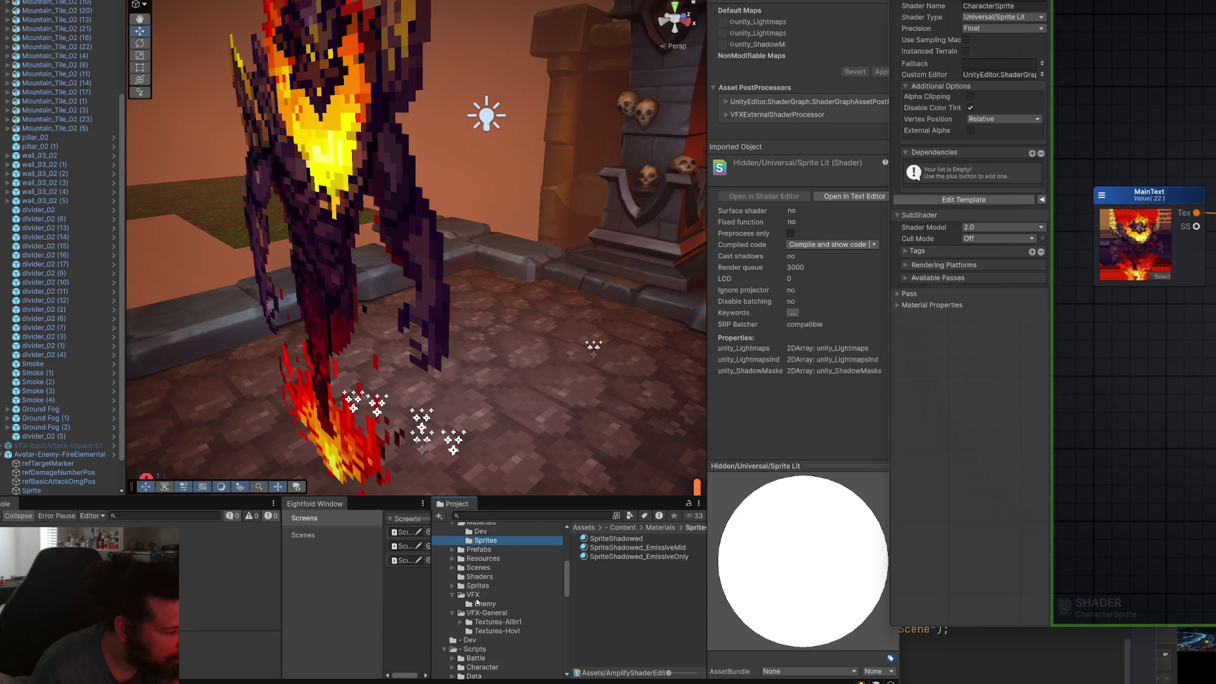
click(480, 577)
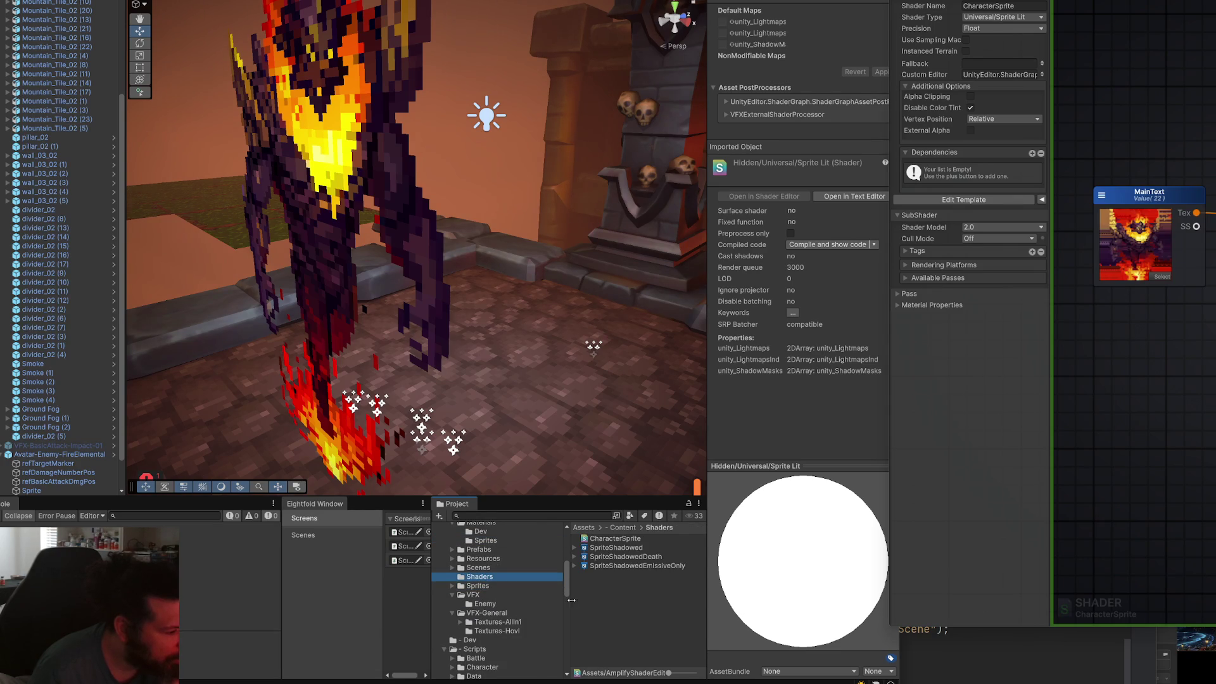
Browse the Project pane's Create > Shader menu options.
right_click(578, 607)
click(679, 359)
right_click(628, 592)
mouse_move(697, 354)
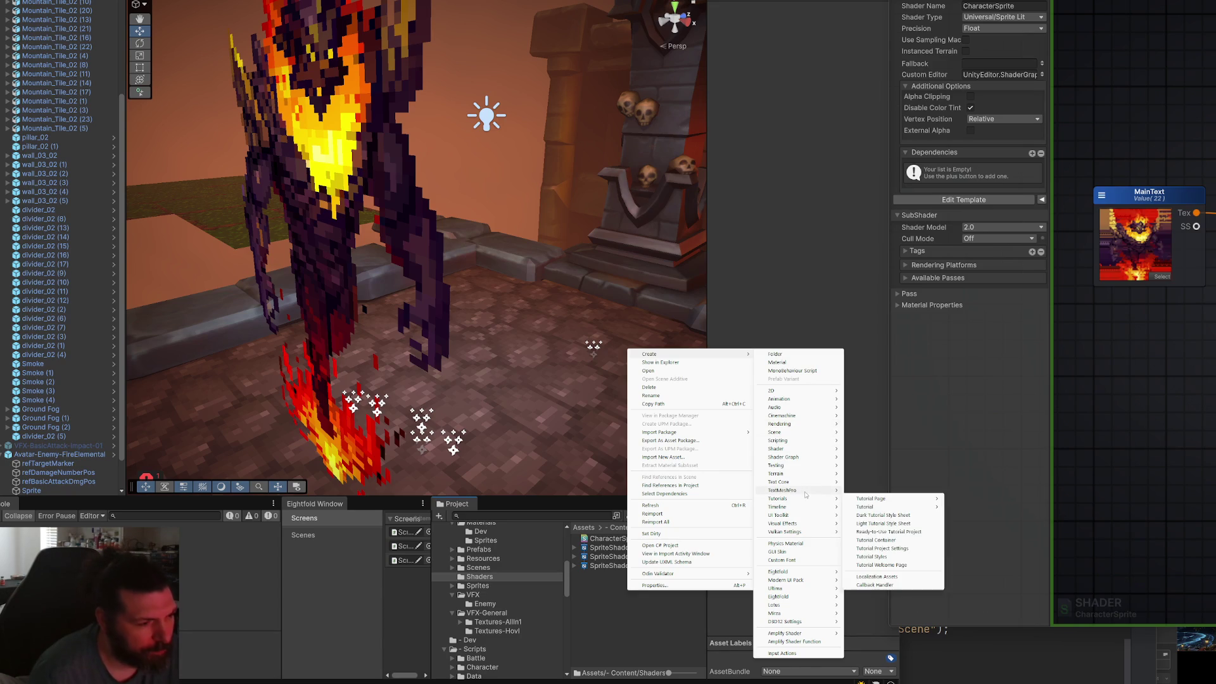
mouse_move(791, 448)
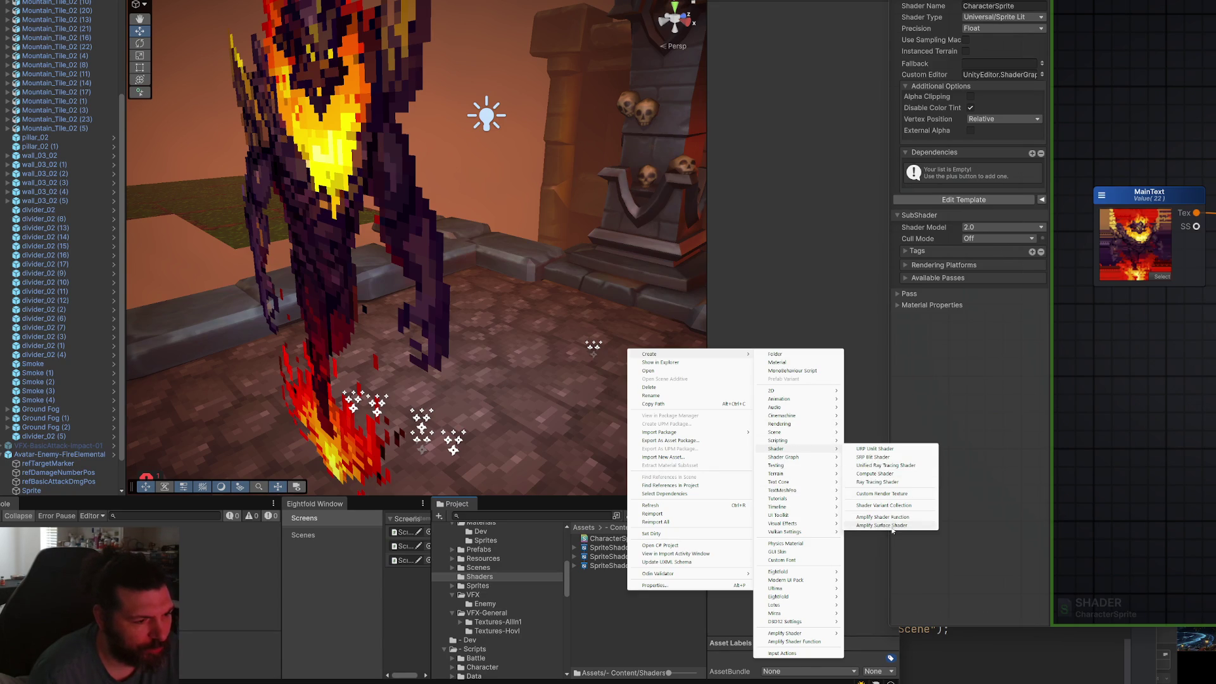
Set the Amplify Shader Type of CharacterSprite to Universal/Lit.
click(1031, 17)
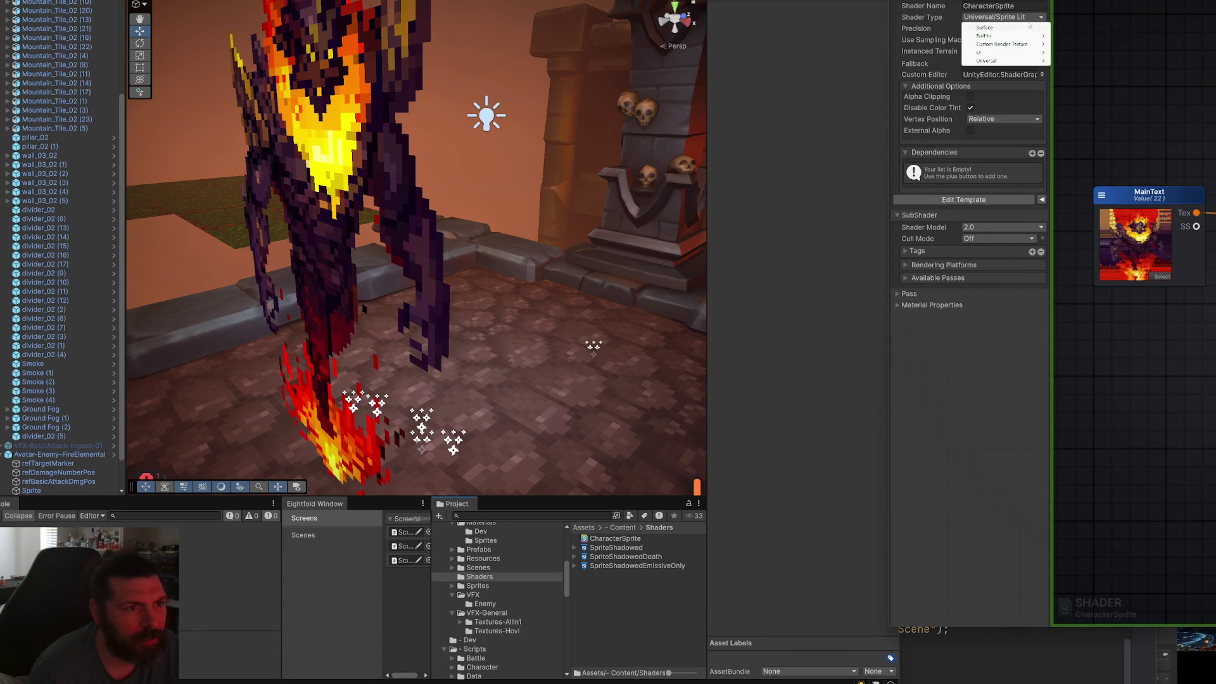
mouse_move(1027, 61)
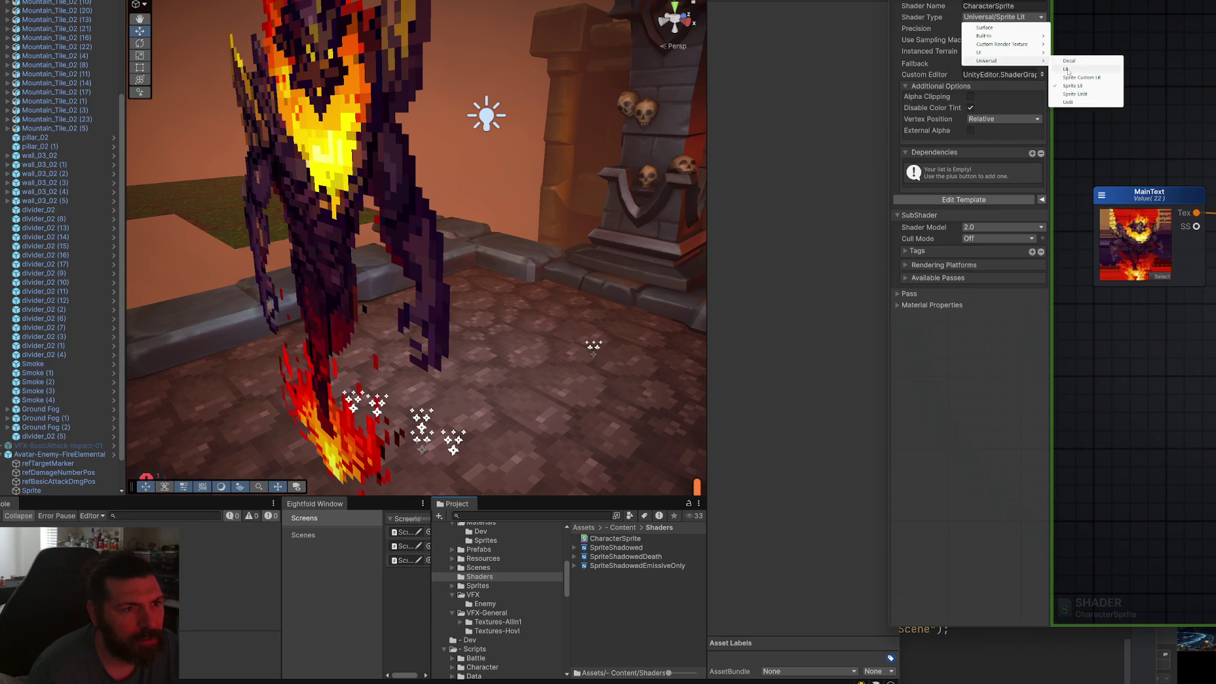
click(1069, 69)
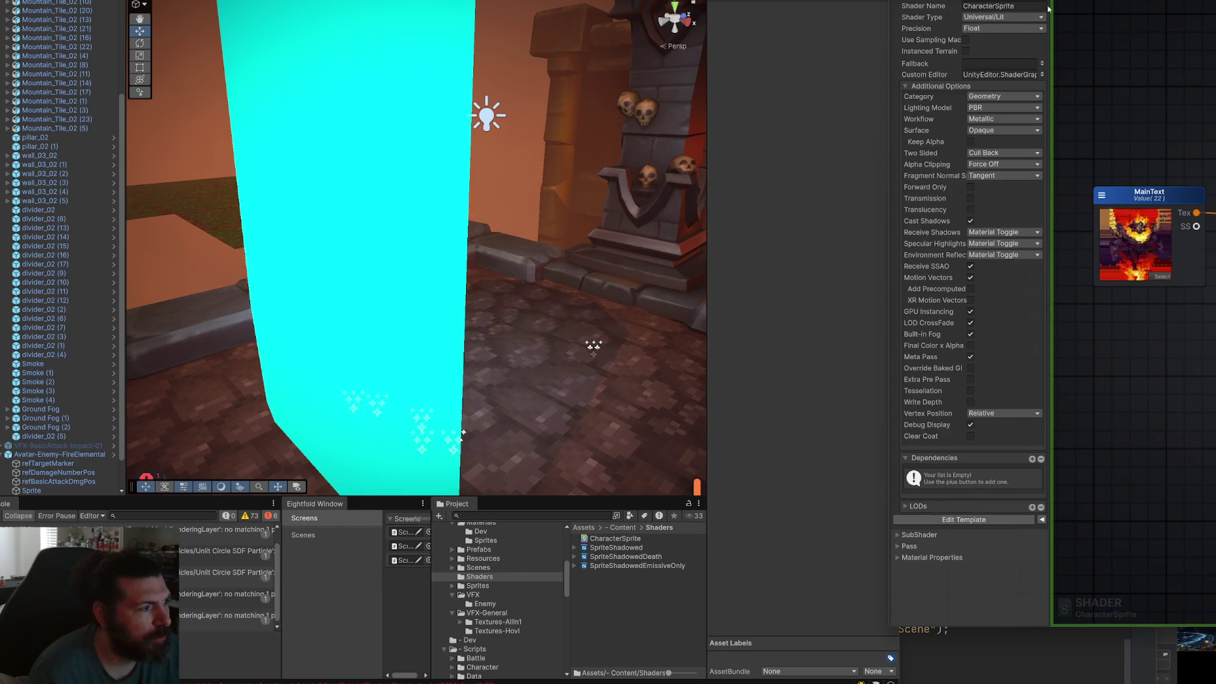
Pull the Scene view back to show the whole fire elemental, select it, and open Surface options.
drag(593, 252, 760, 250)
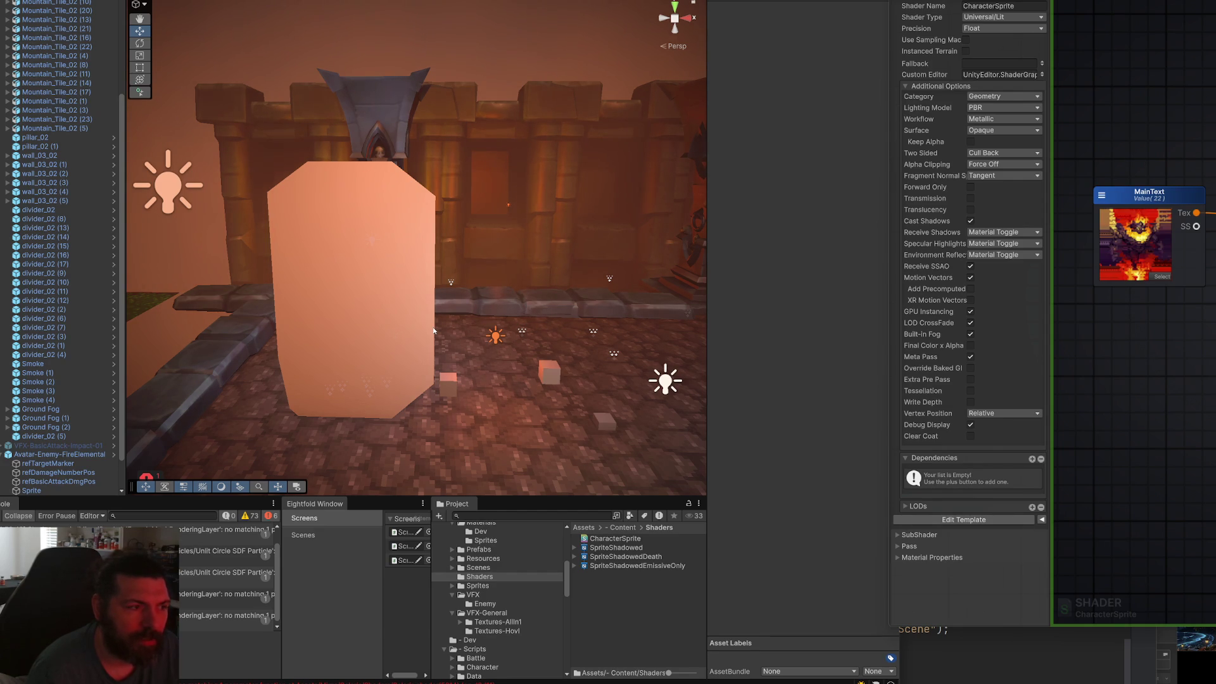
click(394, 344)
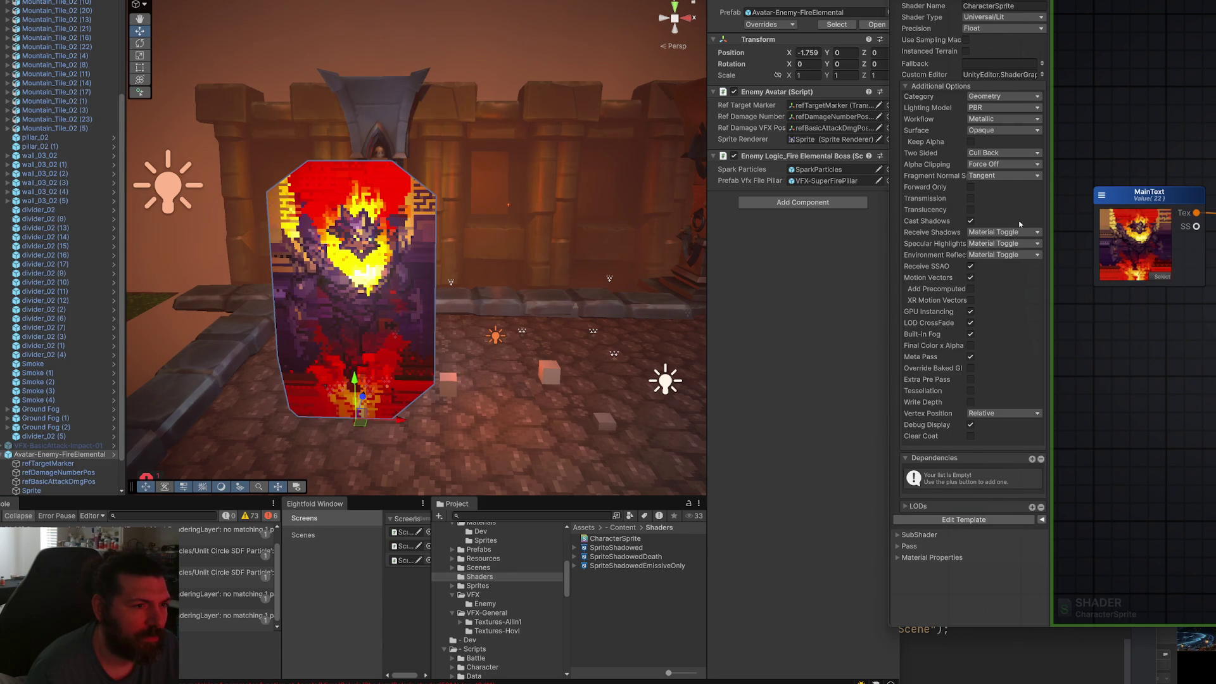
click(1014, 130)
Set the shader Surface to Transparent and inspect the cut-out fire elemental in the Scene view.
click(1013, 151)
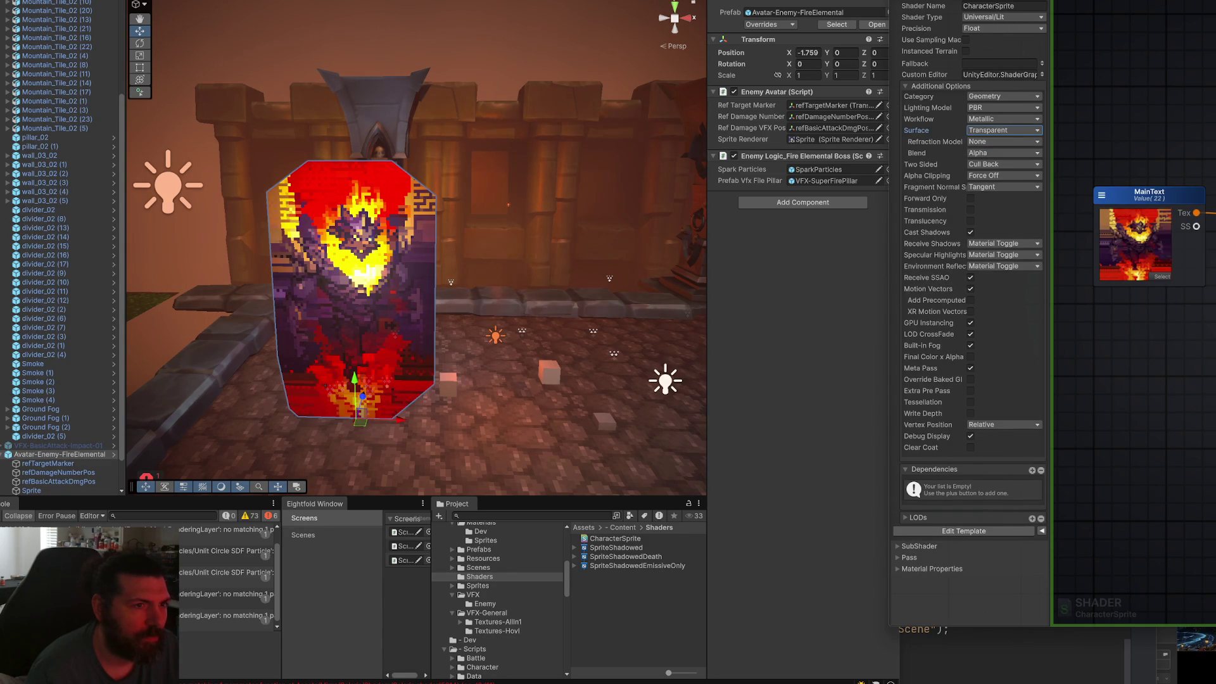
click(496, 385)
key(f)
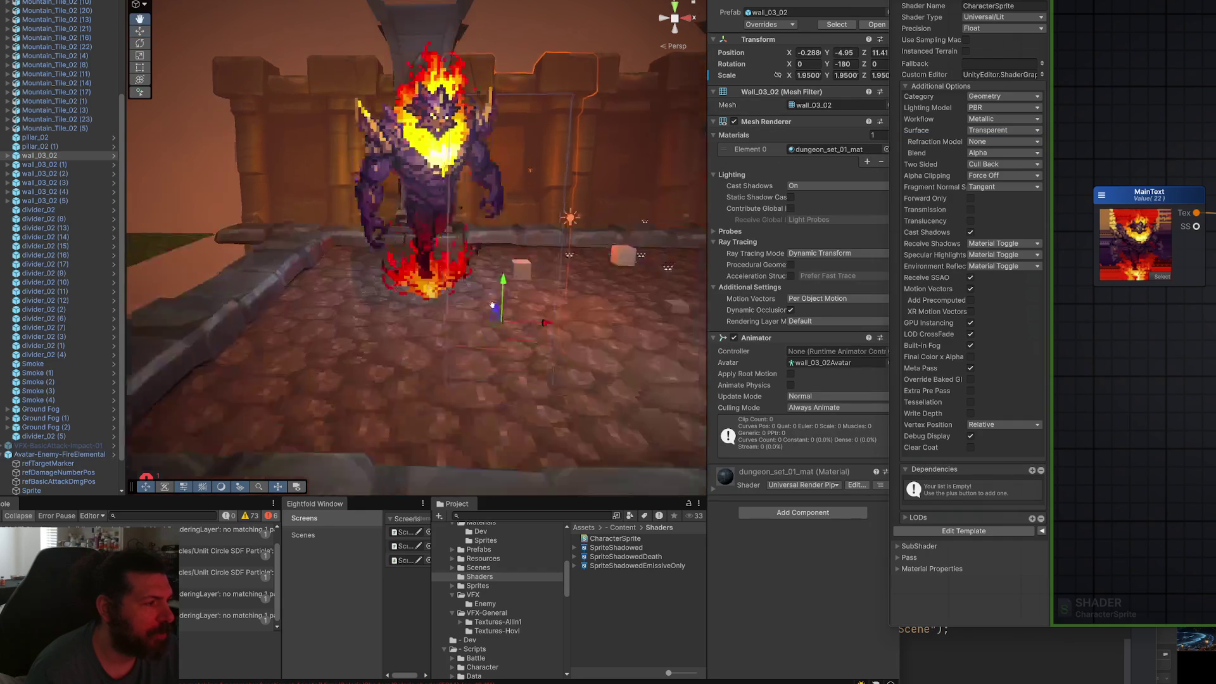
drag(499, 261, 421, 190)
click(421, 190)
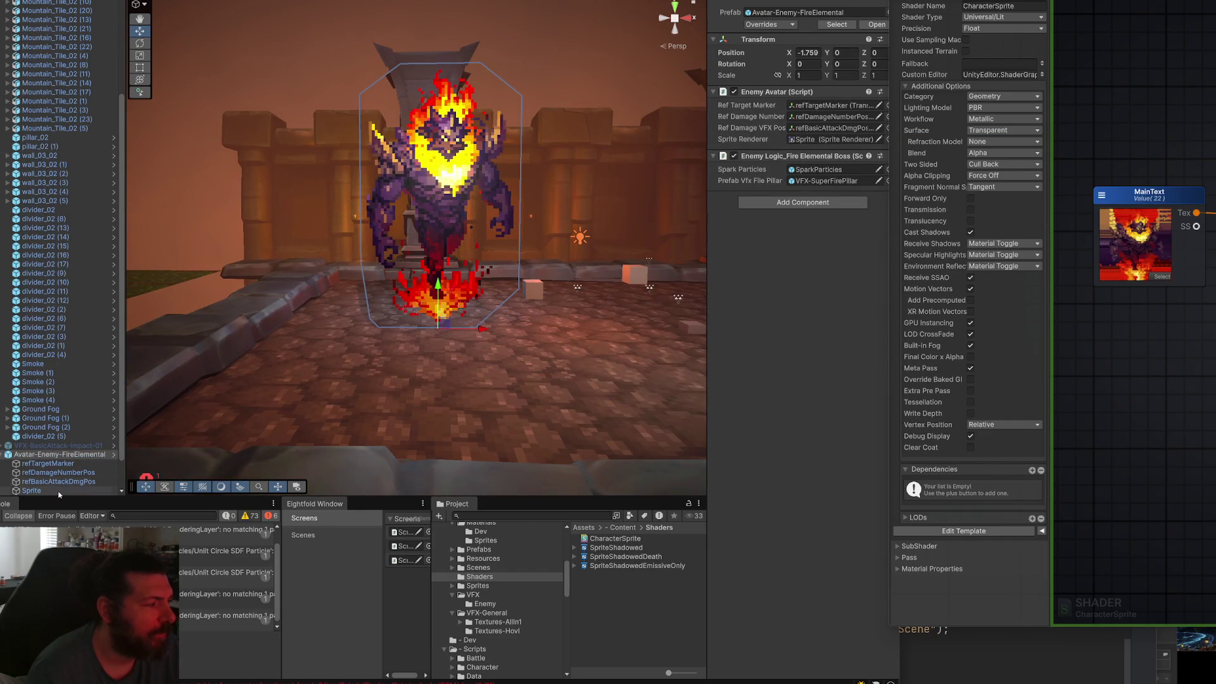
scroll(507, 251, up, 10)
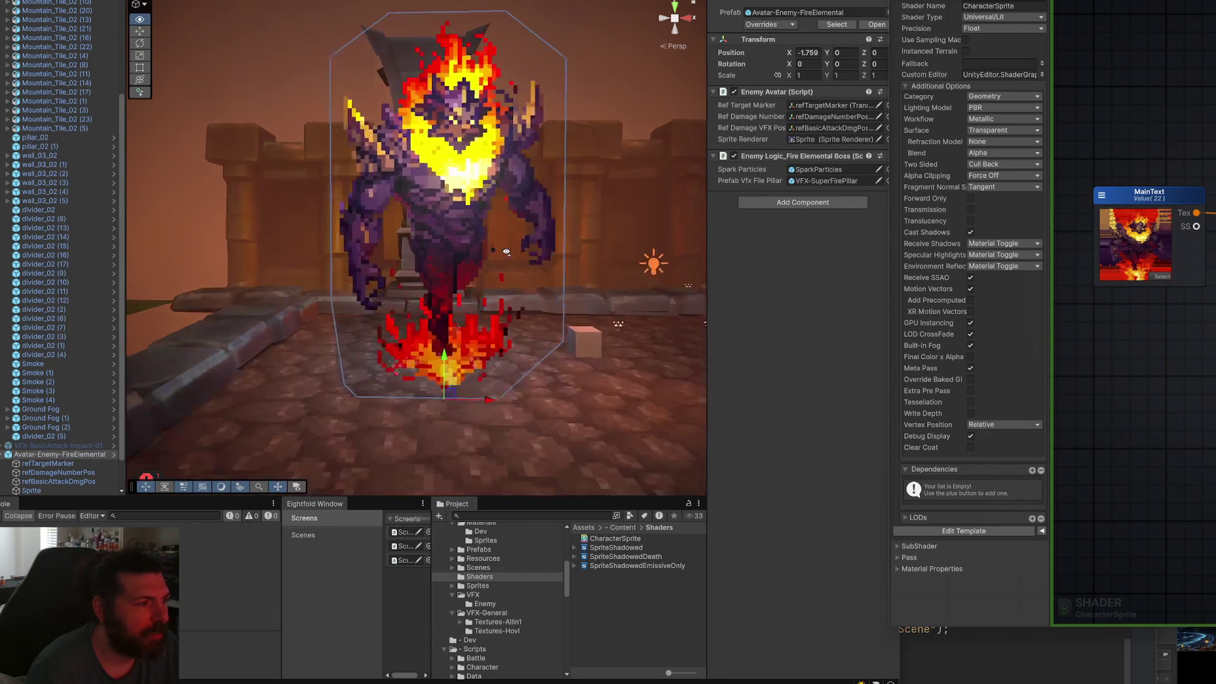
scroll(501, 257, down, 6)
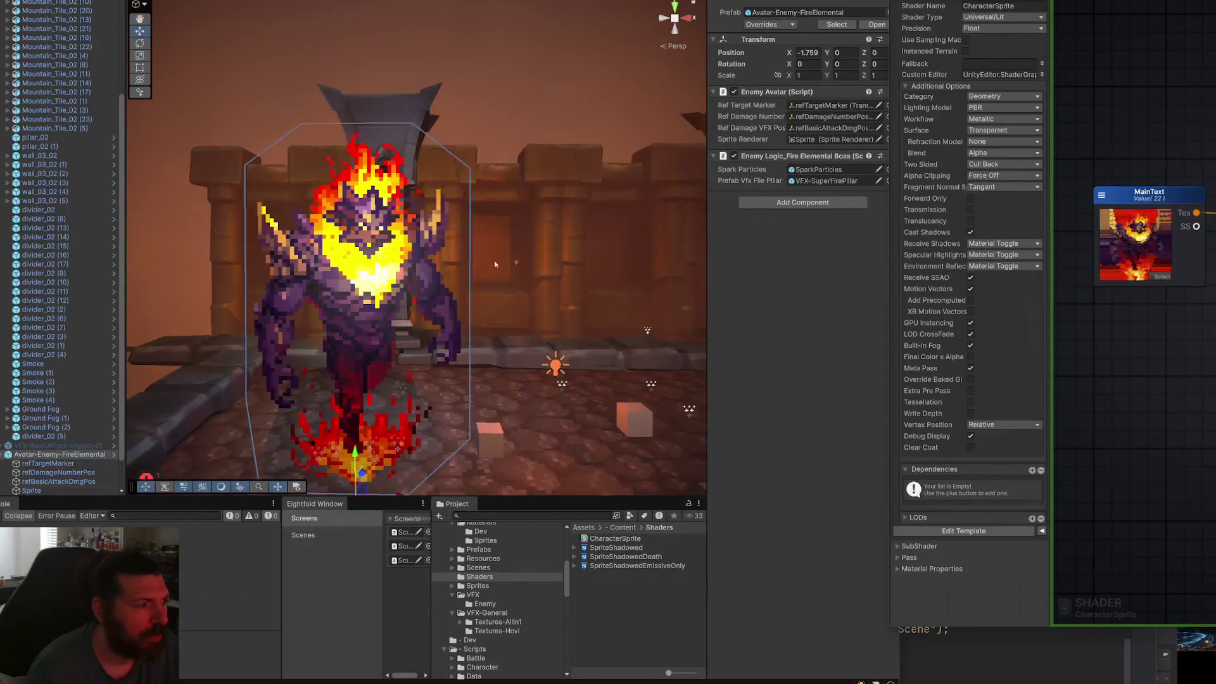
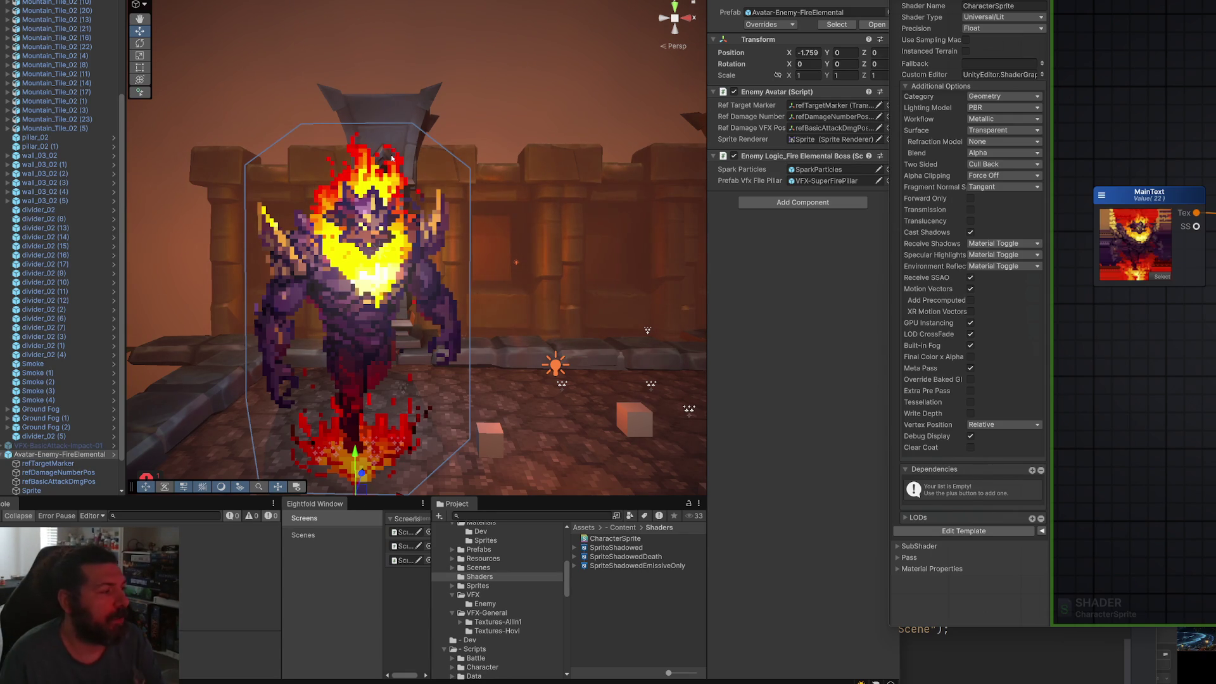
Select the fire elemental's Sprite object in the Hierarchy.
scroll(78, 436, down, 3)
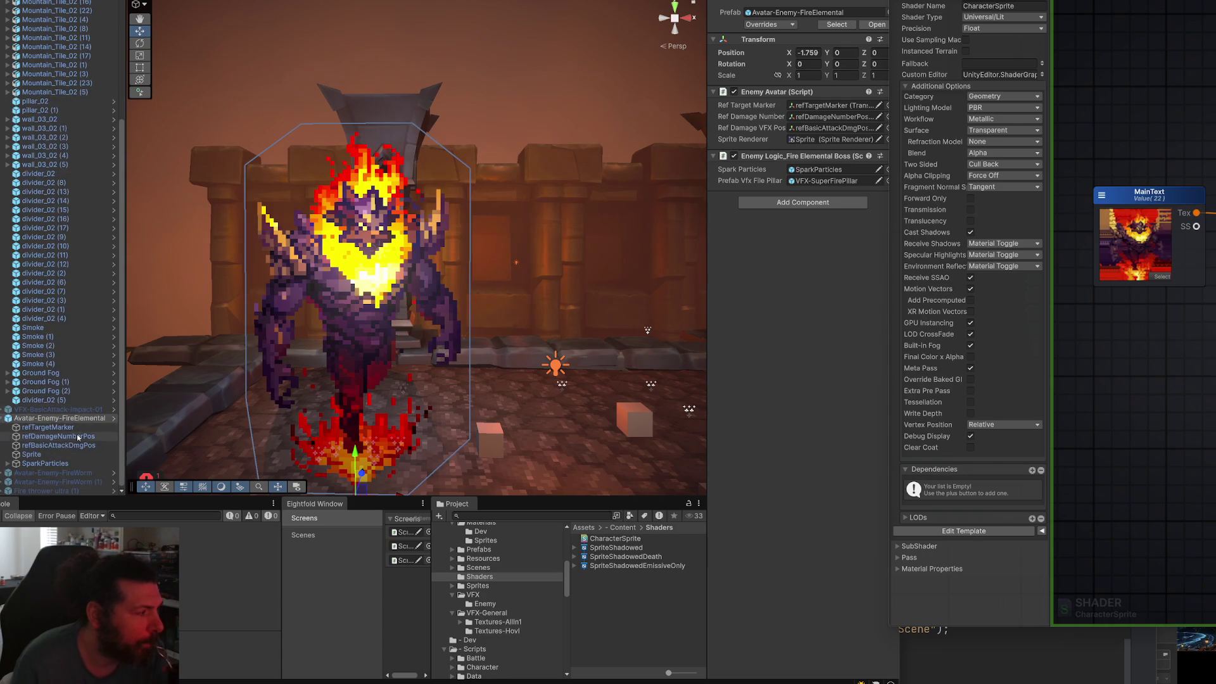
click(32, 455)
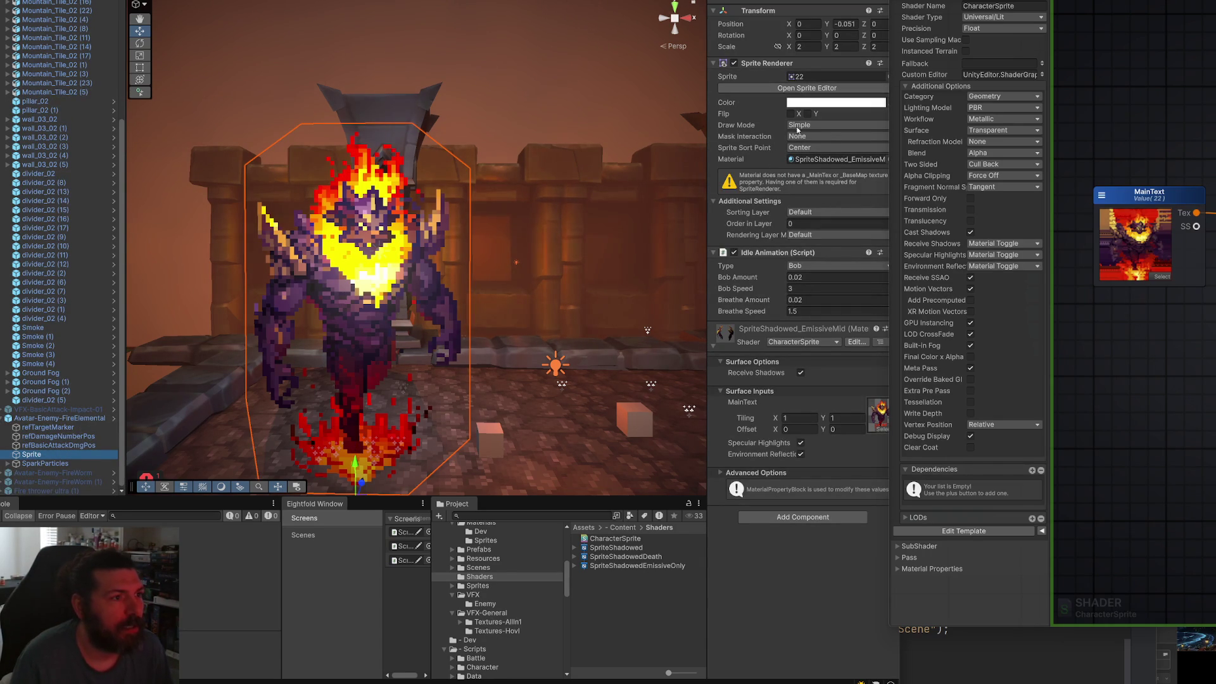
drag(888, 125, 908, 125)
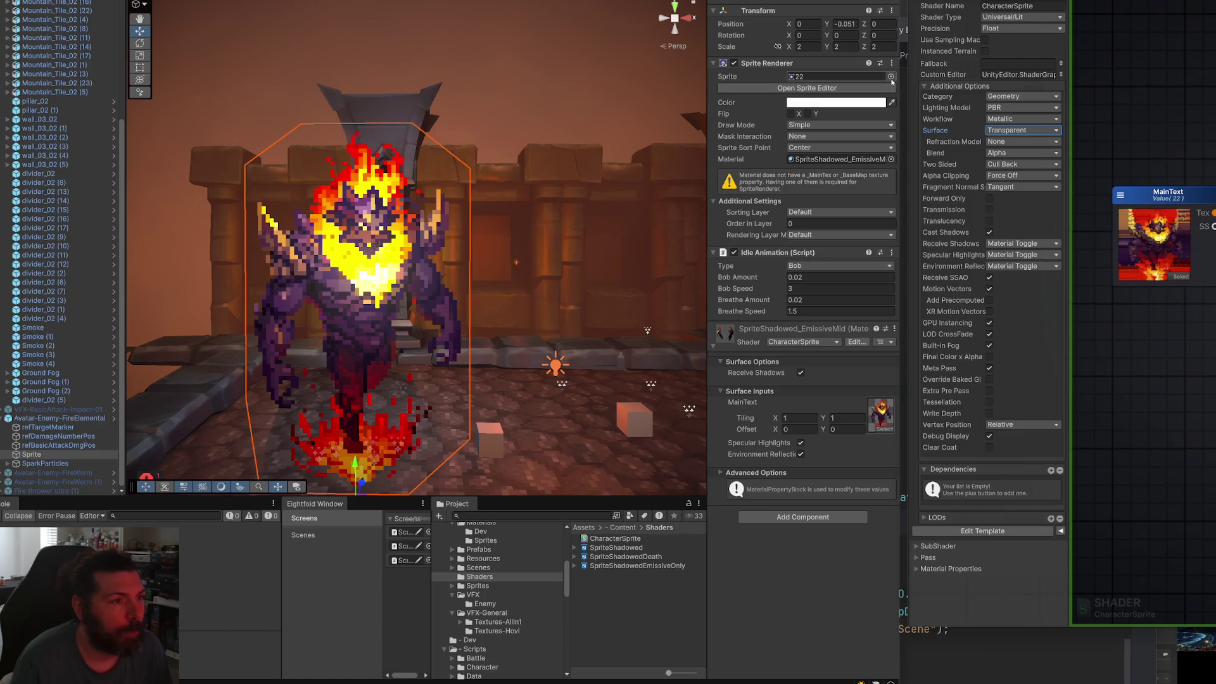
Try the Aim and Apple sprites on the renderer, then settle back on sprite 22.
click(891, 76)
click(992, 206)
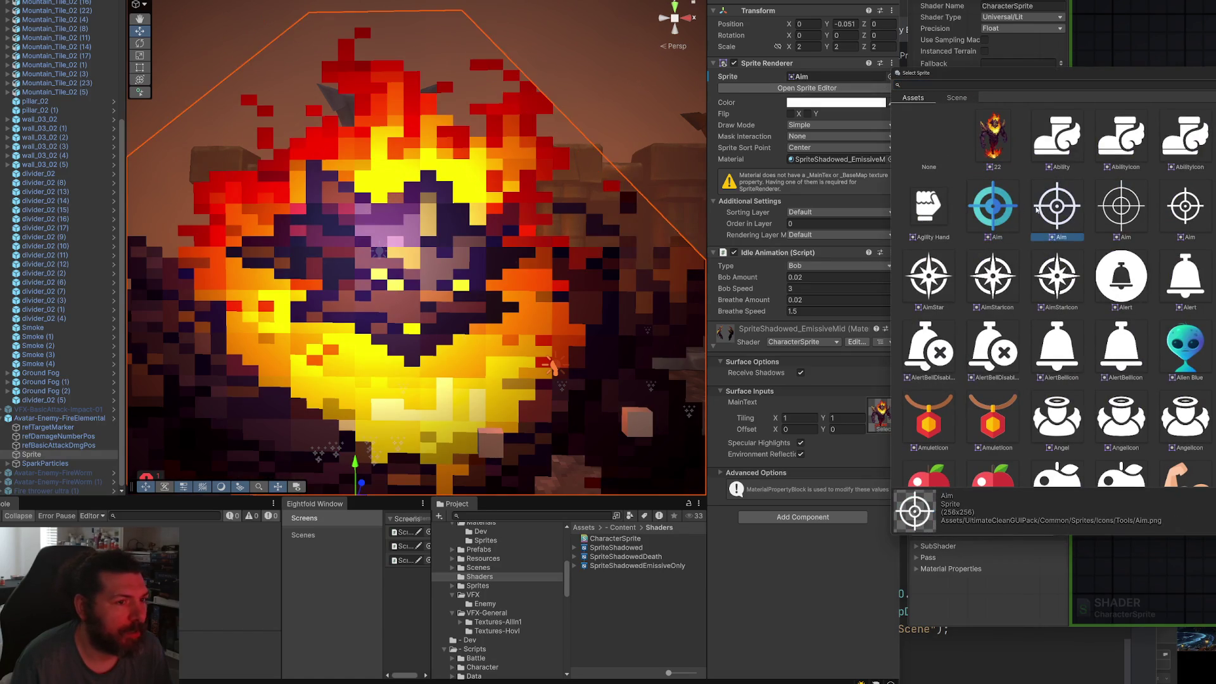
click(995, 155)
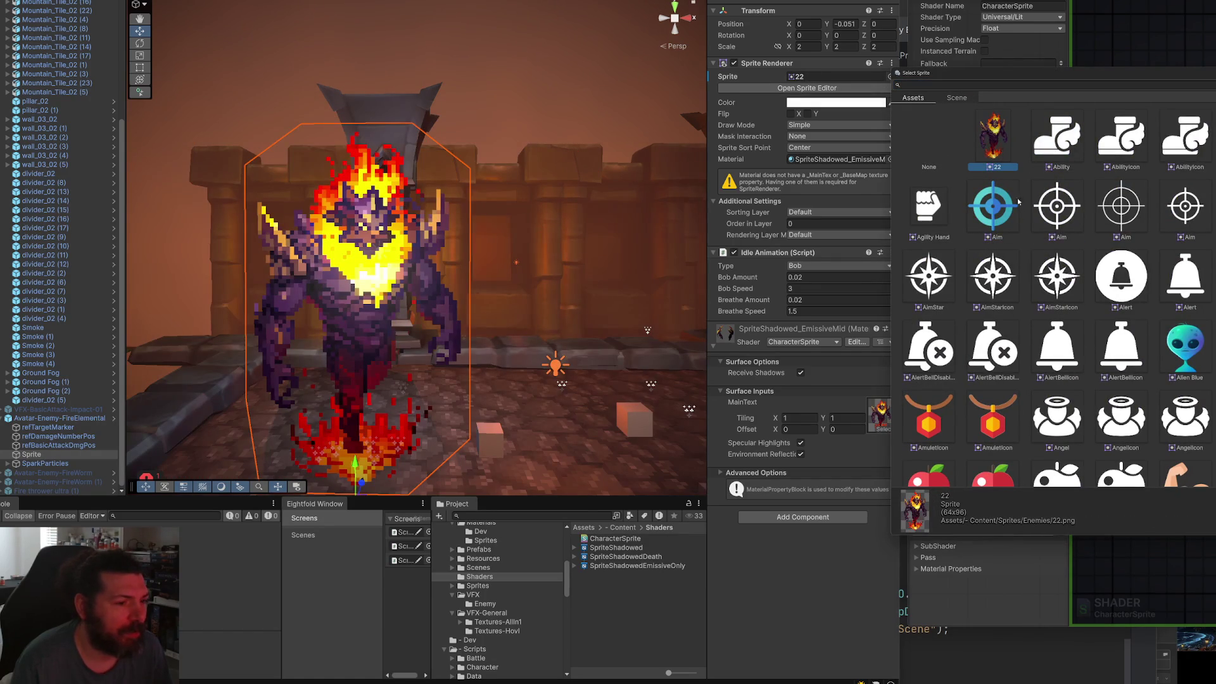
scroll(1077, 316, down, 1)
click(929, 412)
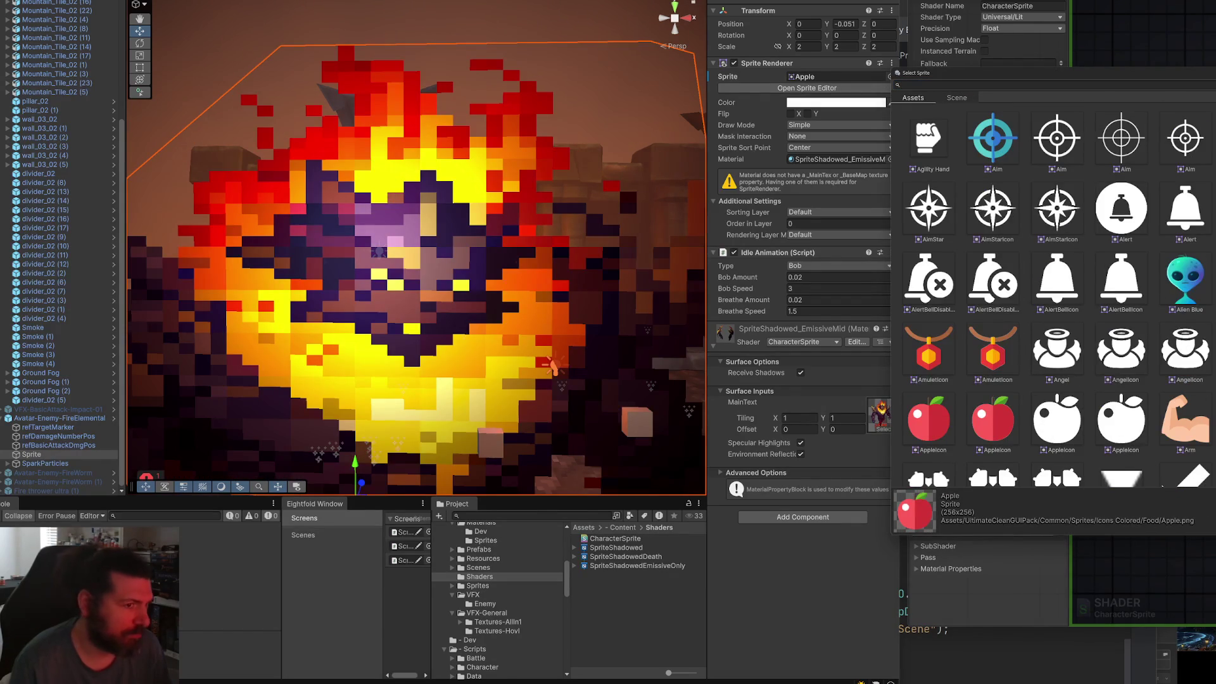
scroll(1010, 170, up, 1)
click(993, 141)
click(741, 604)
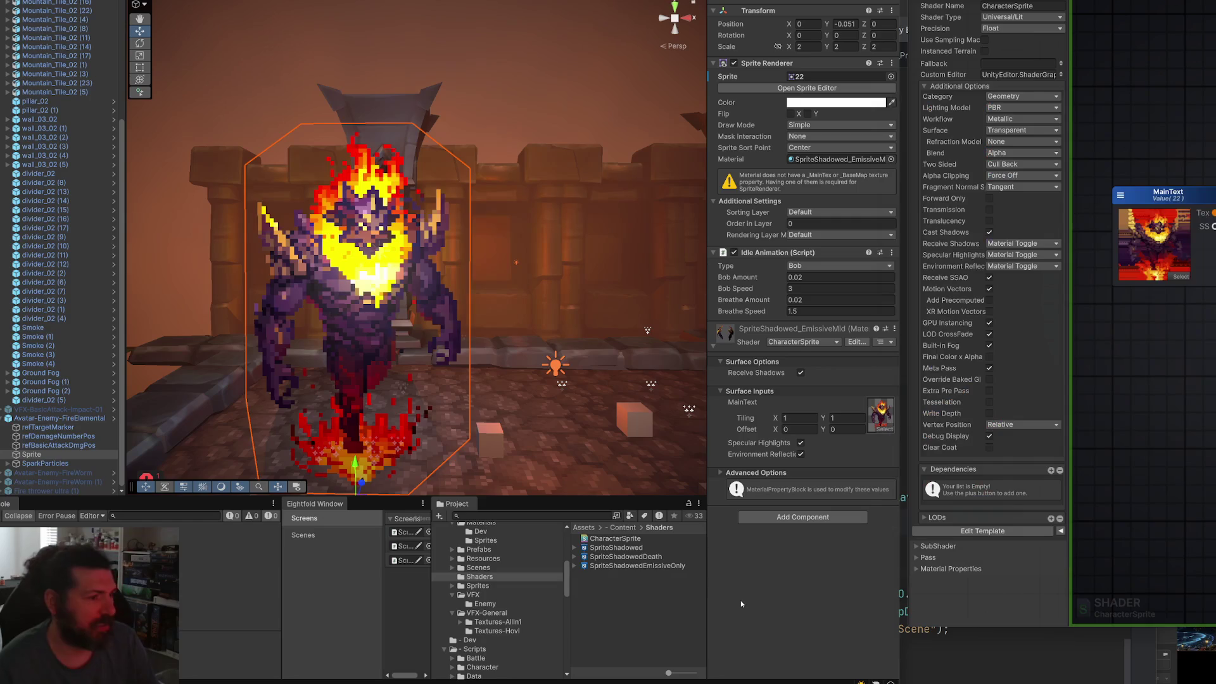
scroll(564, 258, down, 3)
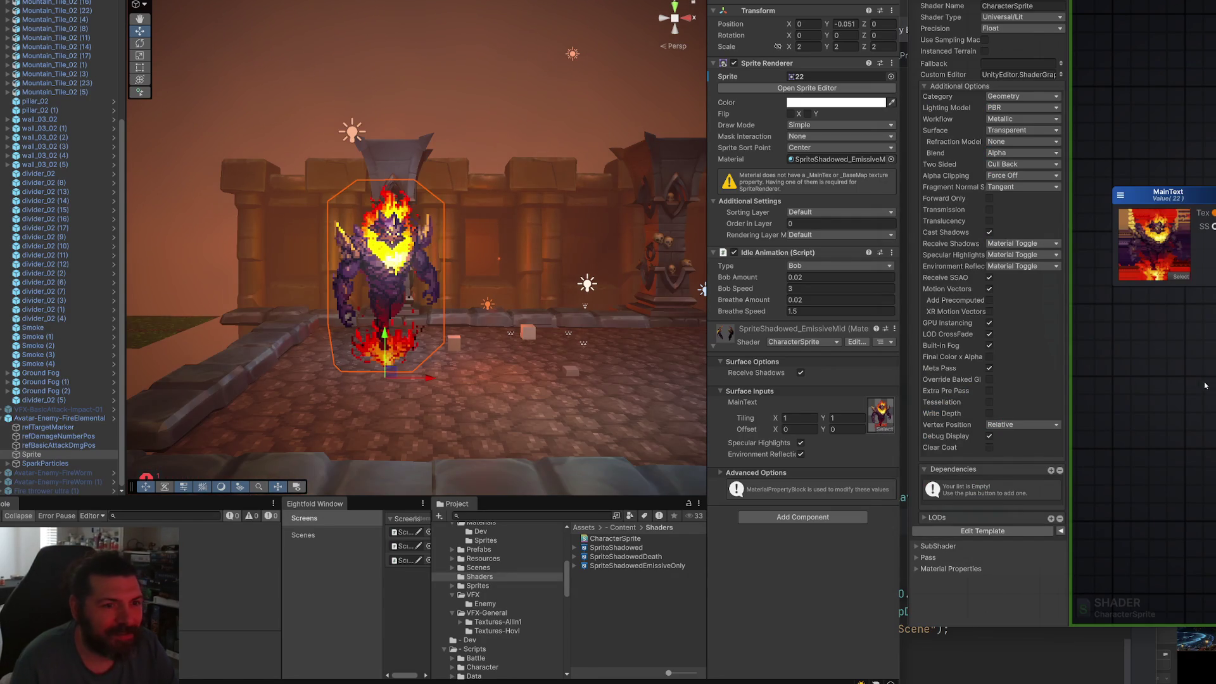
Orbit the Scene view and frame the fire elemental close up, angled above the floor.
drag(1205, 386, 1215, 360)
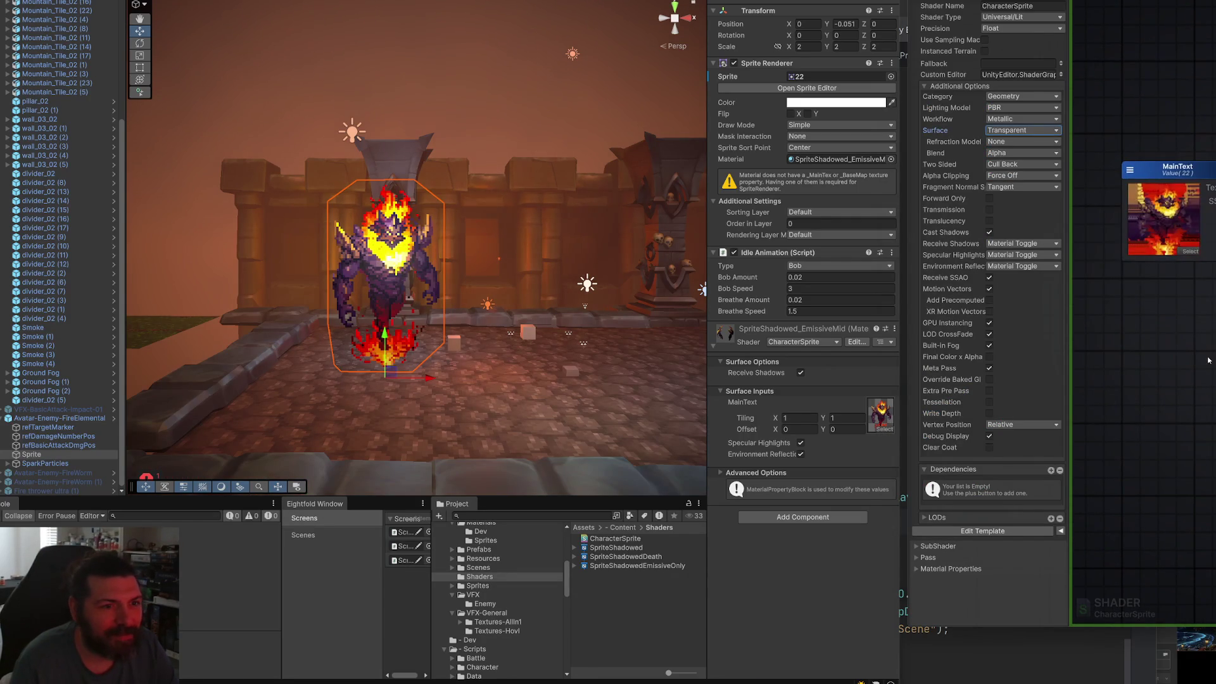
drag(1191, 291, 1195, 390)
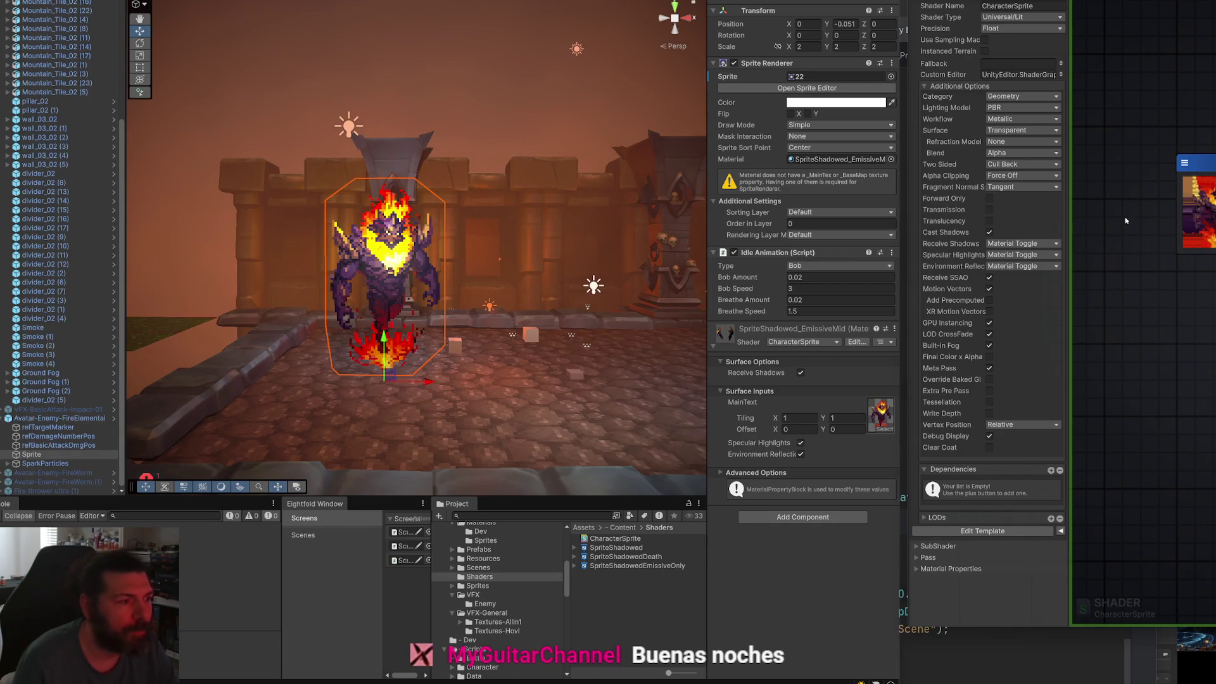
mouse_move(521, 277)
mouse_down()
mouse_move(691, 311)
mouse_move(671, 375)
mouse_up()
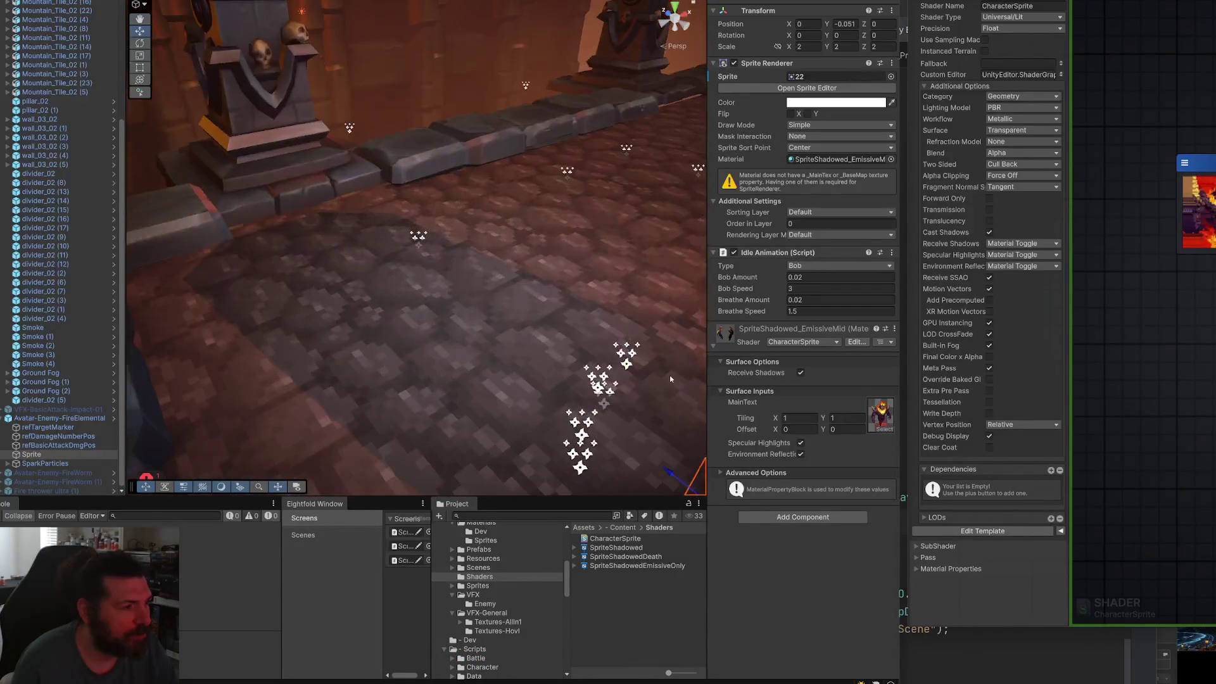
key(f)
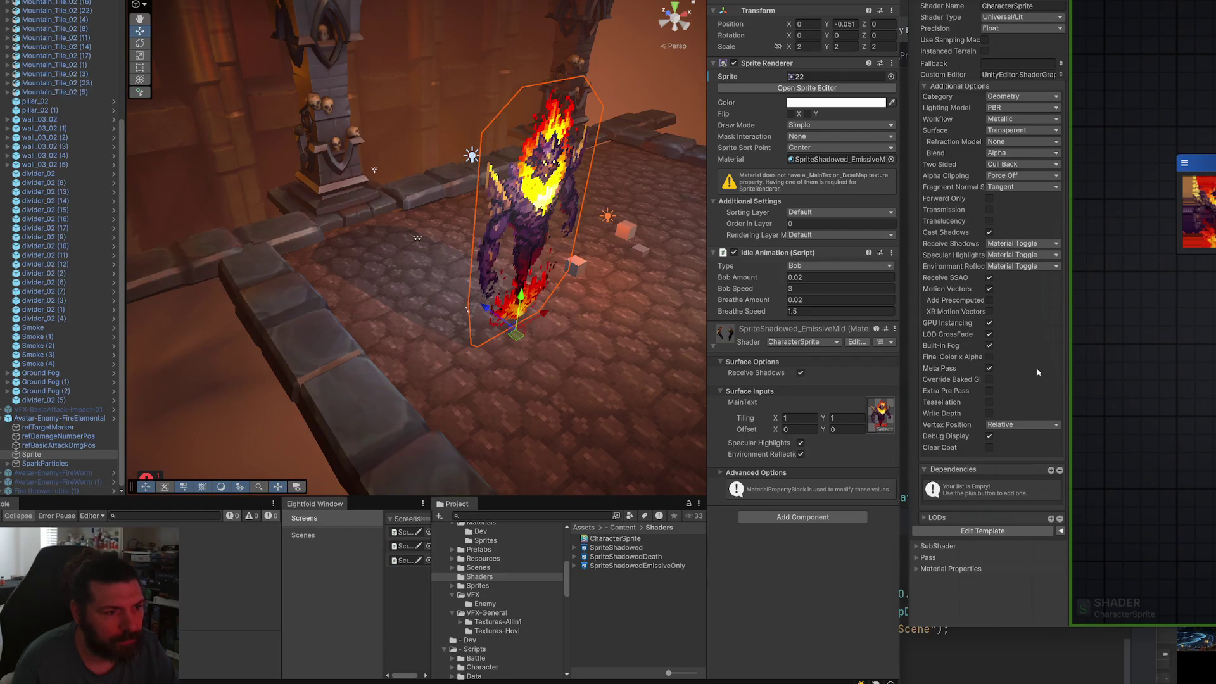
Turn Translucency on for the CharacterSprite shader, check the result, then turn it off.
click(990, 222)
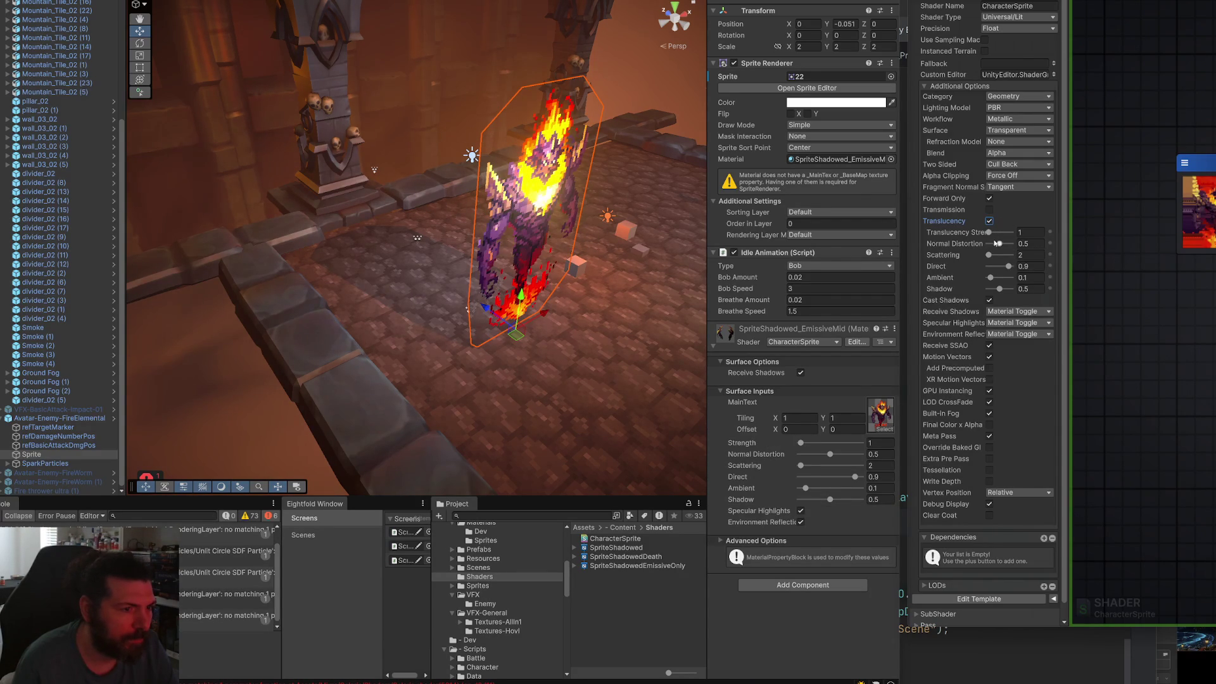
click(990, 221)
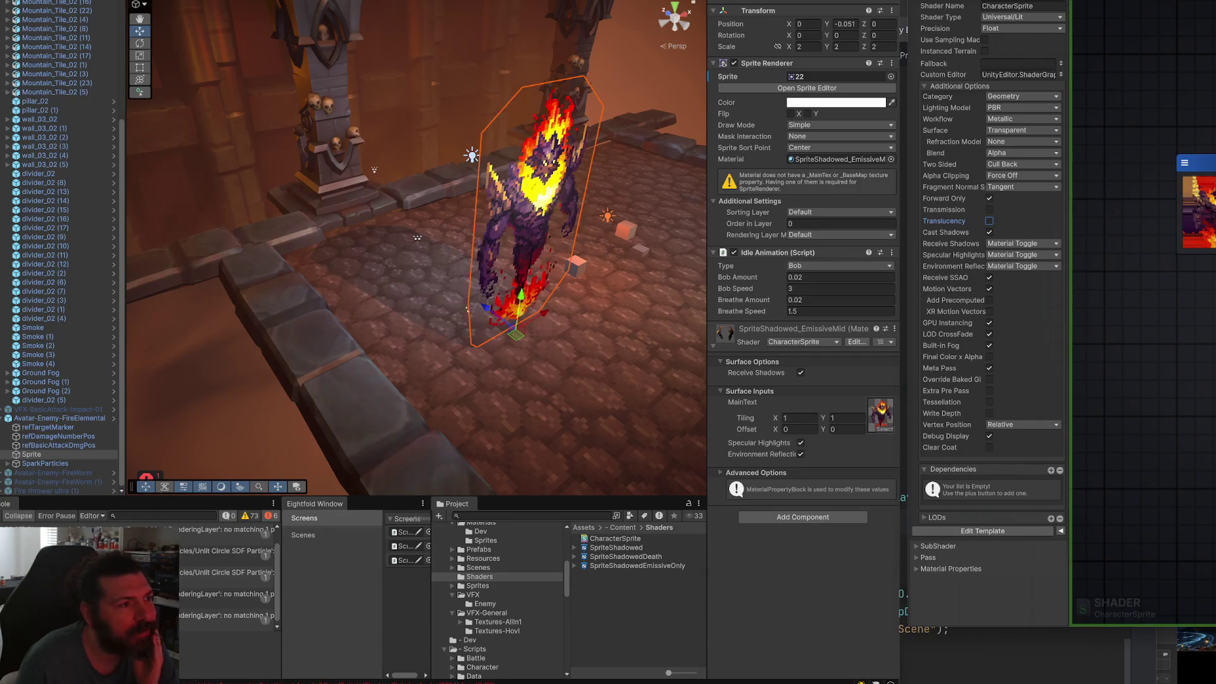
scroll(493, 336, down, 3)
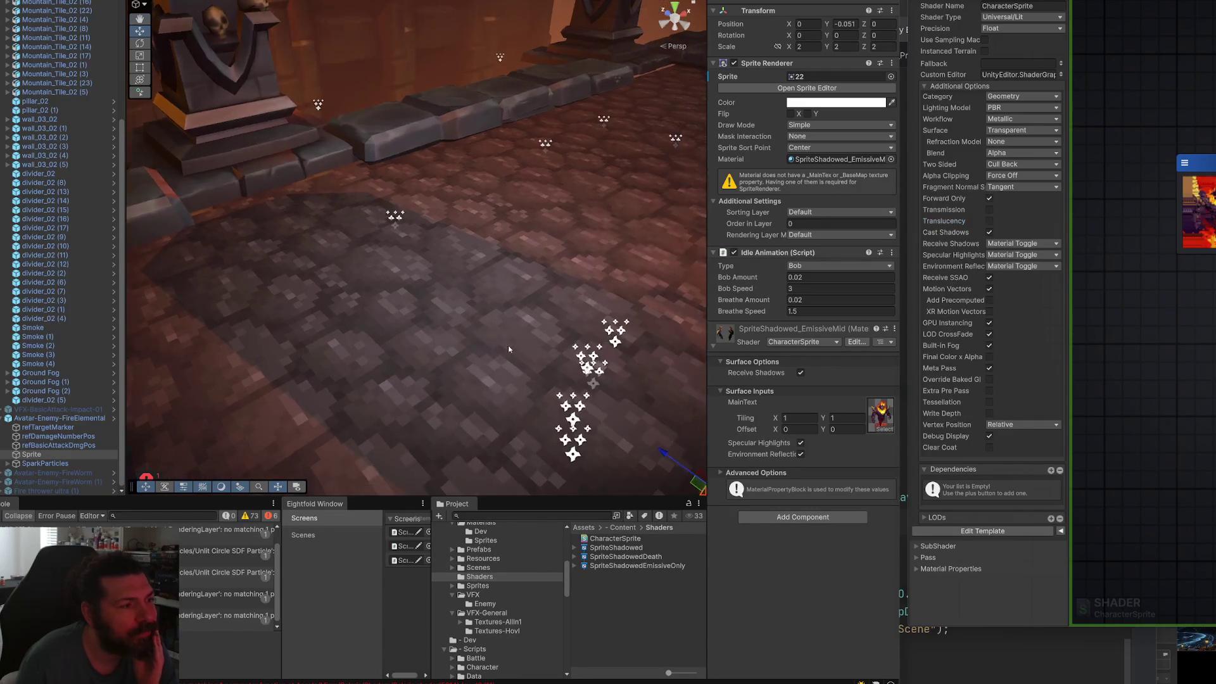
scroll(508, 346, up, 3)
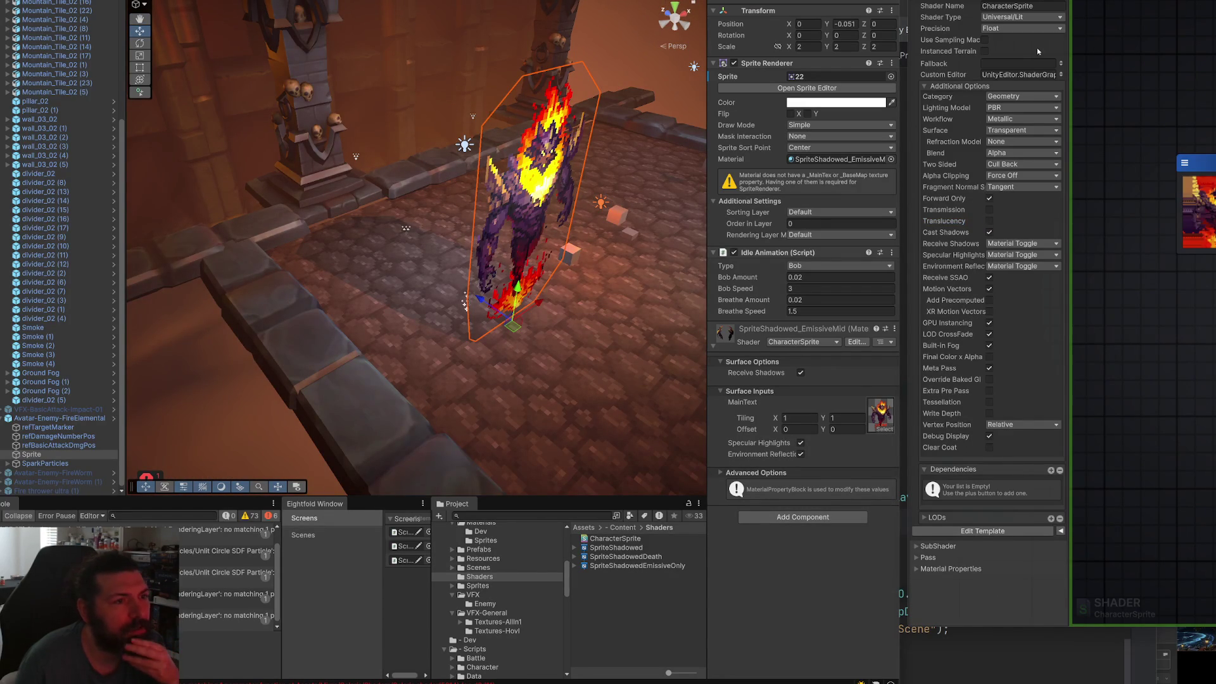
Change the CharacterSprite shader type to Universal Sprite Custom Lit.
click(1022, 17)
mouse_move(1023, 61)
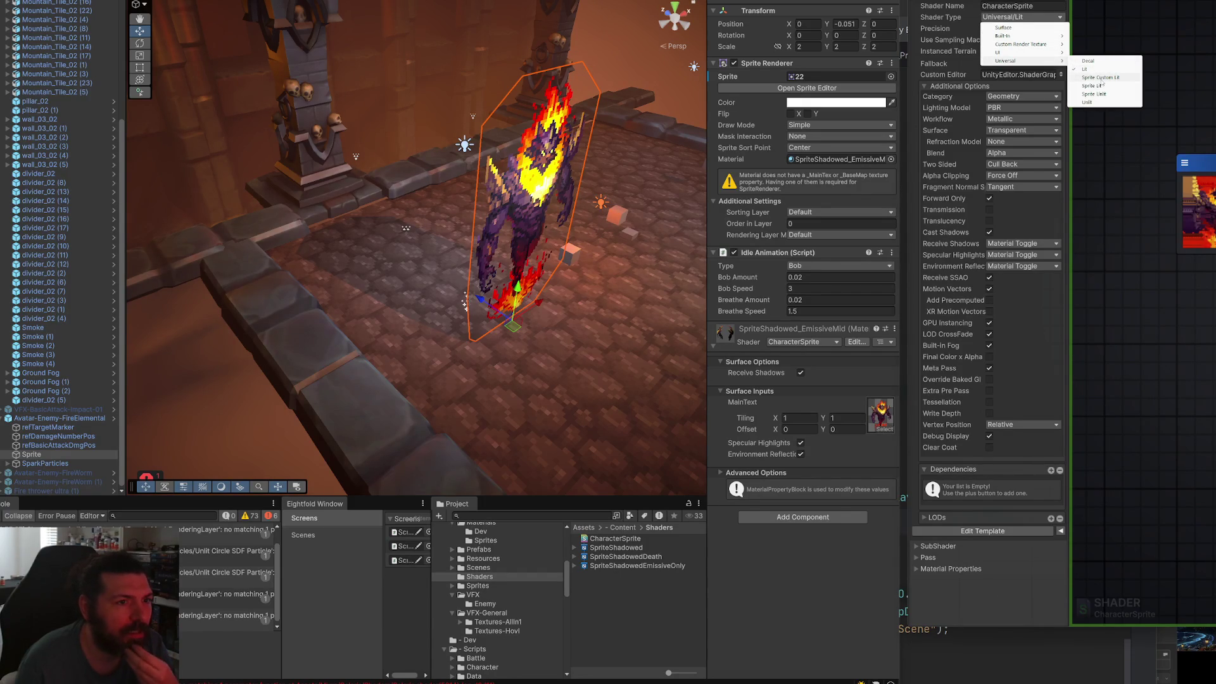
click(1105, 77)
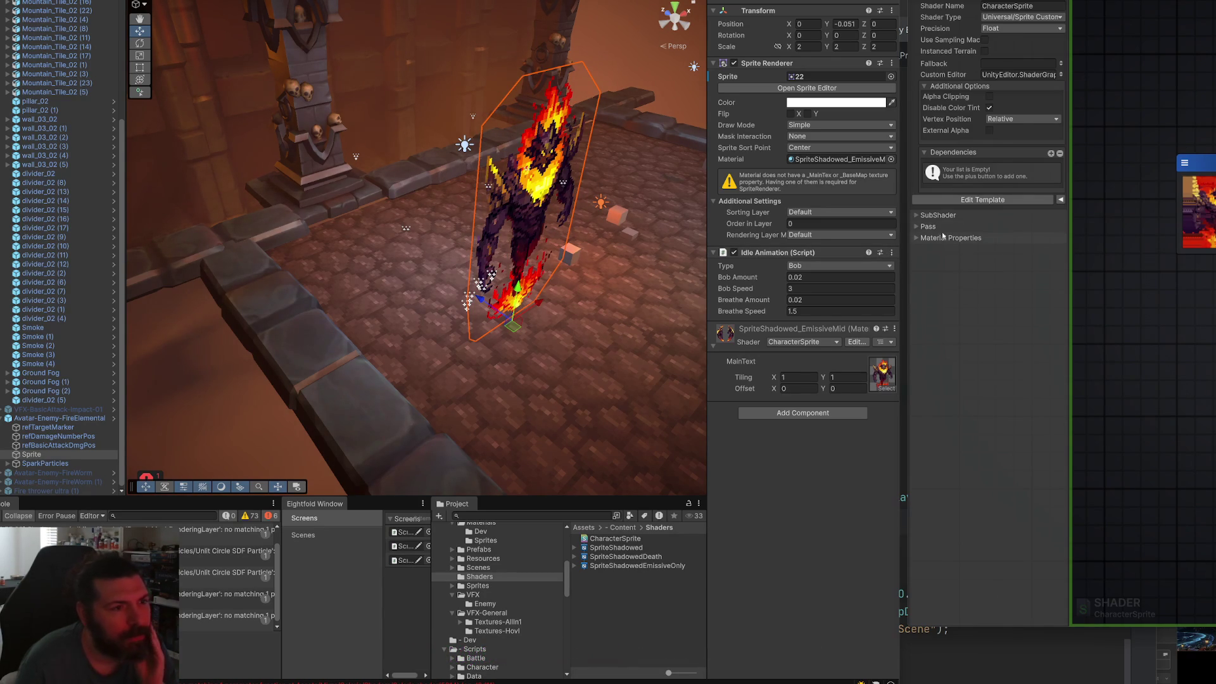
Orbit to face the fire elemental head-on and expand the SubShader settings.
mouse_move(630, 212)
mouse_down()
mouse_move(496, 203)
mouse_move(522, 200)
mouse_move(529, 212)
mouse_up()
scroll(576, 200, up, 5)
scroll(576, 200, down, 5)
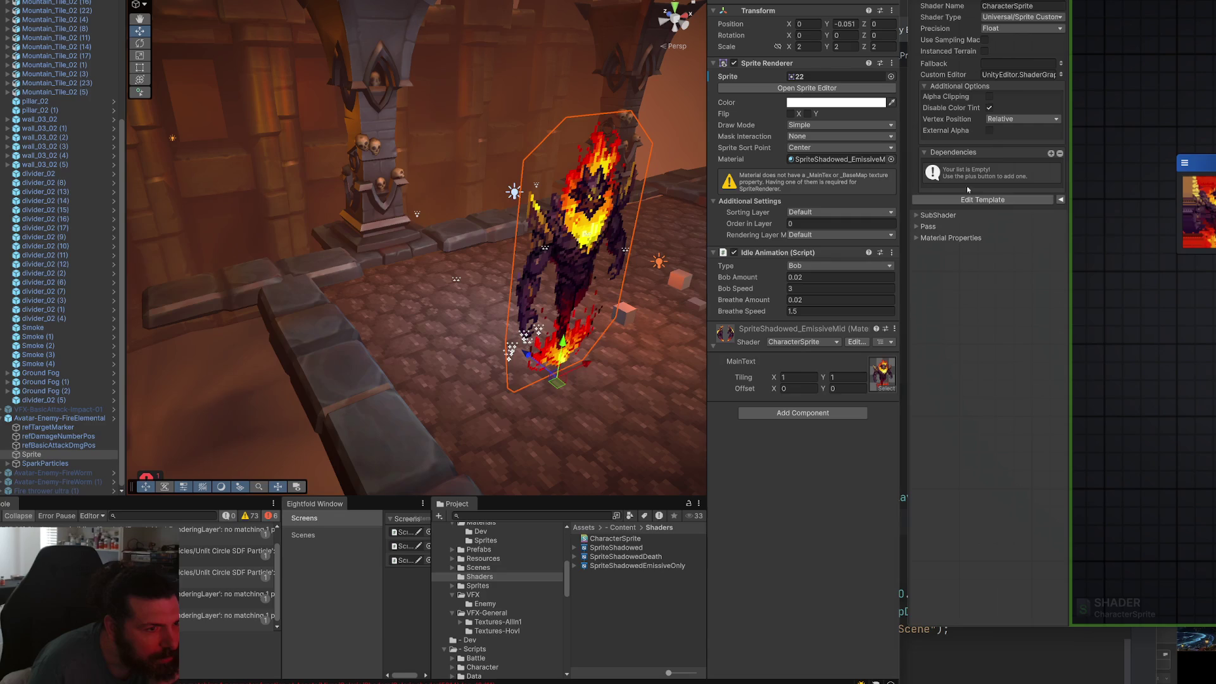
click(941, 215)
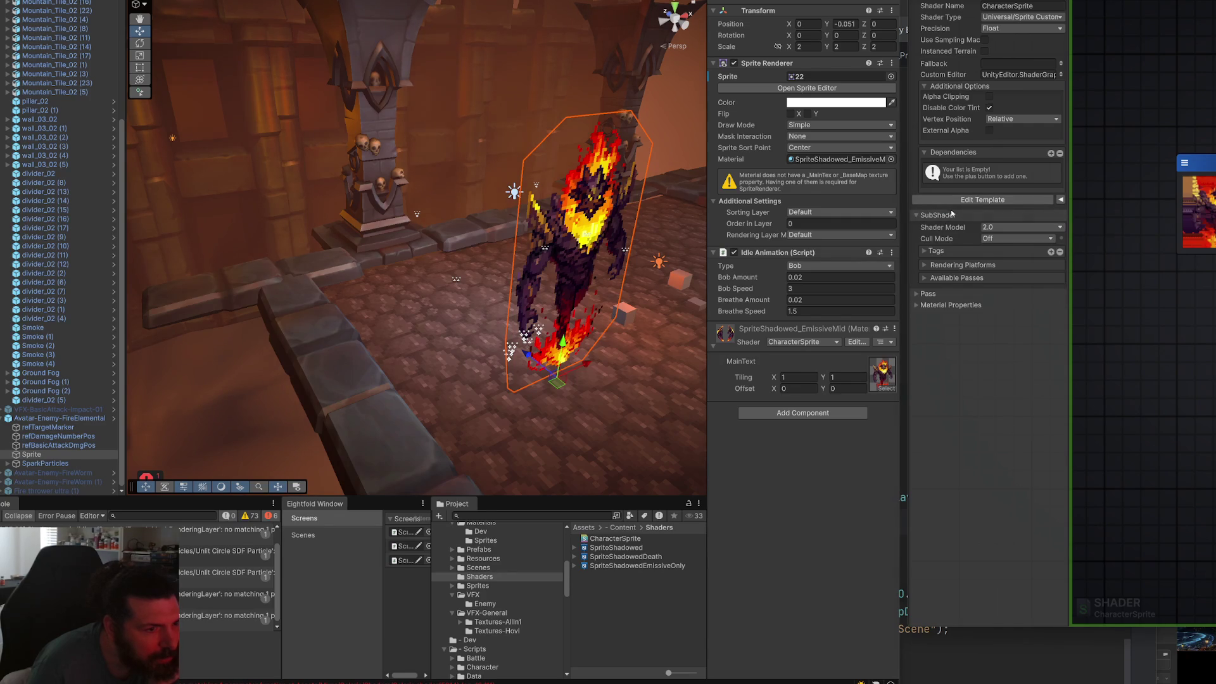
Expand Available Passes and briefly inspect the SubShader Tags and Rendering Platforms.
click(941, 279)
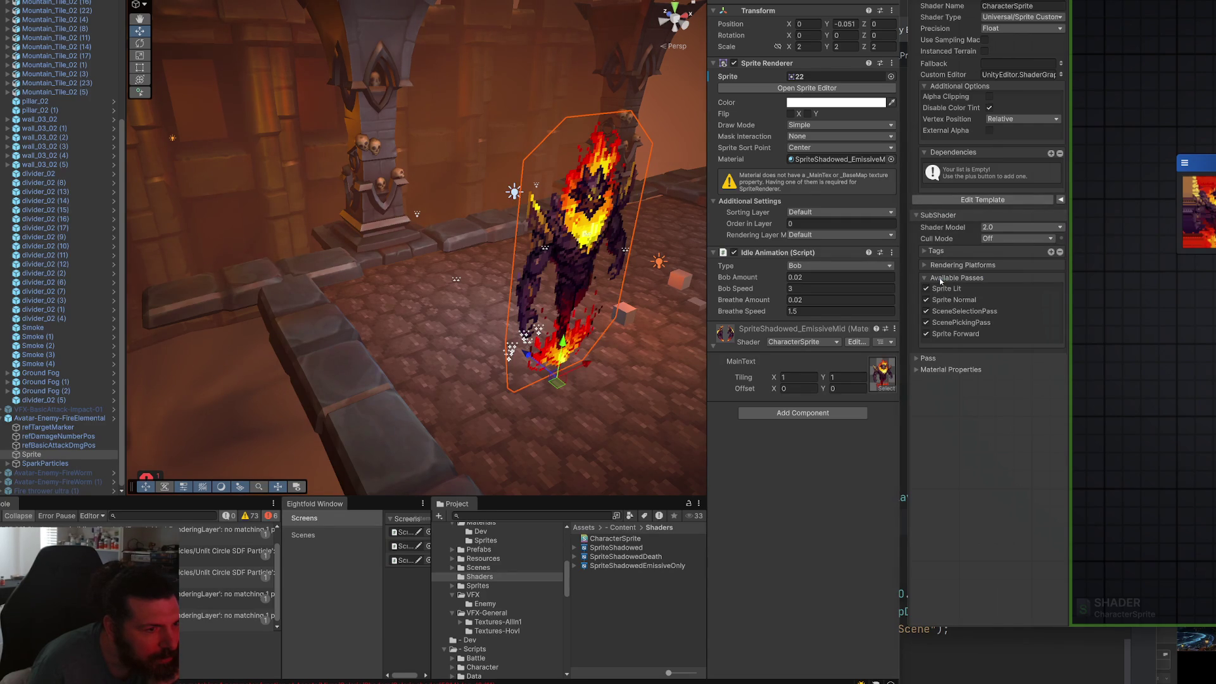
click(941, 266)
click(942, 252)
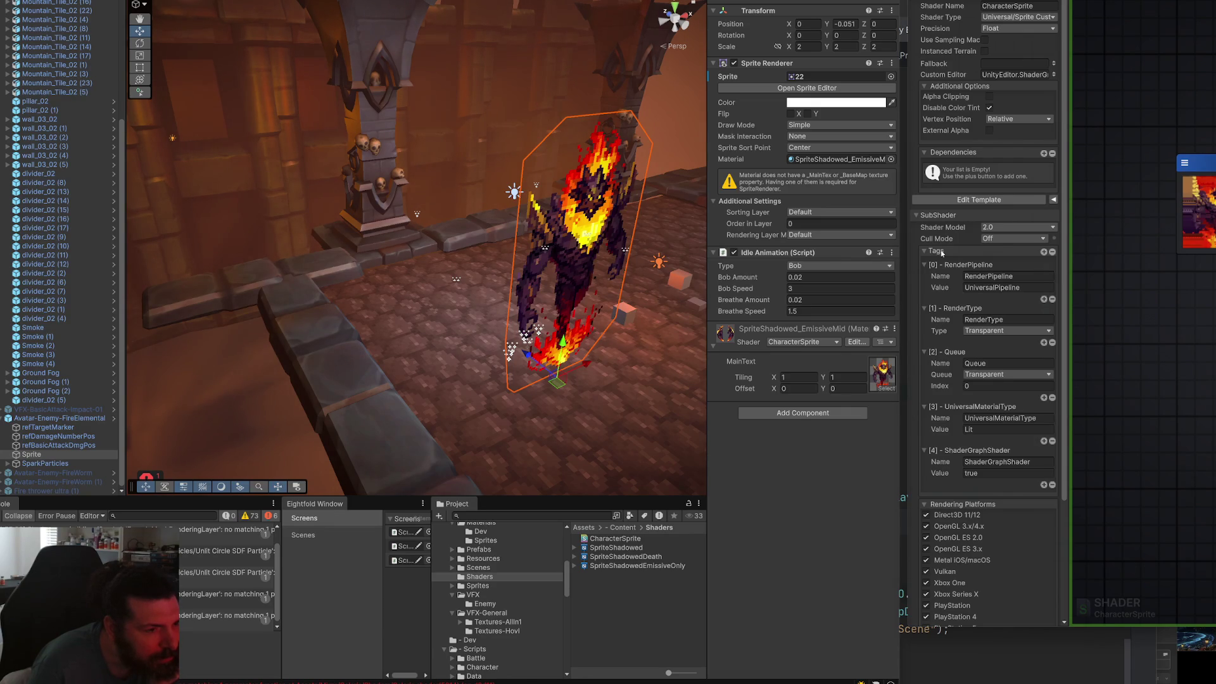
click(941, 252)
click(968, 266)
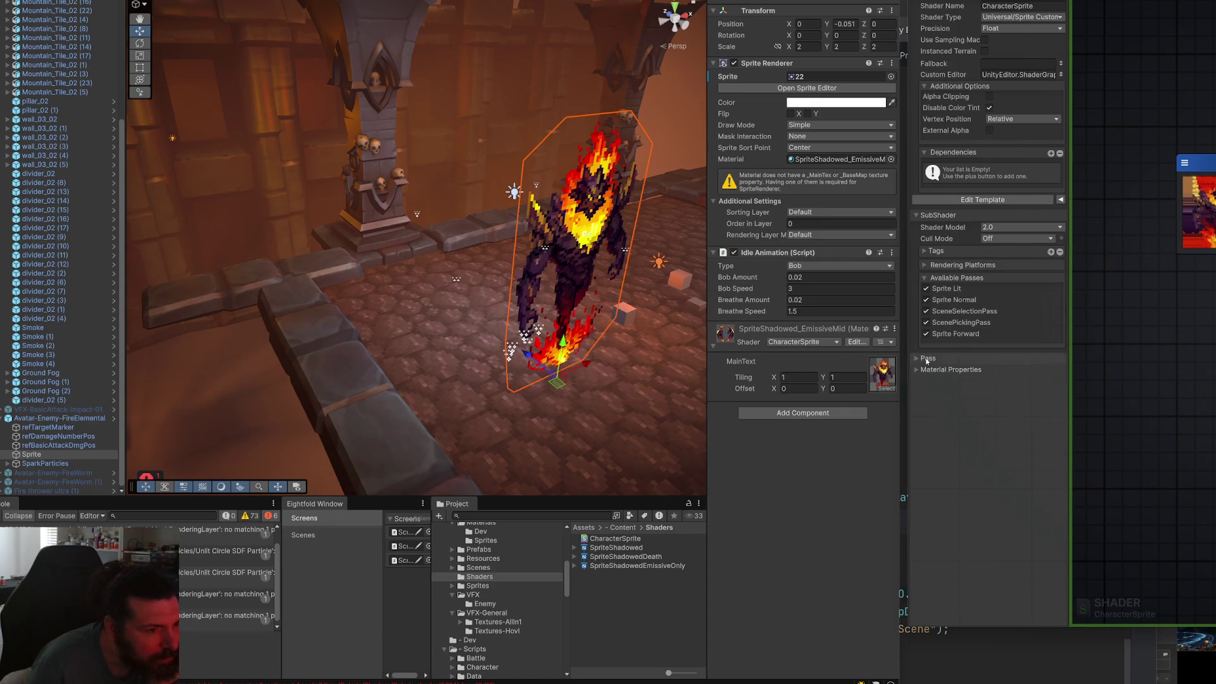
Expand the Sprite Forward pass with its LightMode tag and native directives, then switch to Chrome.
click(927, 359)
scroll(1069, 439, down, 3)
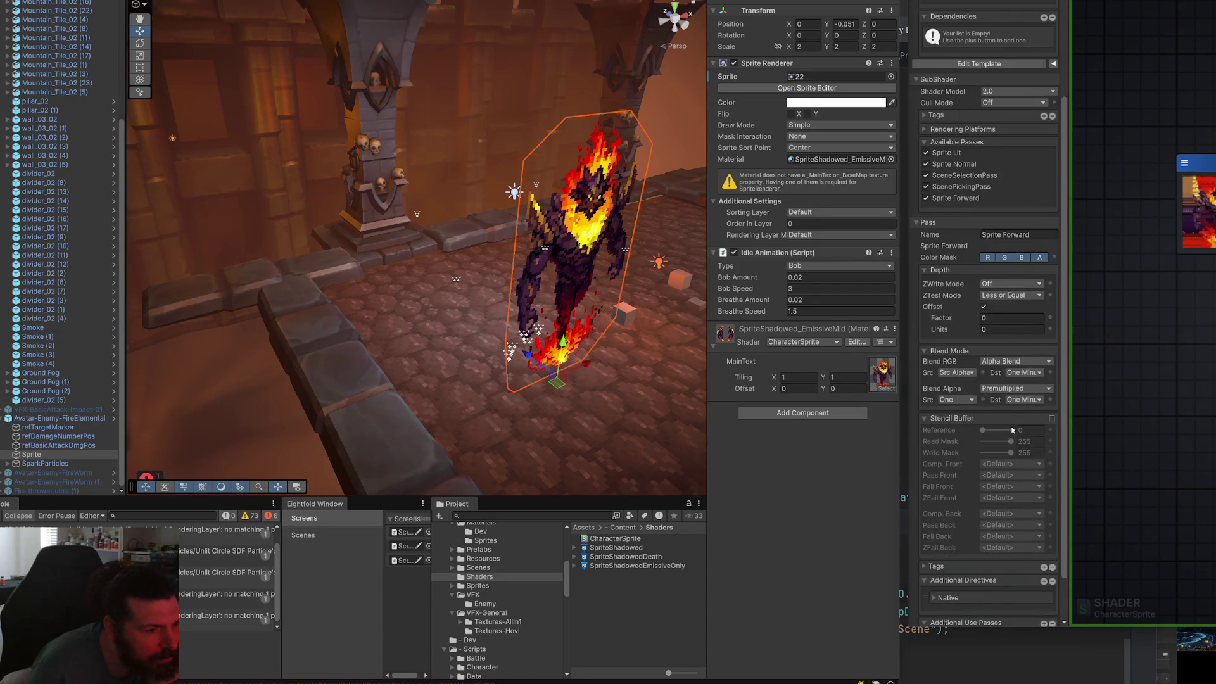
scroll(1017, 428, down, 1)
click(967, 514)
scroll(967, 513, down, 1)
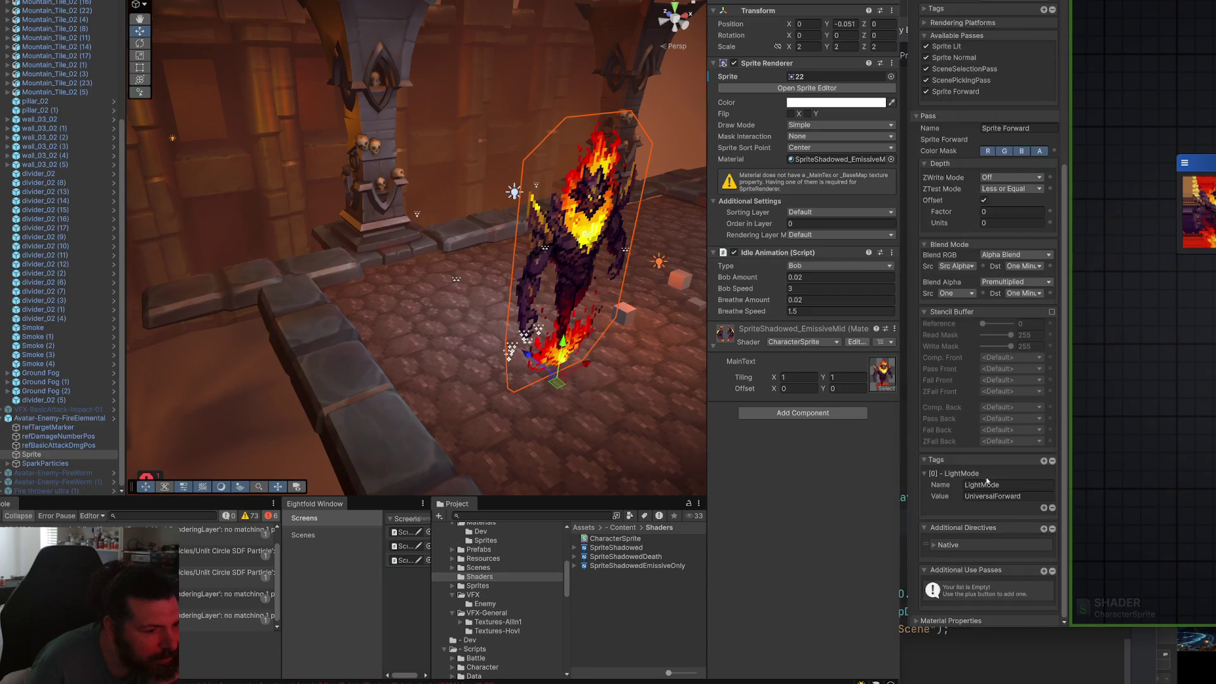
click(964, 545)
scroll(985, 539, down, 2)
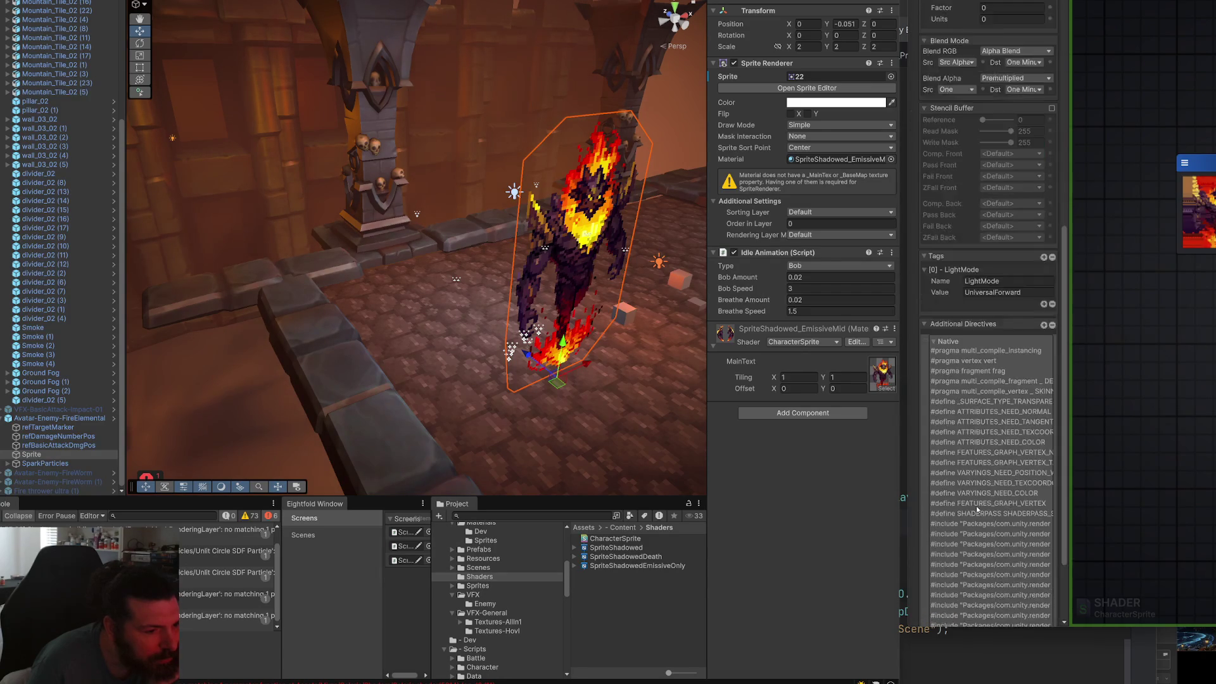
scroll(980, 500, up, 2)
scroll(980, 500, up, 3)
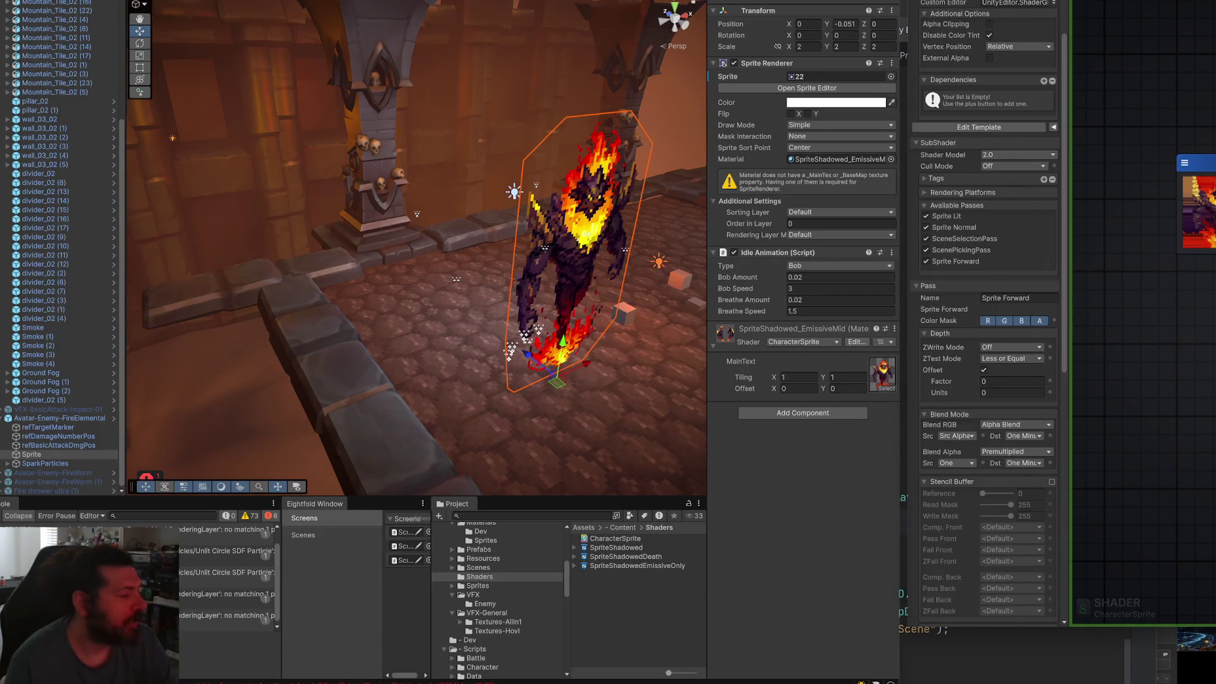
key(alt+Tab)
Read through the Google results on lit sprite shadows, then return to Unity.
scroll(518, 452, down, 10)
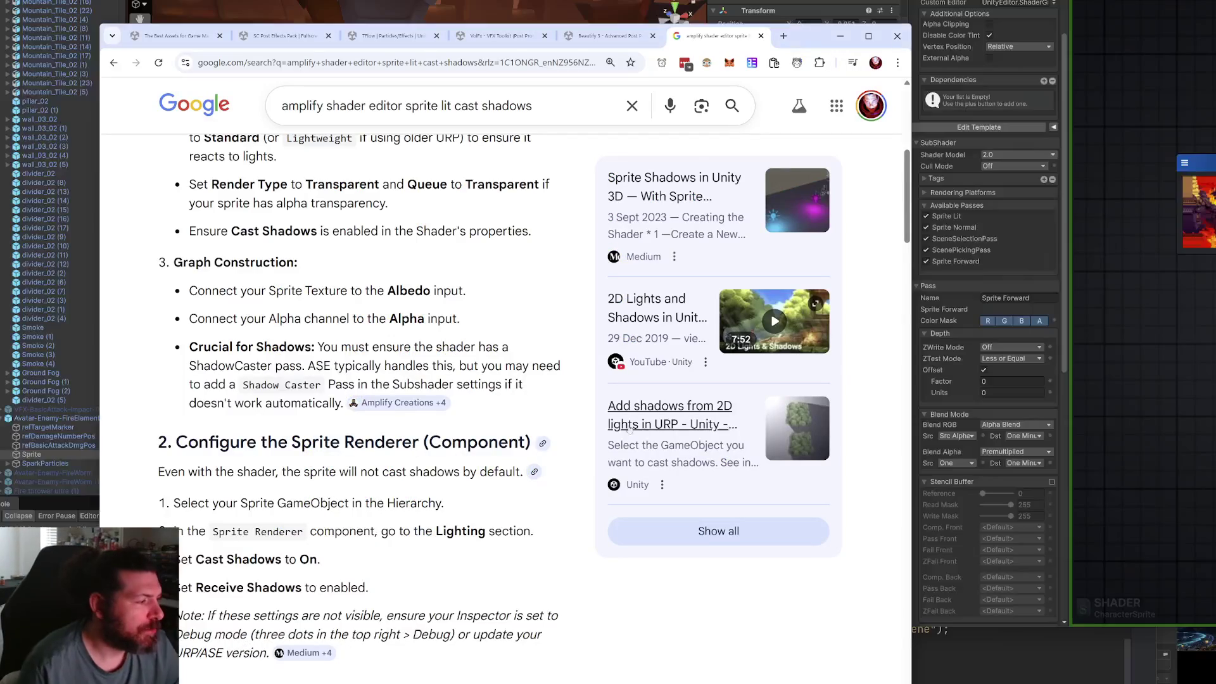
scroll(688, 437, down, 5)
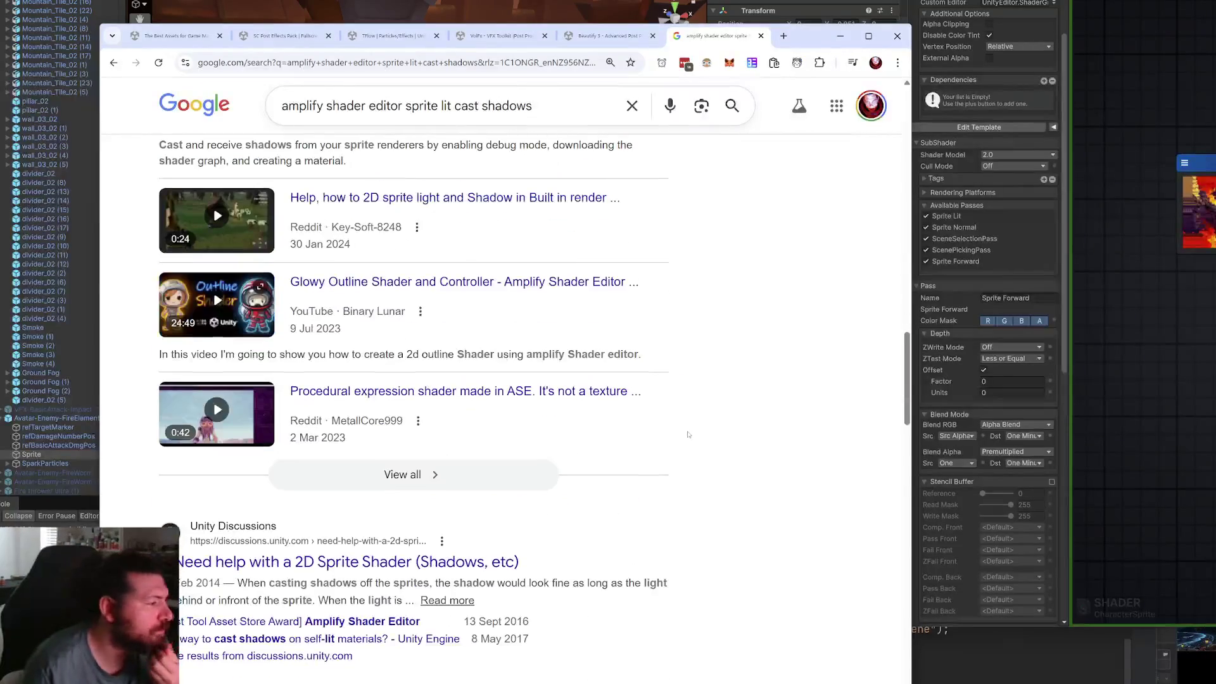
scroll(736, 424, down, 1)
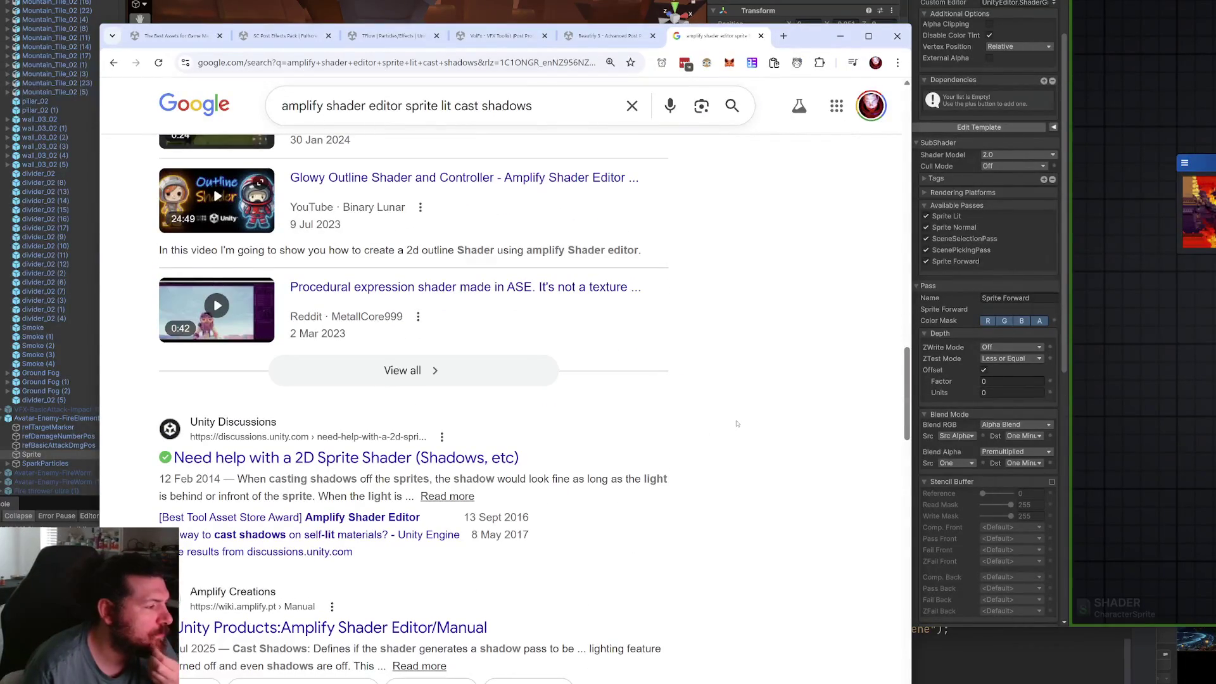
scroll(736, 424, up, 7)
scroll(737, 424, up, 2)
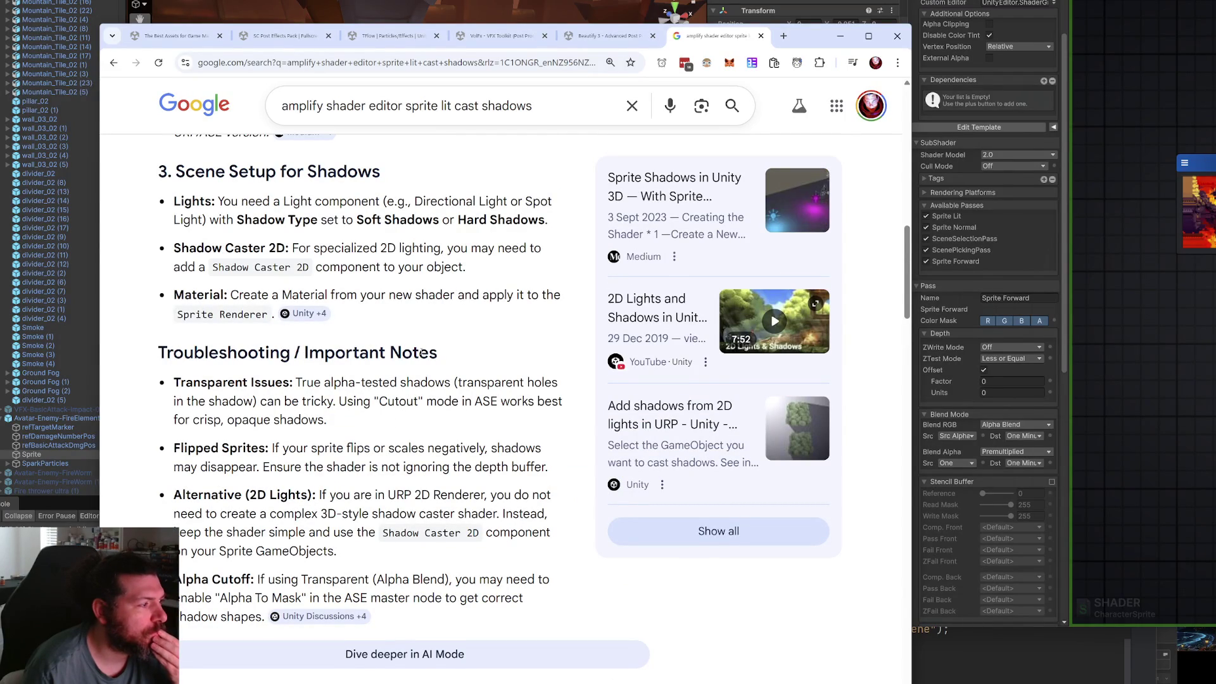
scroll(421, 352, down, 1)
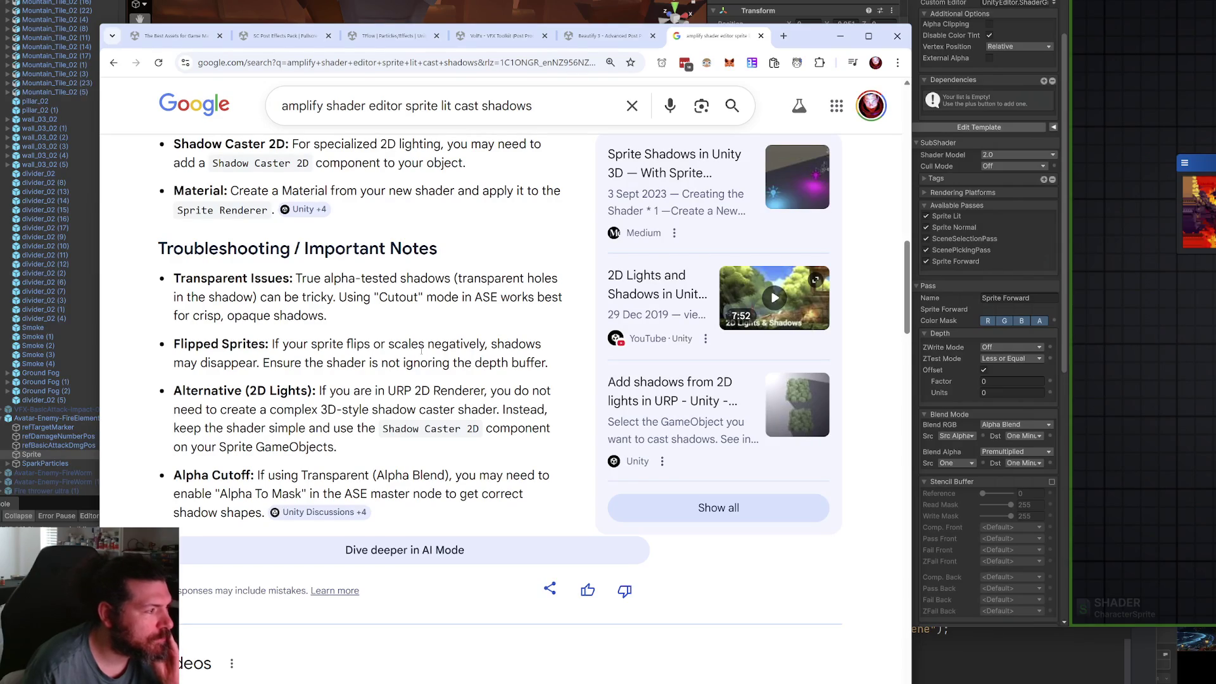
click(1098, 342)
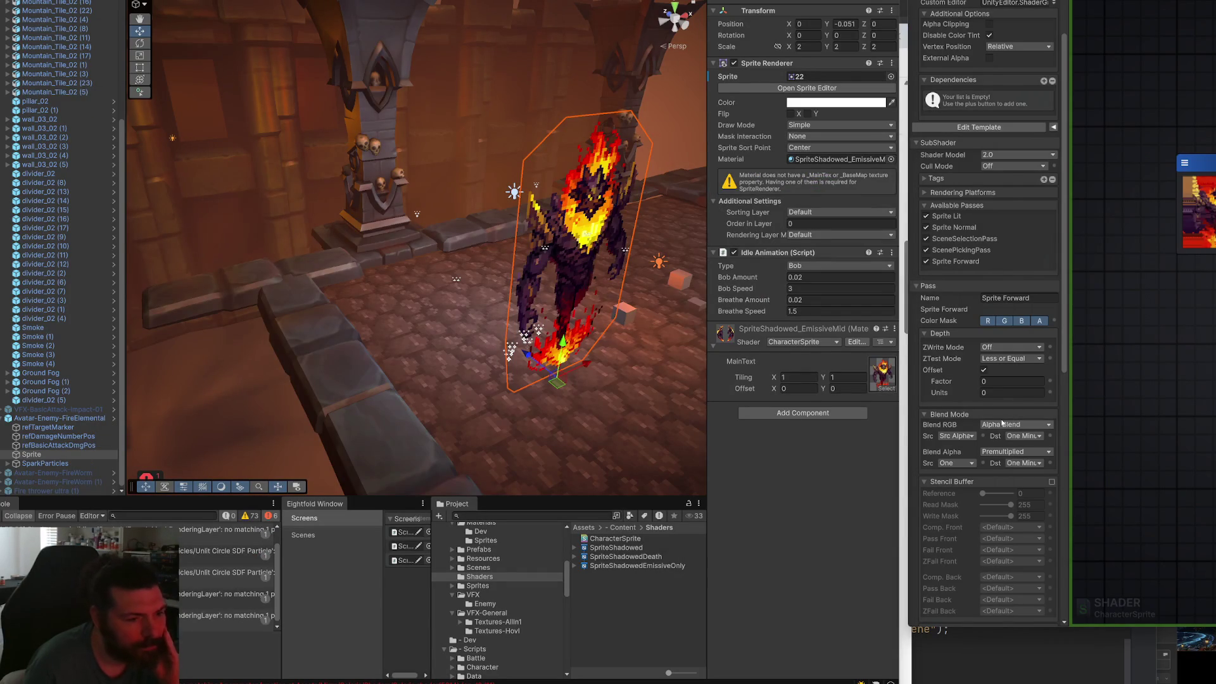
click(1012, 359)
click(1013, 359)
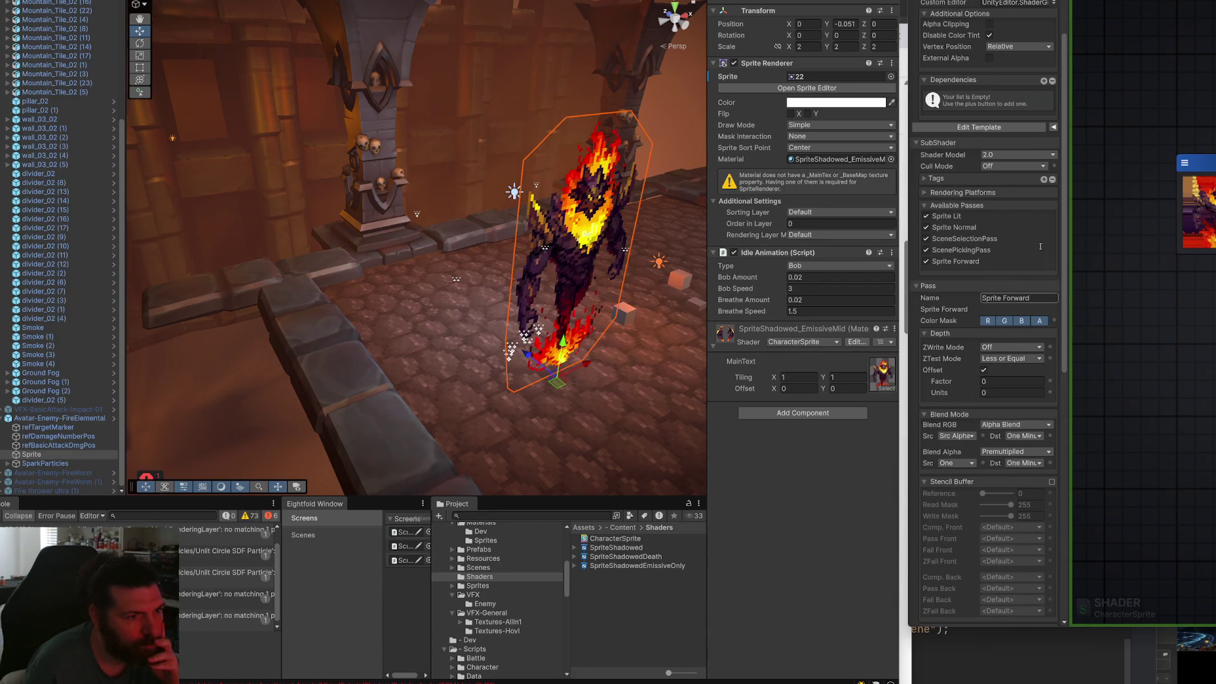
click(1039, 167)
click(999, 193)
click(954, 193)
click(953, 192)
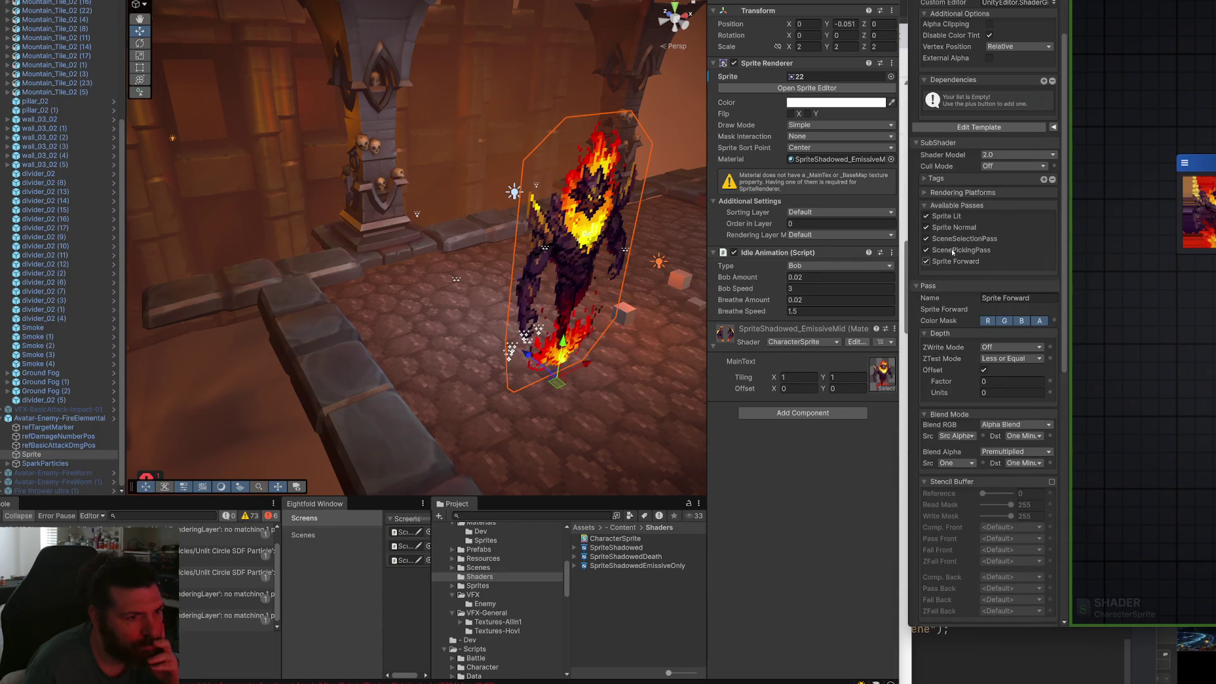
scroll(1013, 253, up, 3)
click(992, 278)
click(992, 278)
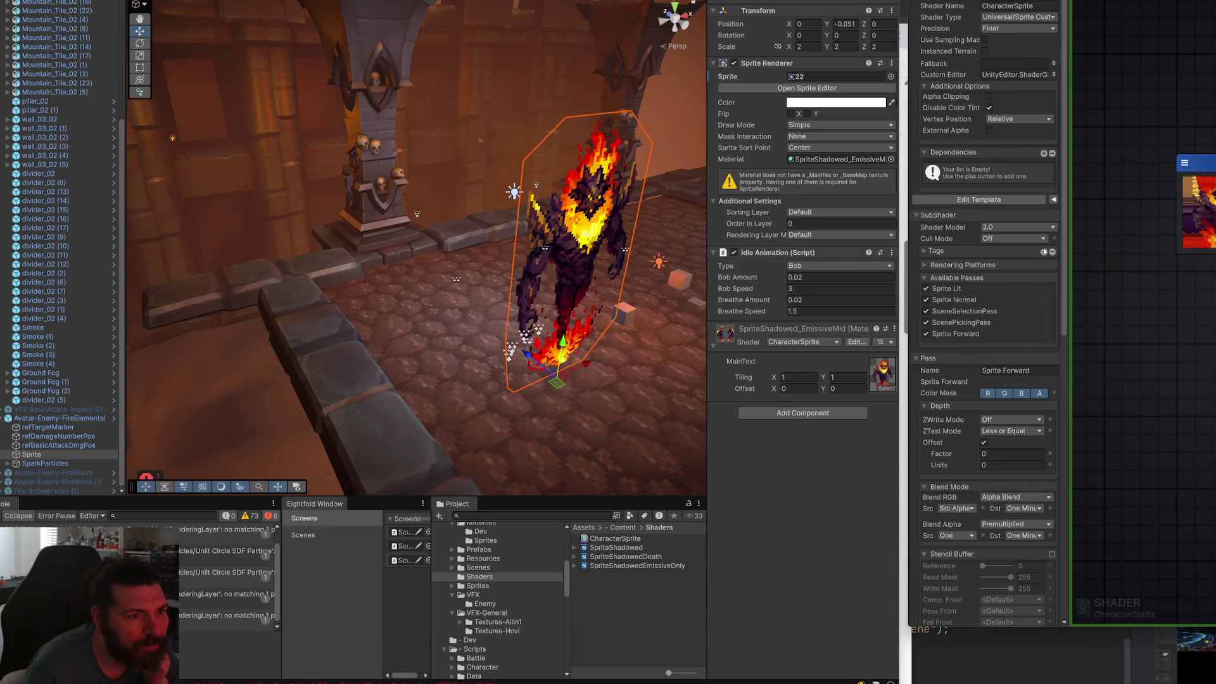
click(970, 250)
click(969, 250)
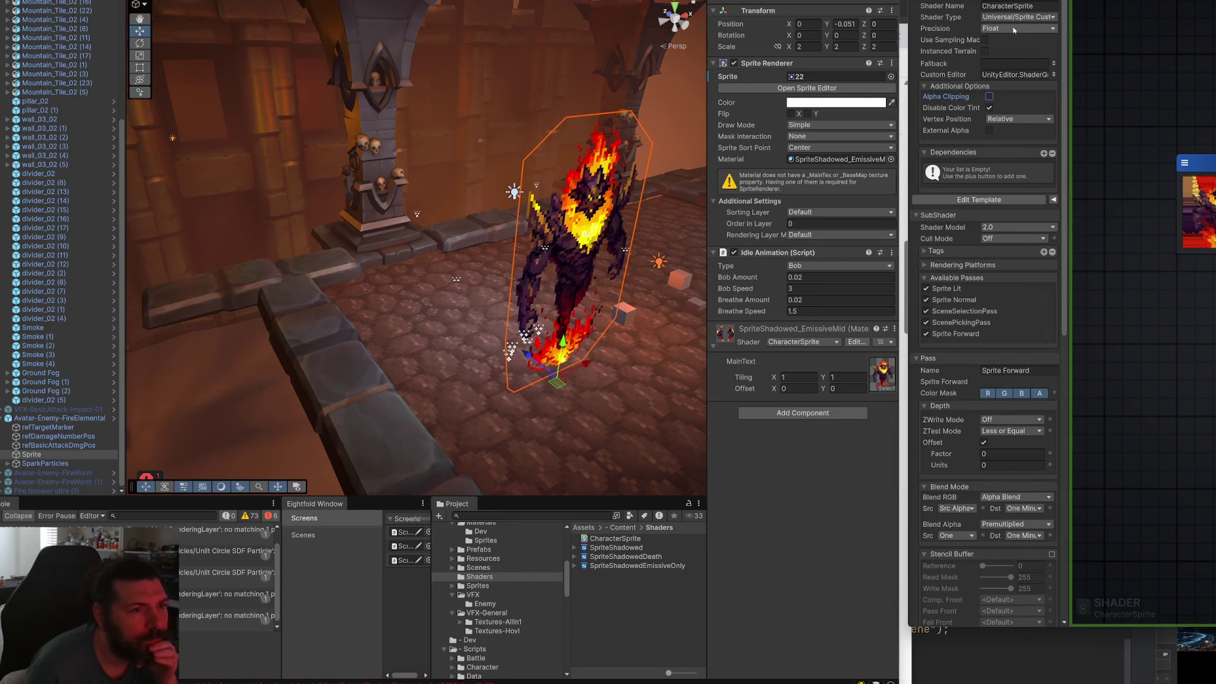
Set the CharacterSprite shader type to Universal > Lit.
click(1031, 18)
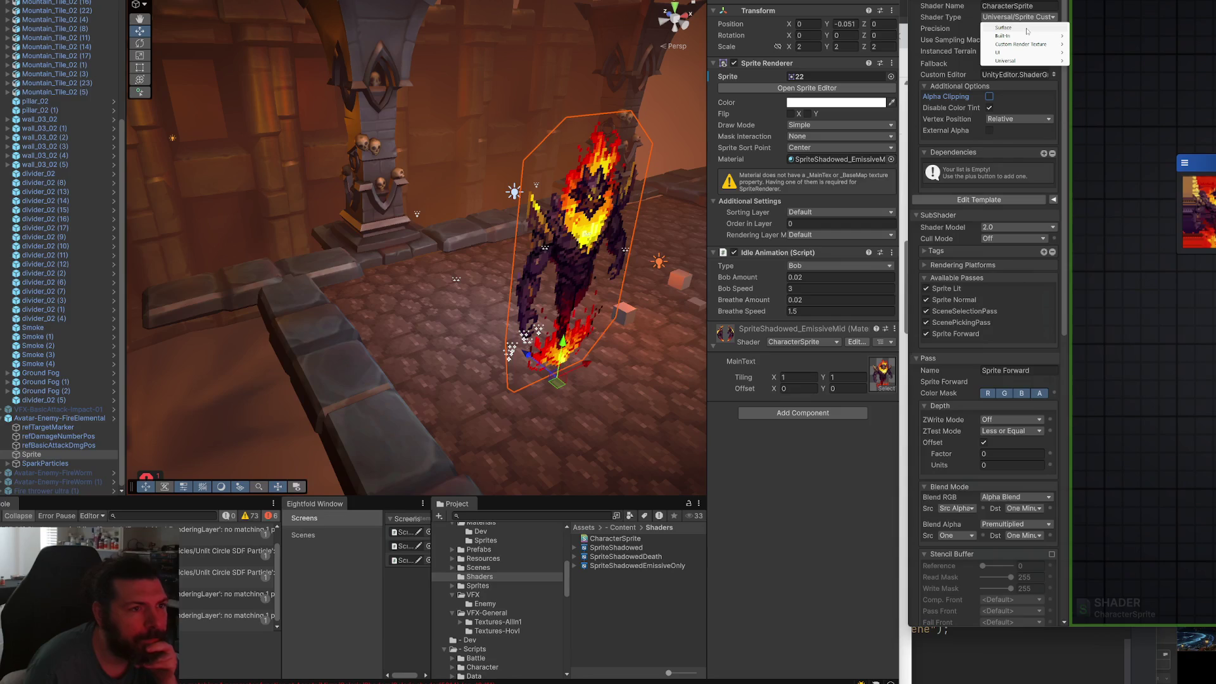
mouse_move(1014, 60)
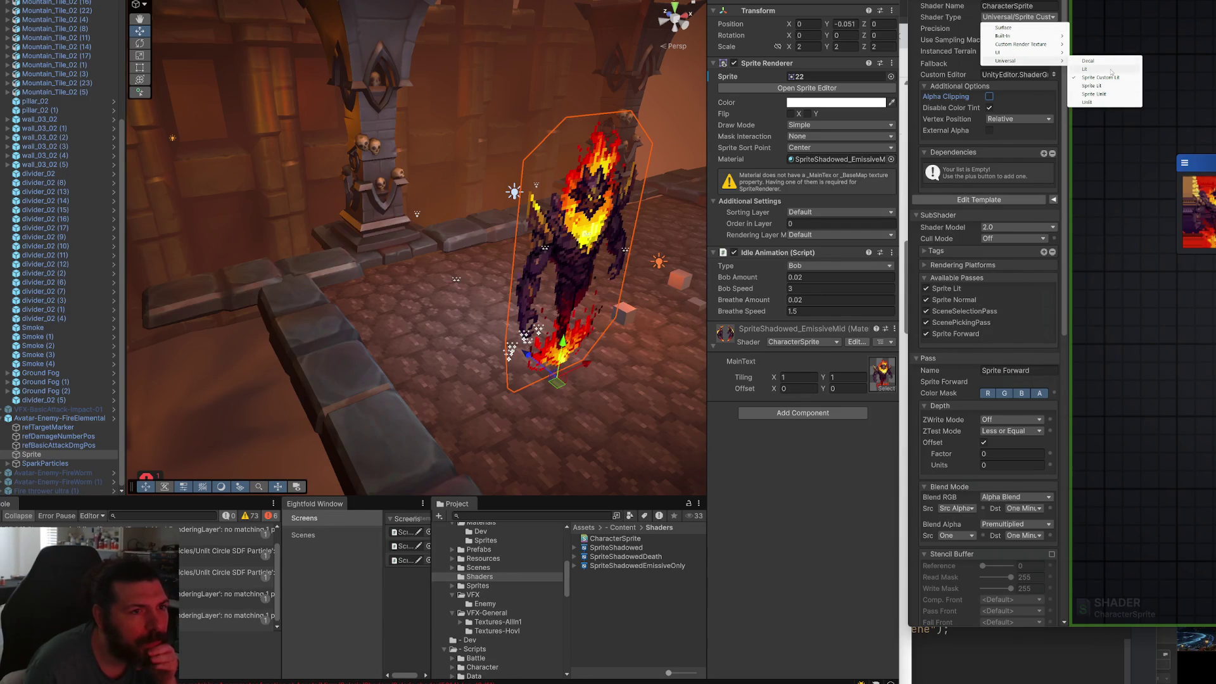
click(1110, 71)
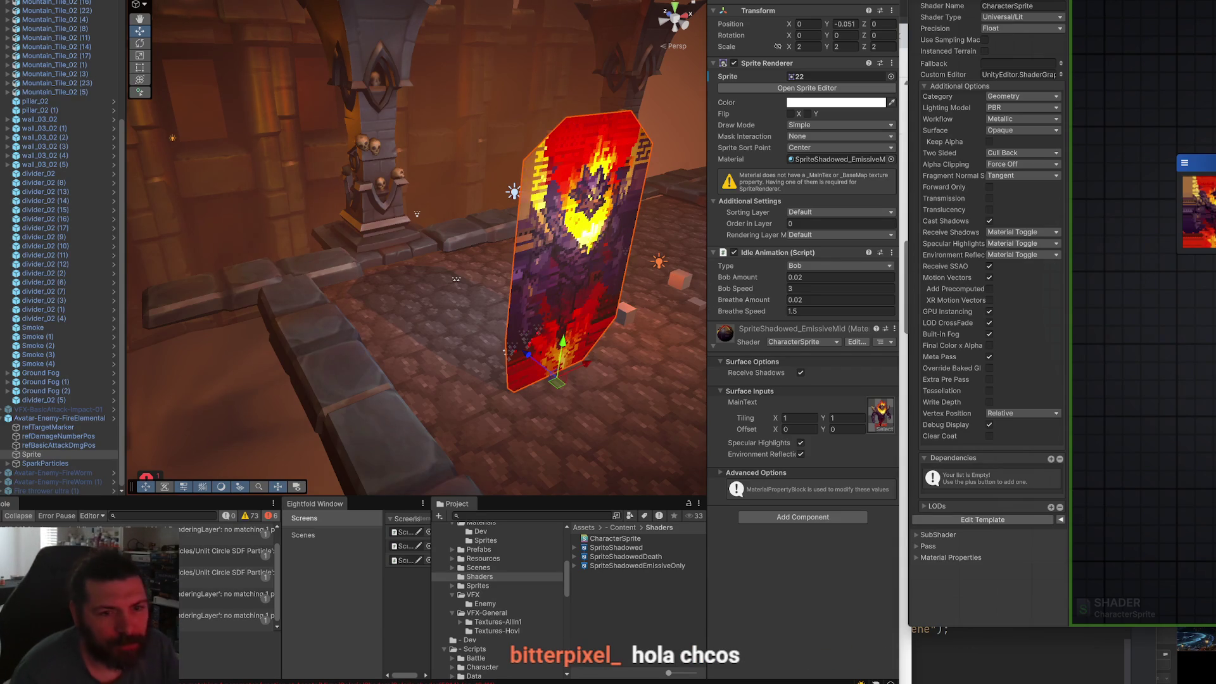
Set Surface to Transparent, save, and keep the Refraction Model at None.
click(1022, 130)
click(1021, 148)
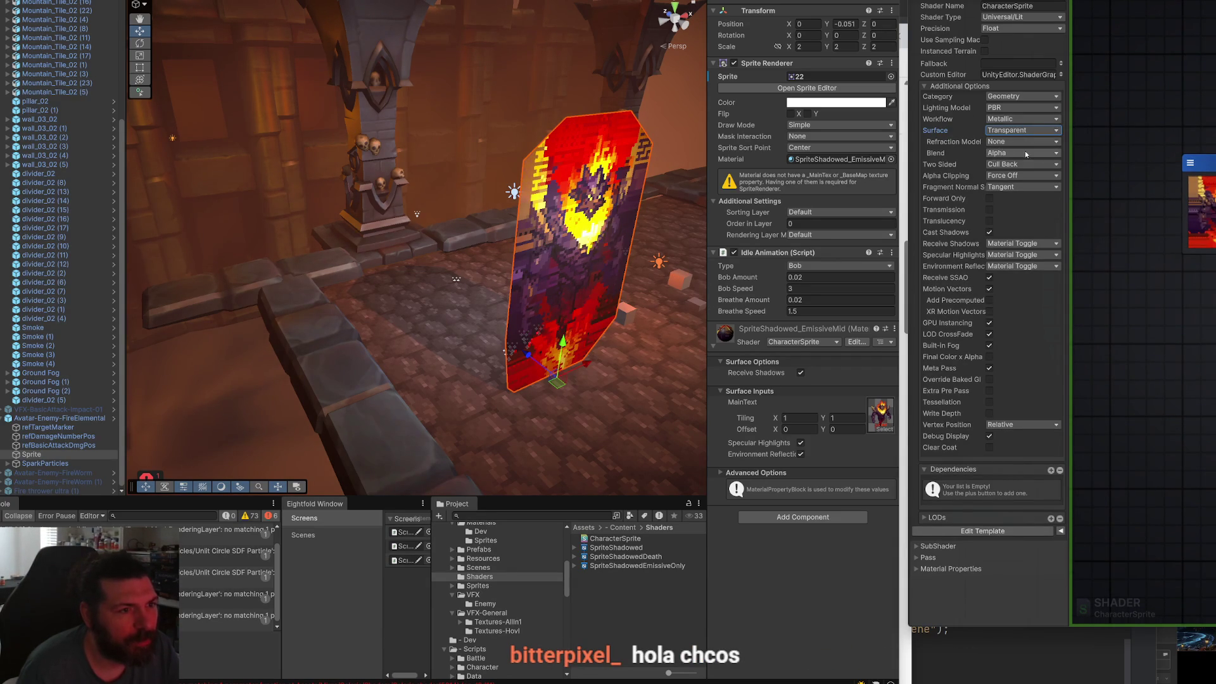
key(ctrl+s)
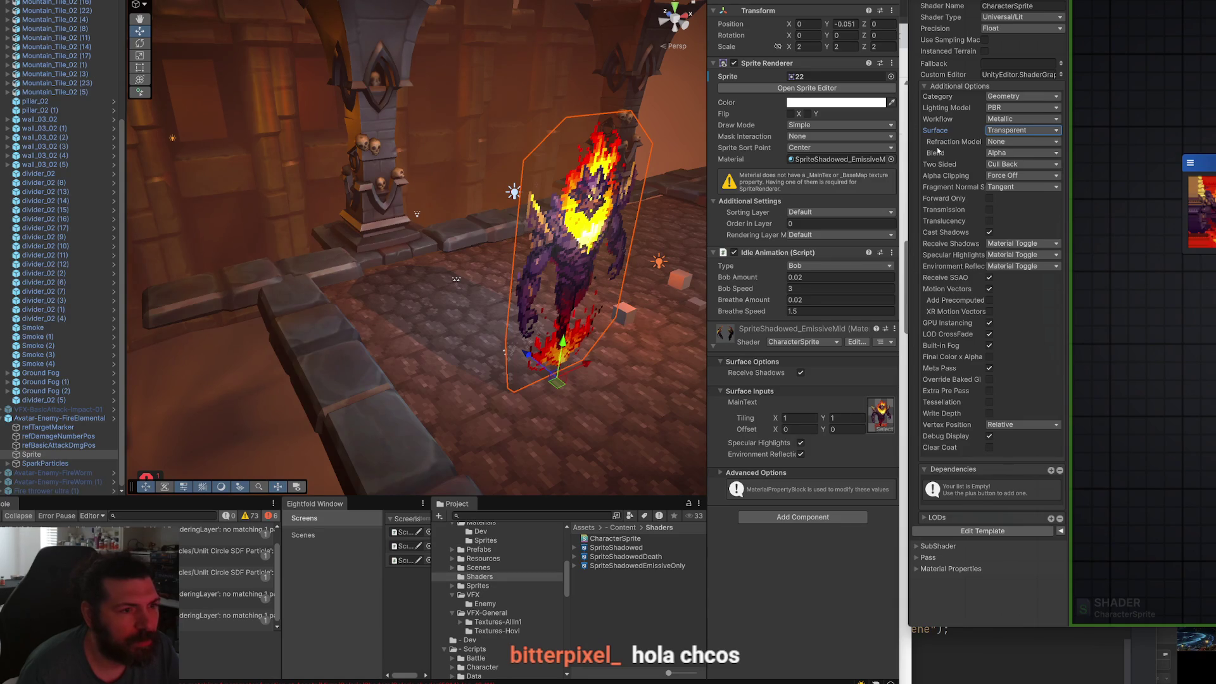
click(994, 156)
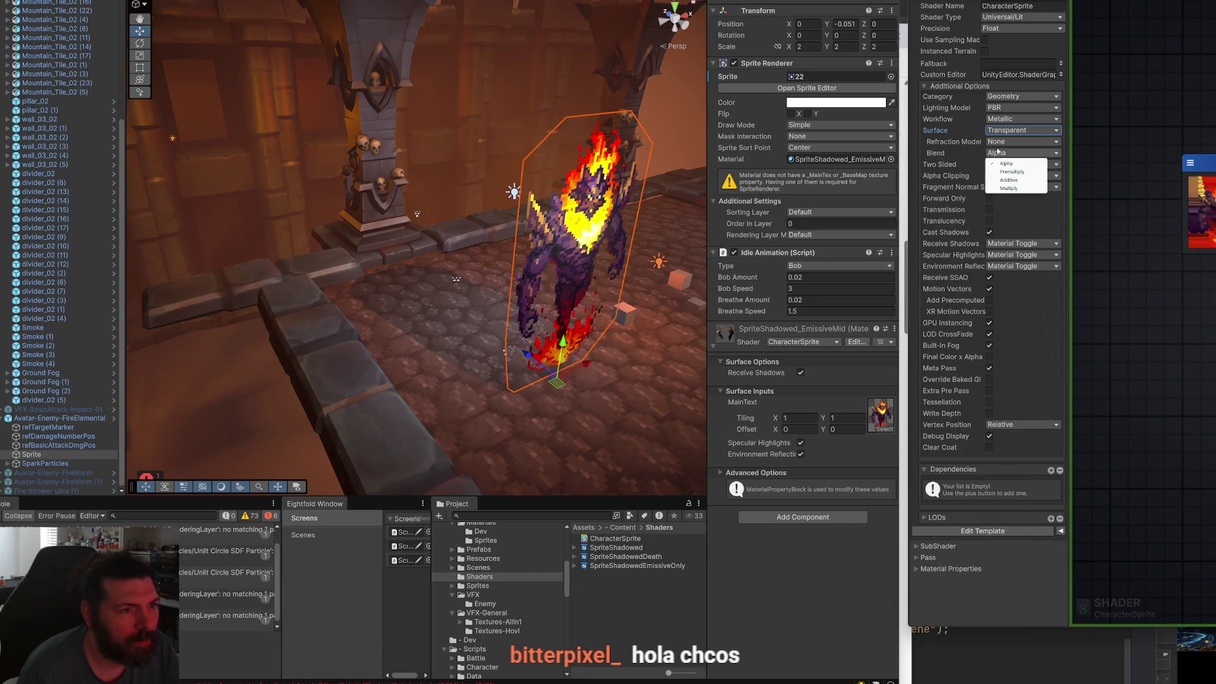
click(1000, 143)
click(1087, 171)
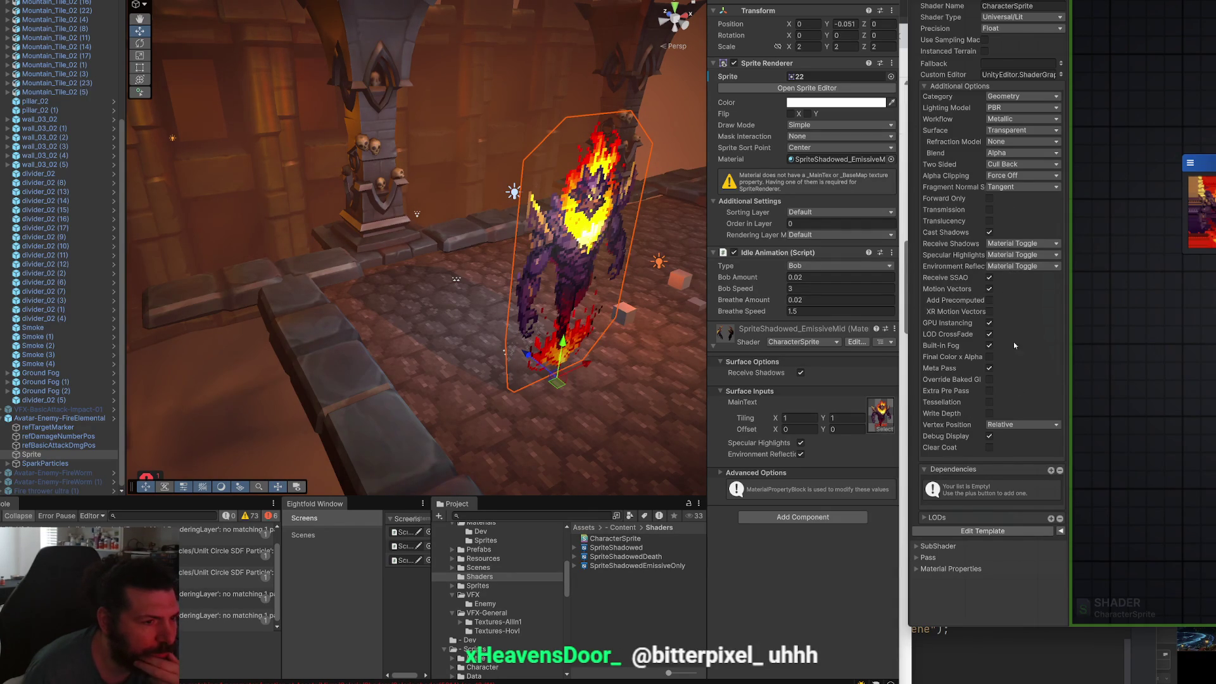
Briefly test Transmission, then enable Translucency with strength 23 and shadow 0.
click(989, 210)
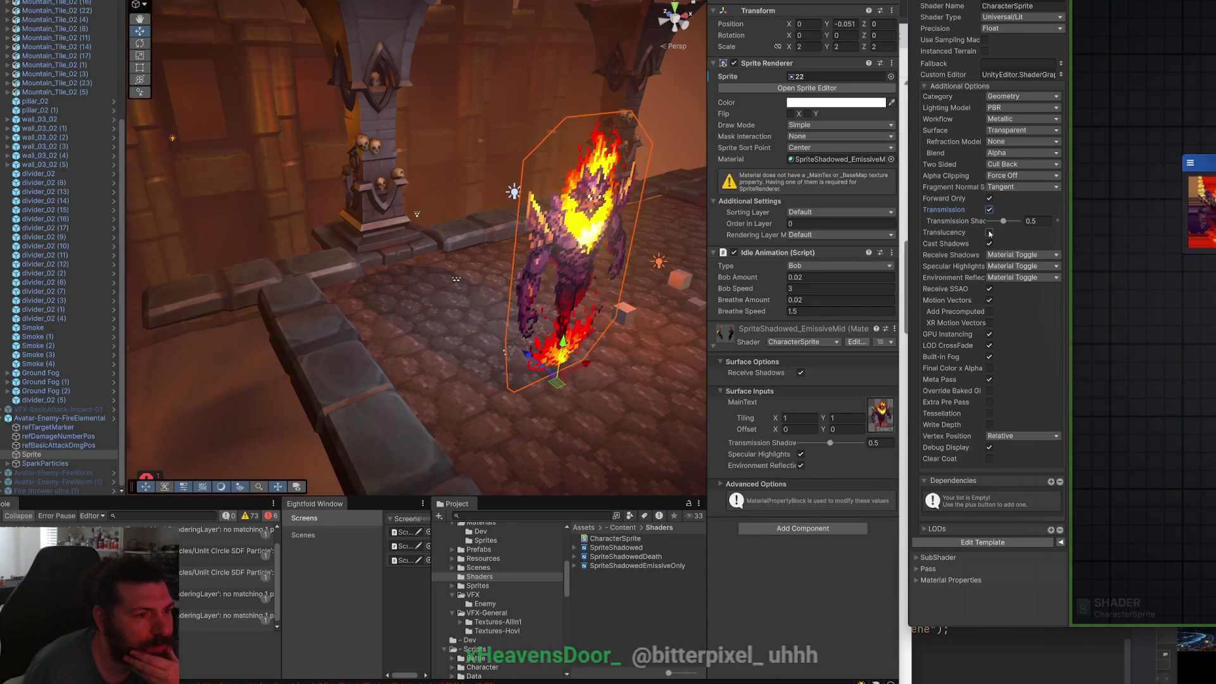
click(990, 211)
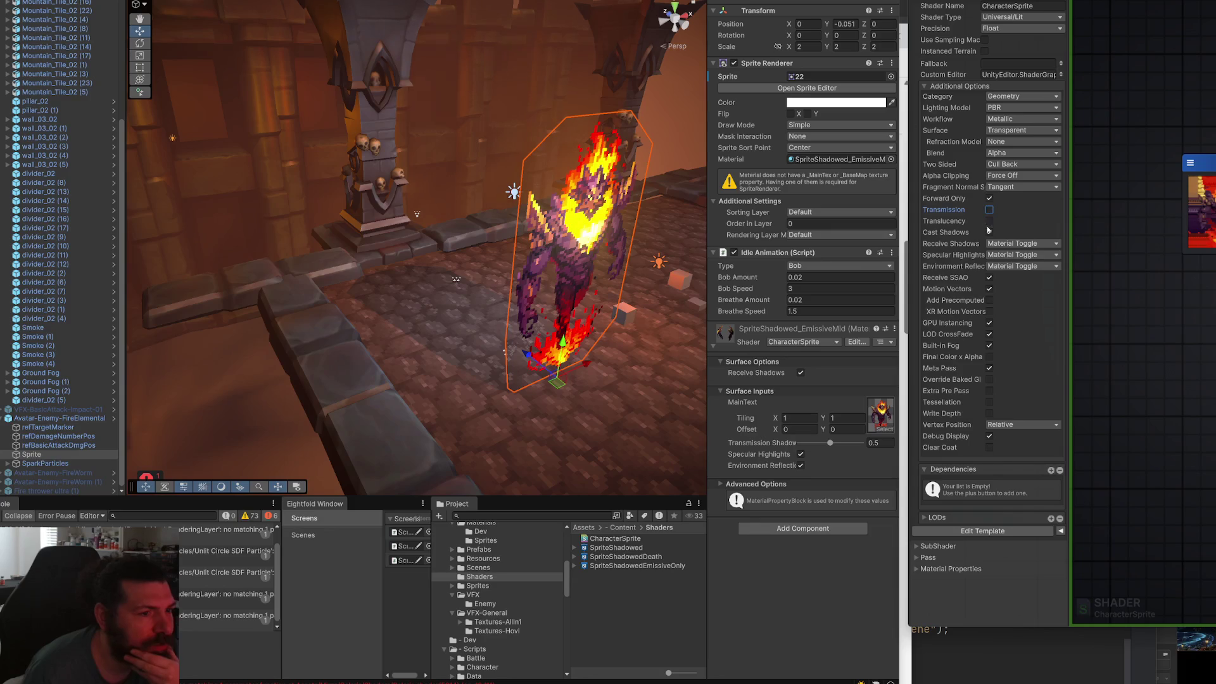
click(989, 221)
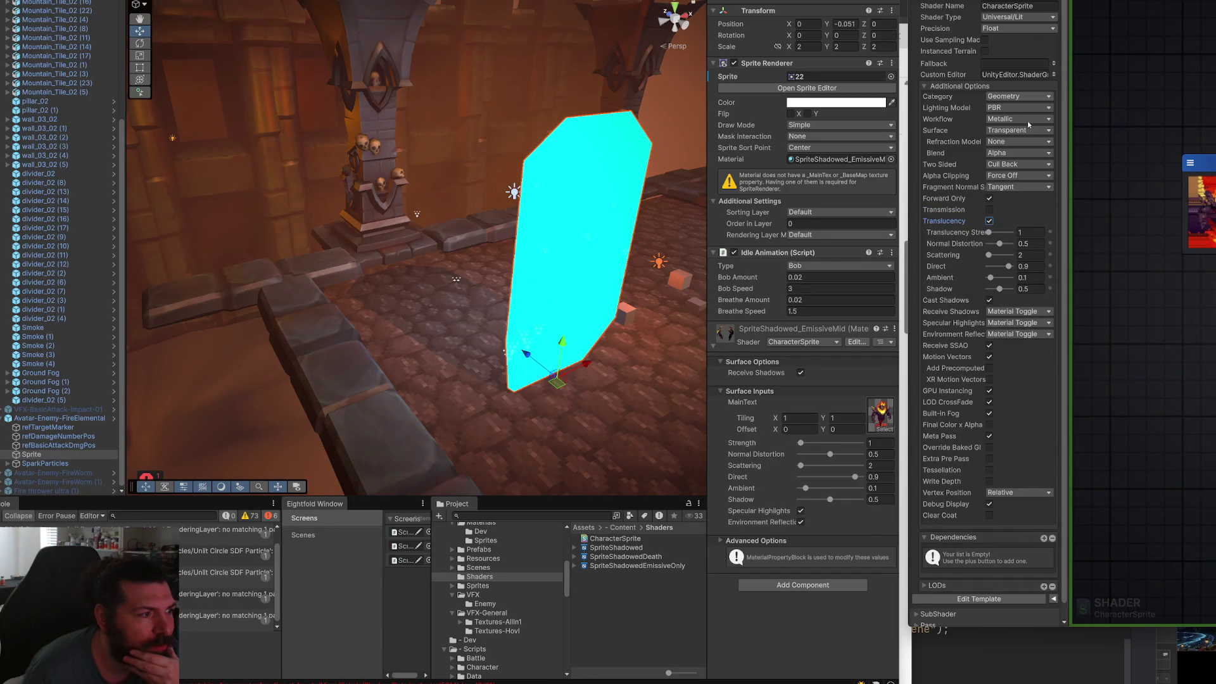
drag(989, 232, 1012, 232)
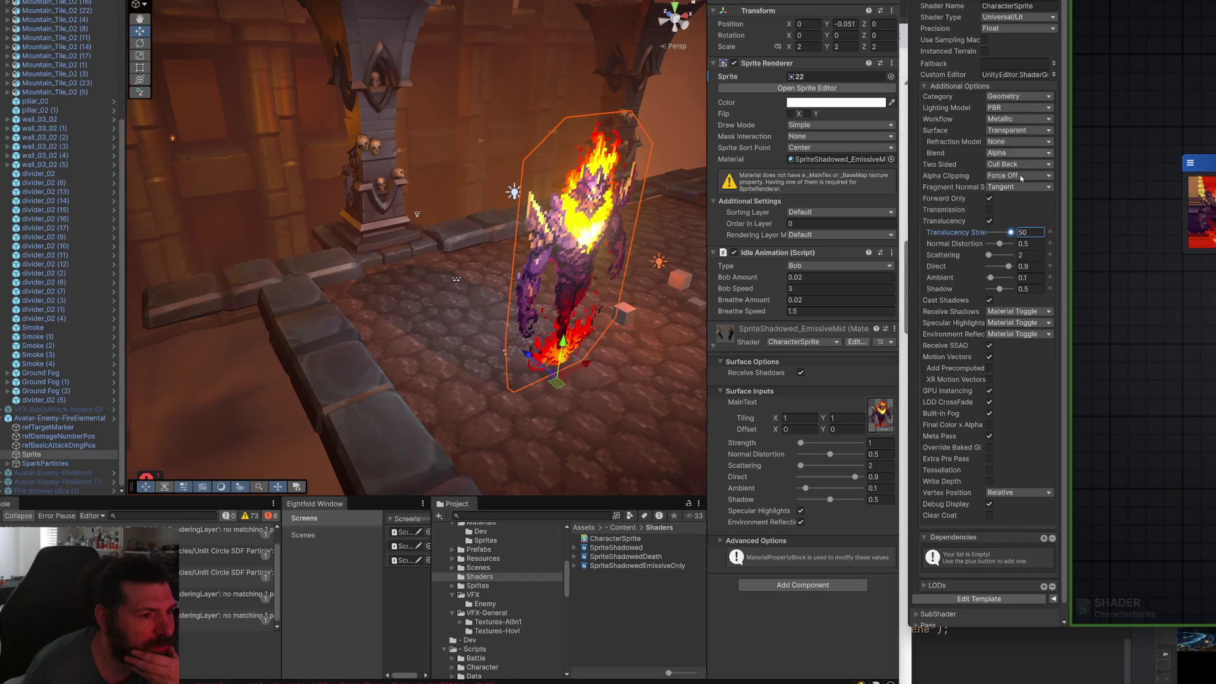
drag(1000, 289, 1012, 290)
drag(1012, 289, 969, 298)
drag(1011, 232, 999, 232)
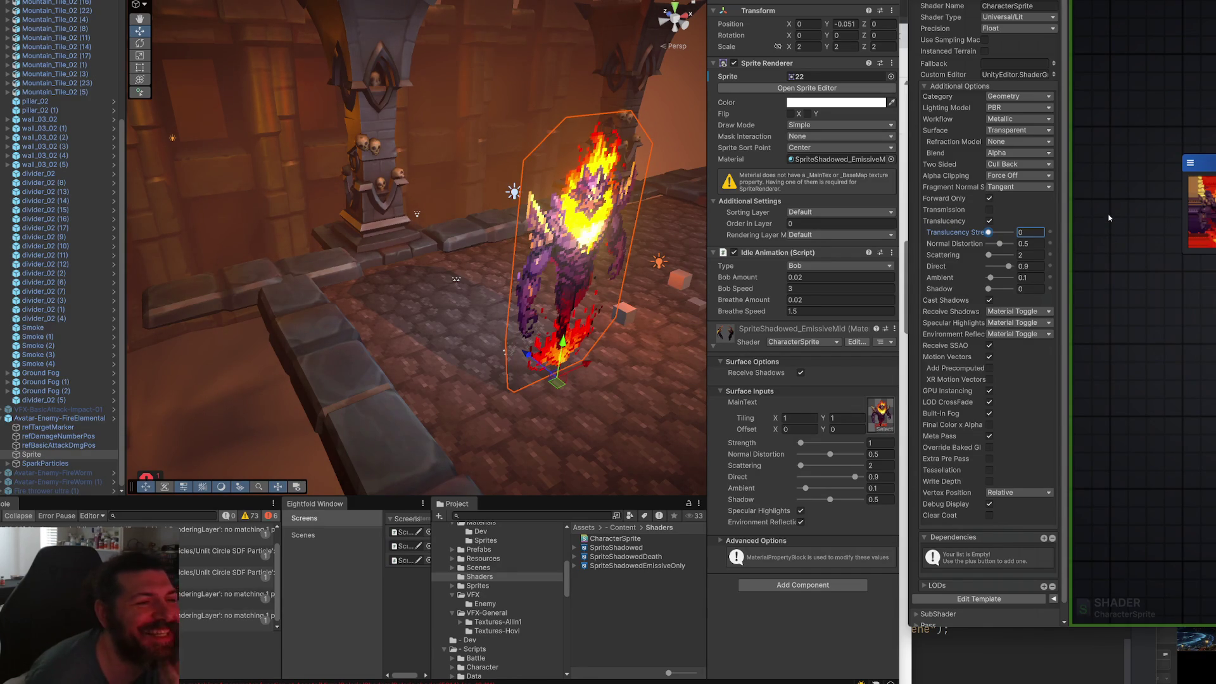
Set Alpha Clipping to Force On and frame the fire elemental sprite.
click(1021, 176)
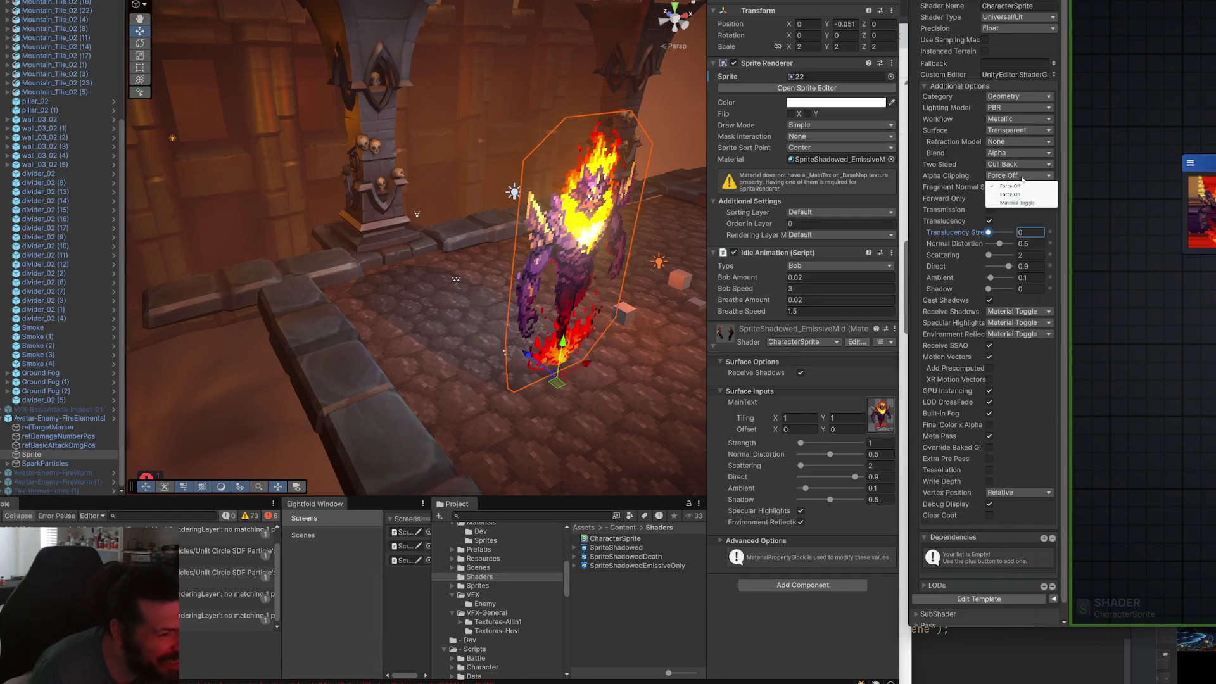
click(1098, 176)
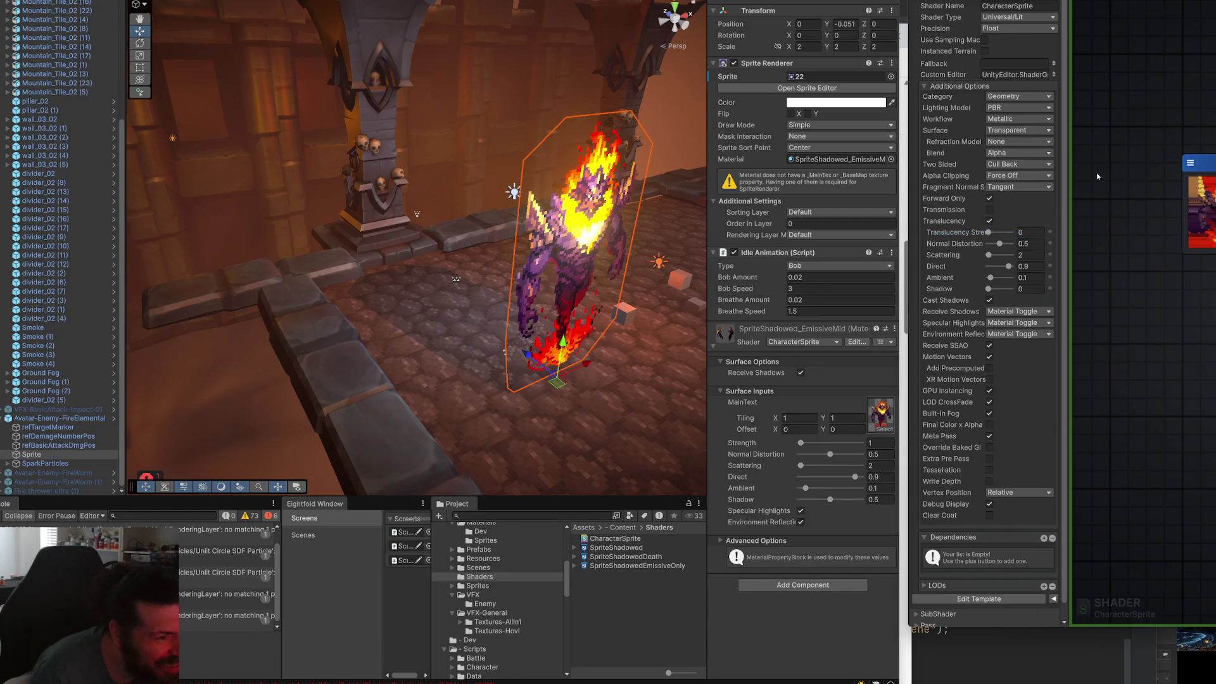
click(1039, 178)
click(1020, 194)
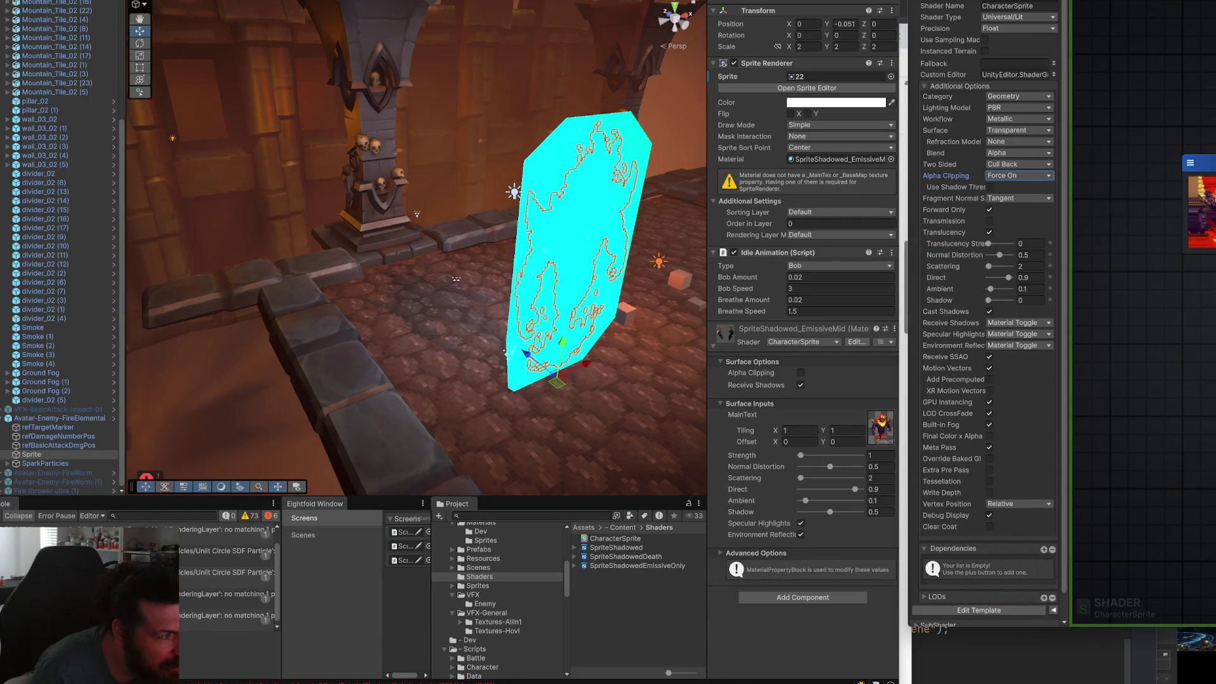
key(f)
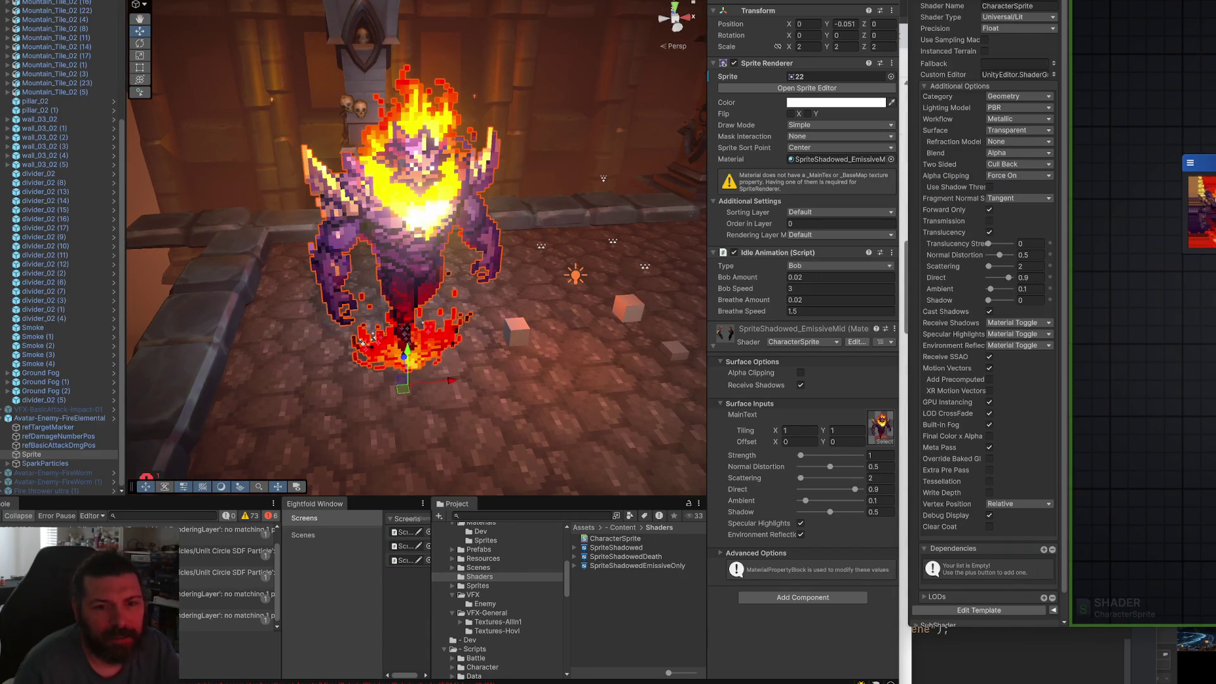
Orbit around the elemental and set Two Sided to On.
mouse_move(598, 166)
mouse_down()
mouse_move(598, 213)
mouse_move(452, 138)
mouse_up()
click(536, 165)
mouse_move(536, 165)
mouse_down()
mouse_move(263, 185)
mouse_move(602, 231)
mouse_up()
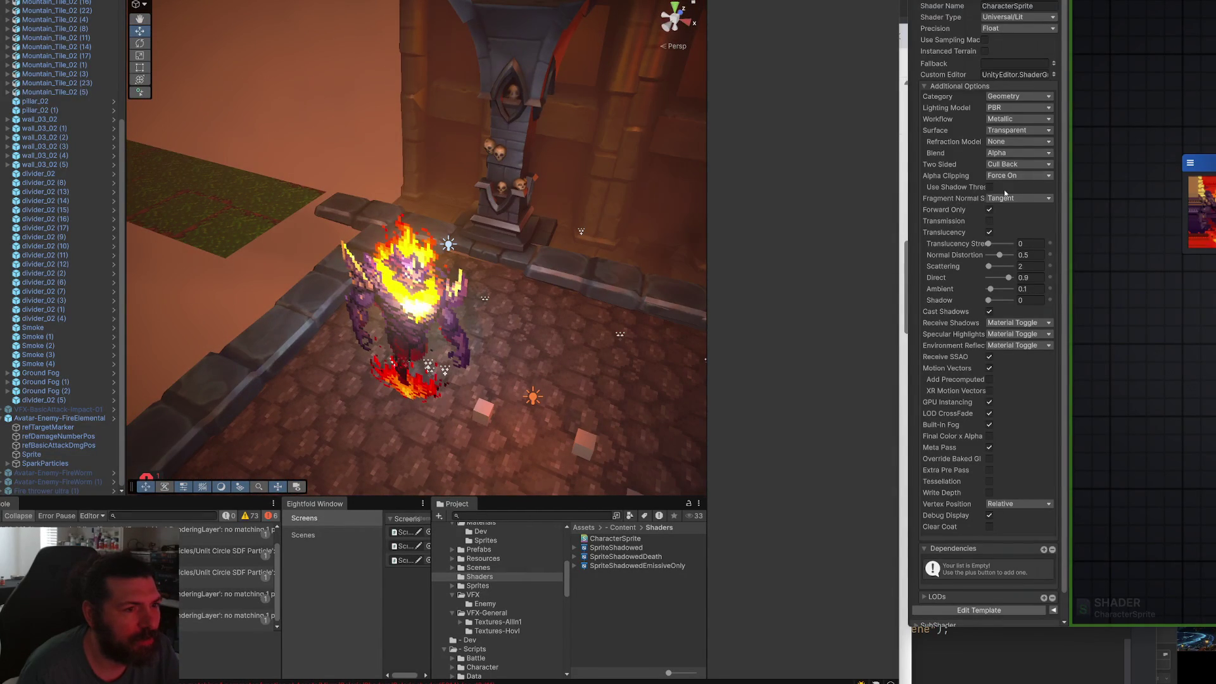
click(1012, 166)
click(1005, 193)
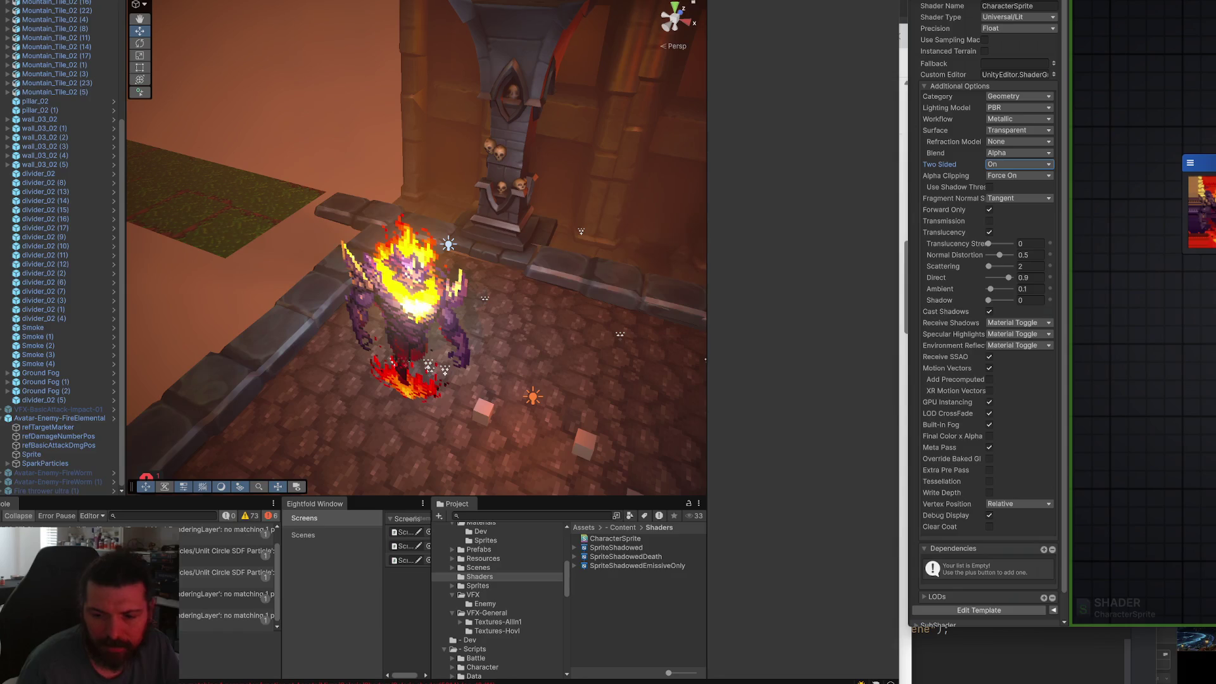
Fly the camera toward the fire elemental and turn Translucency off.
right_click(497, 308)
mouse_move(498, 308)
mouse_down()
mouse_move(552, 143)
mouse_move(589, 166)
mouse_up()
right_click(501, 286)
click(990, 233)
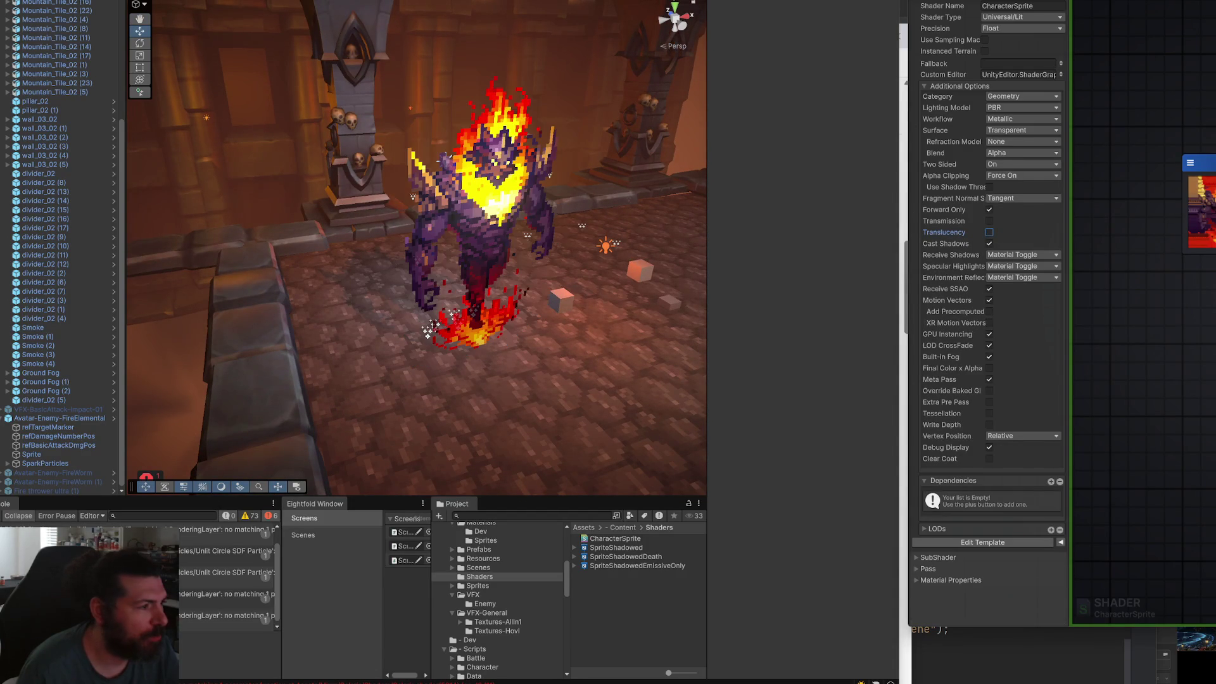
Move the camera closer and select a point light in the scene.
mouse_move(633, 209)
mouse_down()
mouse_move(554, 244)
mouse_move(444, 252)
mouse_up()
scroll(415, 253, down, 5)
click(407, 249)
scroll(416, 254, up, 5)
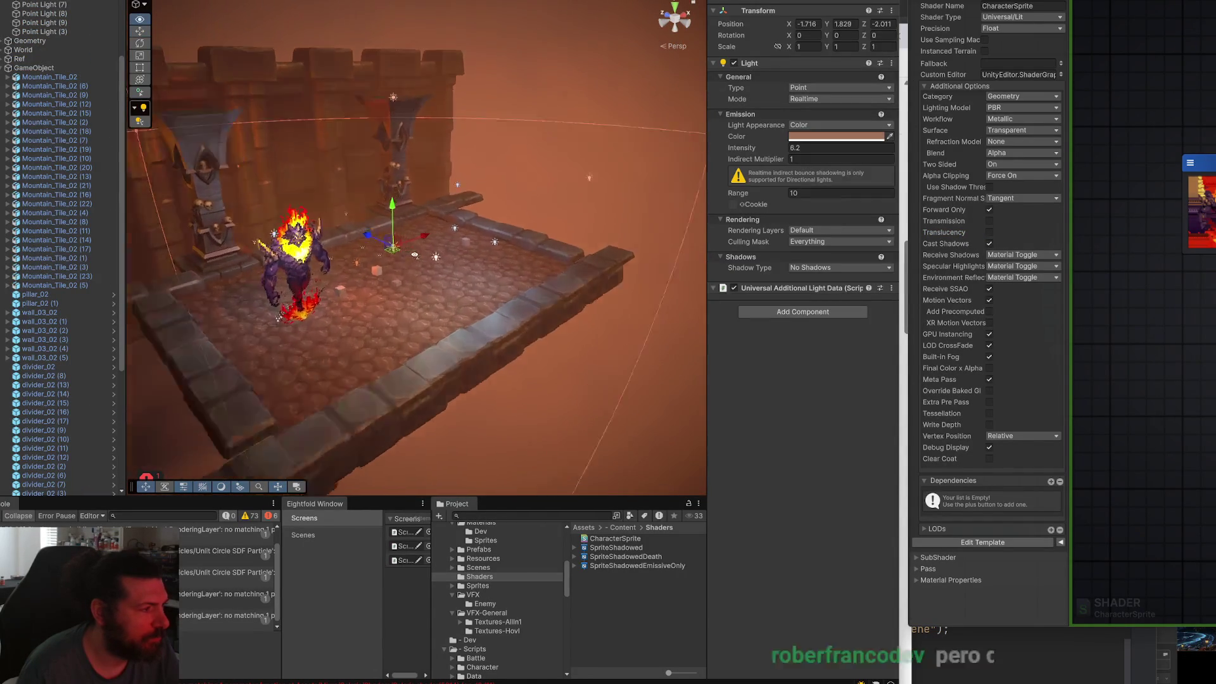
Move the point light toward the back wall to Z -1.281, undoing soft-shadow and X-move tests.
drag(602, 244, 504, 215)
click(817, 268)
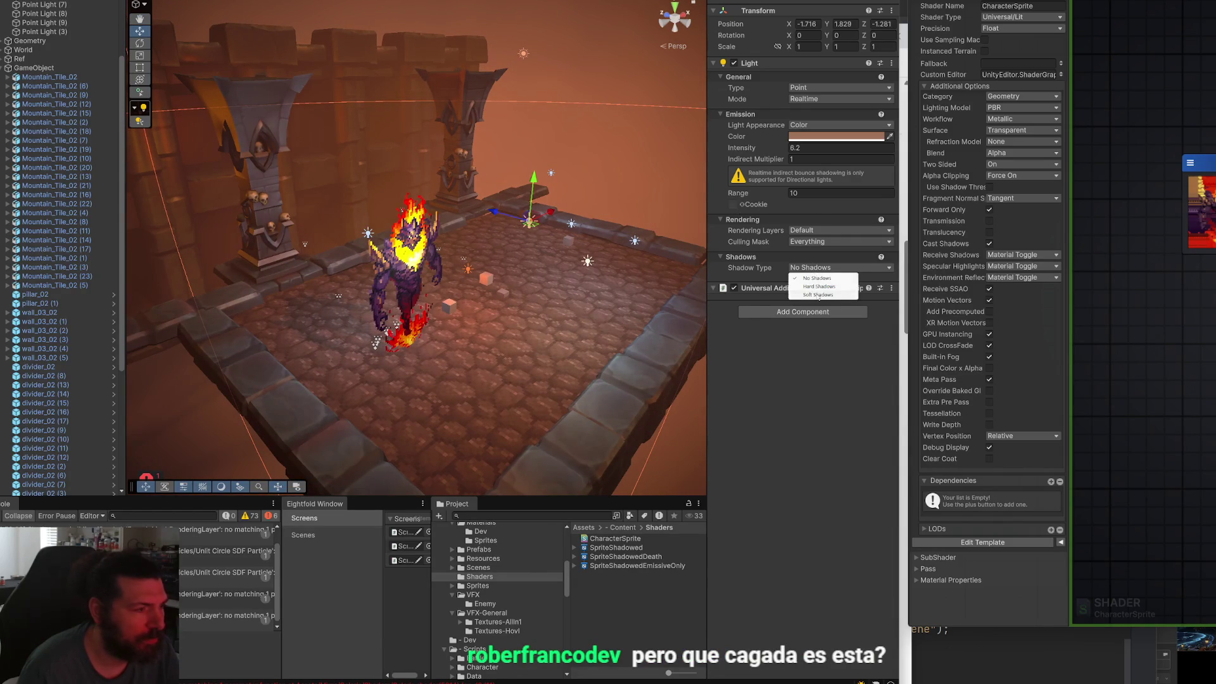
click(817, 293)
drag(551, 212, 601, 190)
key(ctrl+z)
key(ctrl+z)
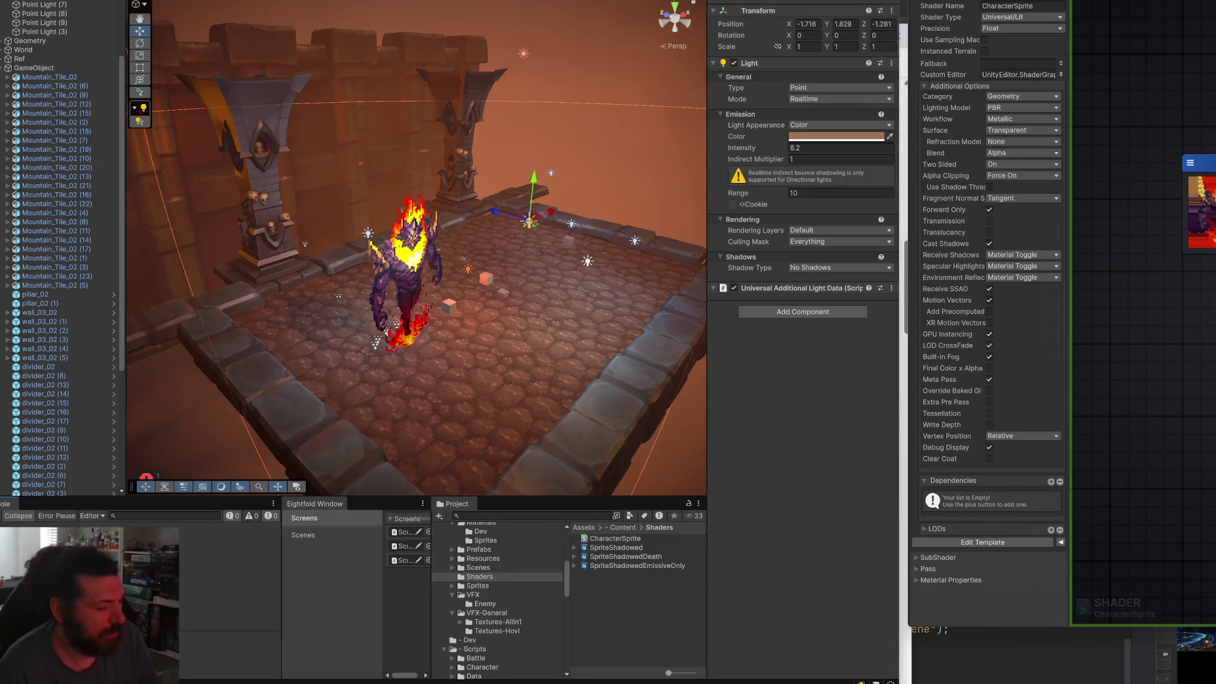
Frame the character, collapse the Mountain_Tile children, and select the fire elemental's Sprite.
scroll(482, 323, up, 5)
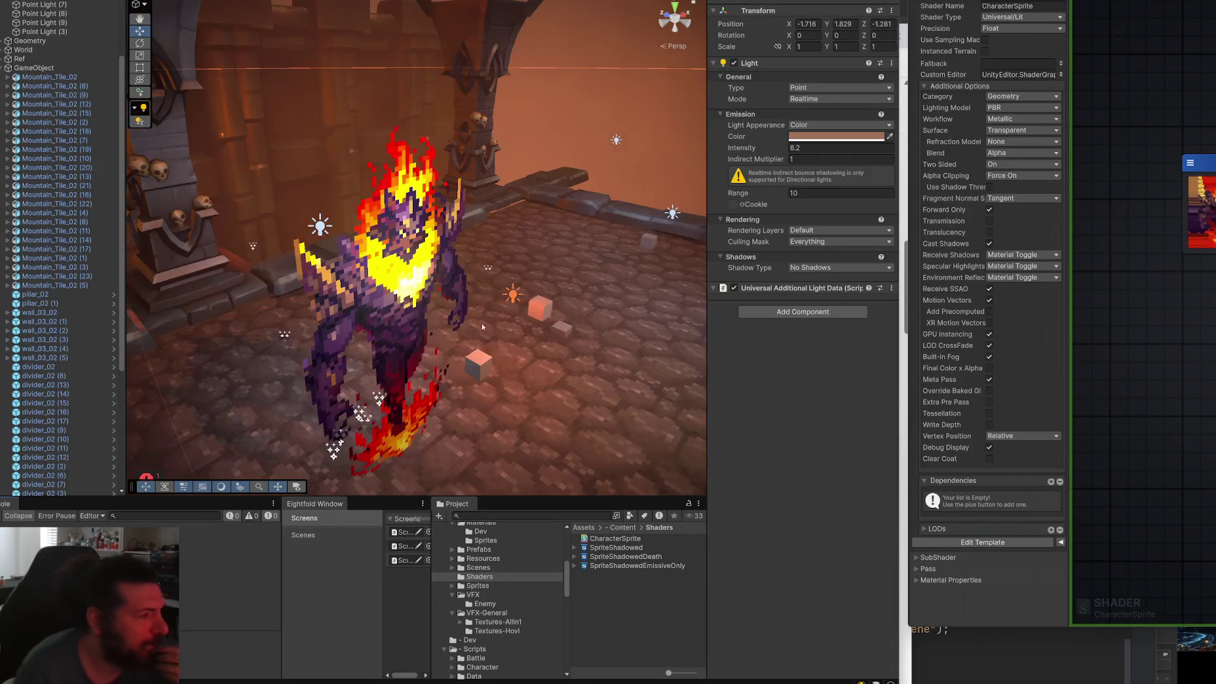
key(f)
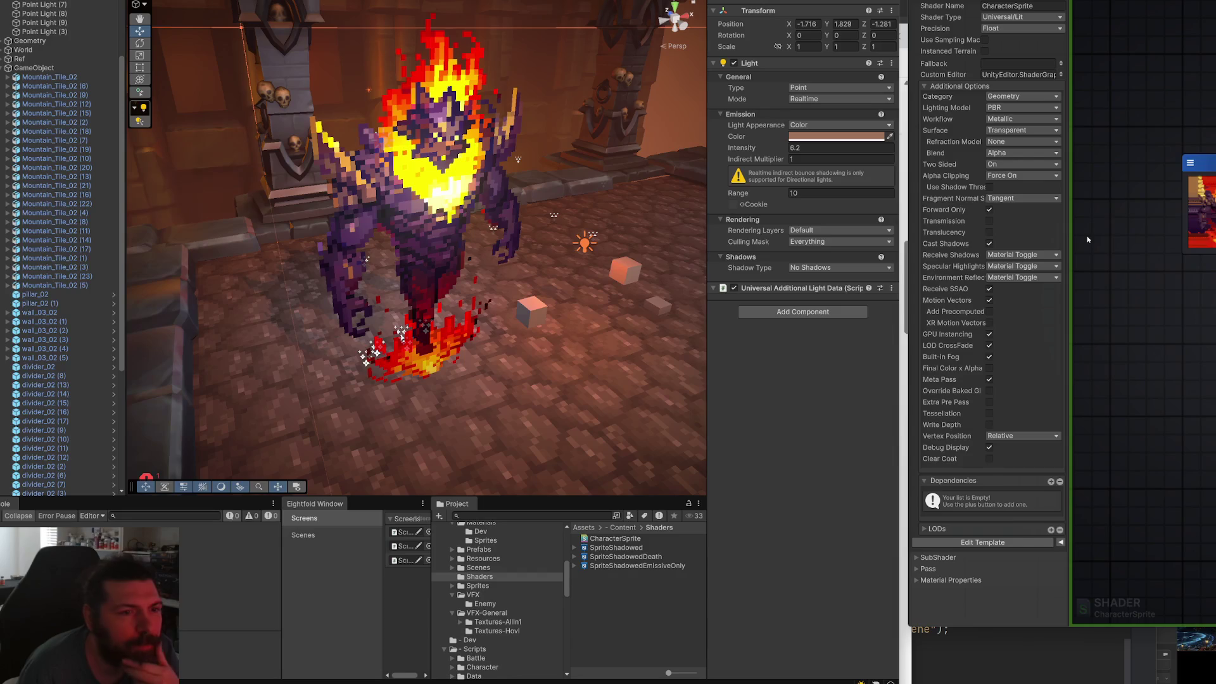
click(7, 68)
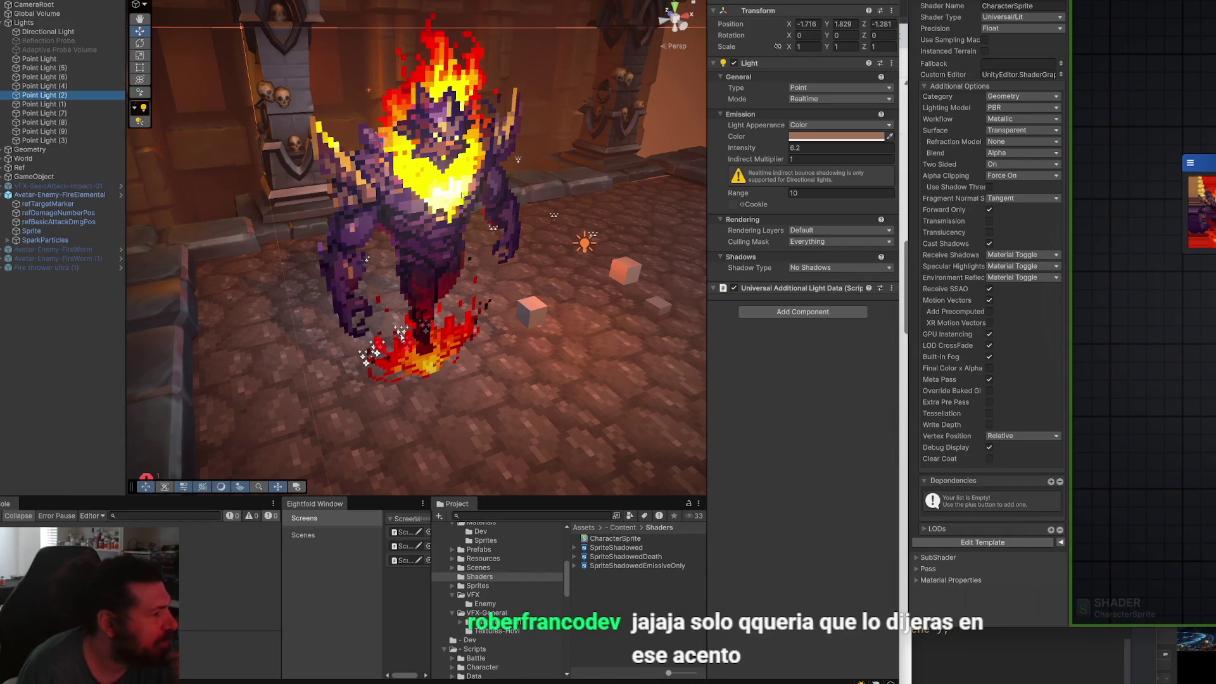
scroll(452, 193, down, 3)
click(431, 197)
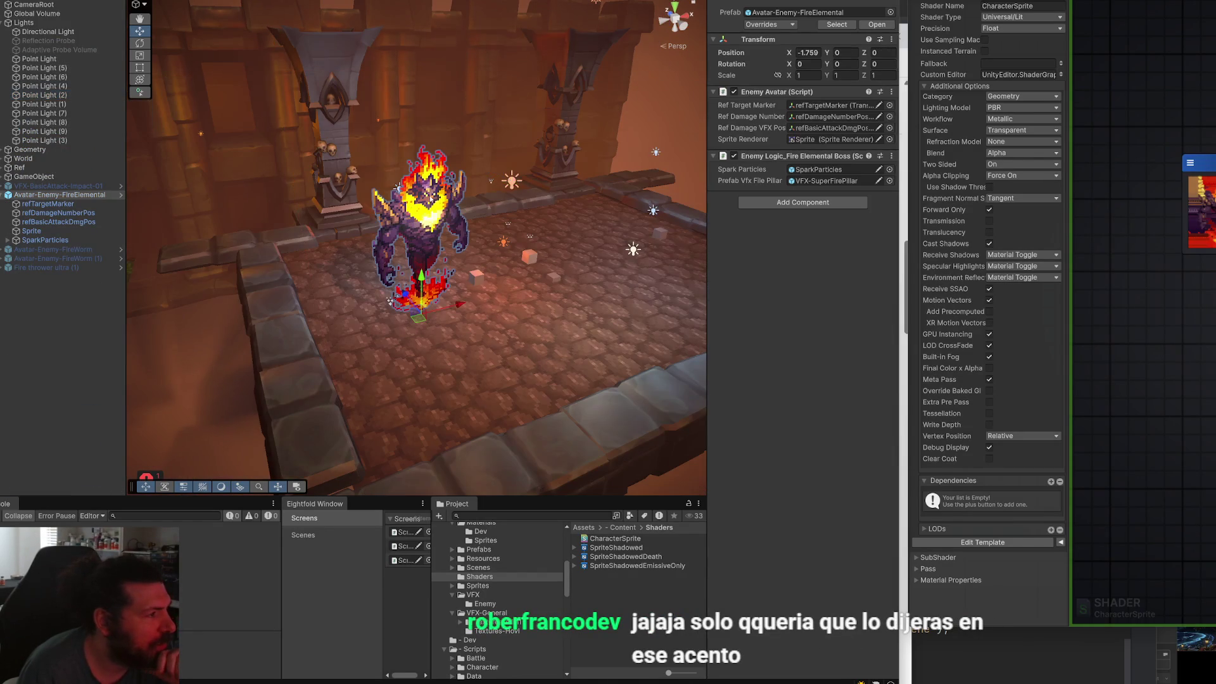
Frame the elemental's Sprite in the Scene view and toggle the gizmo visibility options.
click(31, 230)
mouse_move(570, 216)
mouse_down()
mouse_move(412, 200)
mouse_move(387, 180)
mouse_up()
key(f)
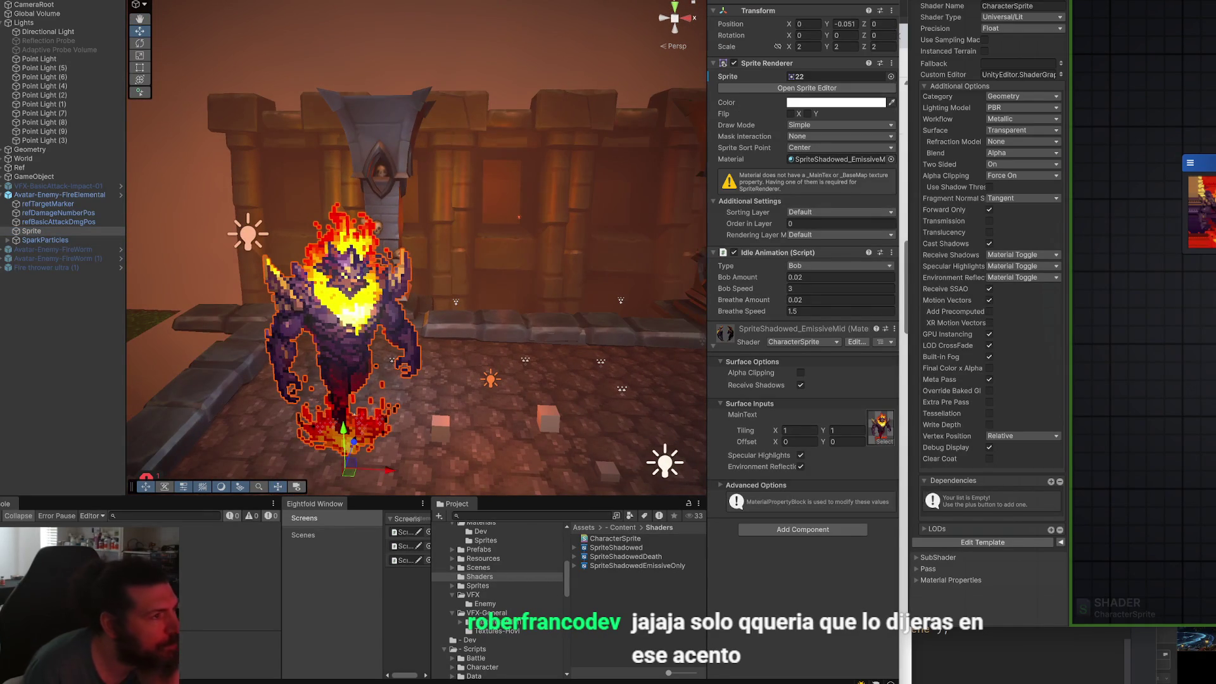
click(682, 3)
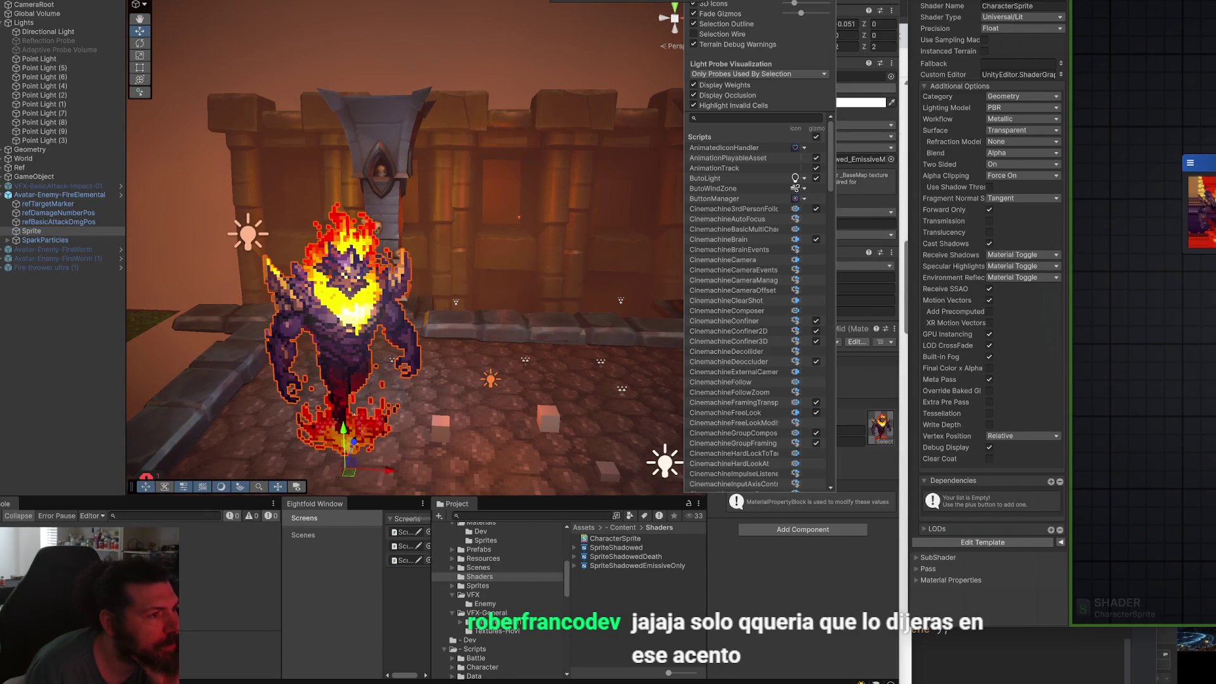
click(627, 3)
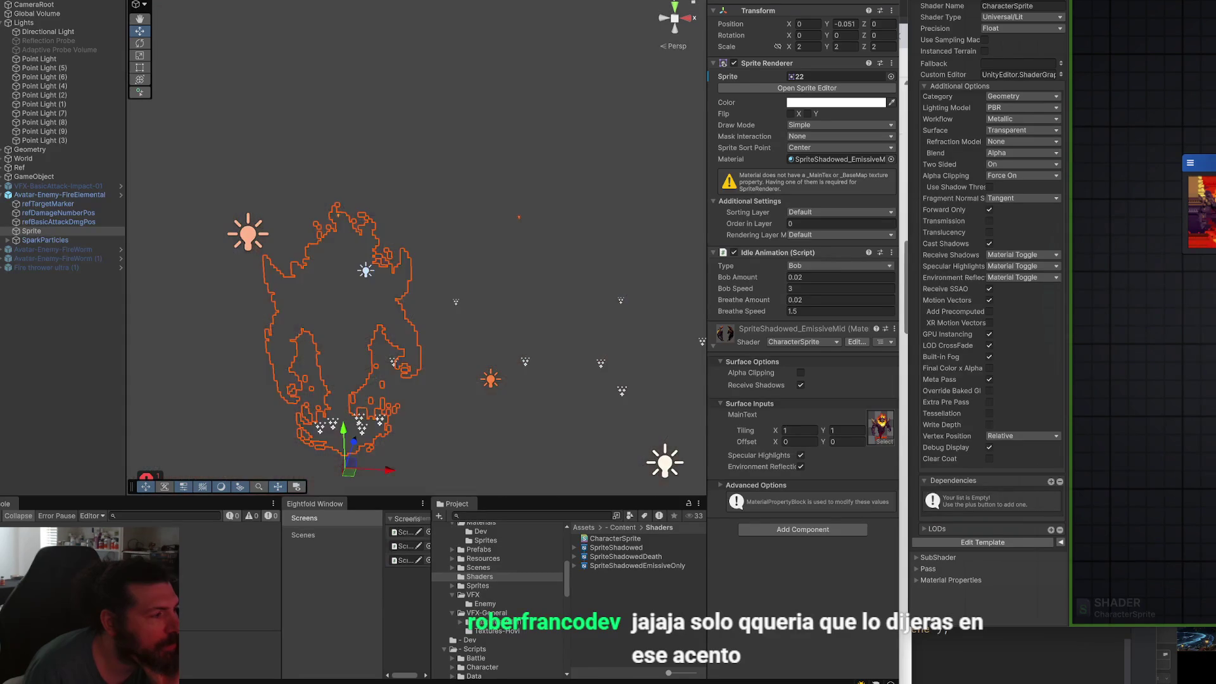
Select Avatar-Enemy-FireElemental, frame it with F, then select its Sprite child.
click(389, 63)
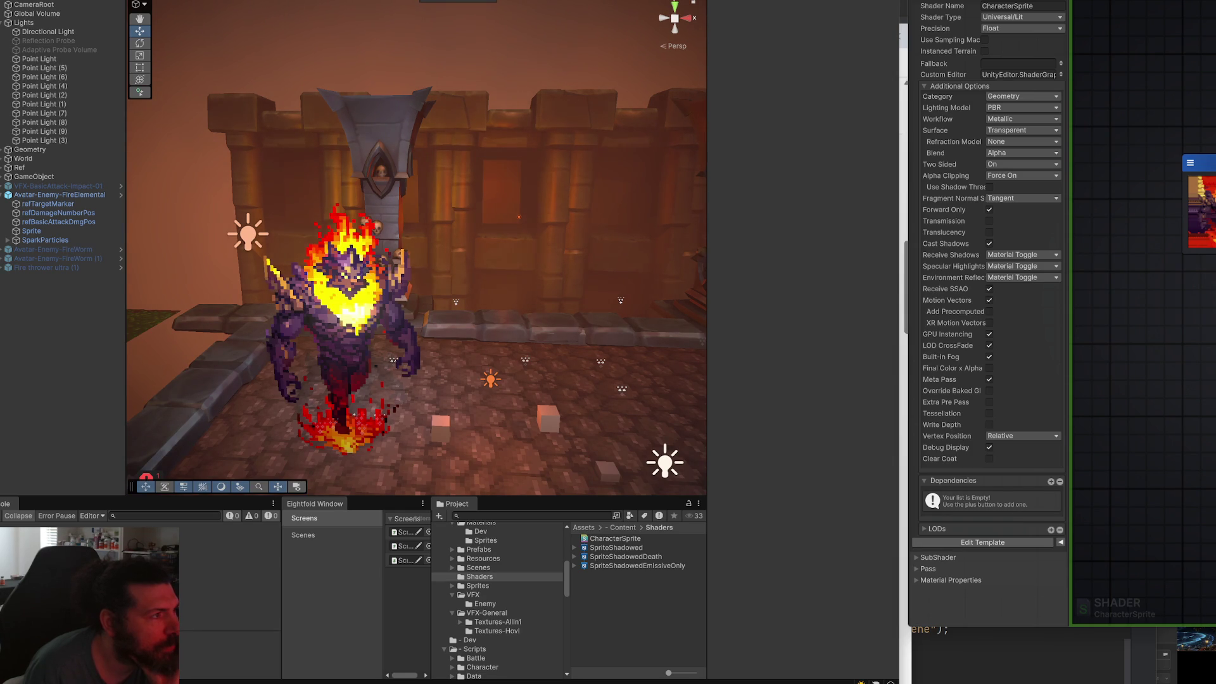
scroll(387, 232, up, 1)
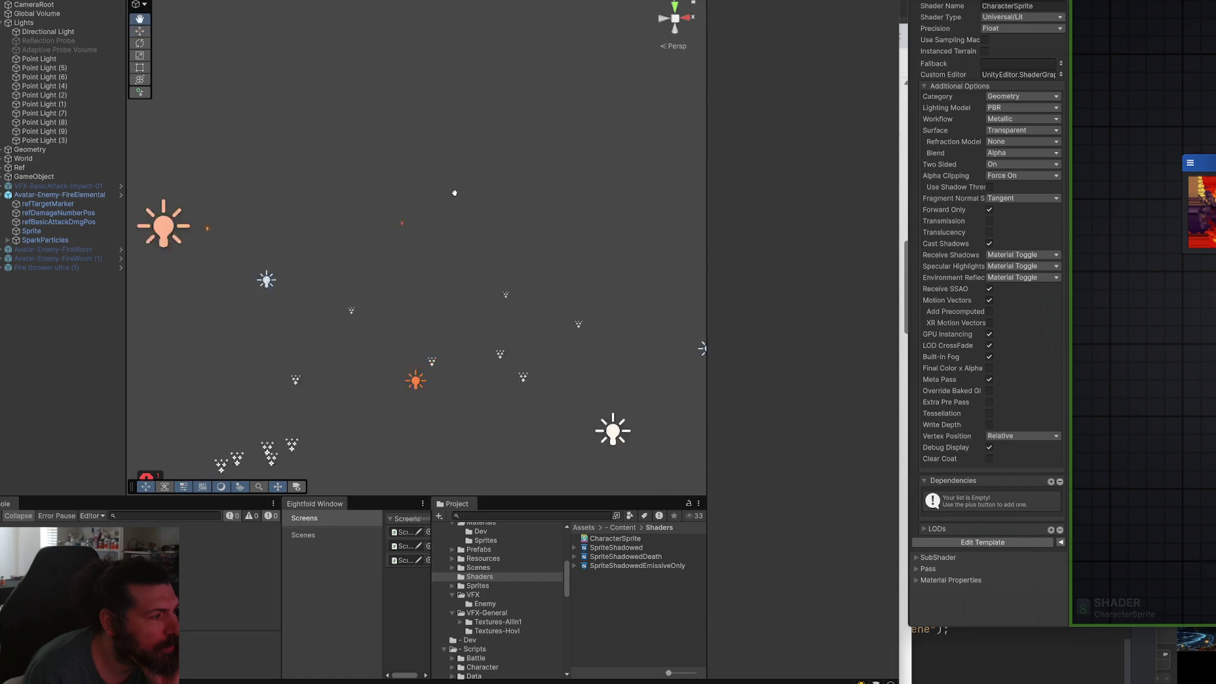
click(263, 290)
key(f)
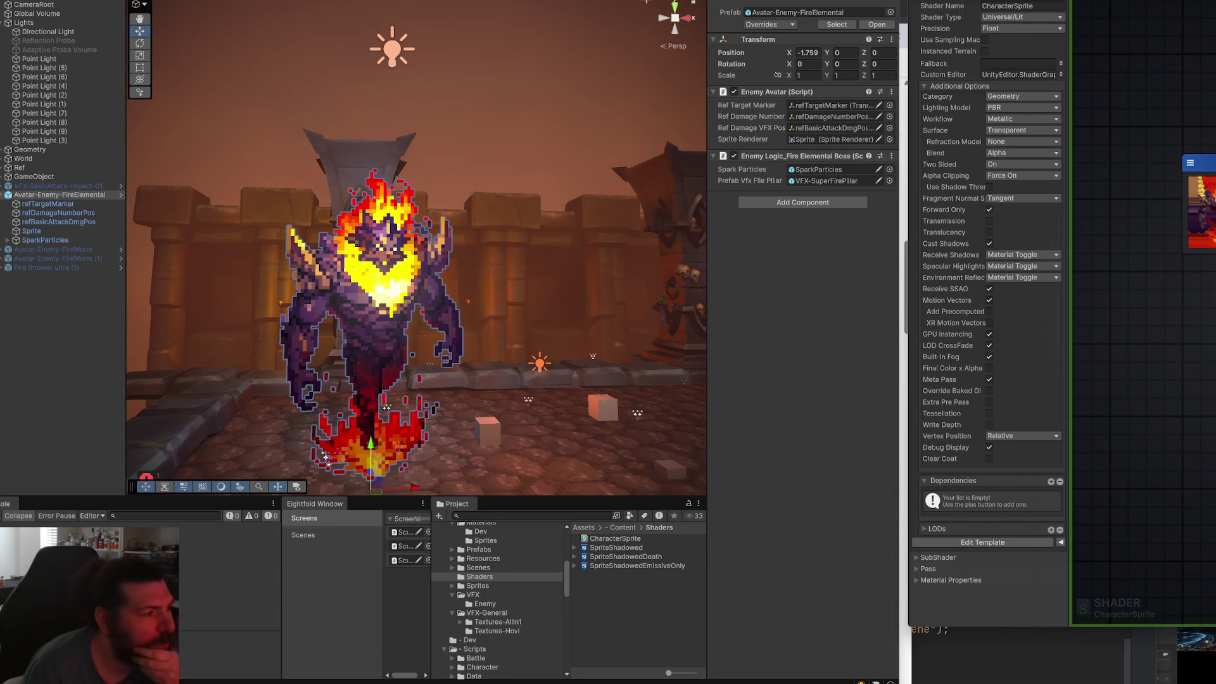
click(443, 270)
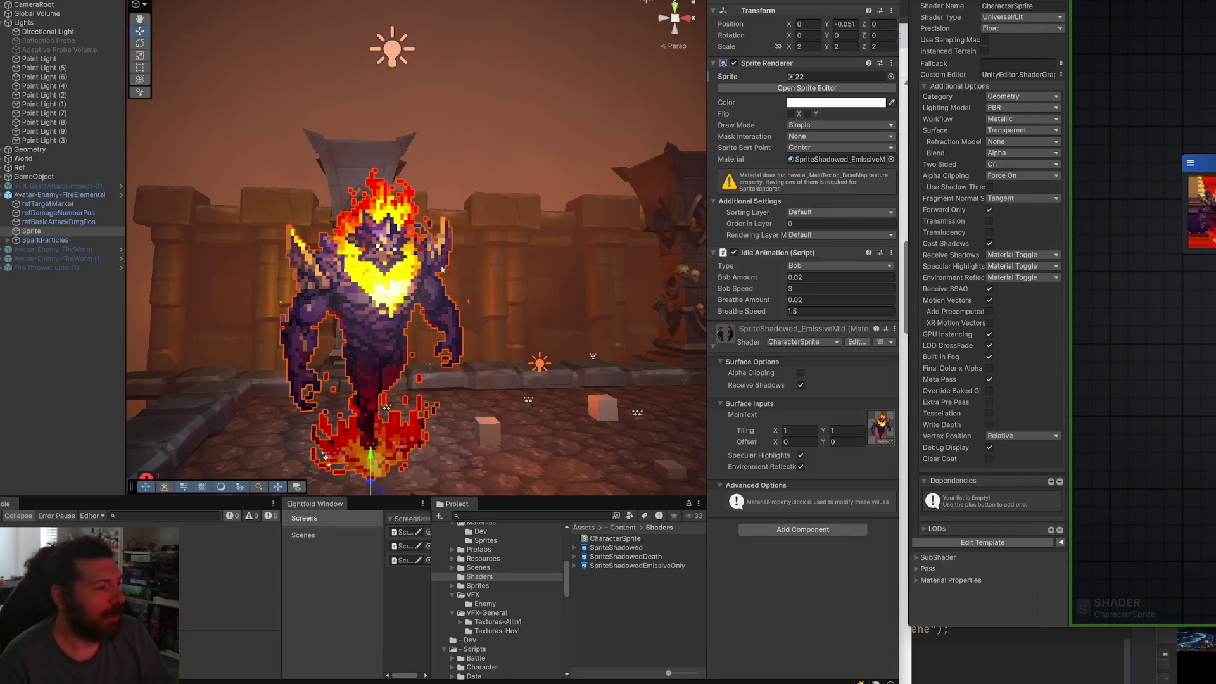
Orbit around the fire elemental from behind, the left and a low angle, reframing with F.
mouse_move(443, 269)
mouse_down()
mouse_move(472, 287)
mouse_move(515, 225)
mouse_move(599, 176)
mouse_up()
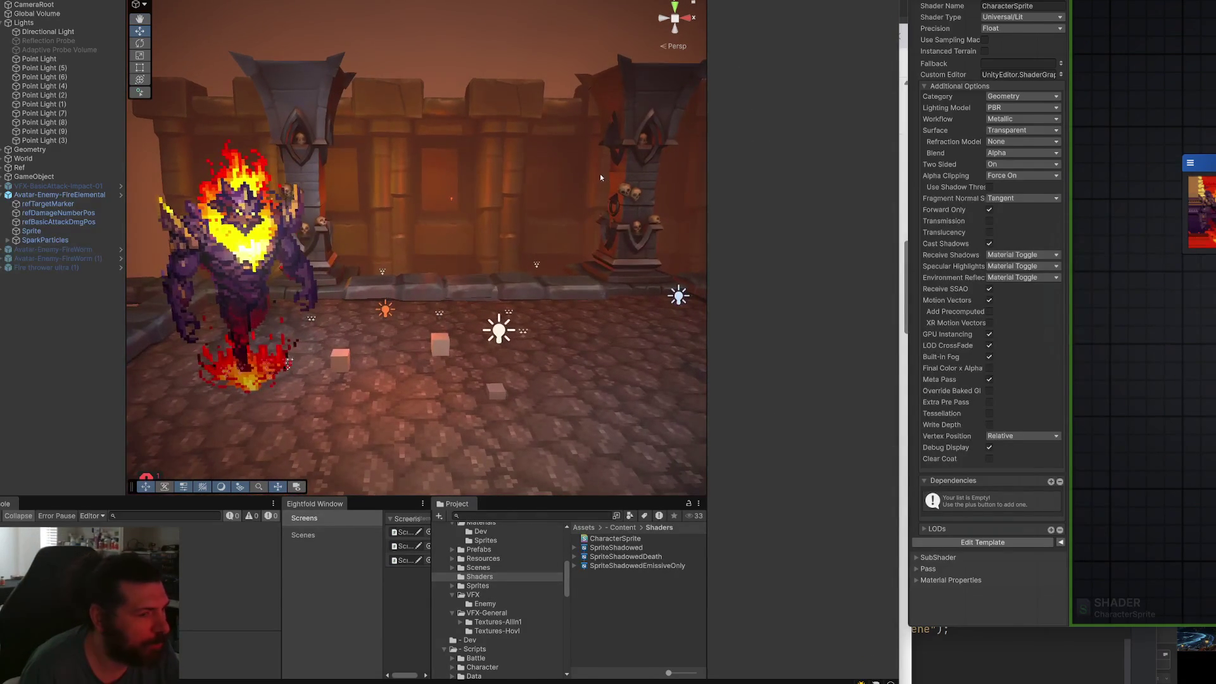
scroll(492, 237, up, 1)
key(f)
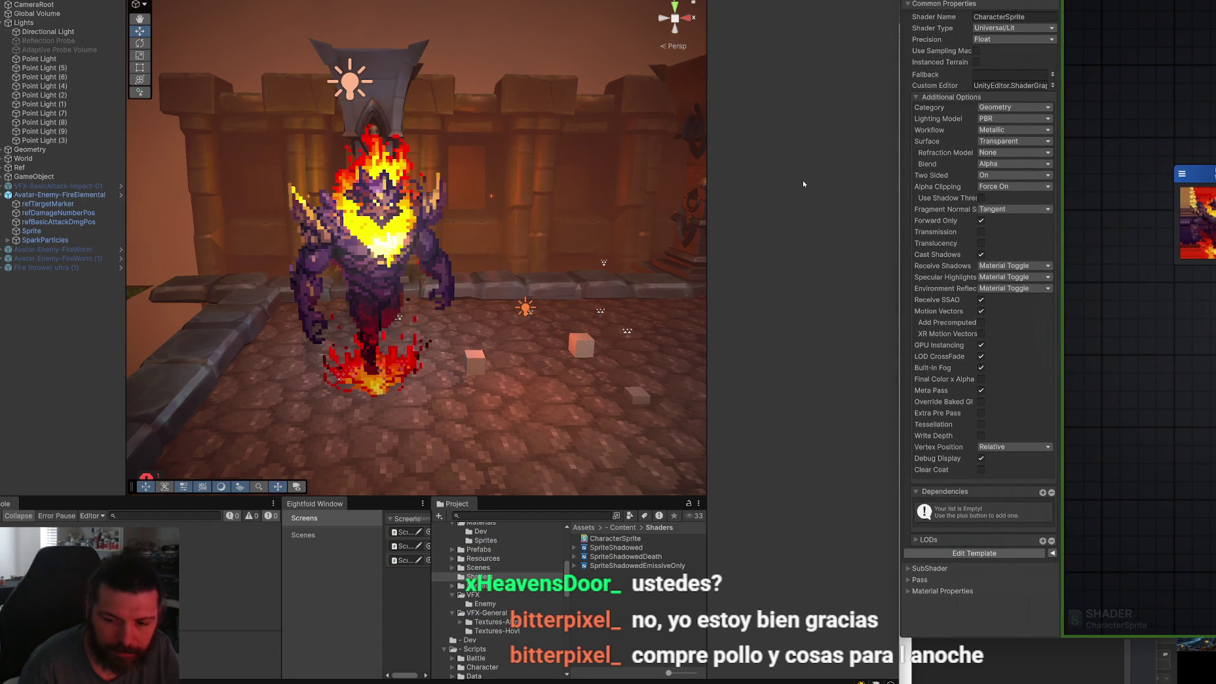
scroll(420, 244, up, 2)
mouse_move(420, 244)
mouse_down()
mouse_move(259, 279)
mouse_move(623, 193)
mouse_up()
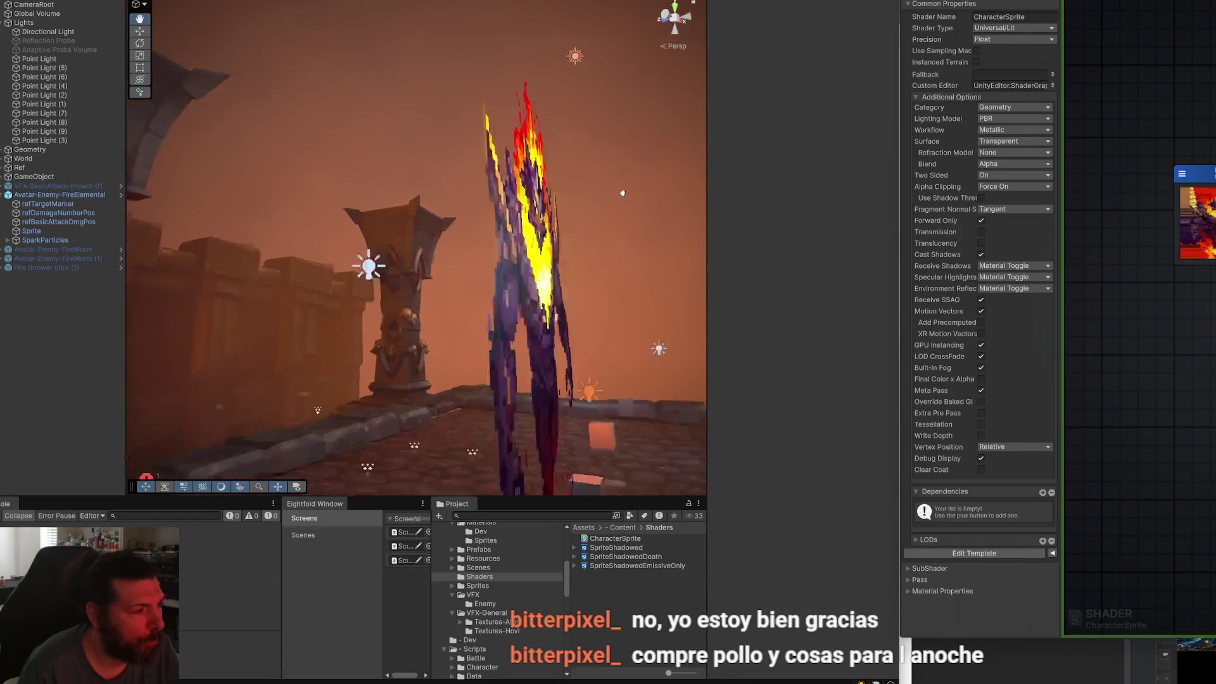
key(f)
mouse_move(542, 223)
mouse_down()
mouse_move(404, 287)
mouse_move(465, 253)
mouse_move(464, 277)
mouse_move(471, 265)
mouse_move(515, 276)
mouse_move(512, 296)
mouse_move(469, 303)
mouse_up()
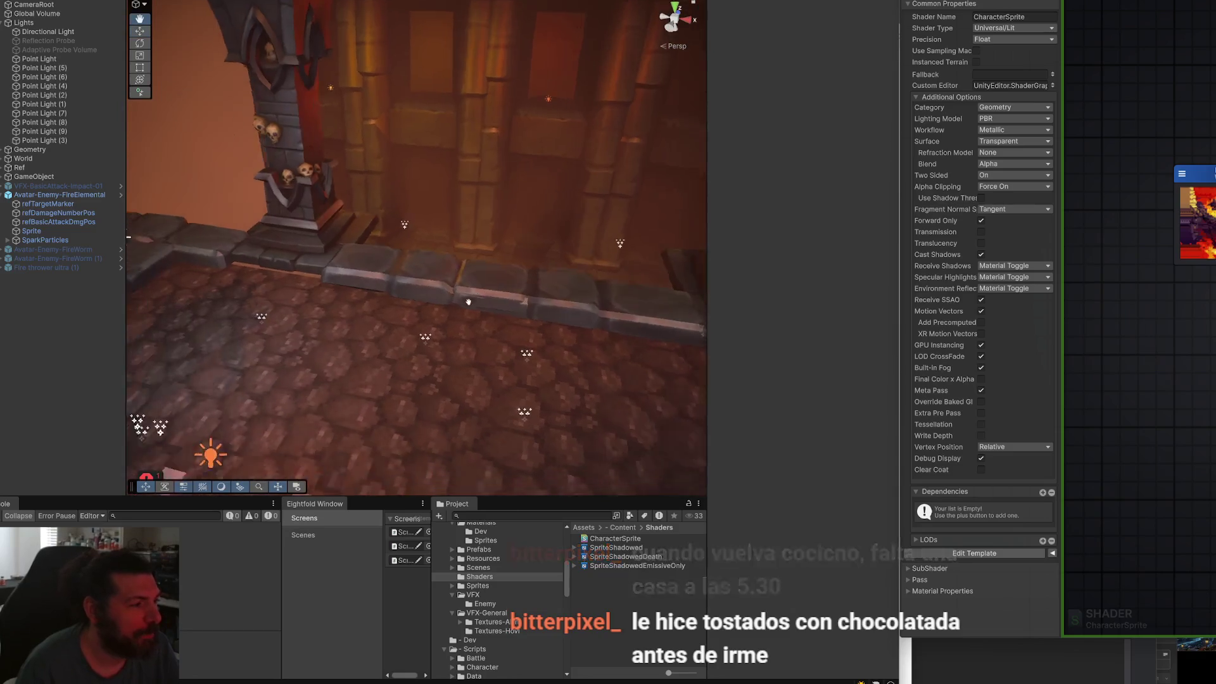
key(f)
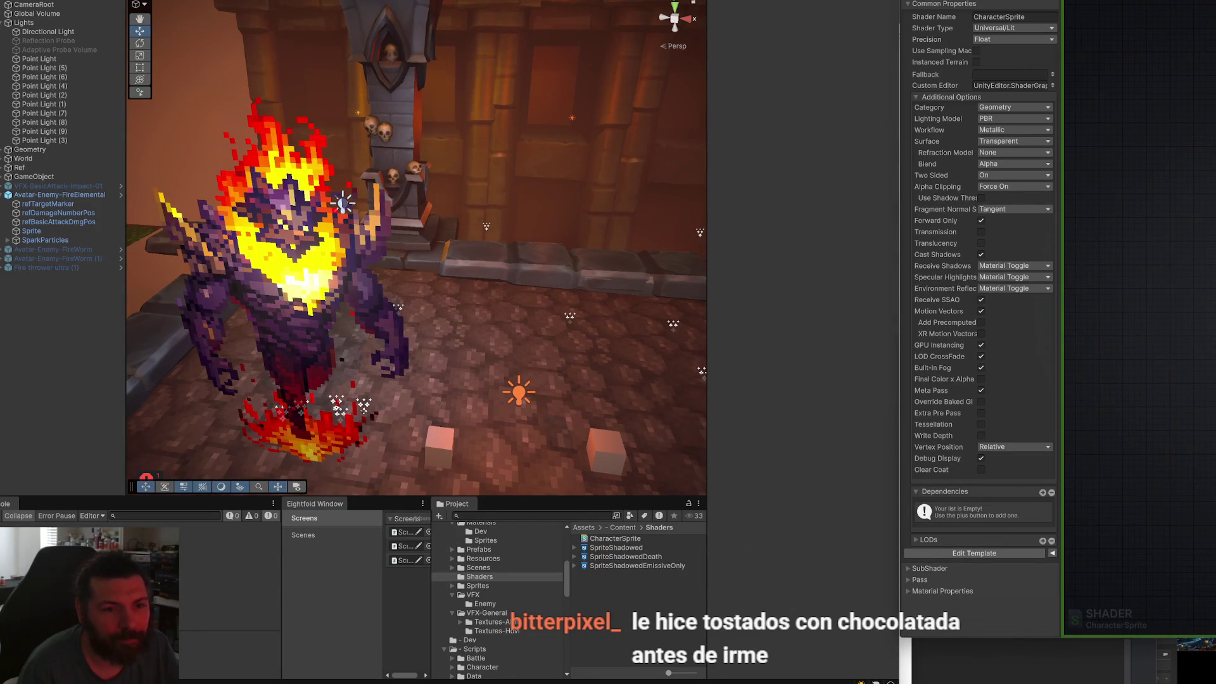
drag(1215, 228, 1164, 228)
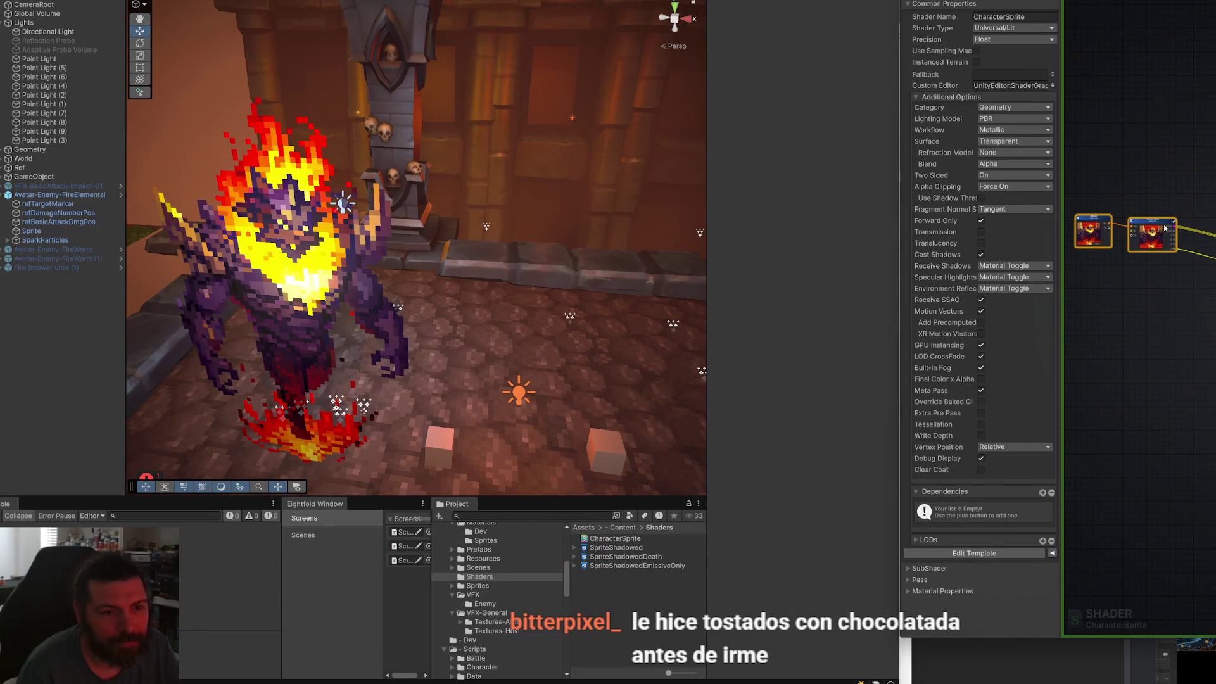
Add a Register Local Var node after the MainText sampler and name its variable ColorOutput.
scroll(1207, 289, up, 5)
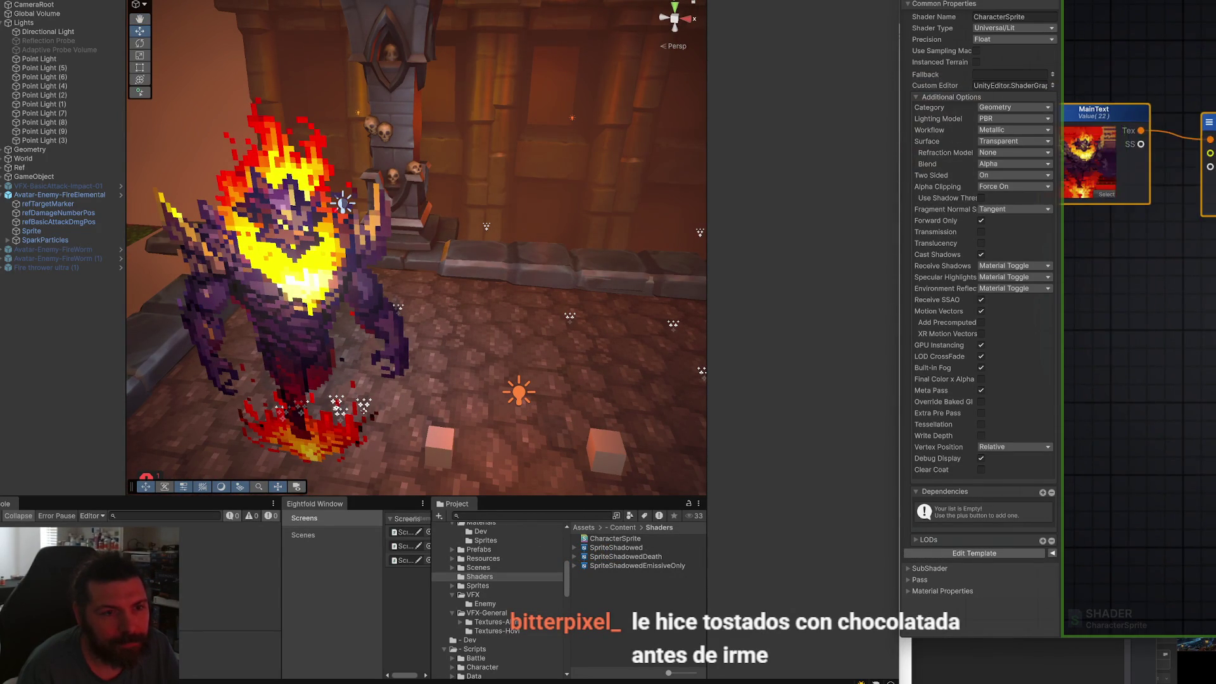
drag(1139, 145, 1149, 156)
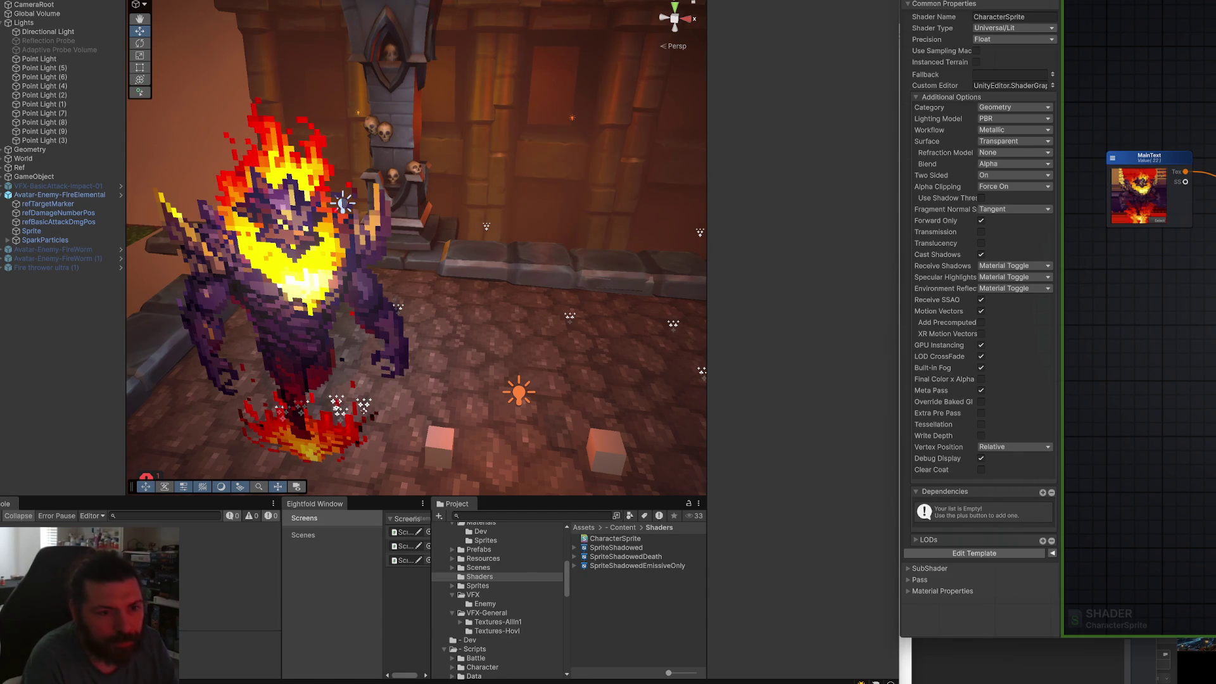
scroll(1141, 316, up, 2)
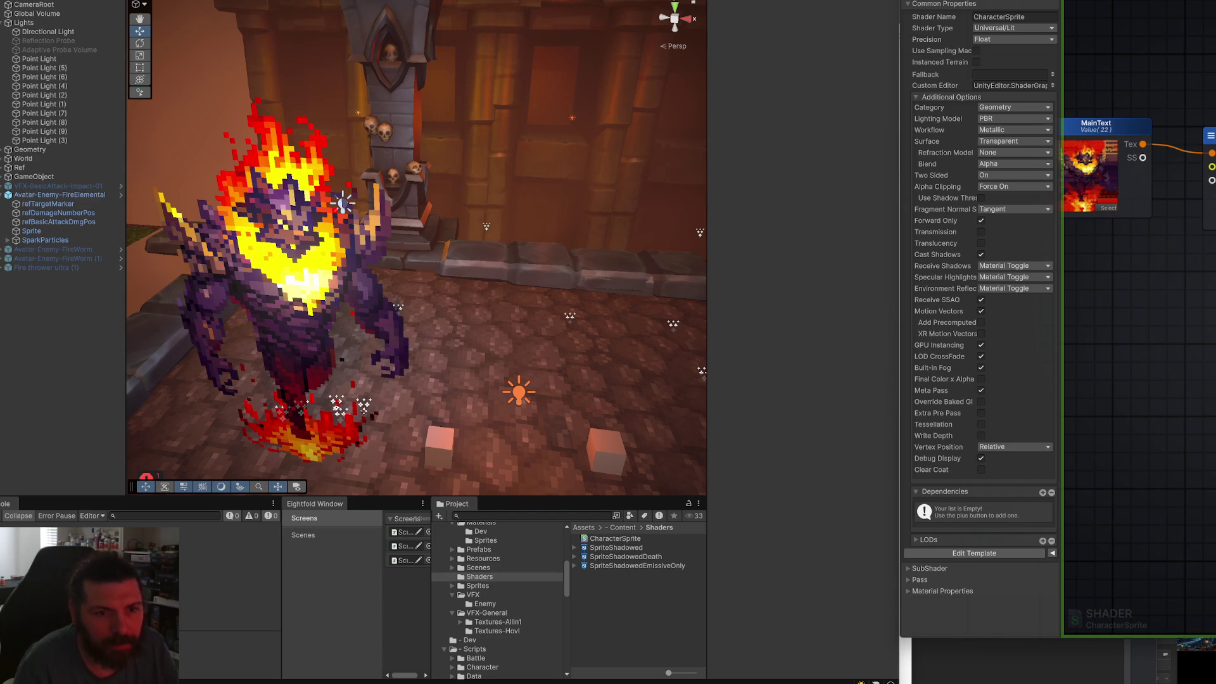
click(1096, 126)
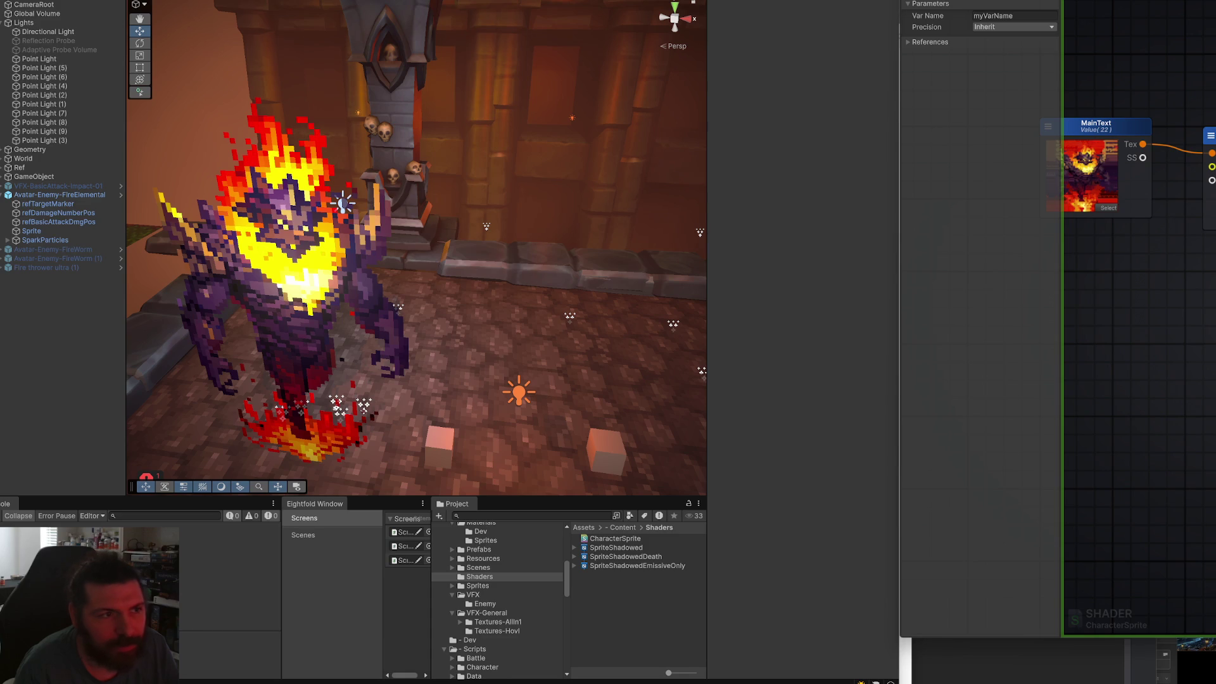
click(1029, 15)
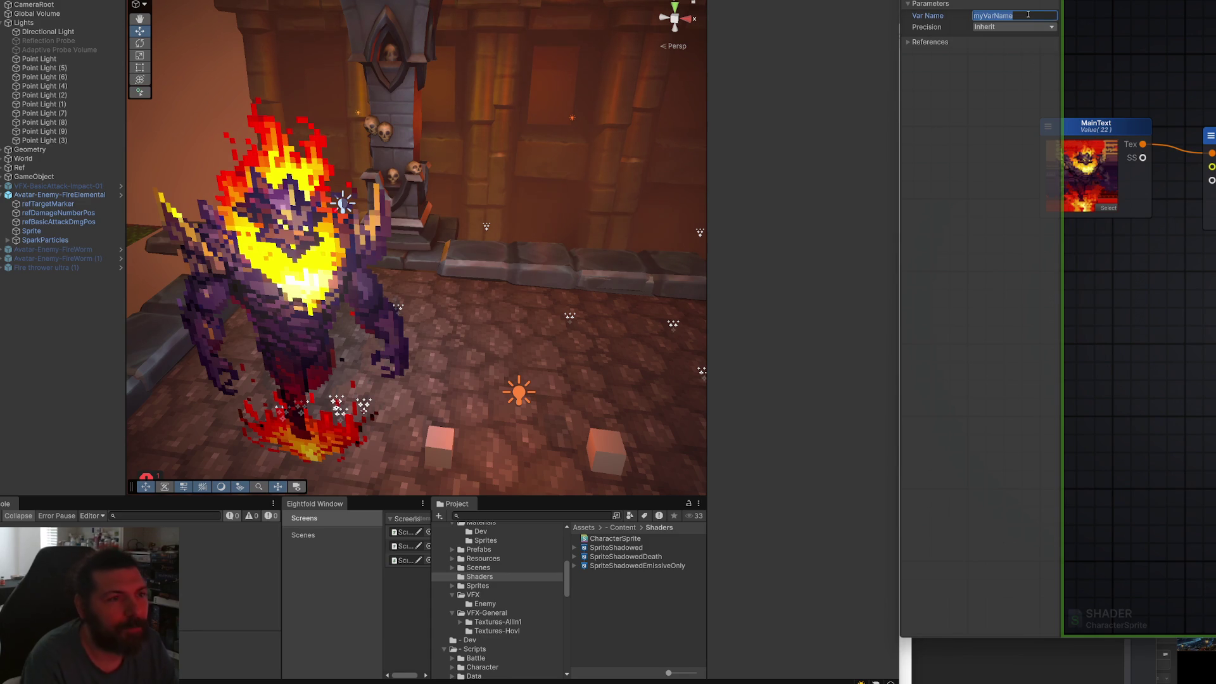
text(ColorOutput)
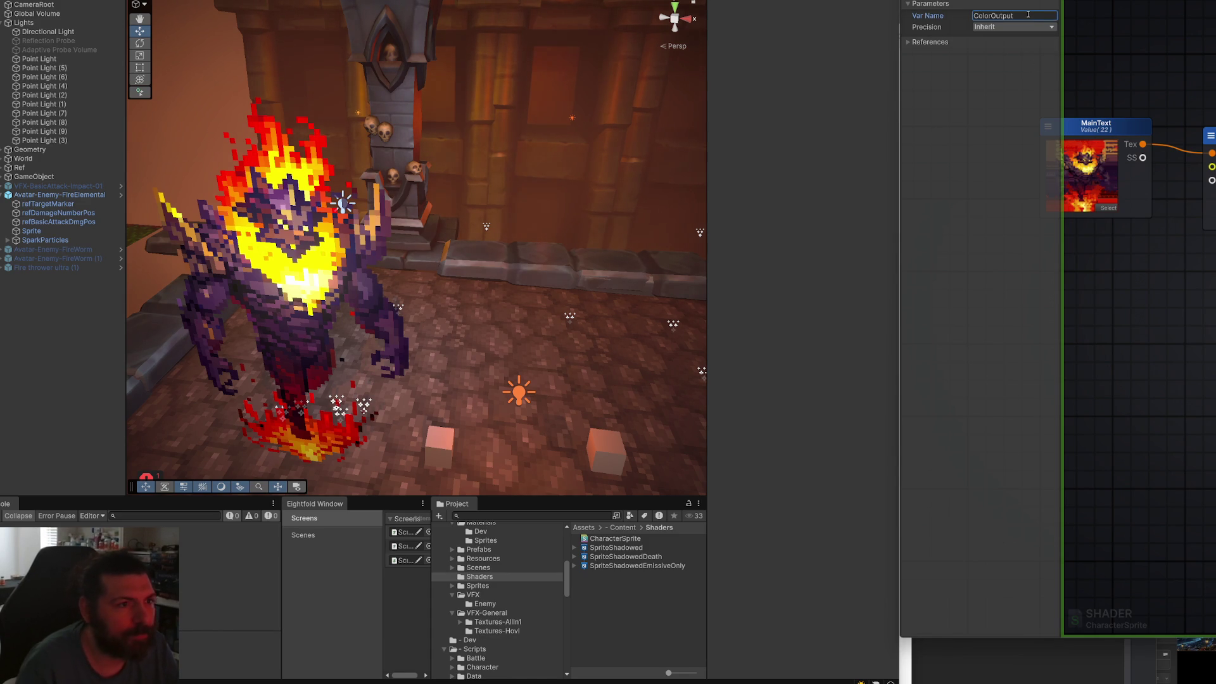
key(Return)
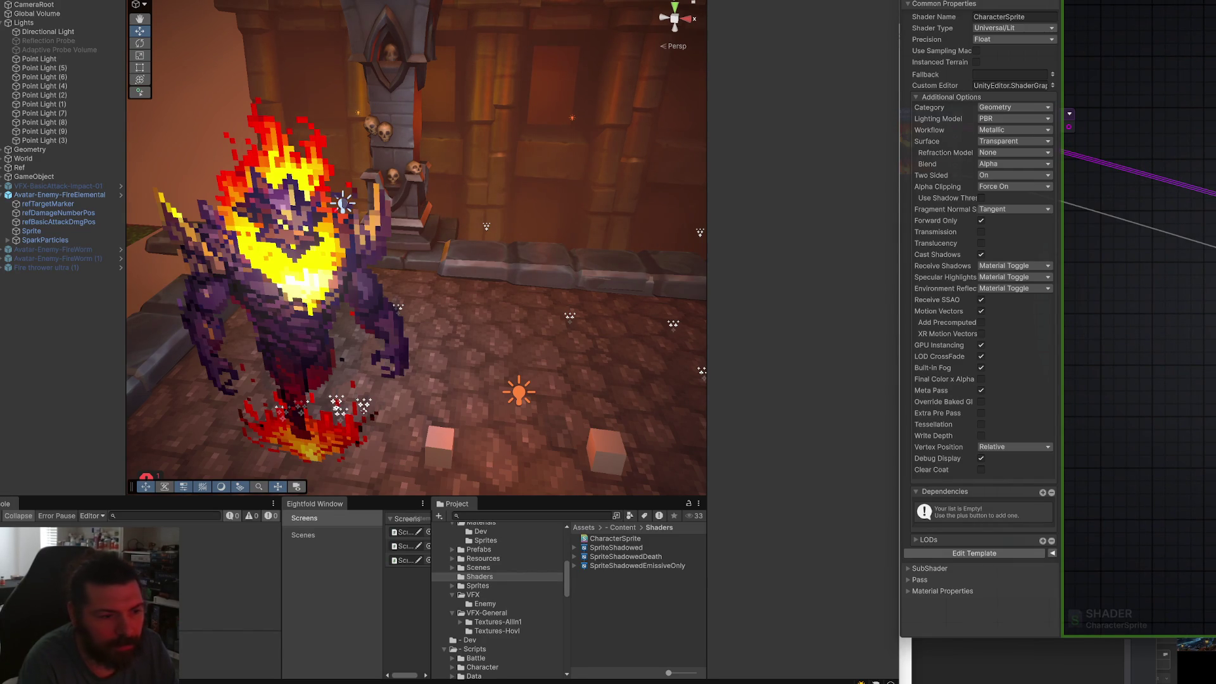
click(1194, 99)
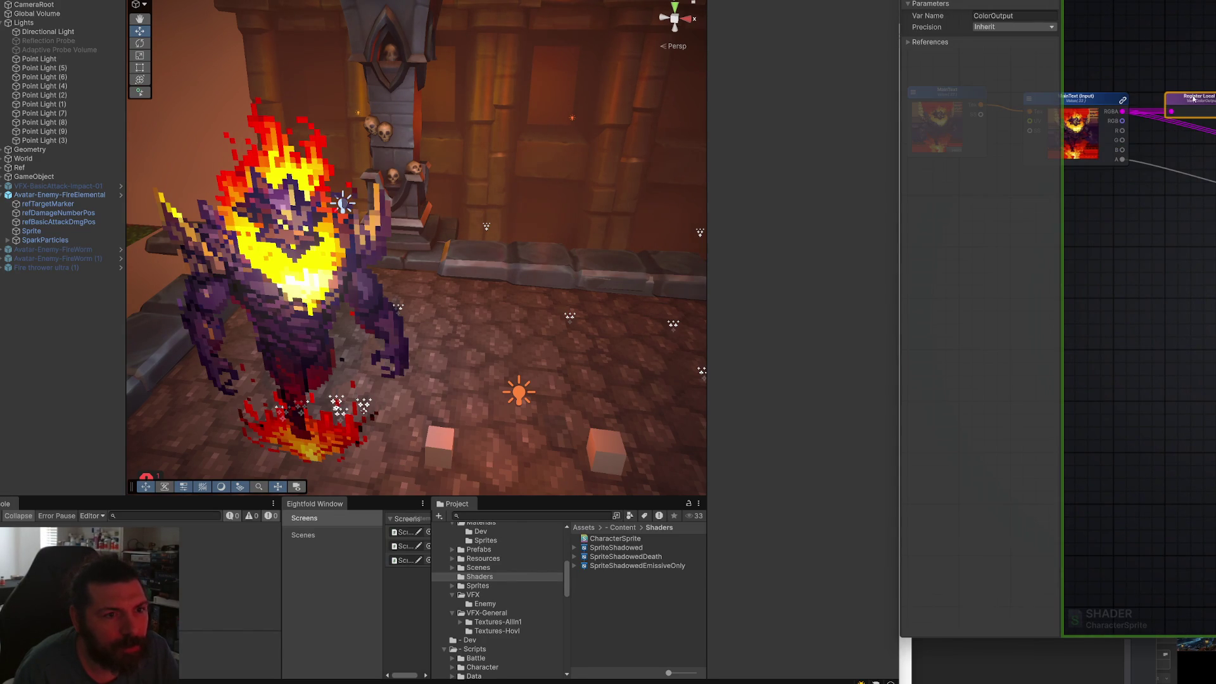
Add a Get Local Var node from the canvas search with Reference set to ColorOutput.
click(1188, 206)
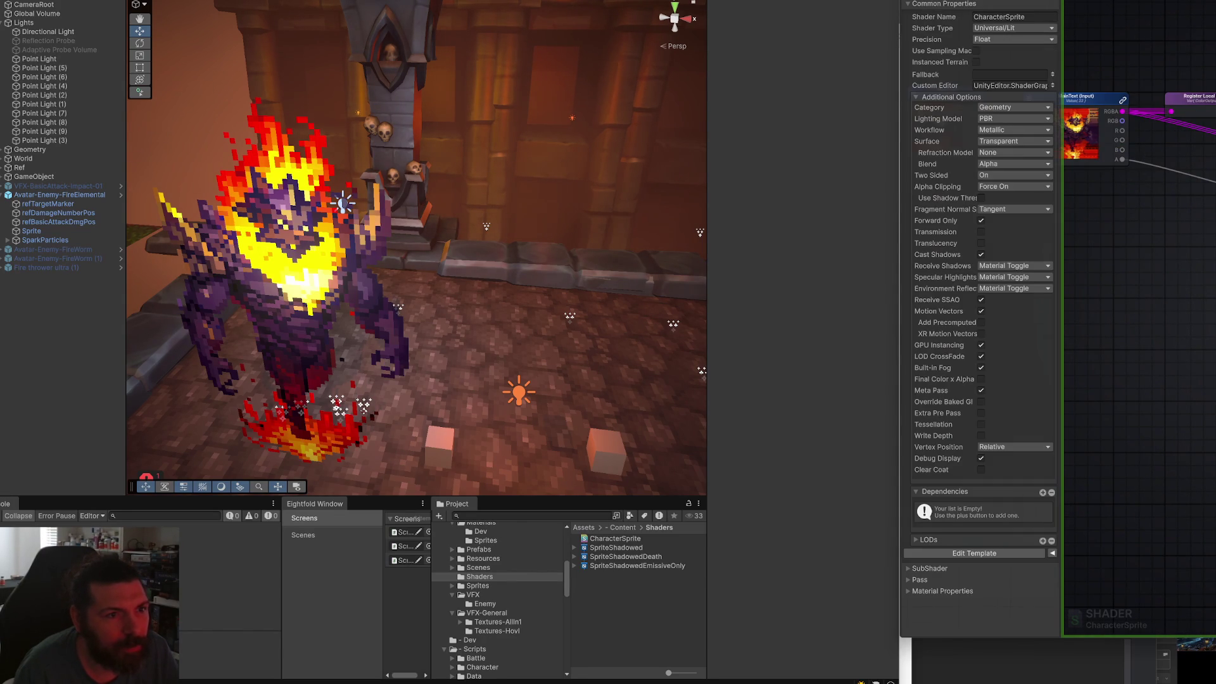
right_click(1133, 271)
text(get local)
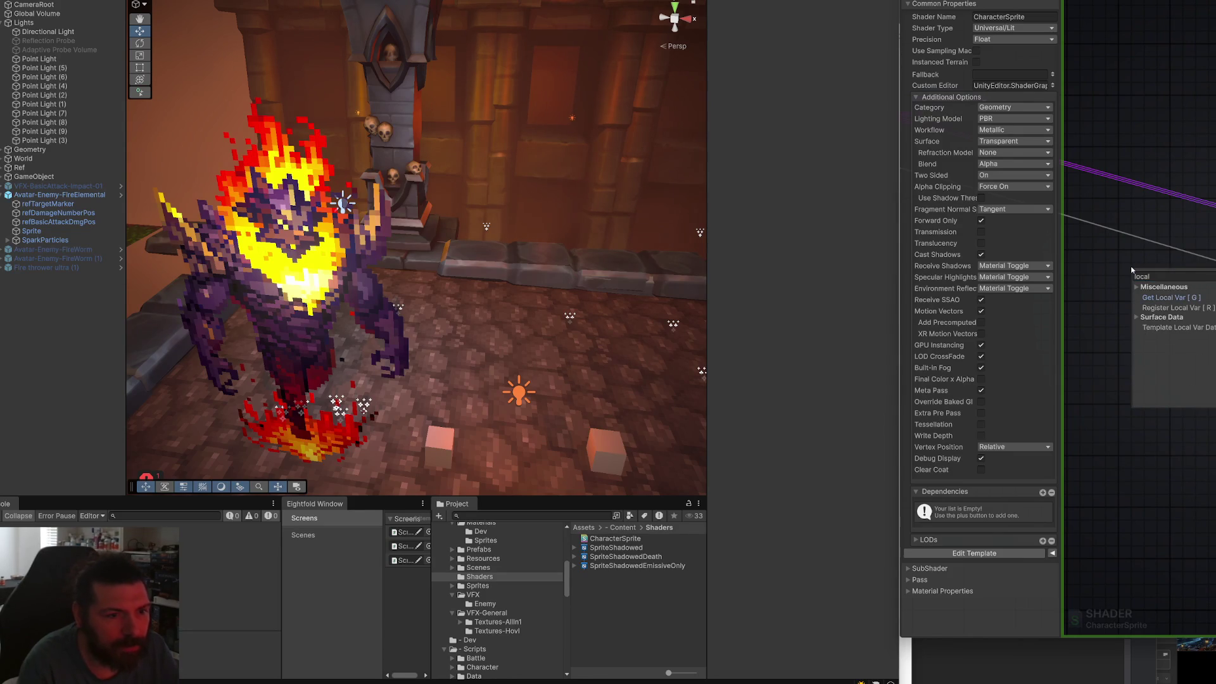
key(Return)
scroll(1133, 271, up, 2)
click(1013, 15)
click(1017, 27)
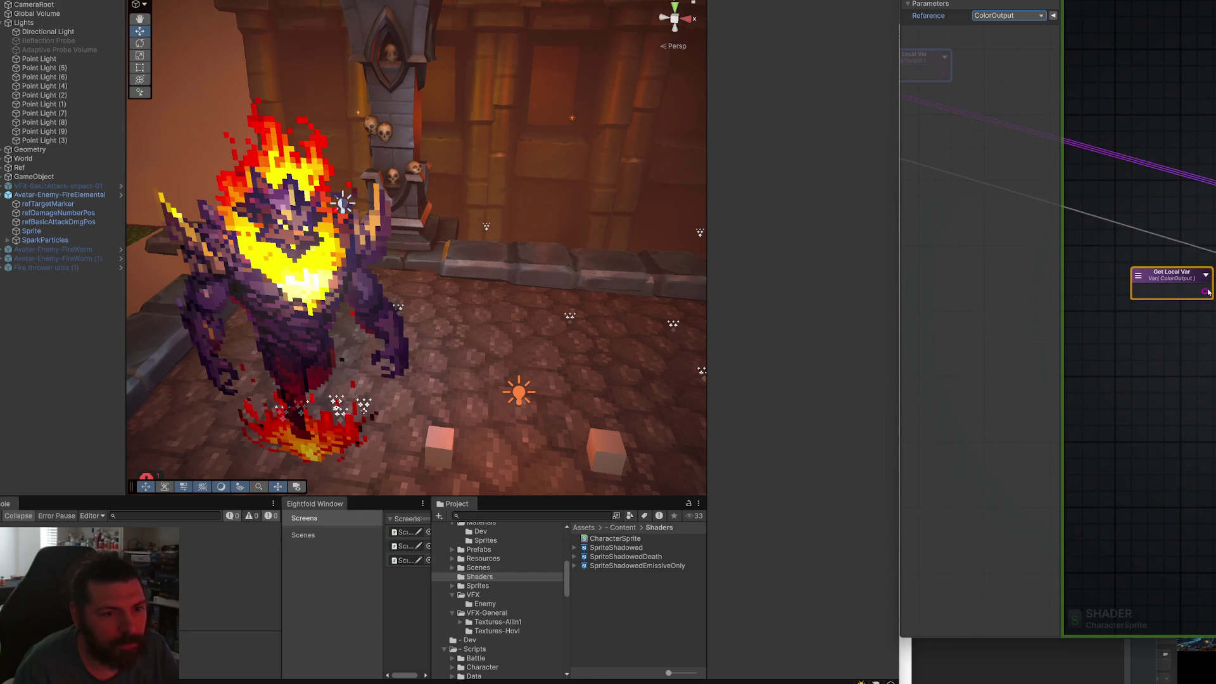
Wire the Get Local Var output into the shader output node and save with Ctrl+S.
drag(1205, 291, 1215, 291)
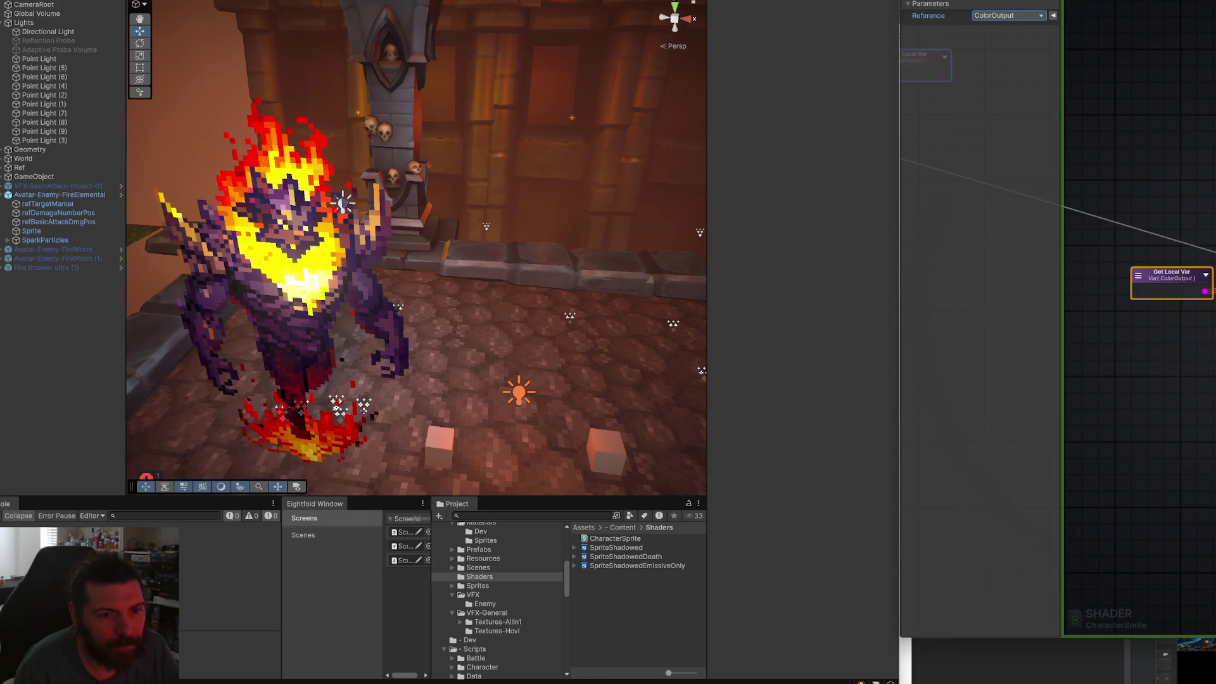
drag(1167, 285, 1160, 232)
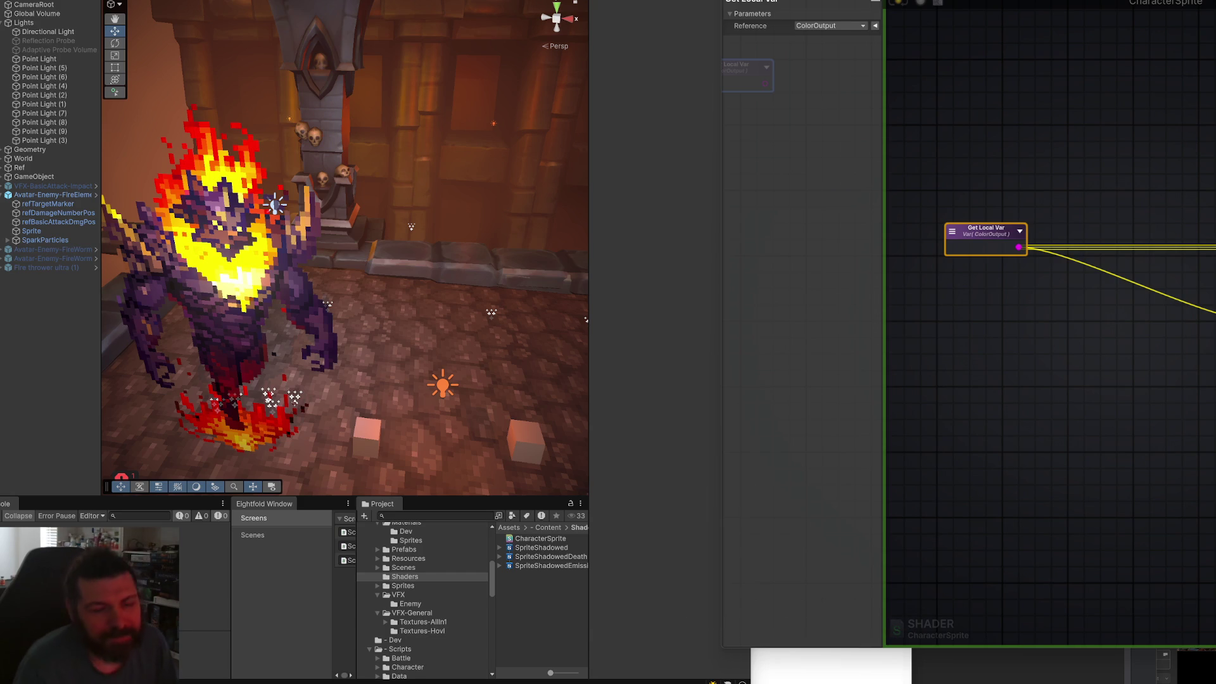
click(1087, 484)
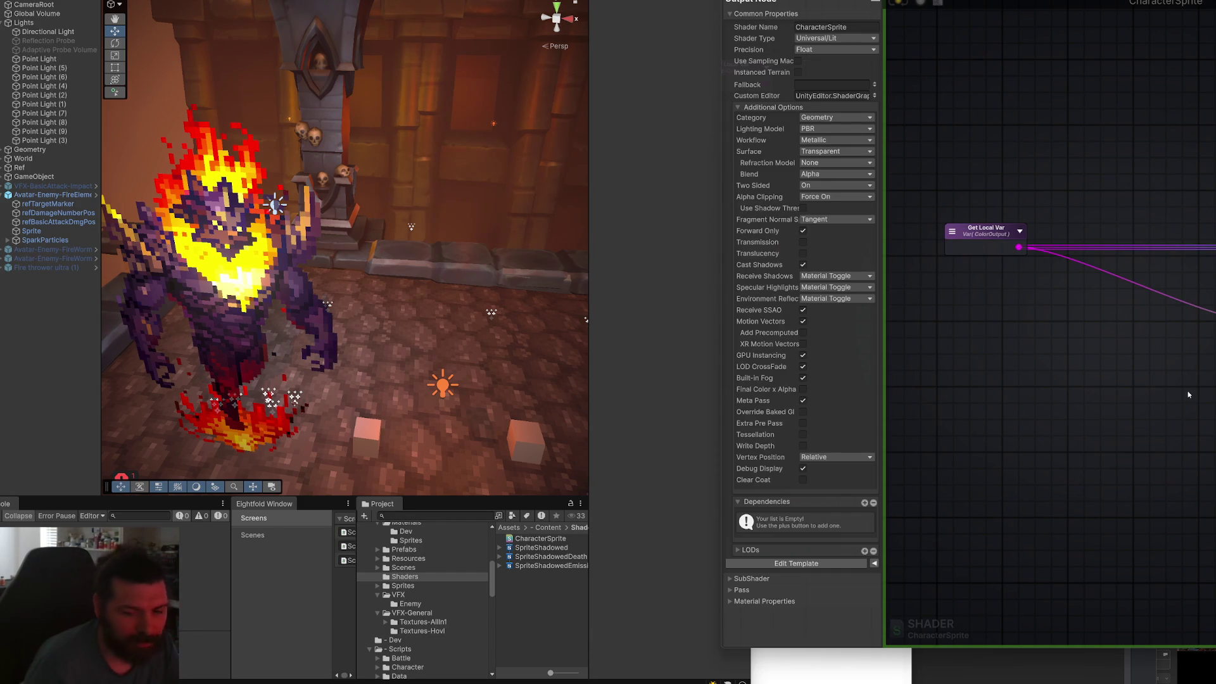
key(ctrl+s)
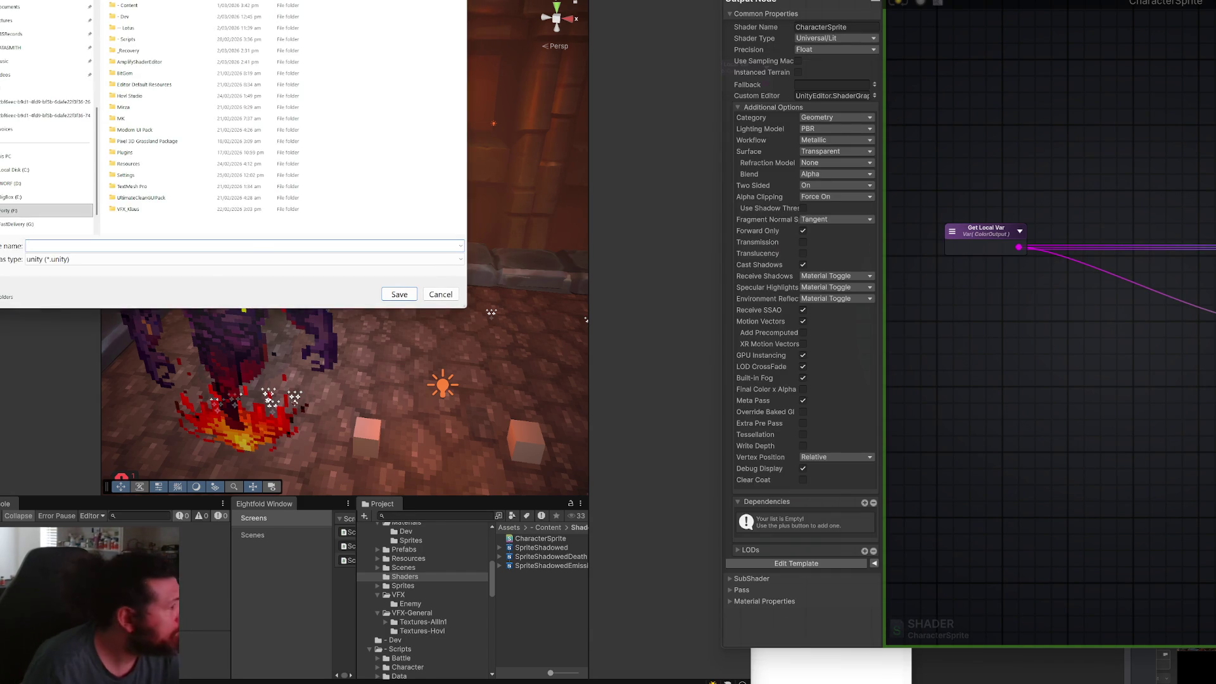
Cancel the scene save, widen the shader editor over the Scene view, and open a node search.
key(Escape)
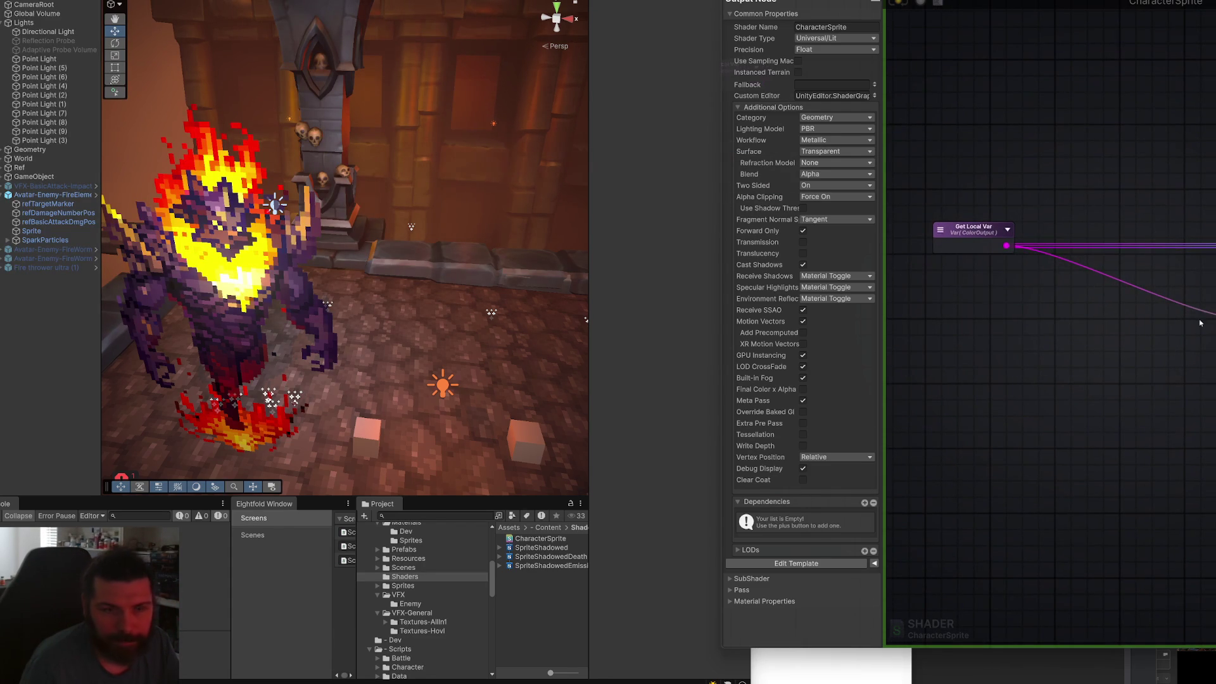
mouse_move(1215, 0)
mouse_down()
mouse_move(887, 1)
mouse_move(973, 1)
mouse_up()
scroll(855, 310, down, 2)
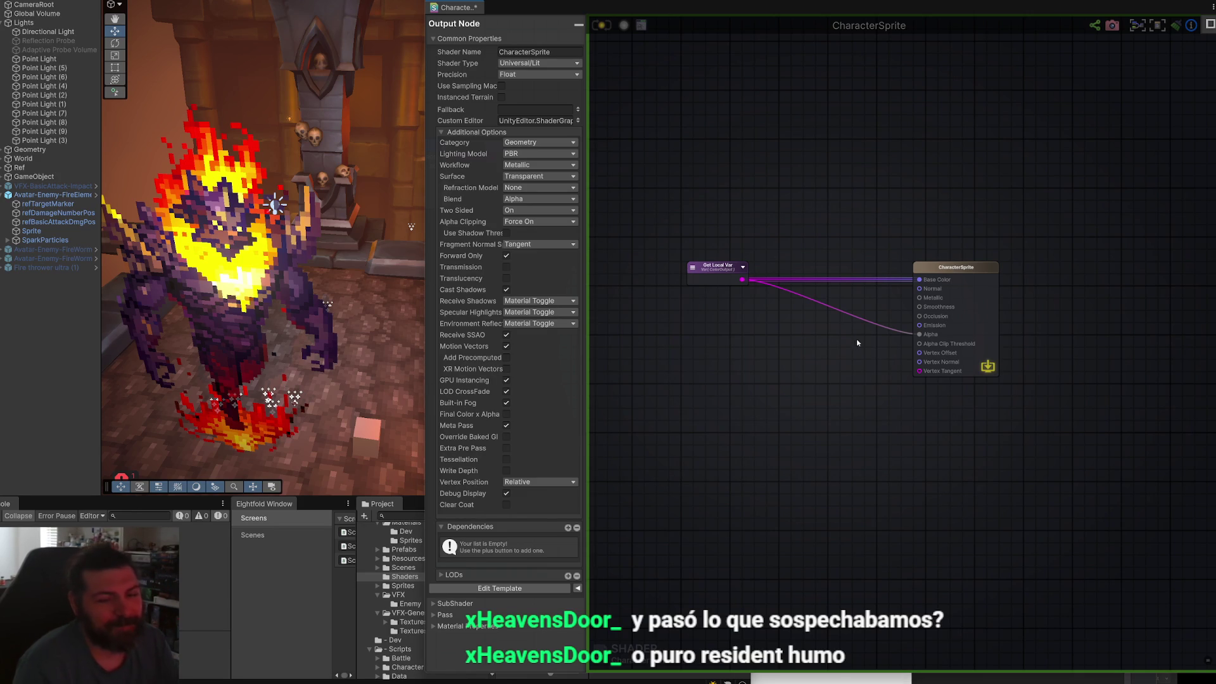
scroll(854, 328, up, 3)
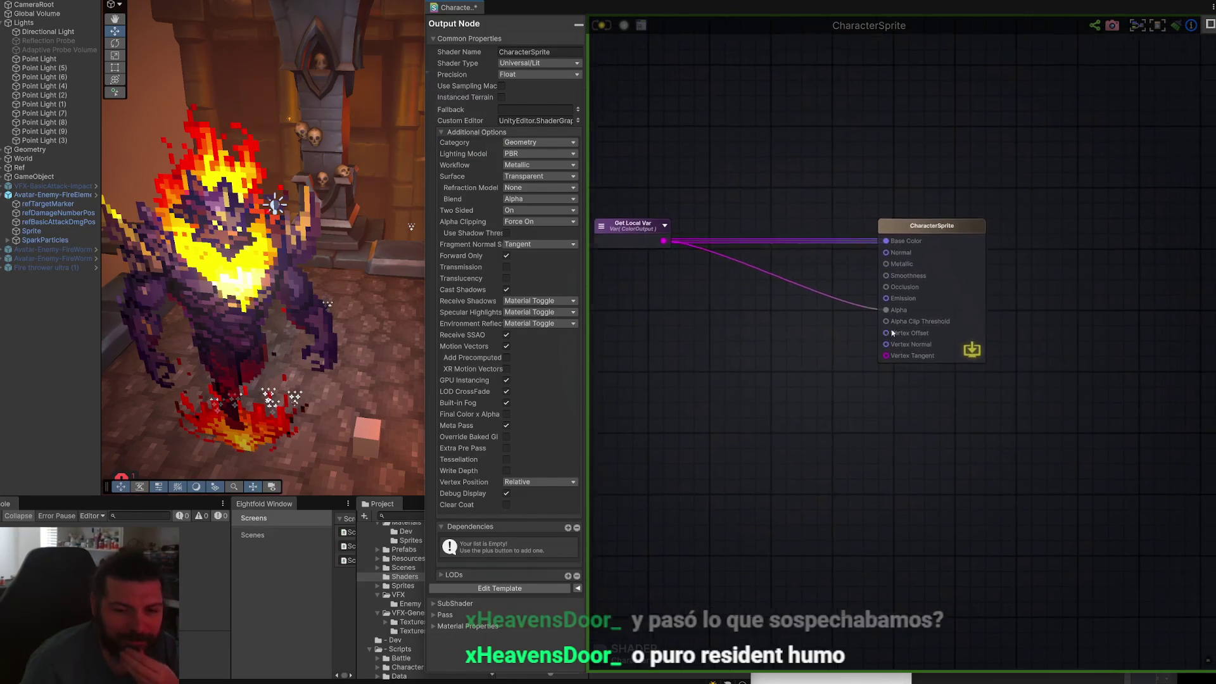
scroll(852, 396, down, 3)
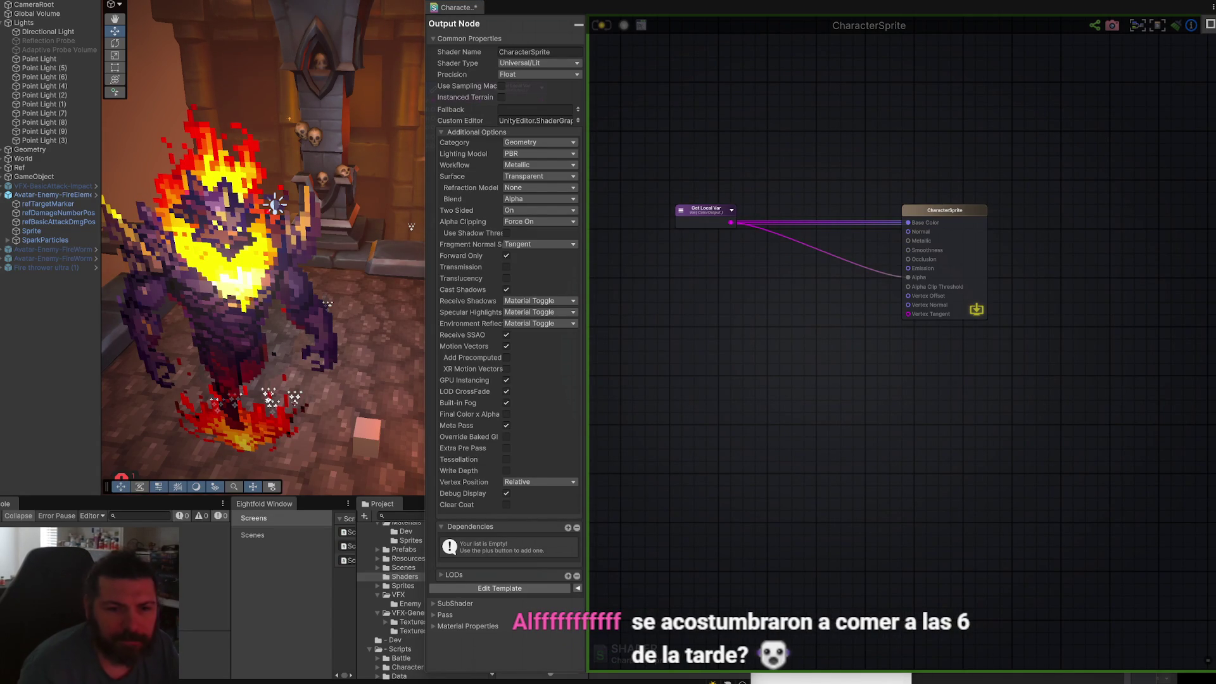
right_click(750, 400)
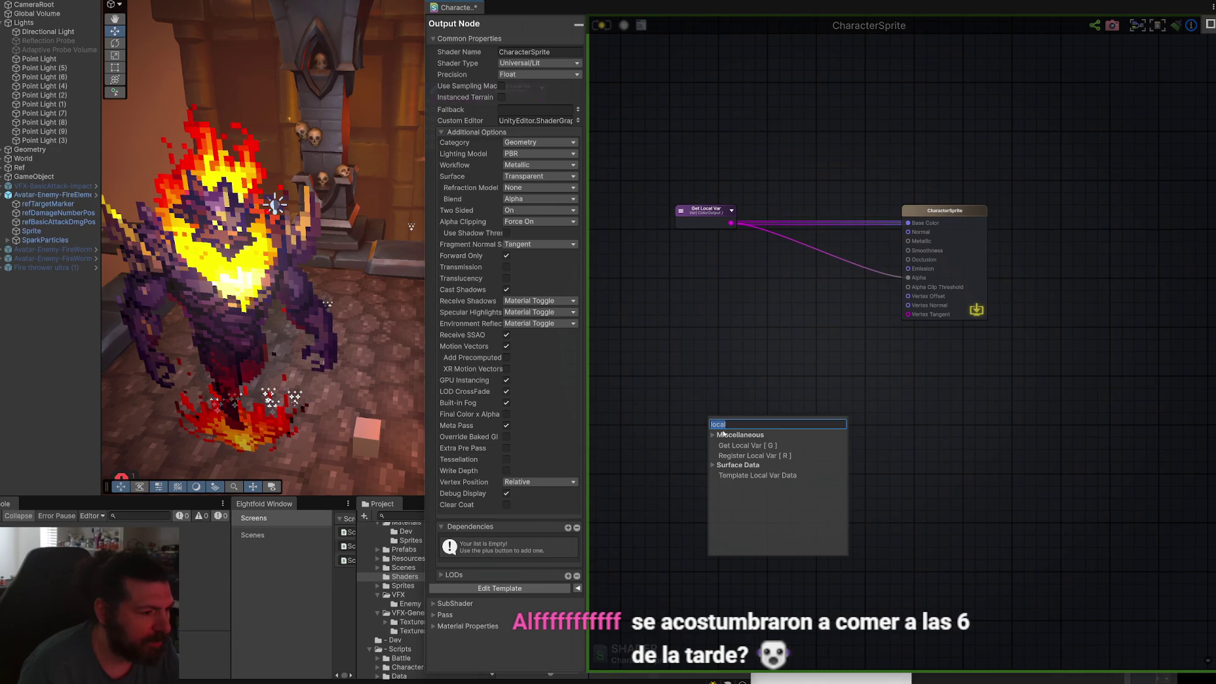
Add a Vertex TexCoord node via 'uv', wire its UV into Base Color, and save.
text(uv)
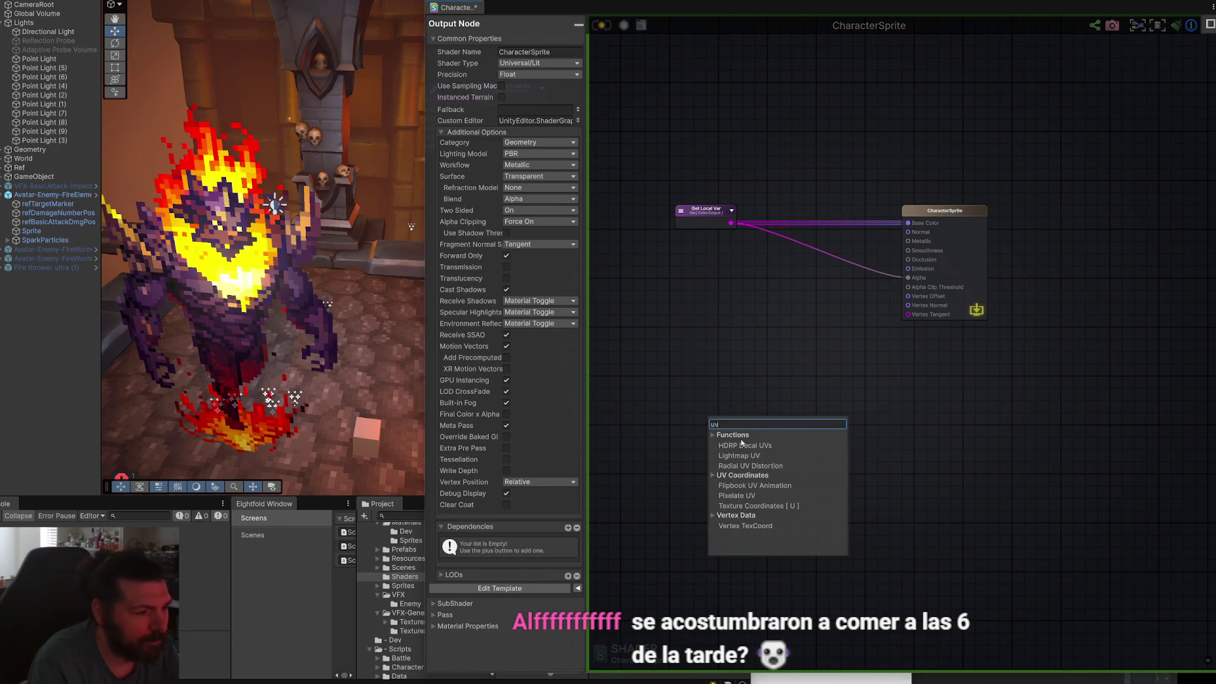
click(758, 527)
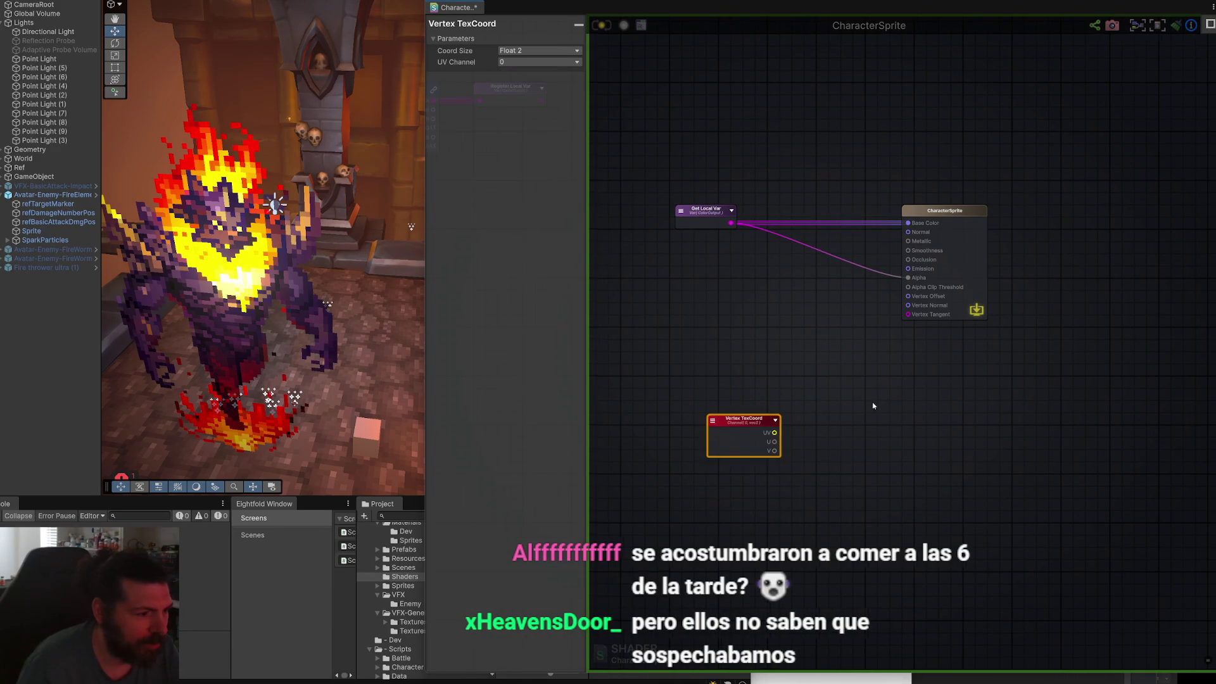
mouse_move(817, 417)
mouse_down()
mouse_move(592, 353)
mouse_move(692, 406)
mouse_move(963, 258)
mouse_move(984, 214)
mouse_up()
drag(789, 199, 697, 187)
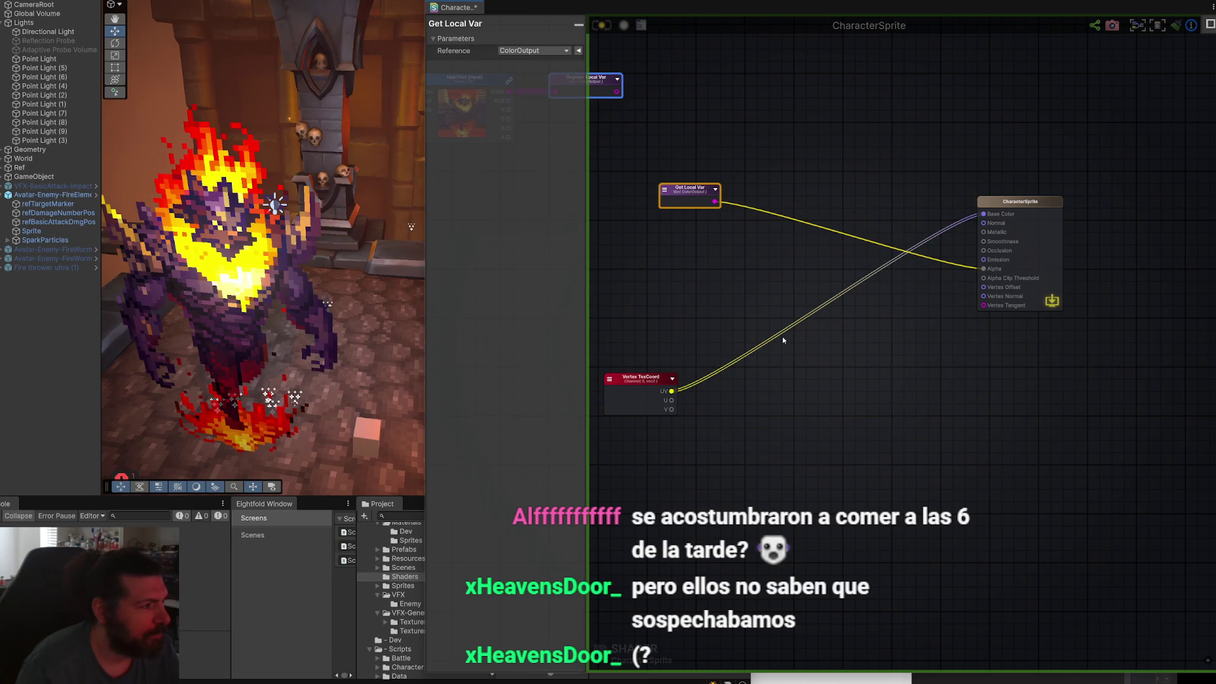
click(602, 25)
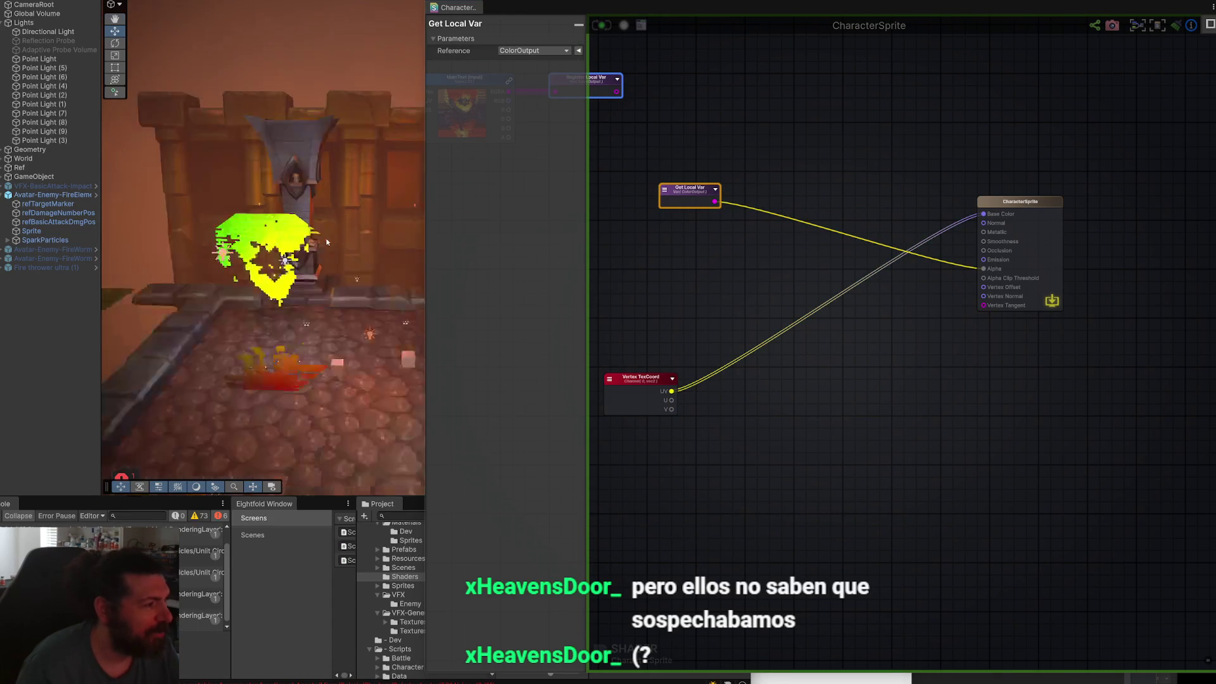
Rewire so only the U coordinate feeds Base Color, then recompile the shader.
mouse_move(327, 243)
mouse_down()
mouse_move(322, 260)
mouse_move(324, 248)
mouse_move(306, 258)
mouse_up()
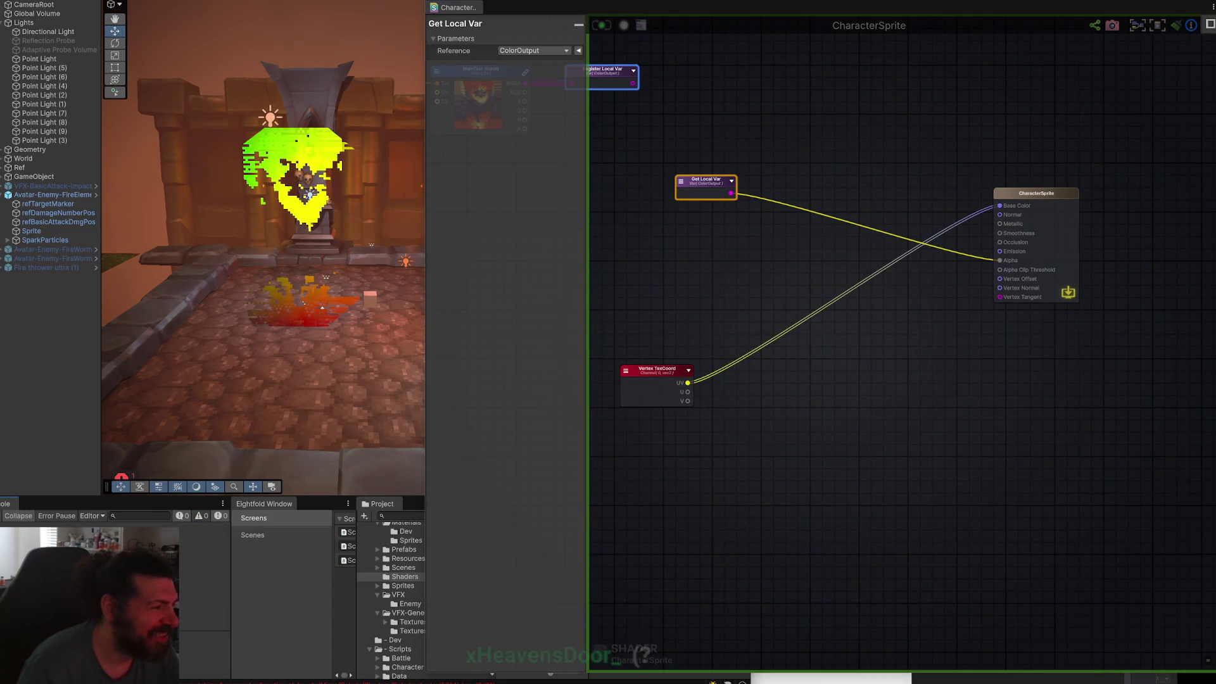
mouse_move(688, 391)
mouse_down()
mouse_move(998, 253)
mouse_move(1000, 205)
mouse_up()
click(602, 24)
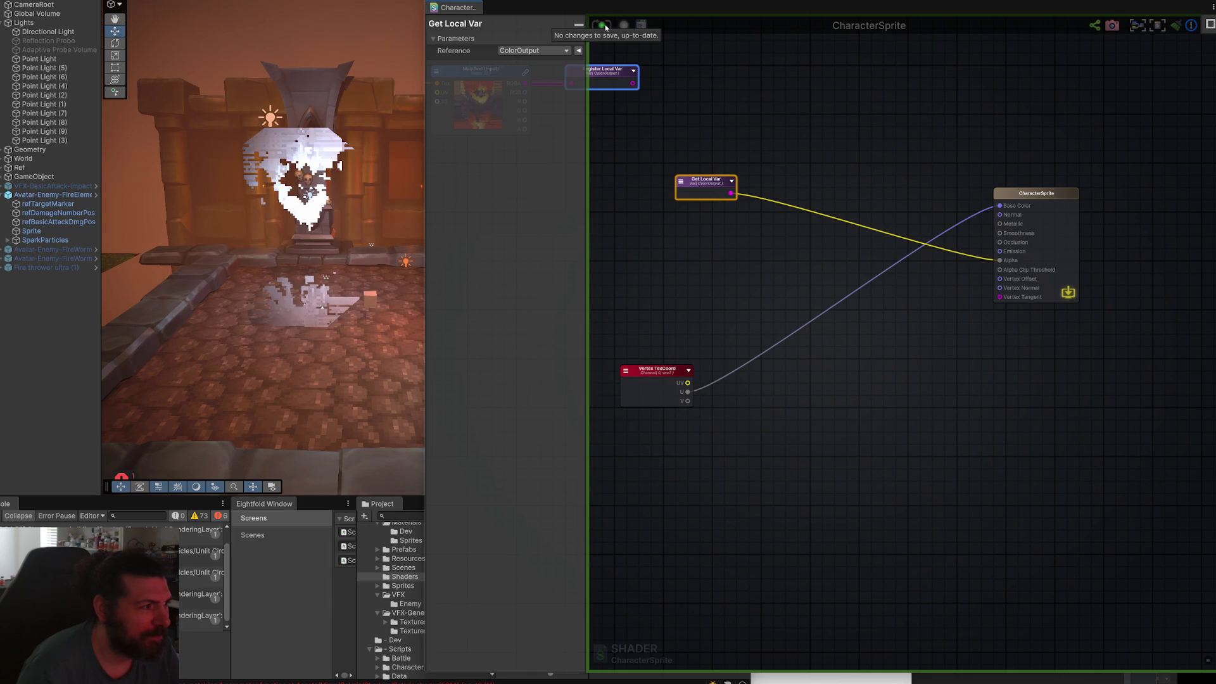
click(750, 195)
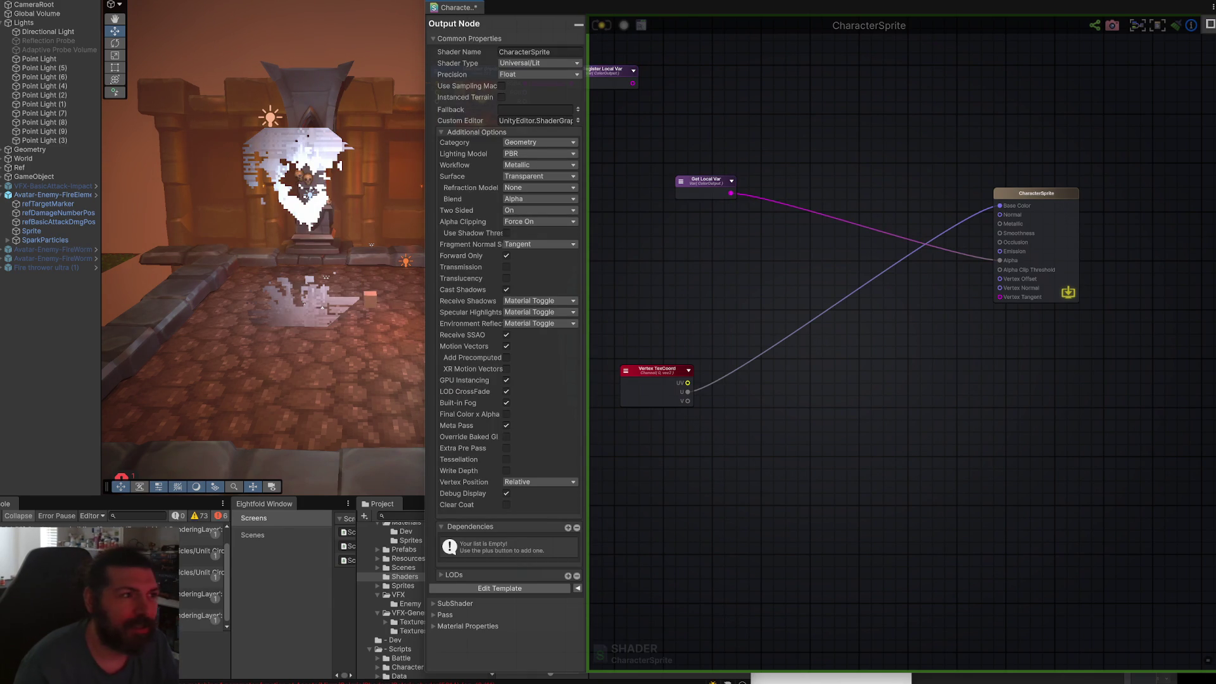
click(603, 27)
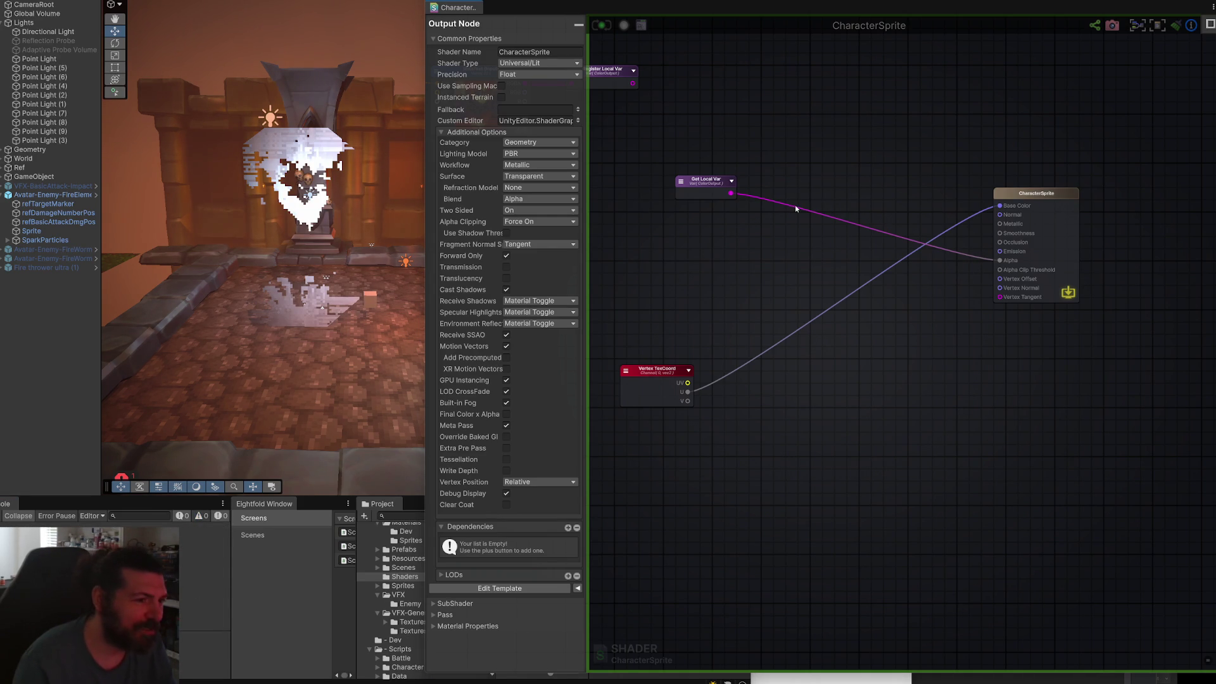
Reconnect Get Local Var to Alpha, then delete the Get Local Var node.
mouse_move(735, 197)
mouse_down()
mouse_move(860, 214)
mouse_move(999, 264)
mouse_up()
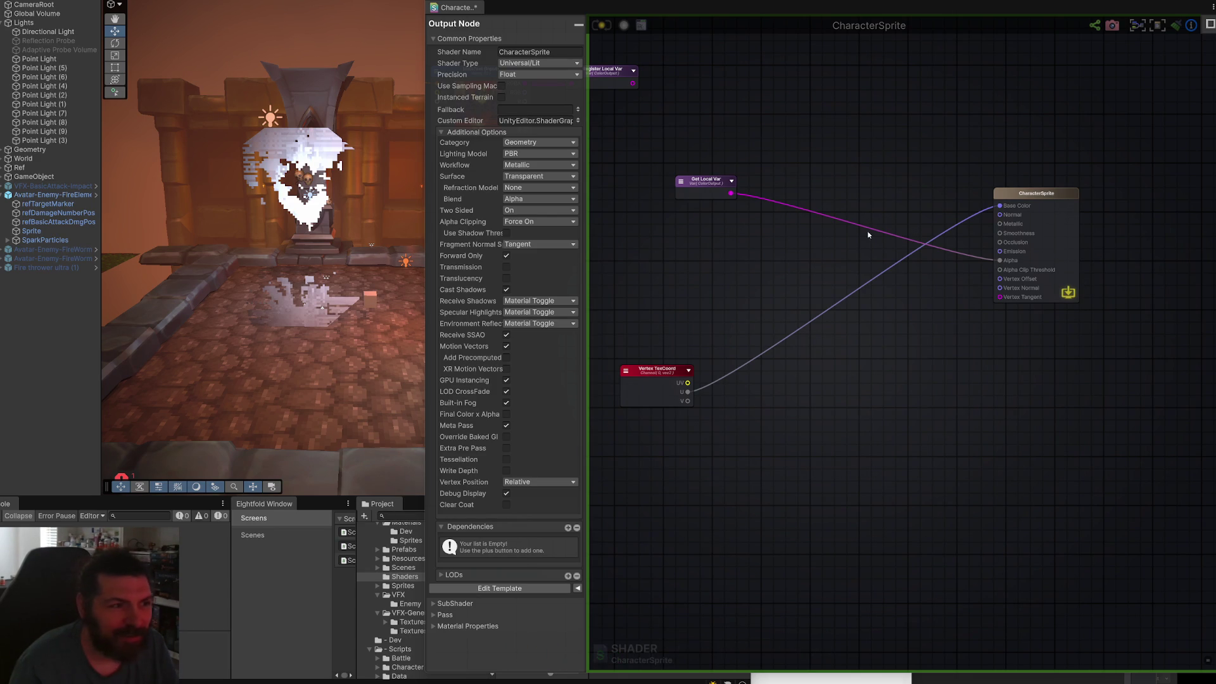
click(733, 182)
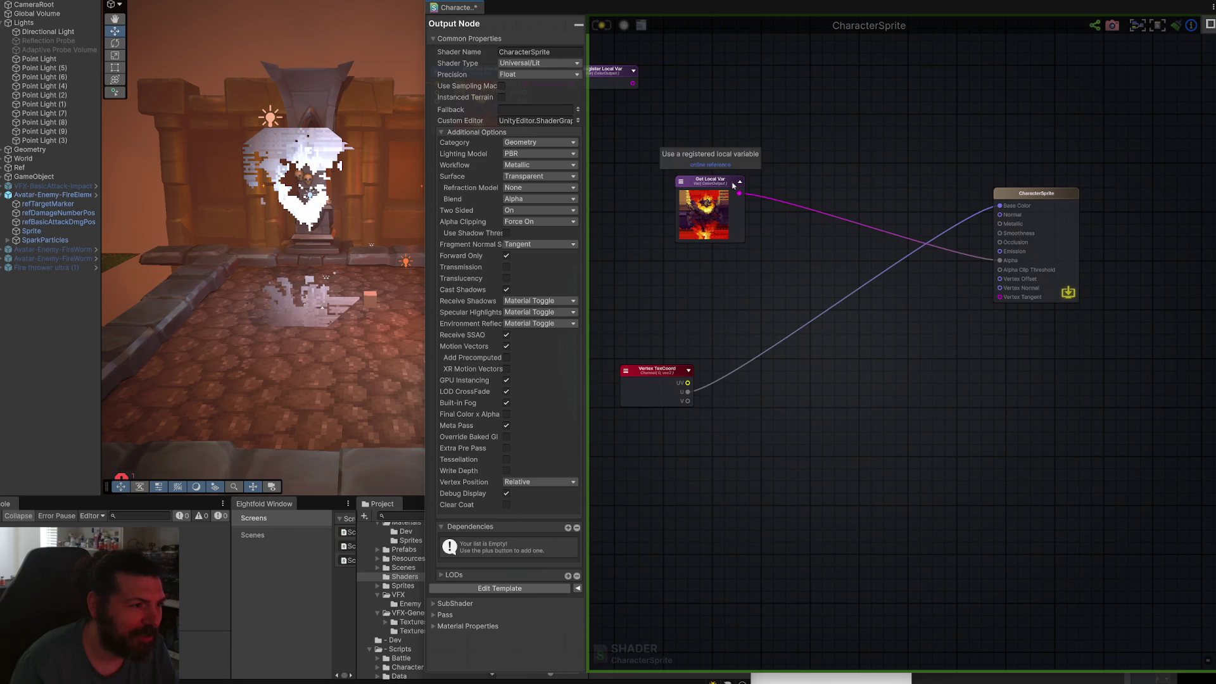
click(712, 190)
key(Delete)
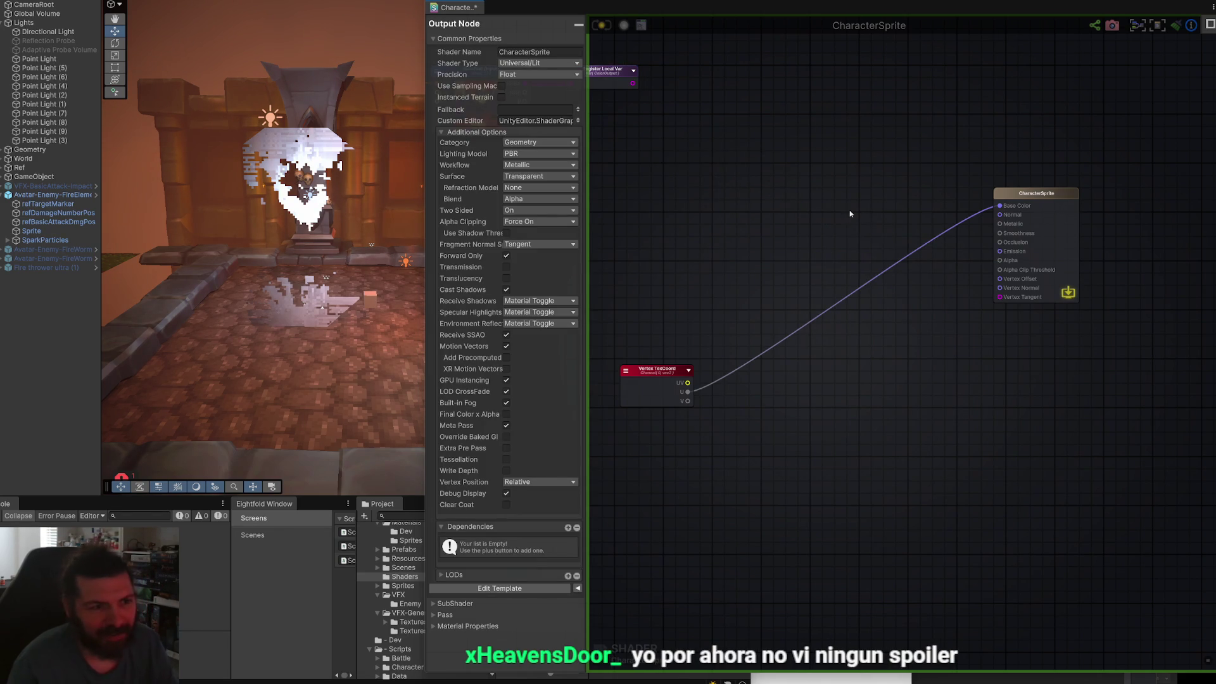
Save the recompiled shader and pan the graph over to the Register Local Var node.
scroll(855, 229, up, 2)
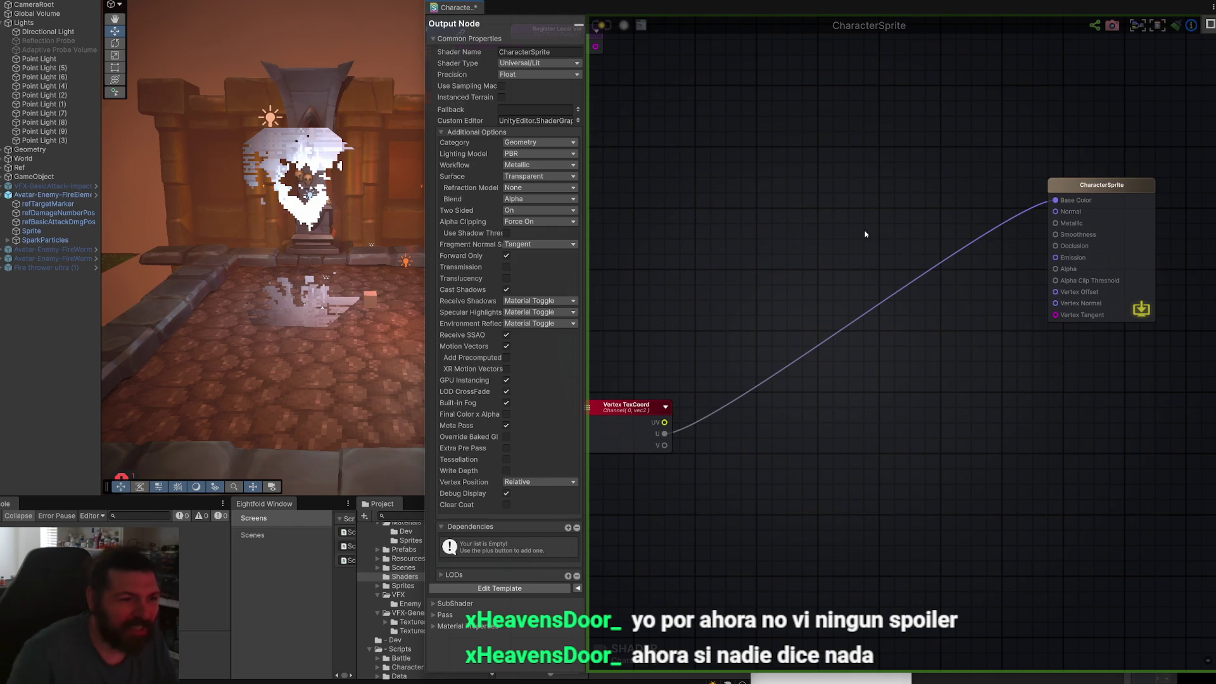
drag(848, 244, 858, 235)
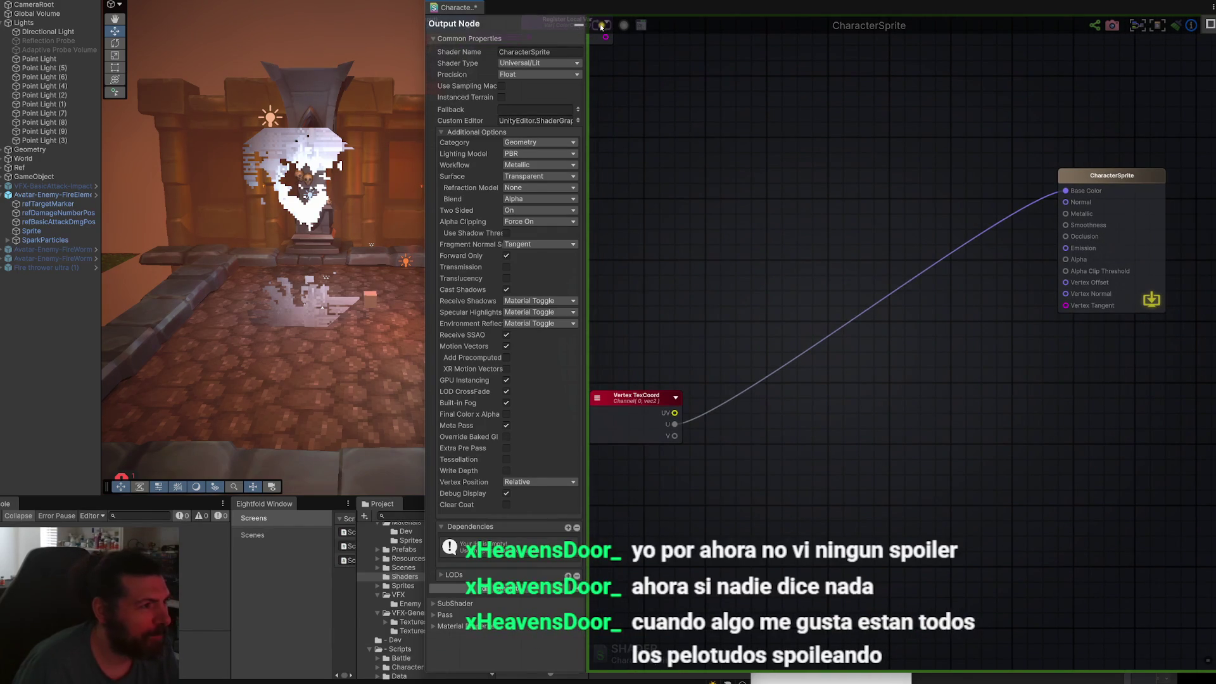
key(ctrl+s)
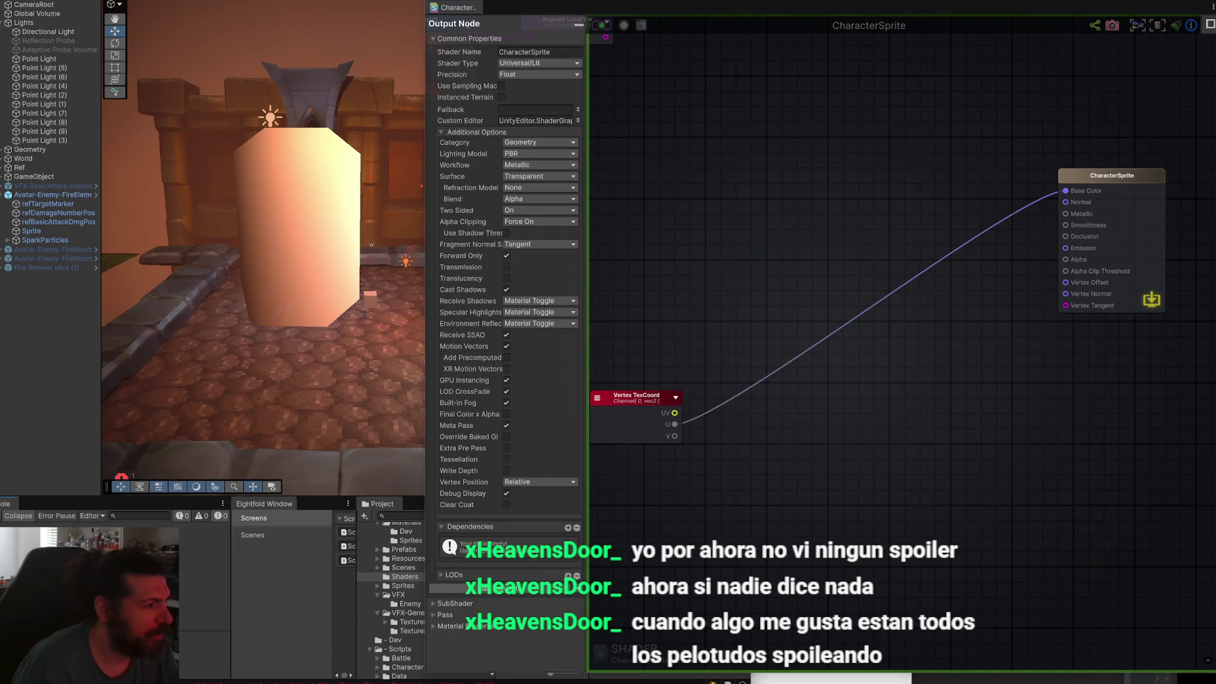
scroll(728, 361, up, 2)
scroll(722, 358, down, 2)
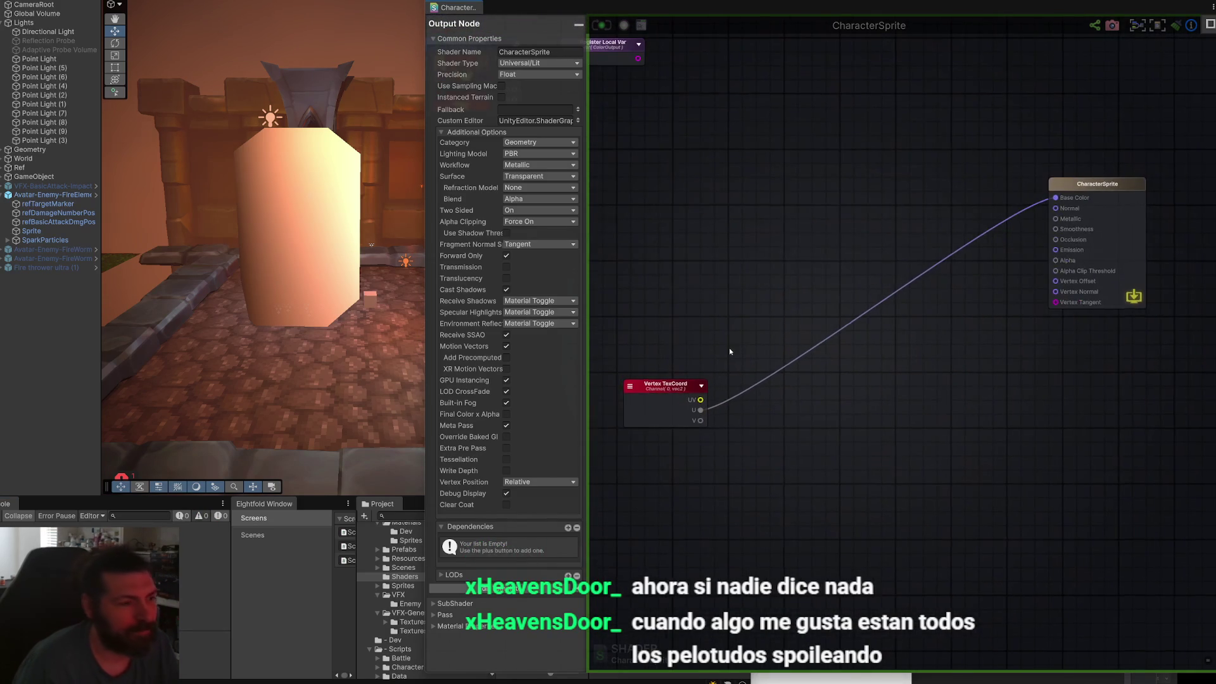
drag(727, 347, 735, 328)
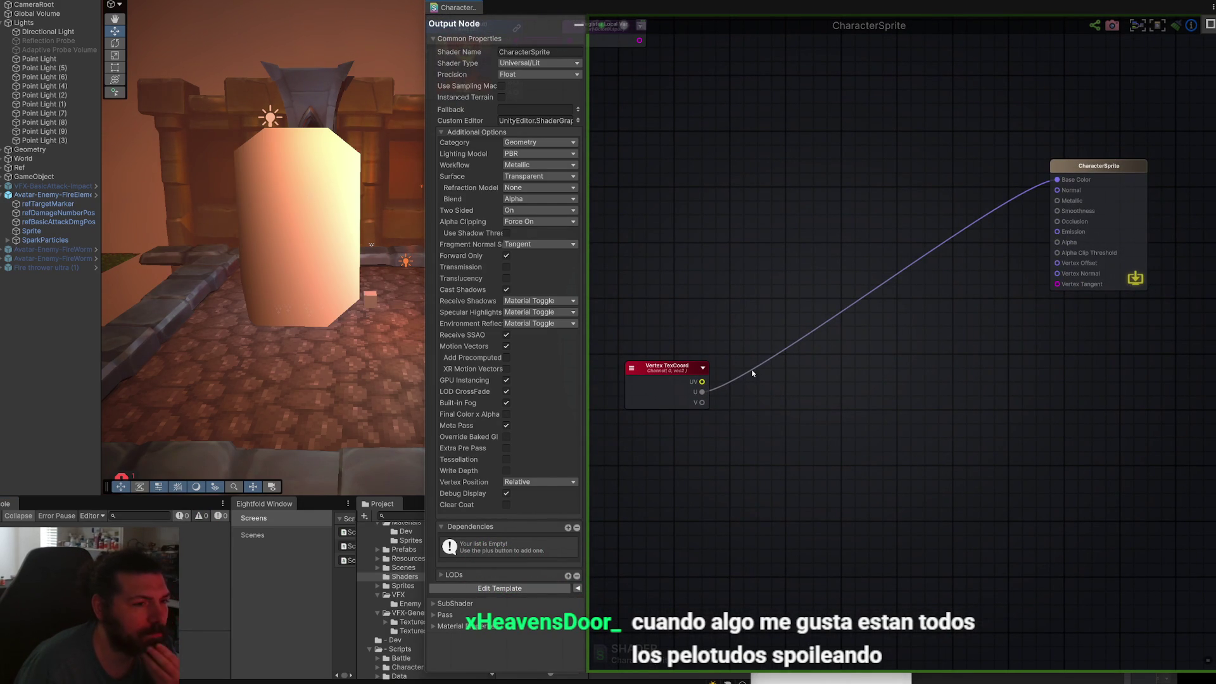
mouse_move(752, 374)
mouse_down()
mouse_move(766, 332)
mouse_move(757, 465)
mouse_move(783, 375)
mouse_up()
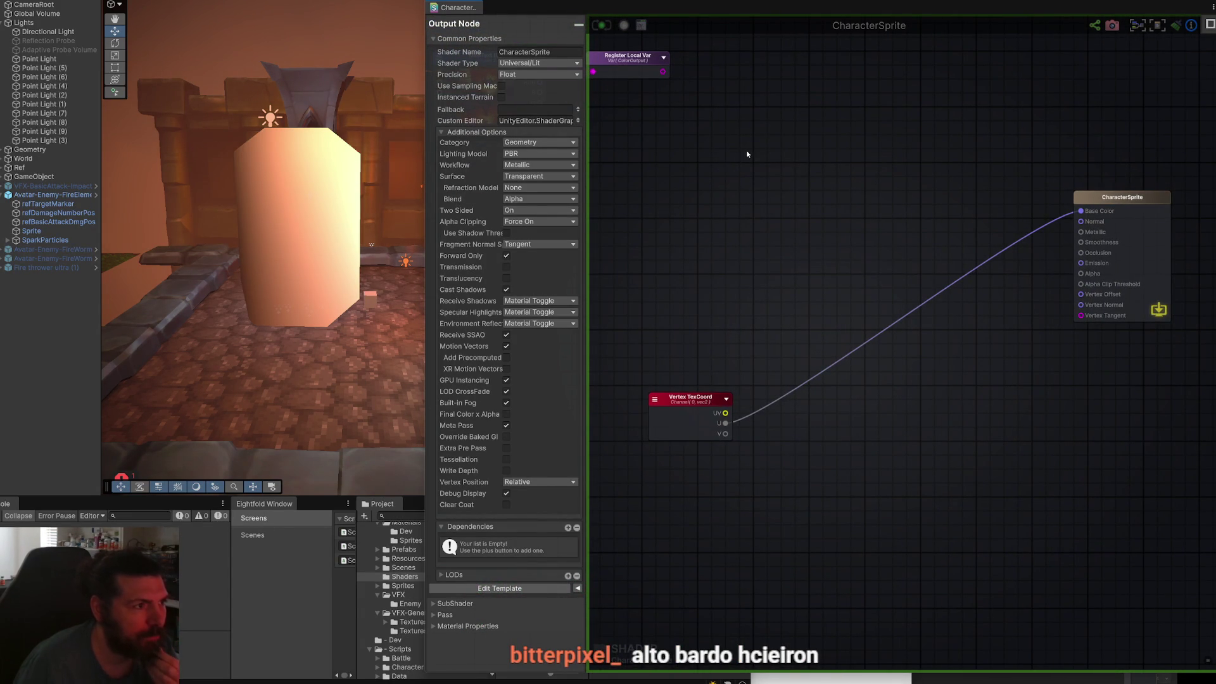
Add a Get Local Var node referencing ColorOutput.
right_click(790, 190)
text(getlo)
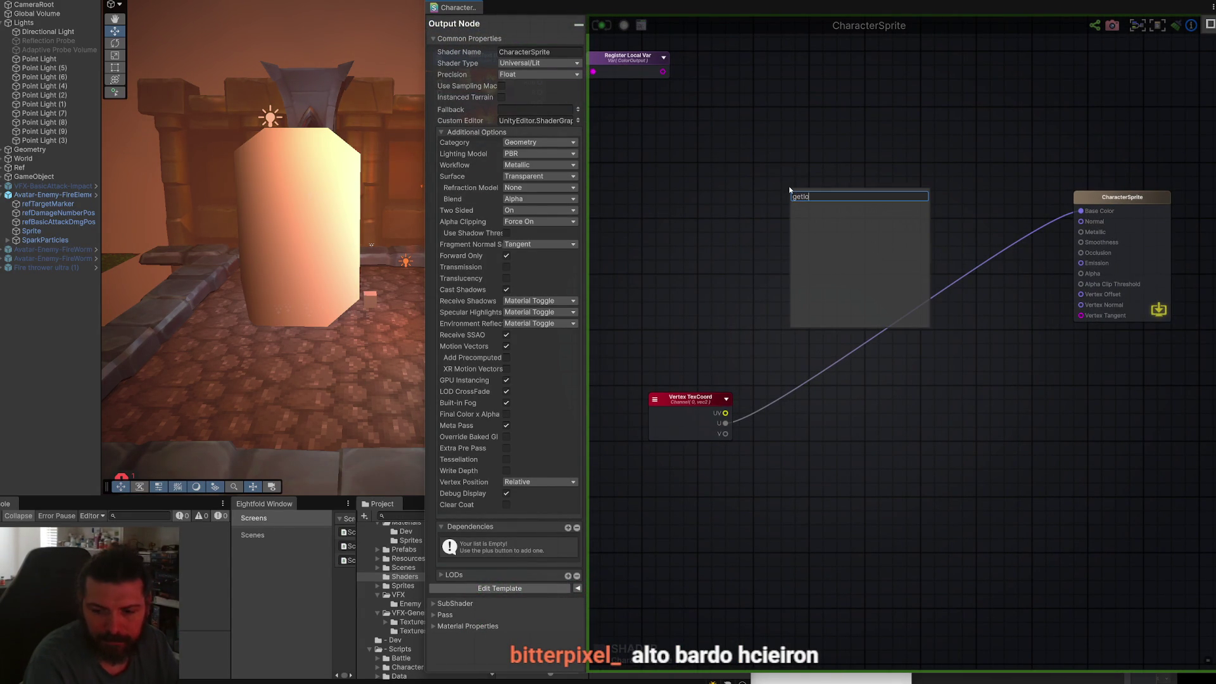
key(BackSpace)
key(BackSpace)
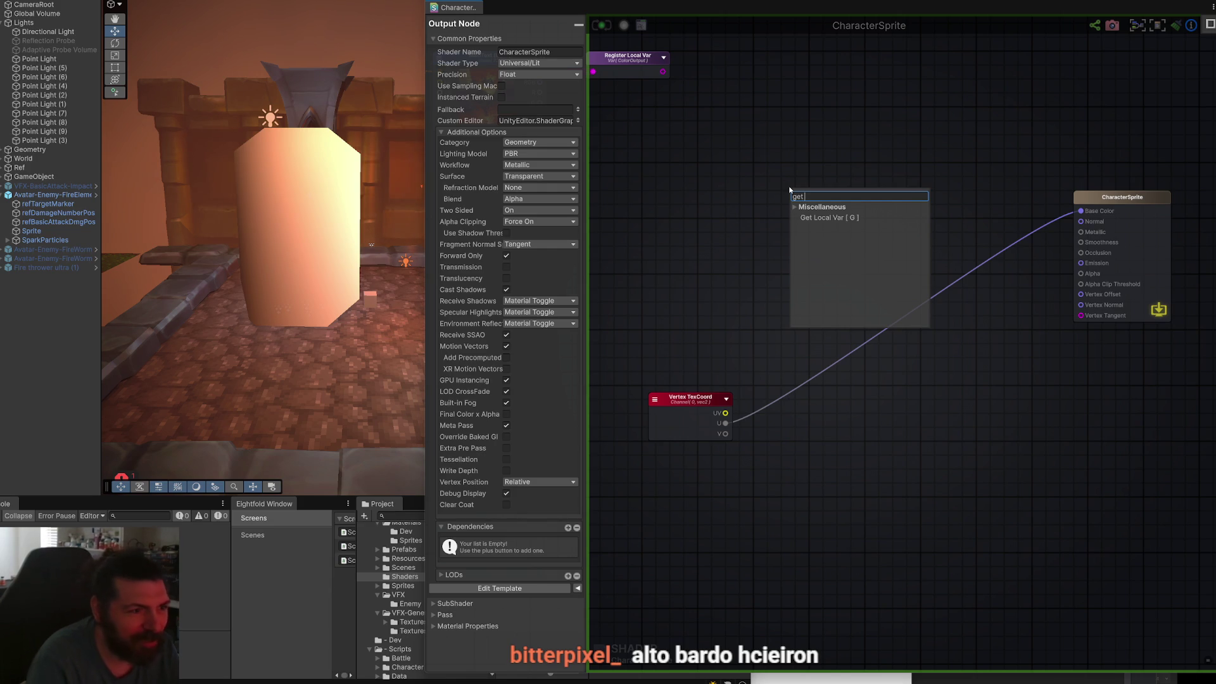
key(Return)
mouse_move(817, 197)
mouse_down()
mouse_move(749, 202)
mouse_move(793, 225)
mouse_up()
click(560, 51)
click(560, 64)
Attach a Split node to Get Local Var, wire its A channel into Alpha, and save.
text(spli)
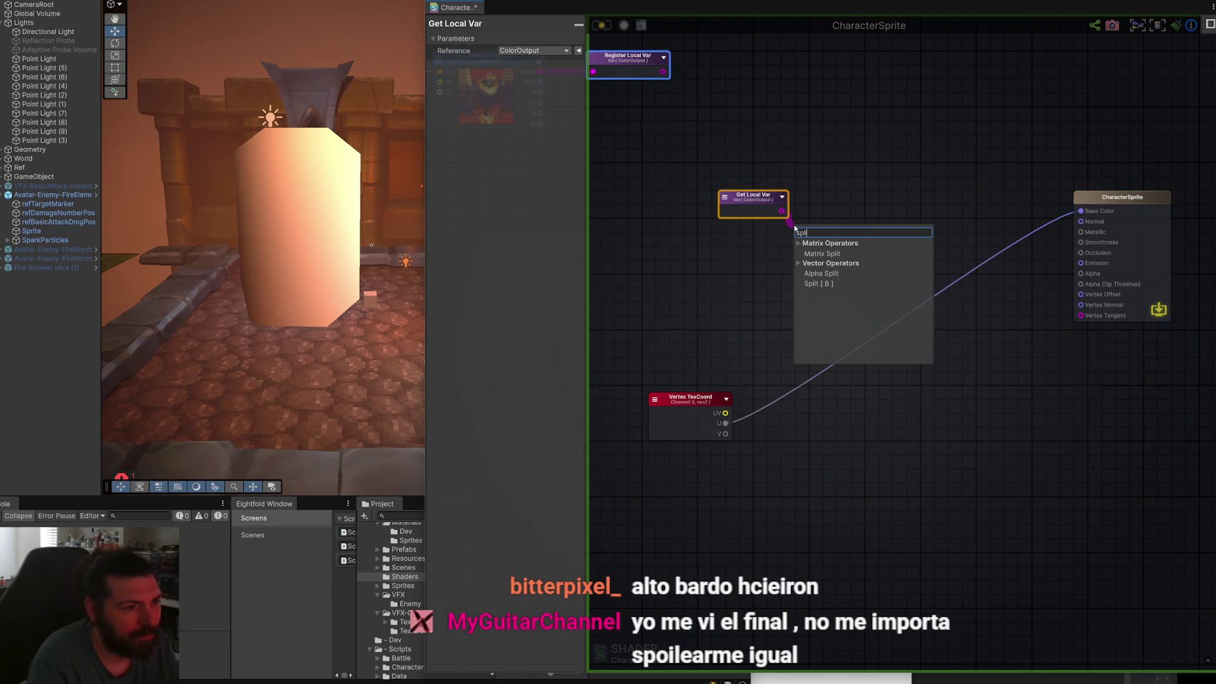
click(823, 254)
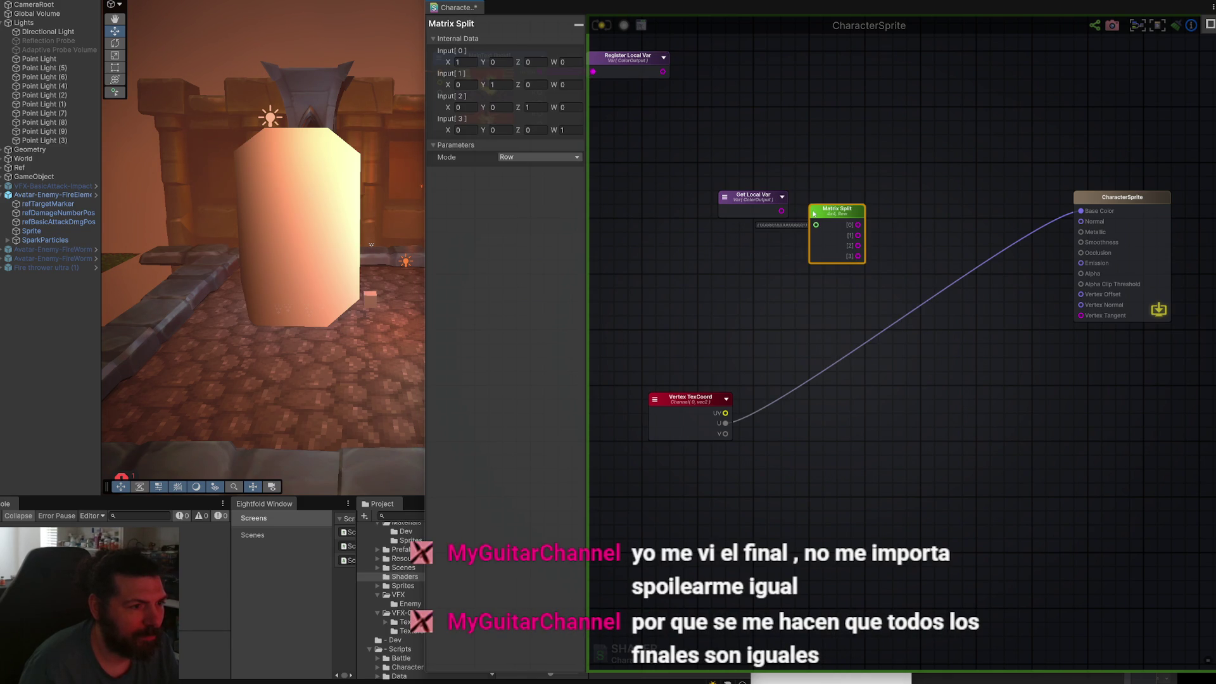
key(Delete)
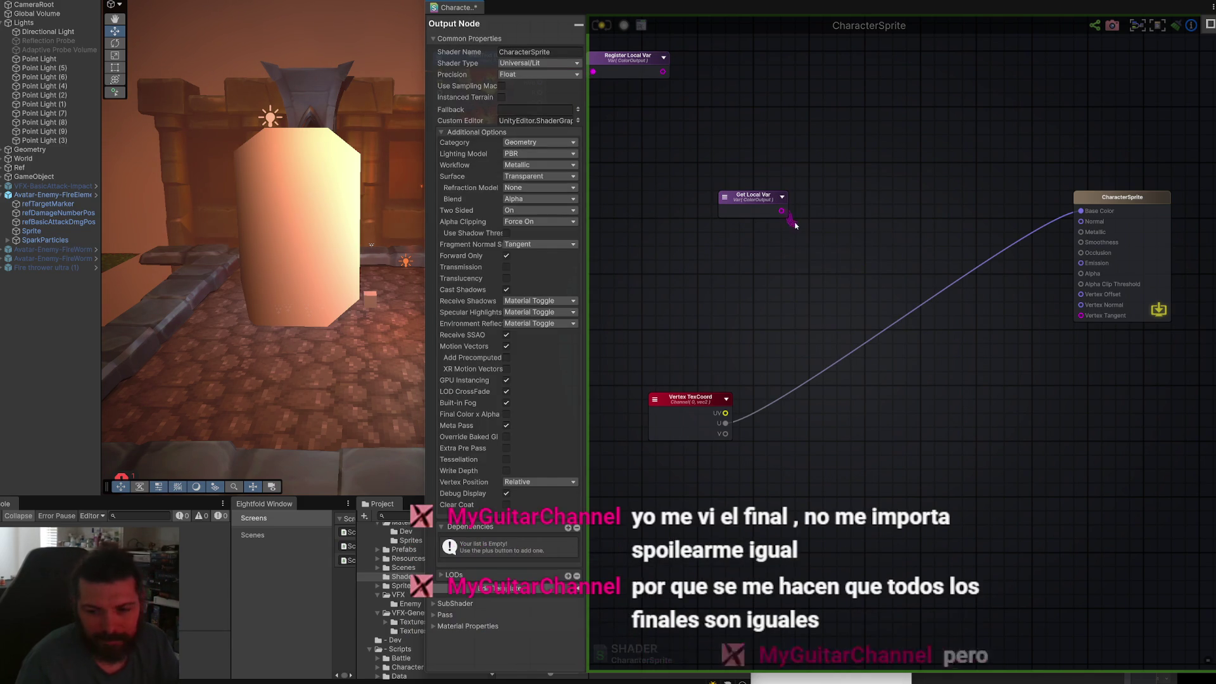
drag(782, 211, 807, 241)
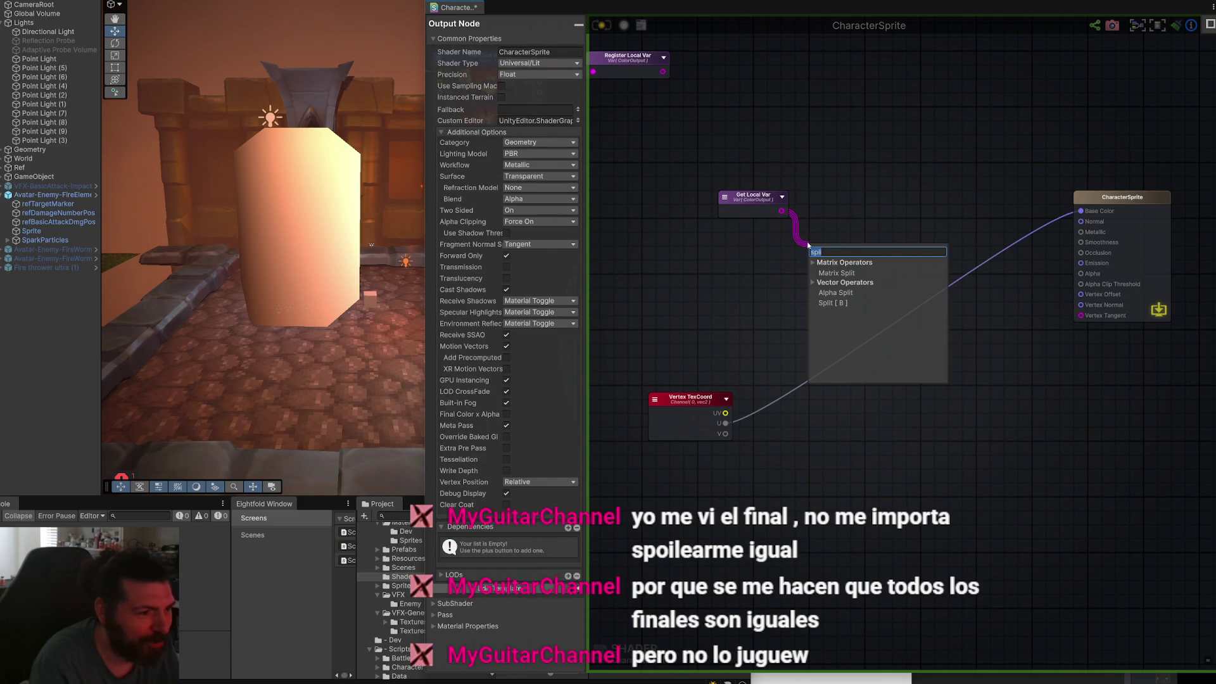
click(833, 303)
drag(834, 249, 822, 202)
mouse_move(842, 243)
mouse_down()
mouse_move(1102, 313)
mouse_move(1081, 274)
mouse_up()
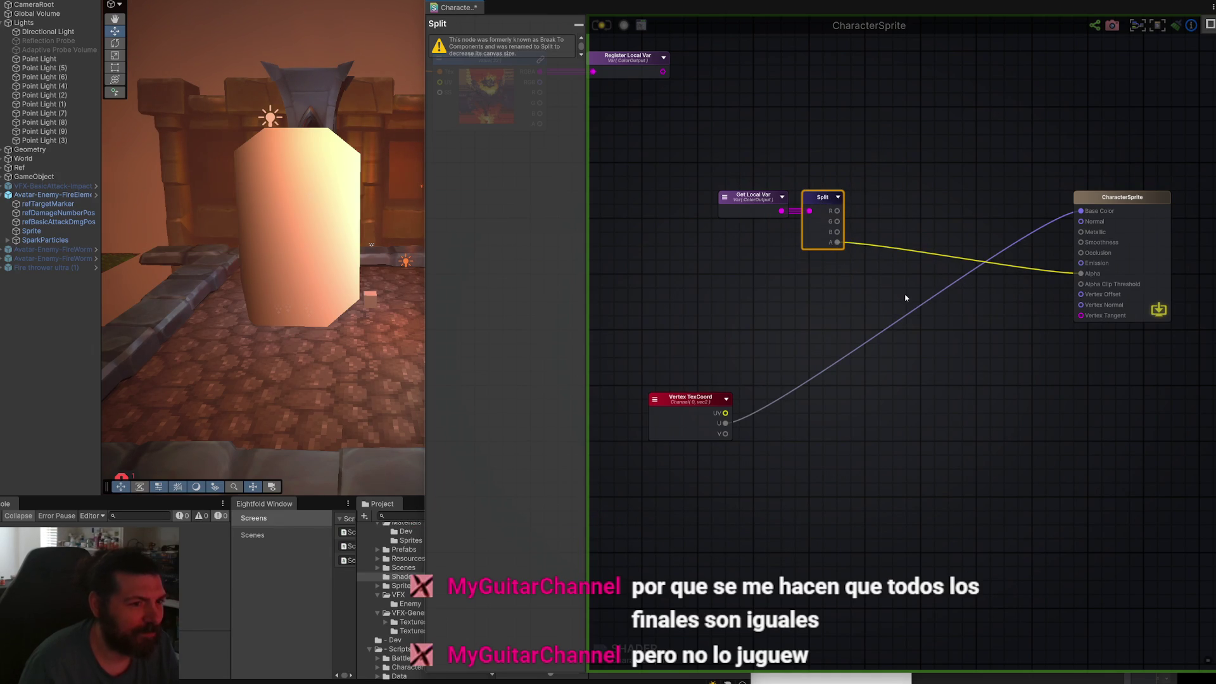
click(609, 29)
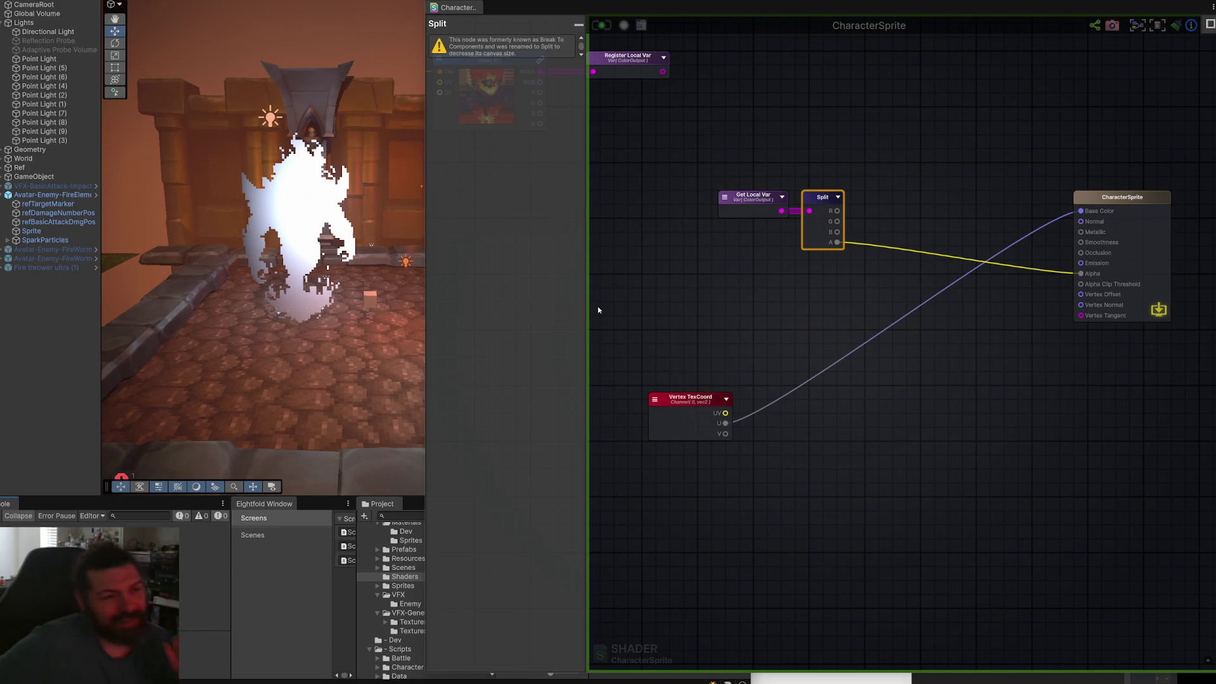
Bring the whole graph into view and nudge the Register Local Var node slightly left.
scroll(801, 205, up, 2)
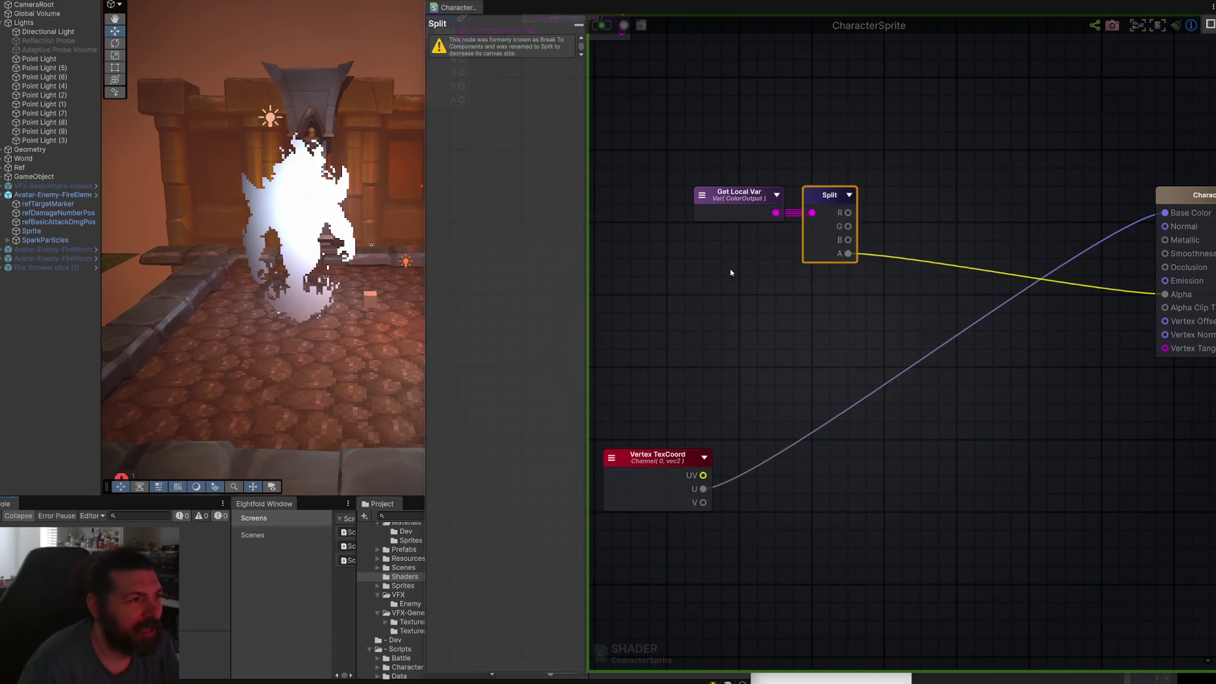
scroll(727, 268, down, 1)
drag(728, 268, 892, 290)
scroll(877, 283, up, 1)
scroll(875, 282, down, 1)
scroll(900, 300, up, 1)
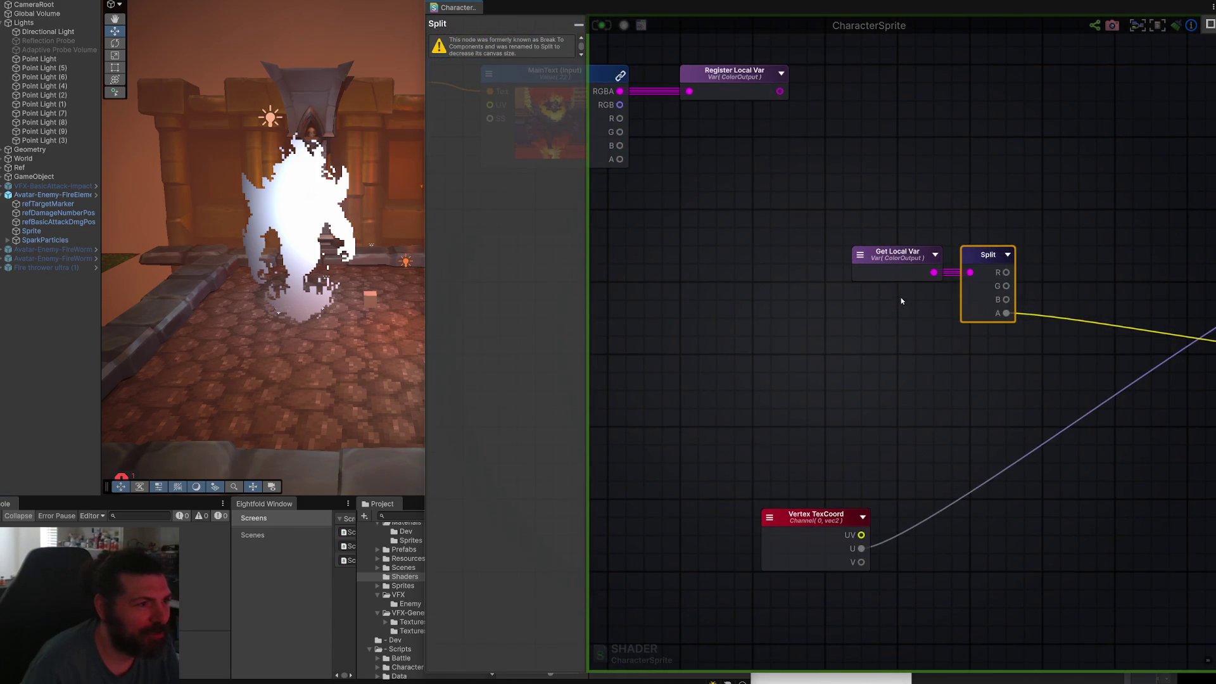
scroll(807, 285, down, 2)
drag(741, 275, 809, 408)
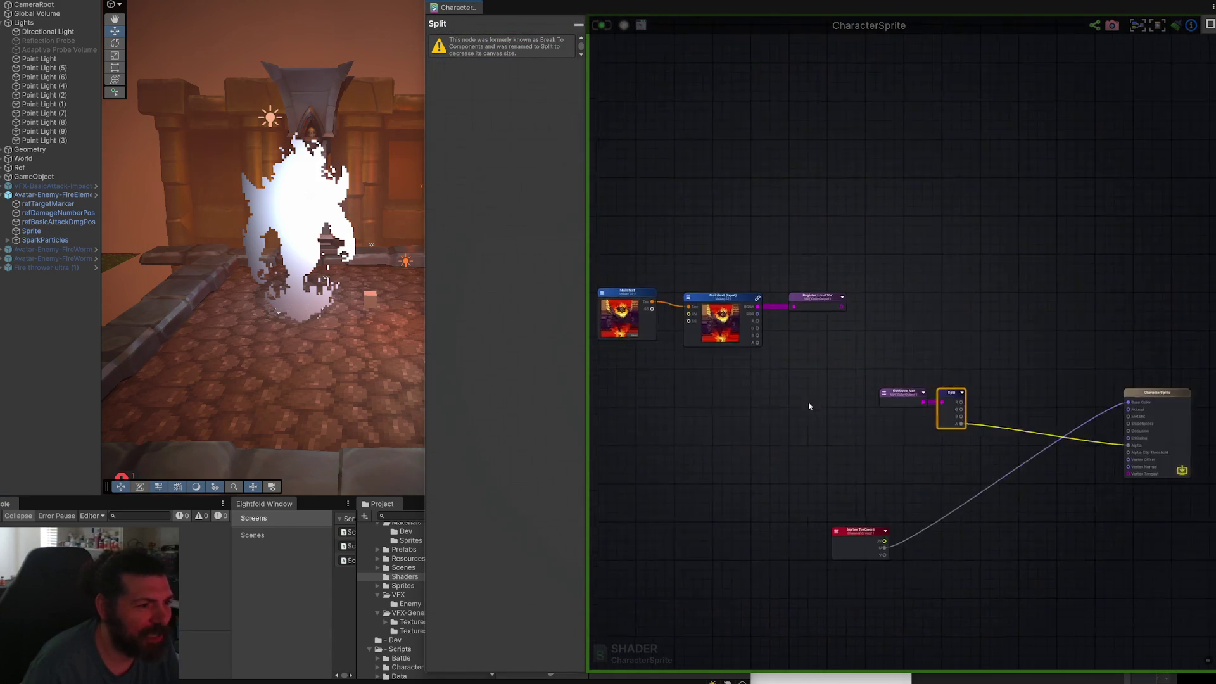
click(716, 298)
drag(800, 296, 779, 291)
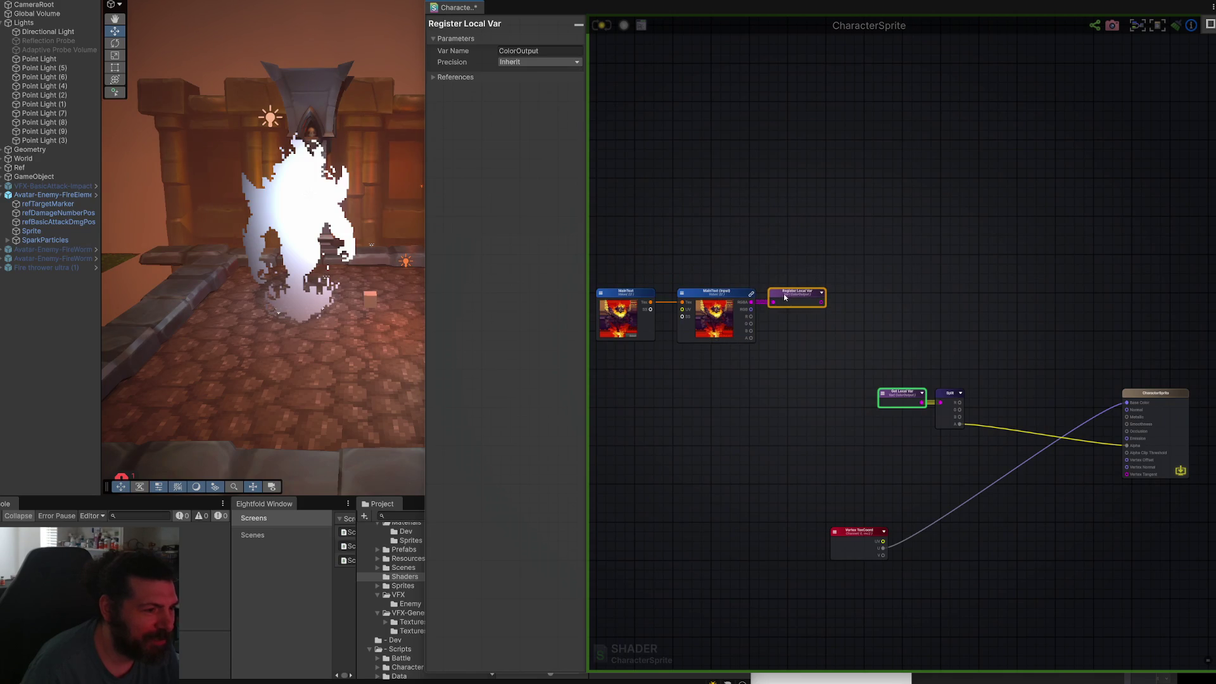
Move the Vertex TexCoord node further left in the CharacterSprite graph.
drag(889, 399, 893, 333)
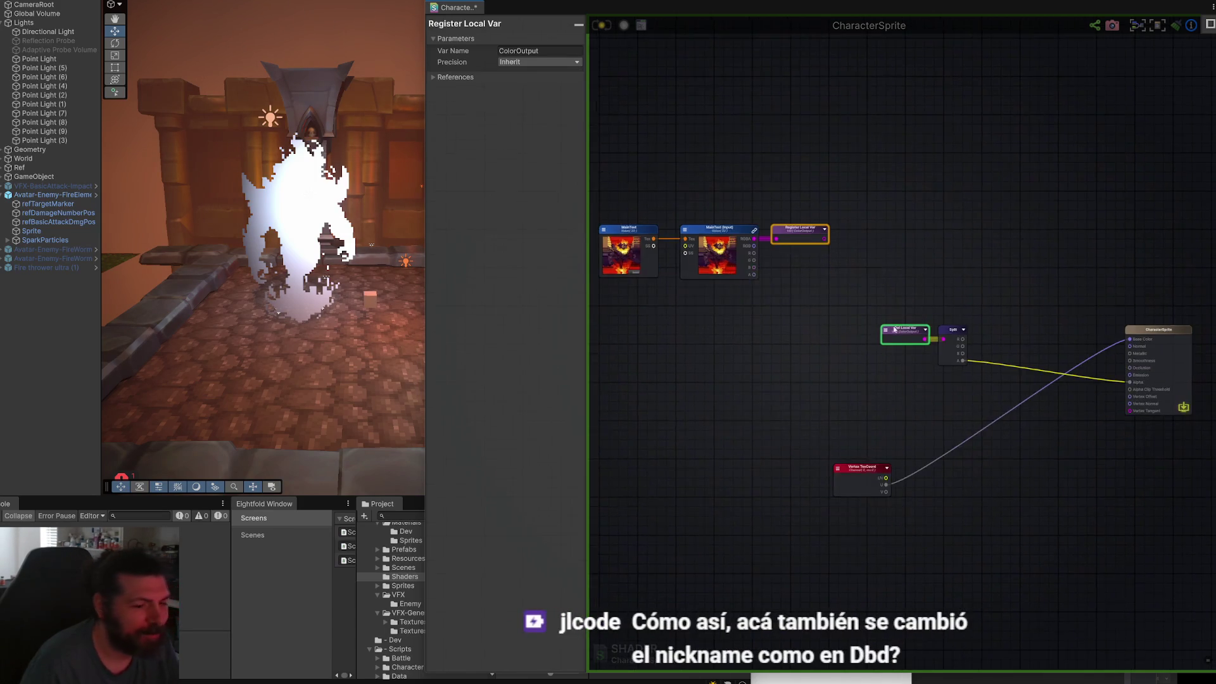
scroll(921, 348, up, 2)
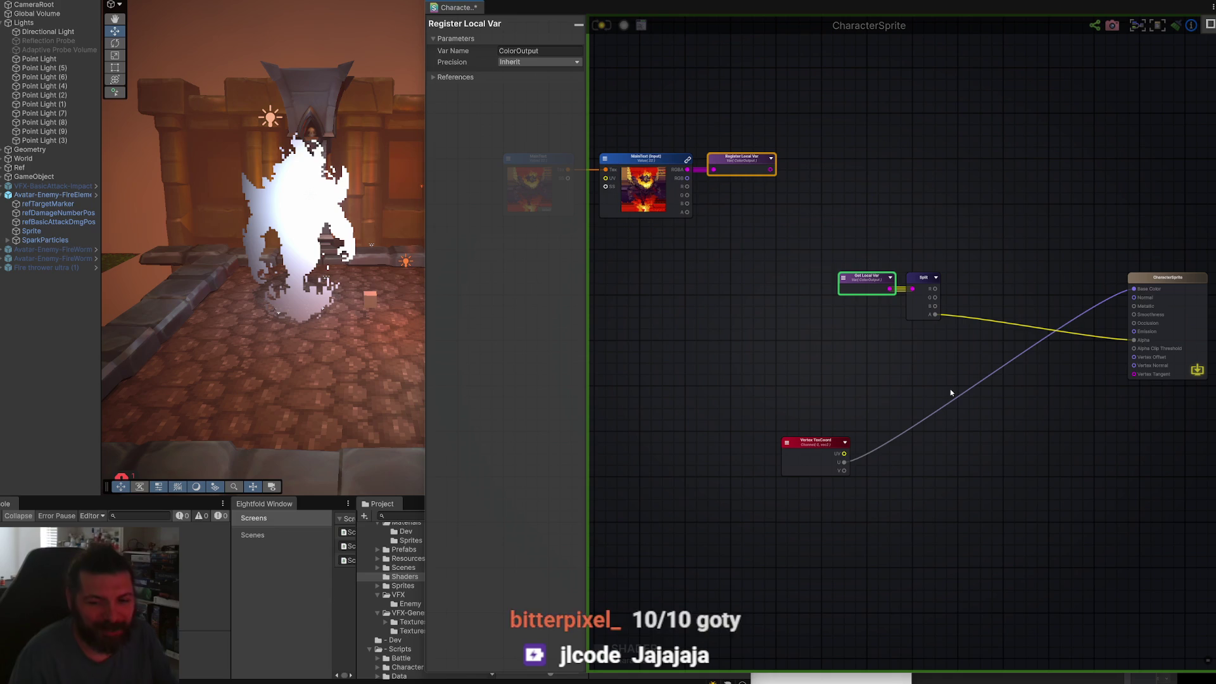
click(926, 382)
scroll(956, 362, up, 2)
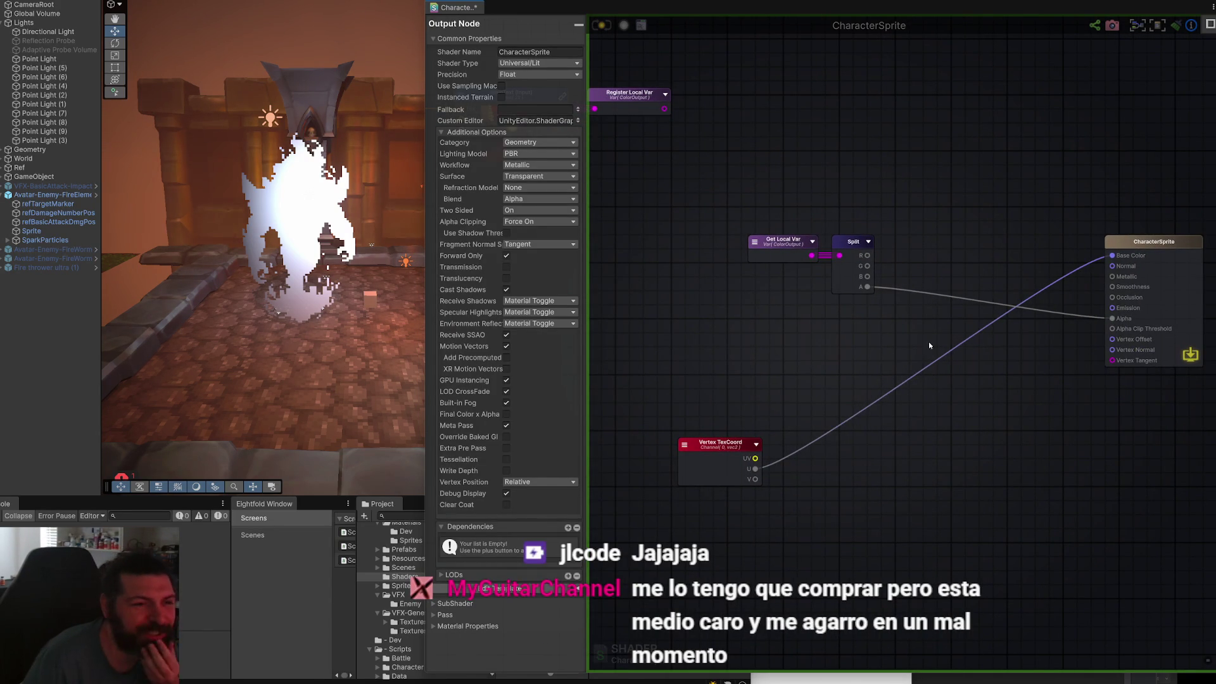
drag(829, 375, 905, 320)
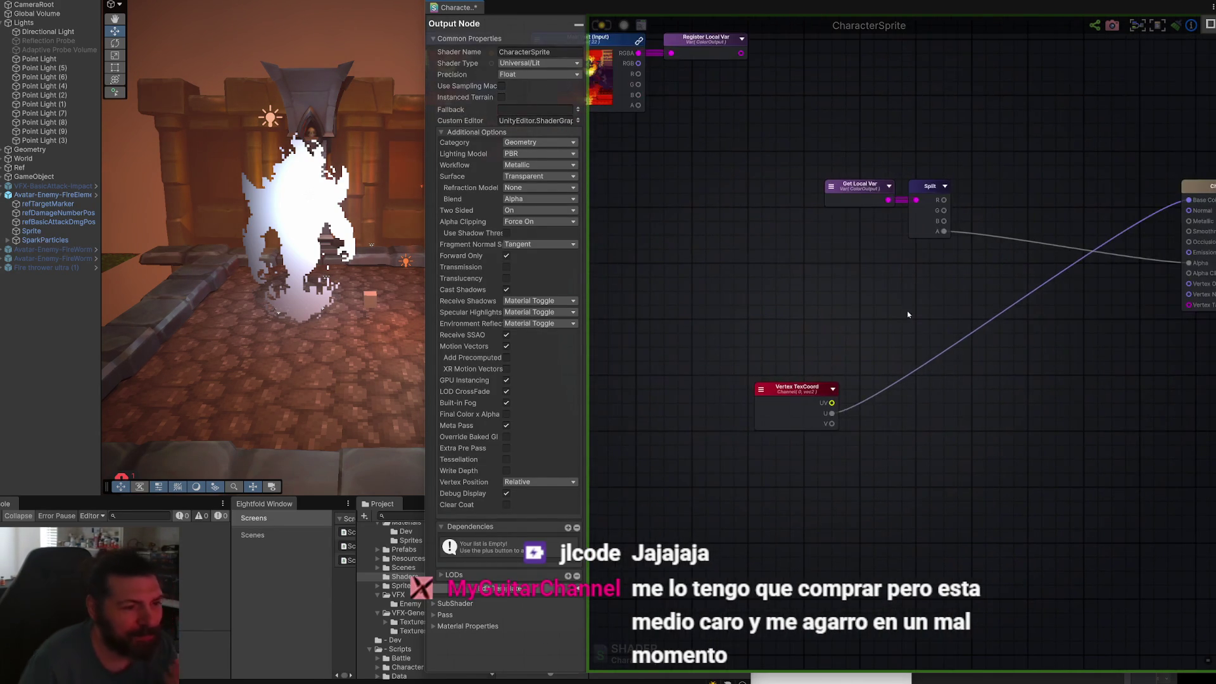
drag(812, 392, 686, 376)
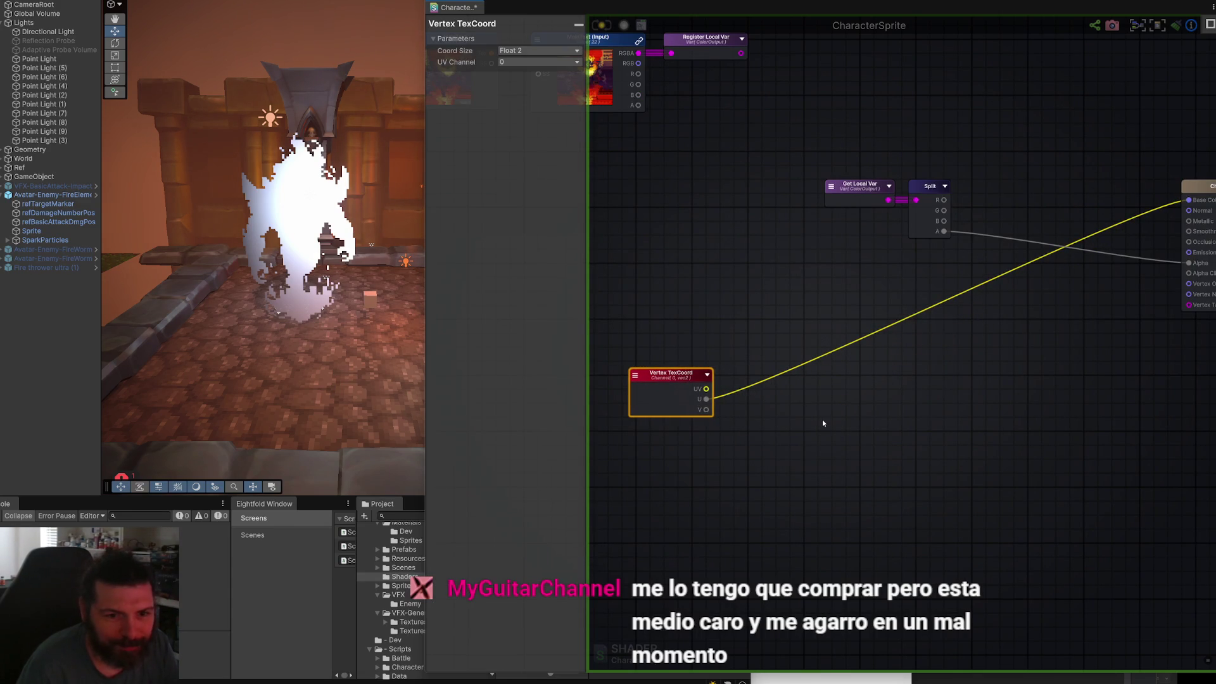
Add a Time node to the graph from the 'time' search.
right_click(714, 476)
text(time)
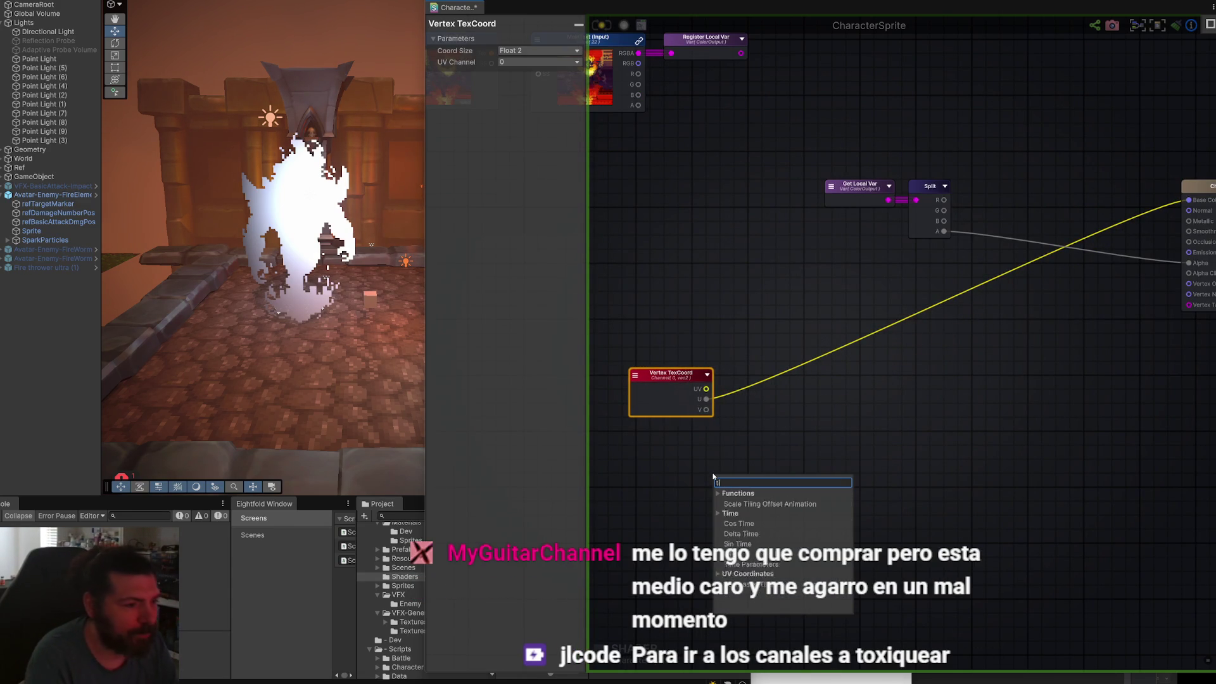
click(724, 535)
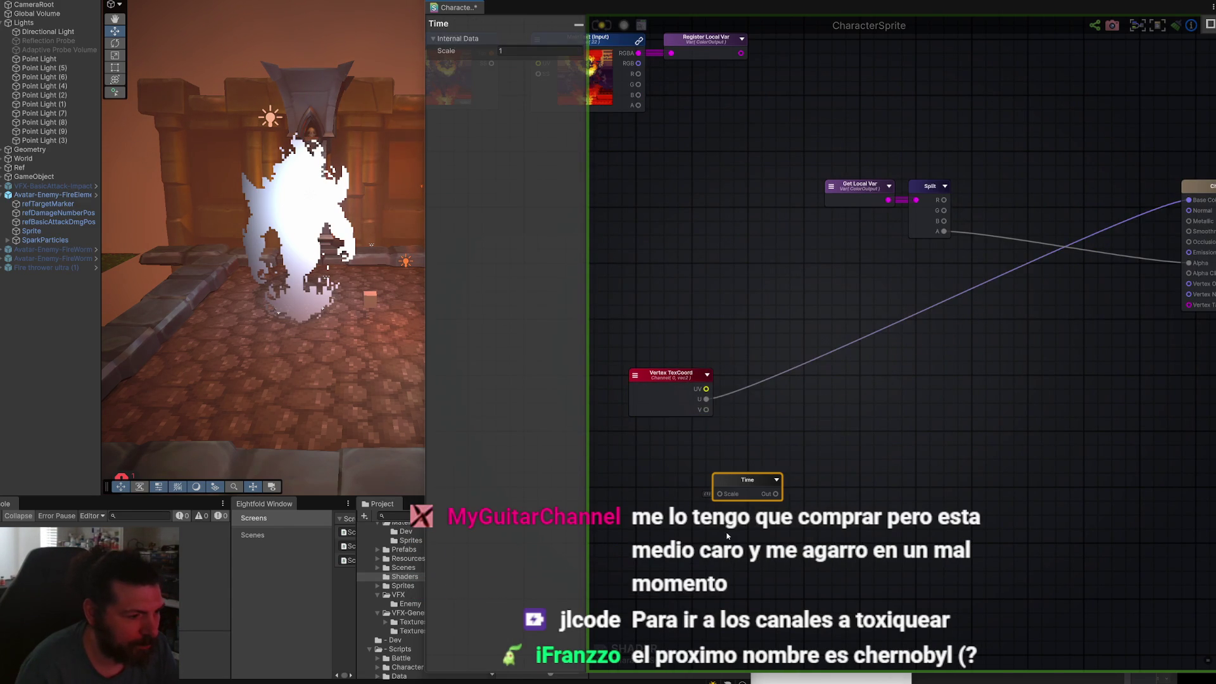
drag(748, 485, 700, 464)
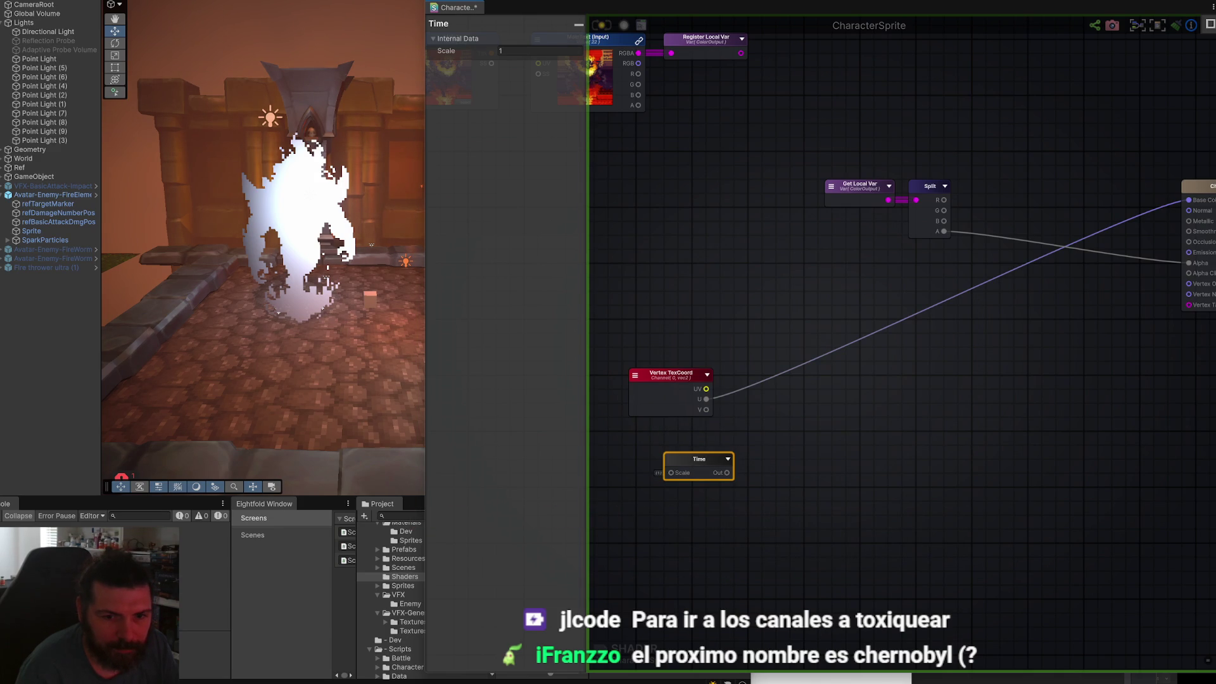
Add a Texture Coordinates node from the 'coord' search.
right_click(807, 420)
text(vert)
key(BackSpace)
key(BackSpace)
key(BackSpace)
text(coord)
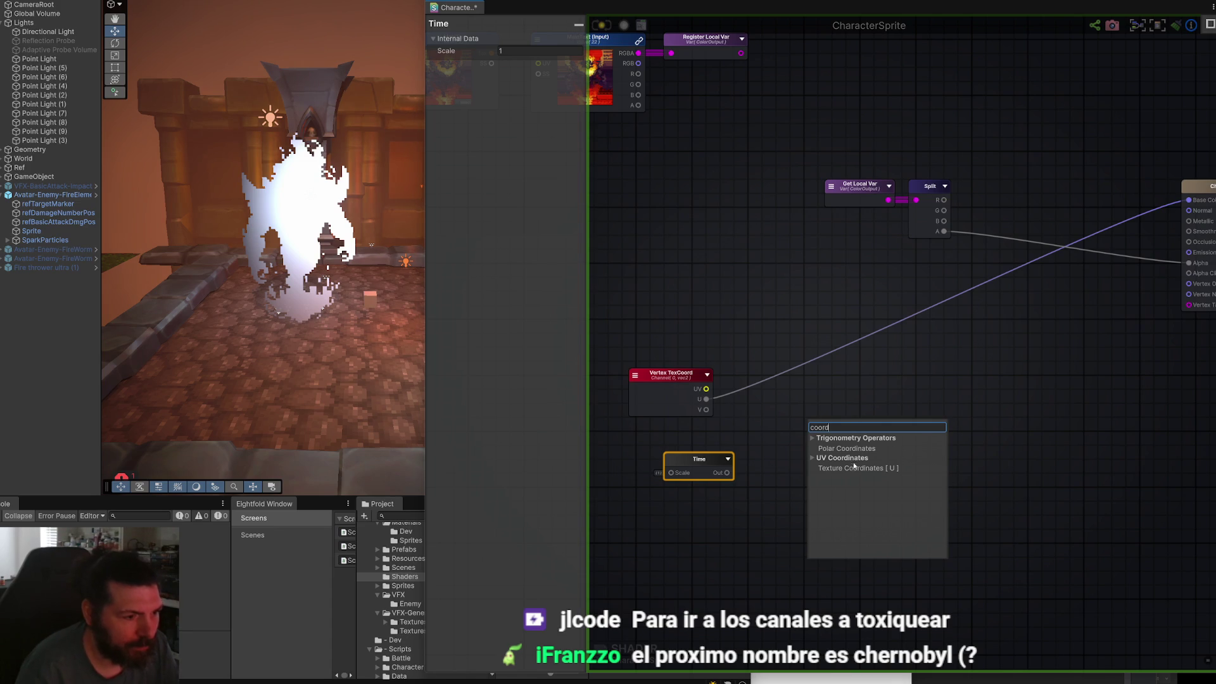
click(853, 468)
drag(845, 460, 856, 445)
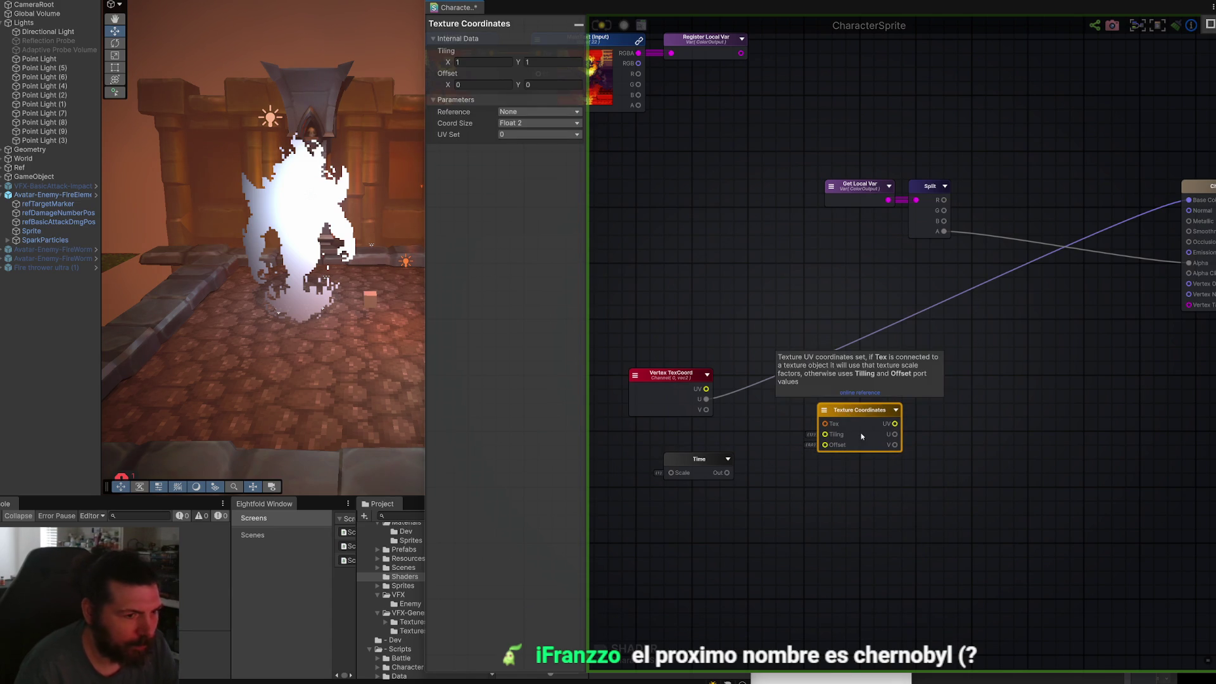
drag(937, 380, 940, 362)
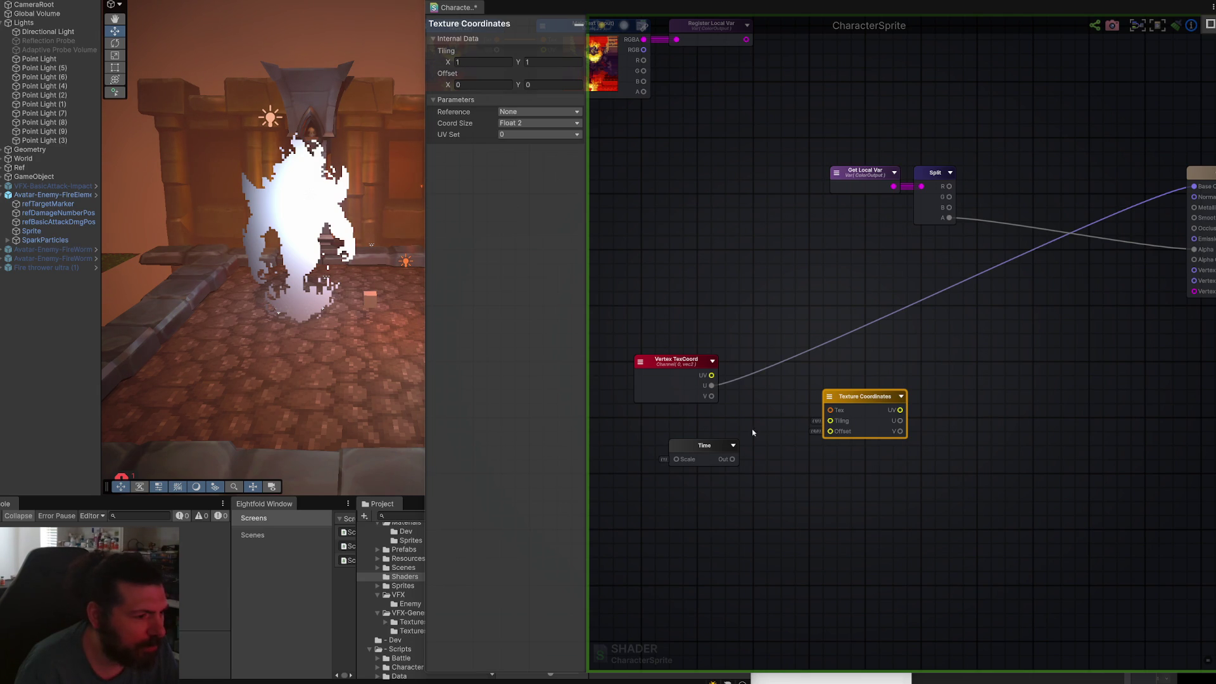
Place the Time node above Vertex TexCoord, nudging Vertex TexCoord slightly down.
click(700, 451)
drag(700, 451, 694, 280)
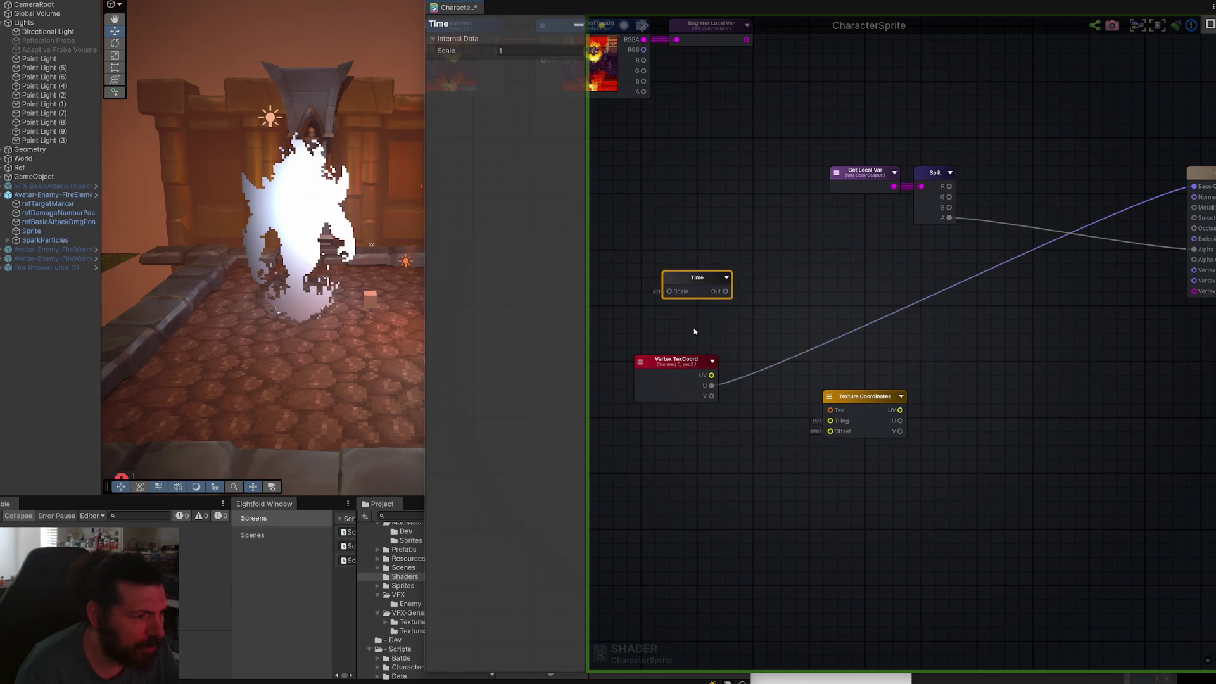
drag(679, 366, 680, 373)
click(862, 403)
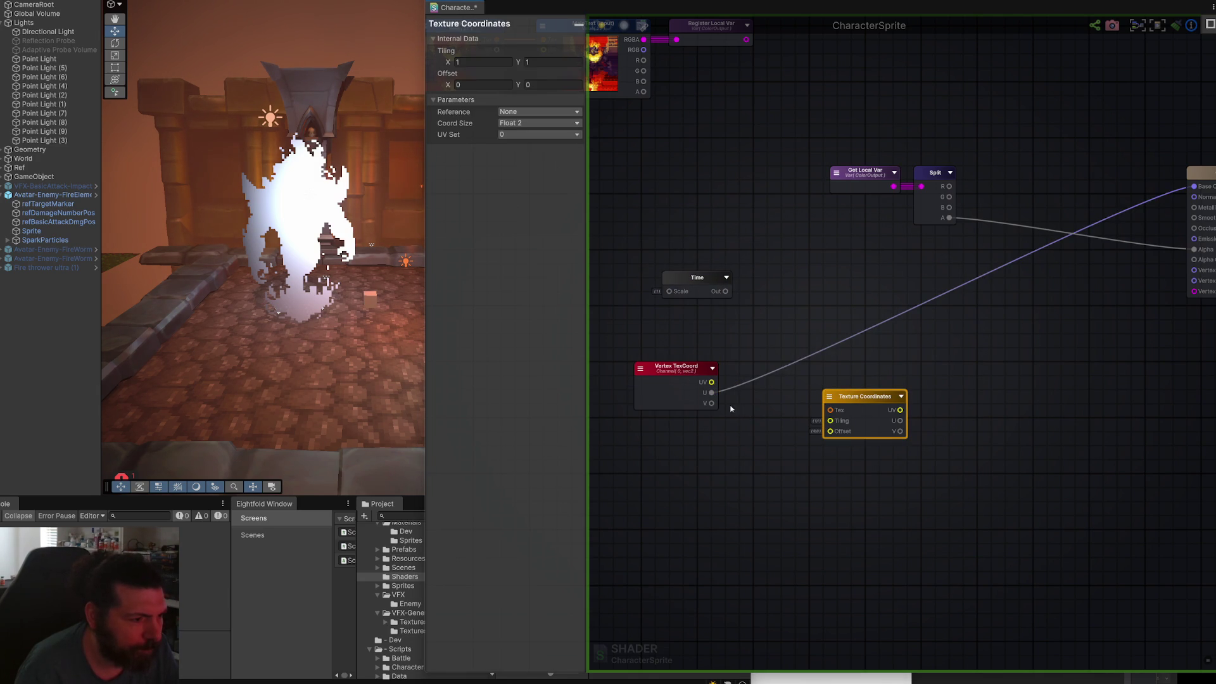
drag(712, 393, 749, 451)
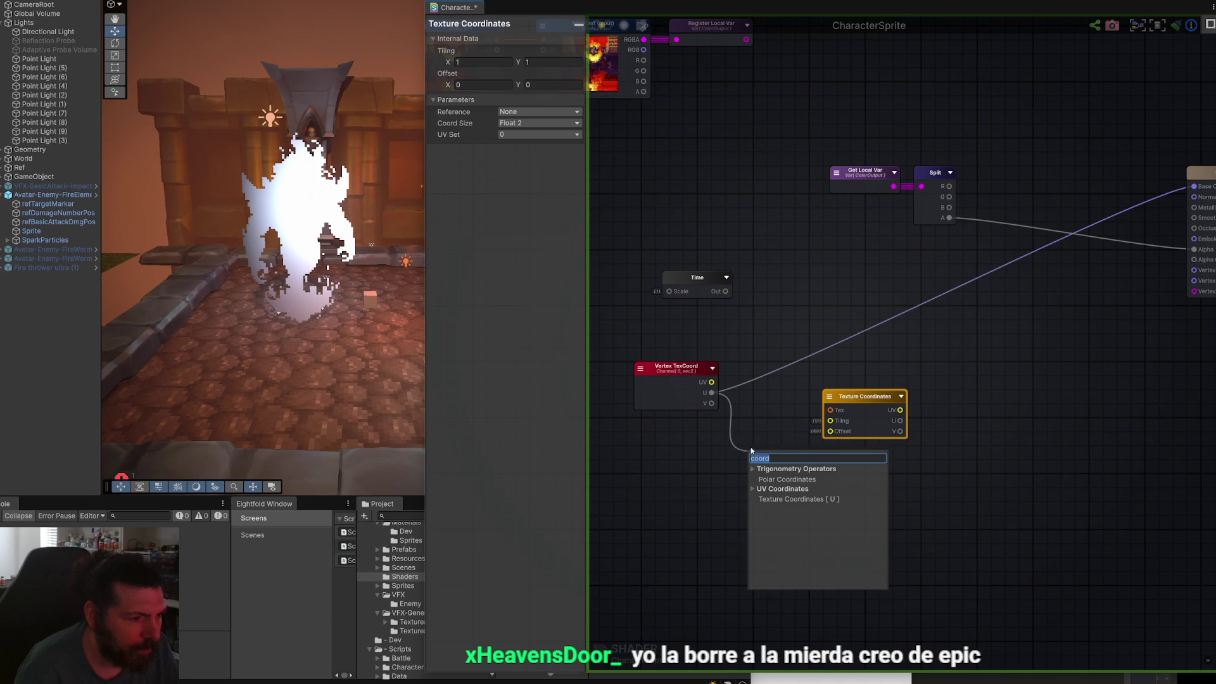
click(814, 494)
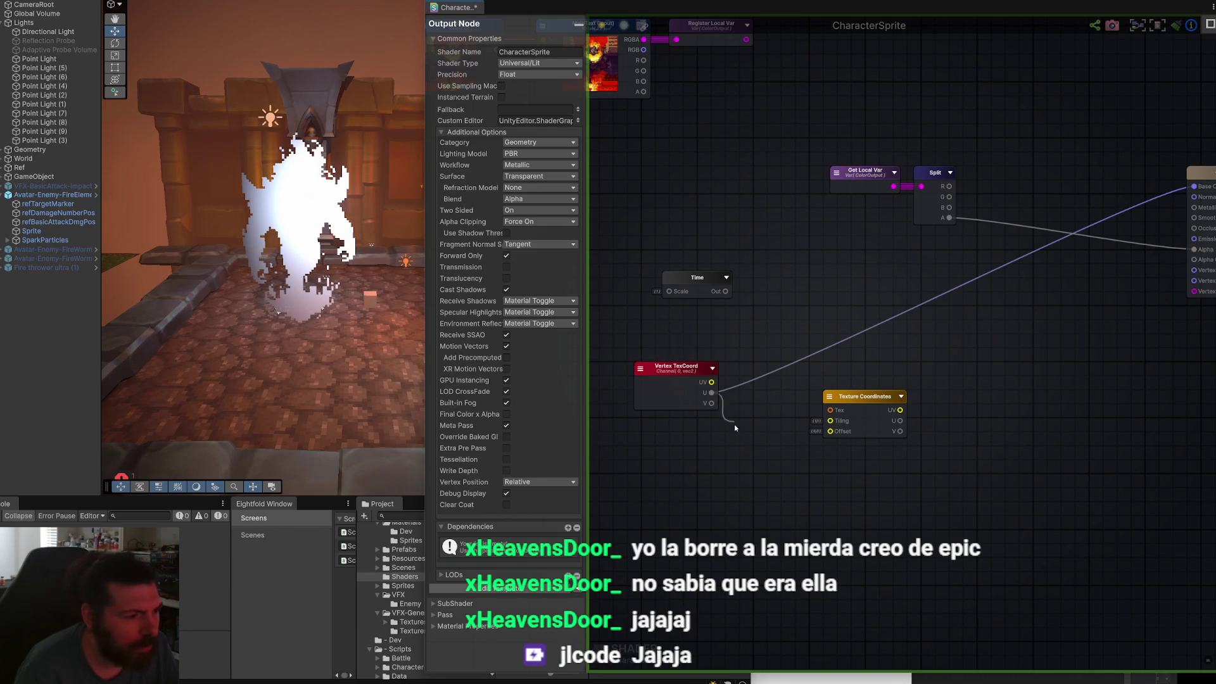
Add a One Minus node fed by Vertex TexCoord's U output and place it beside TexCoord.
drag(712, 396, 752, 461)
text(coord)
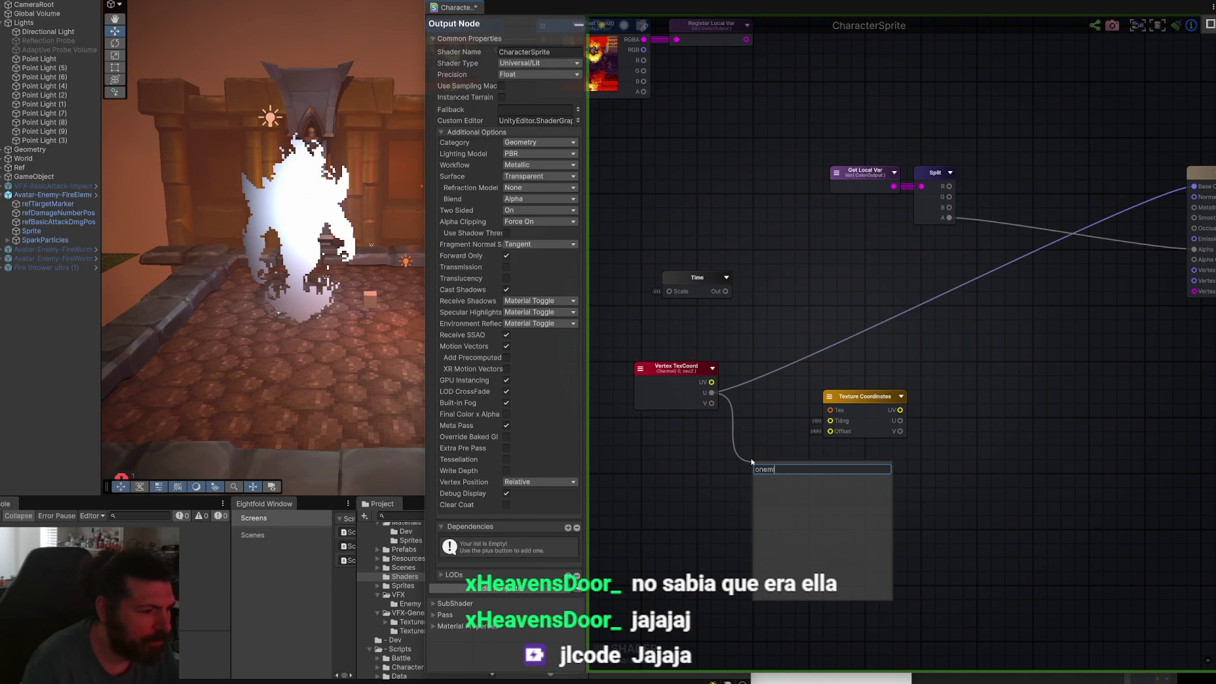
key(BackSpace)
key(BackSpace)
key(BackSpace)
text(one)
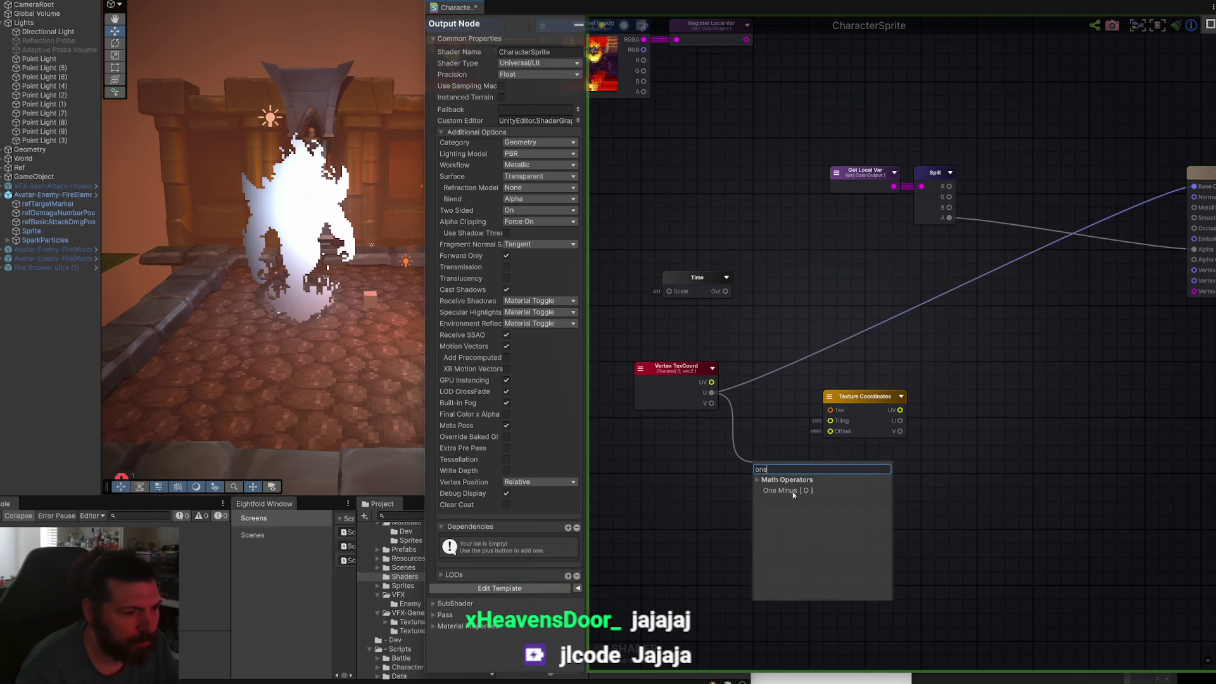
click(792, 491)
drag(856, 411, 905, 474)
drag(774, 465, 770, 396)
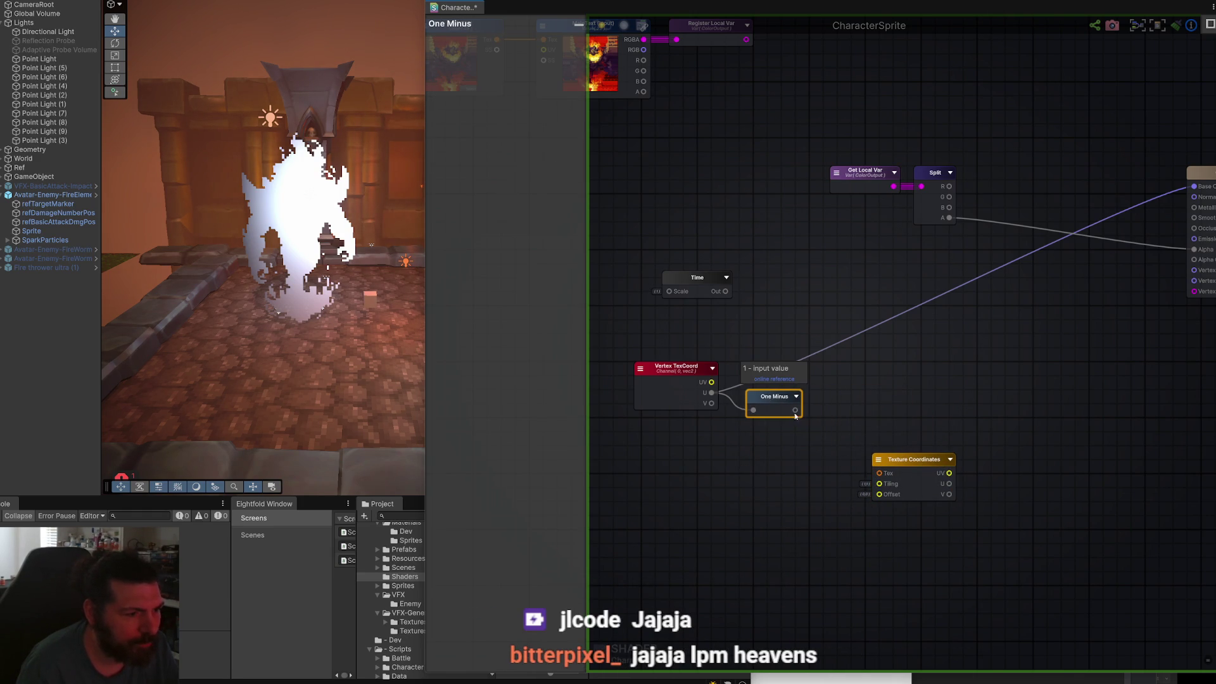
click(748, 480)
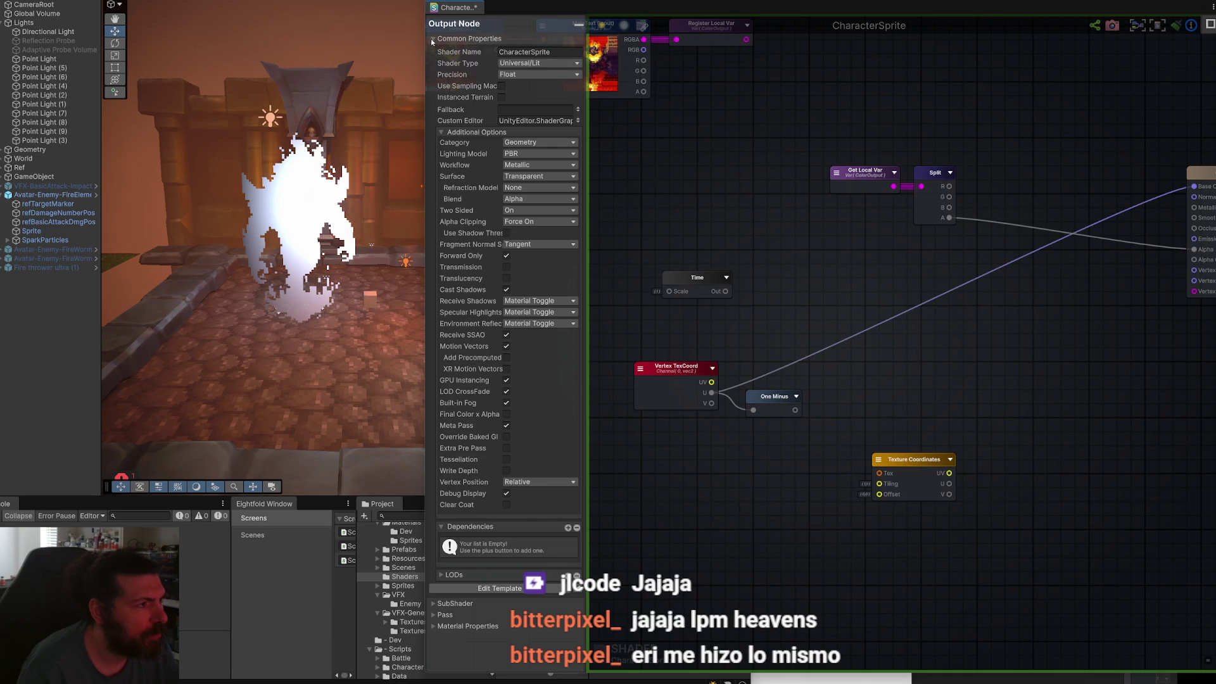
Shift the shader editor window right and collapse the output node's Common Properties.
mouse_move(550, 2)
mouse_down()
mouse_move(816, 20)
mouse_move(673, 0)
mouse_up()
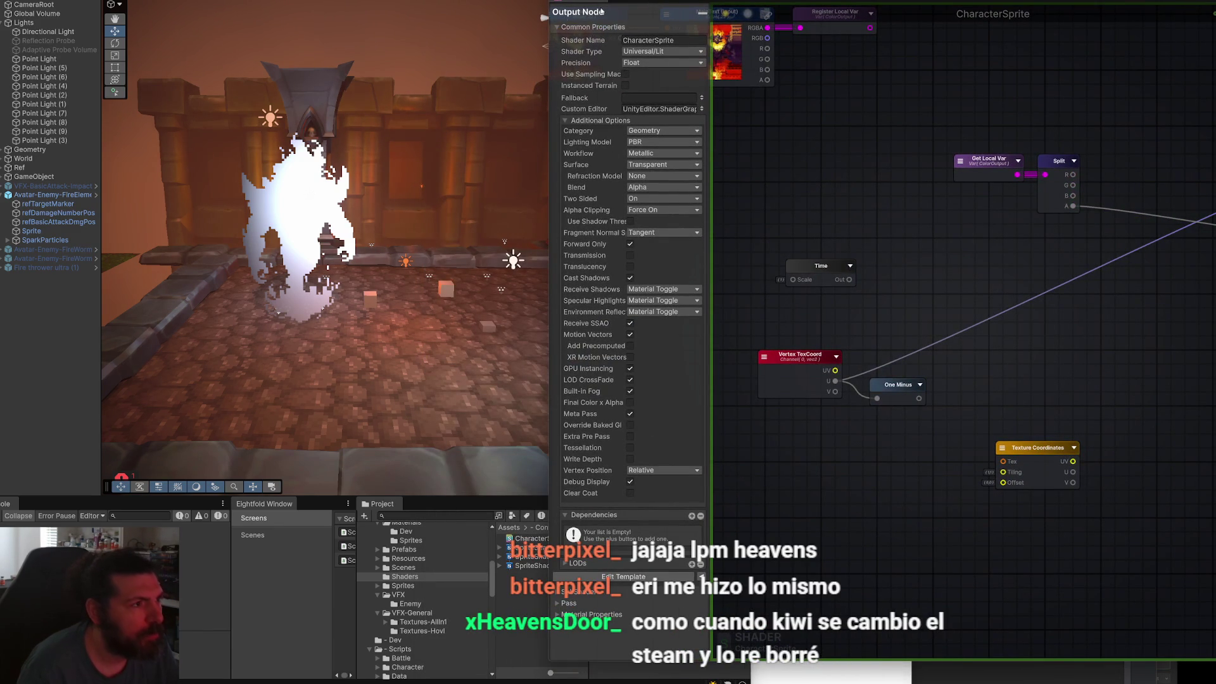
drag(595, 2, 901, 16)
scroll(1071, 126, down, 3)
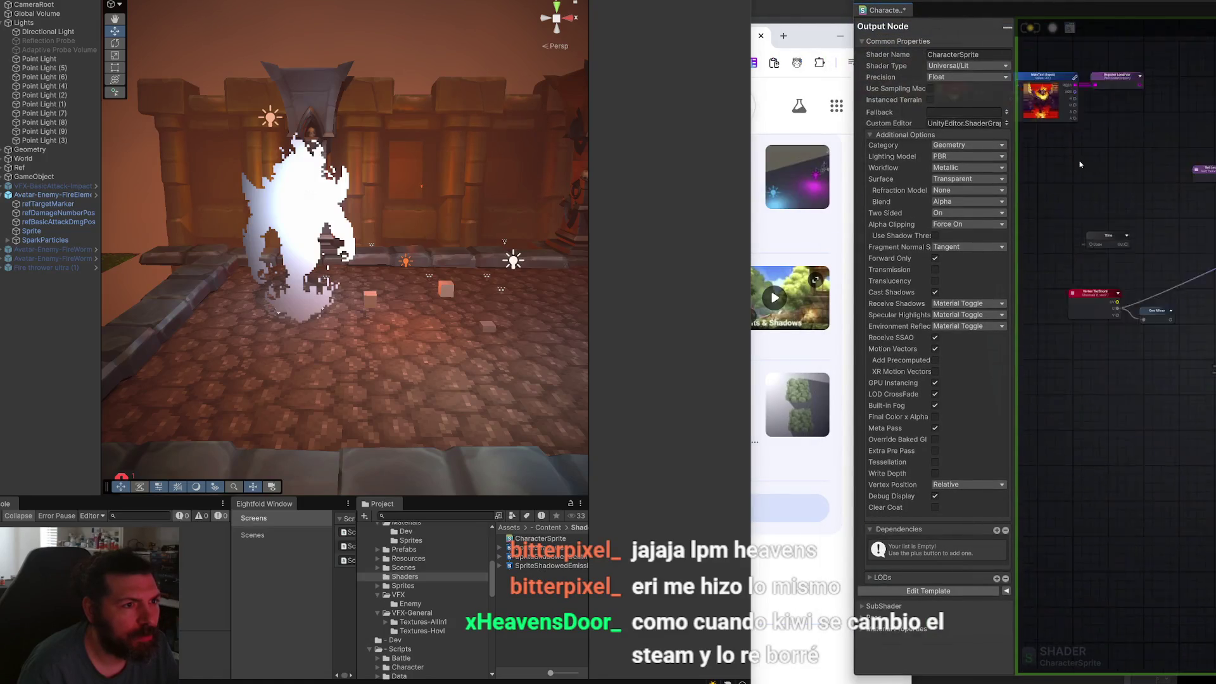
click(866, 43)
drag(1032, 9, 735, 57)
scroll(751, 378, up, 3)
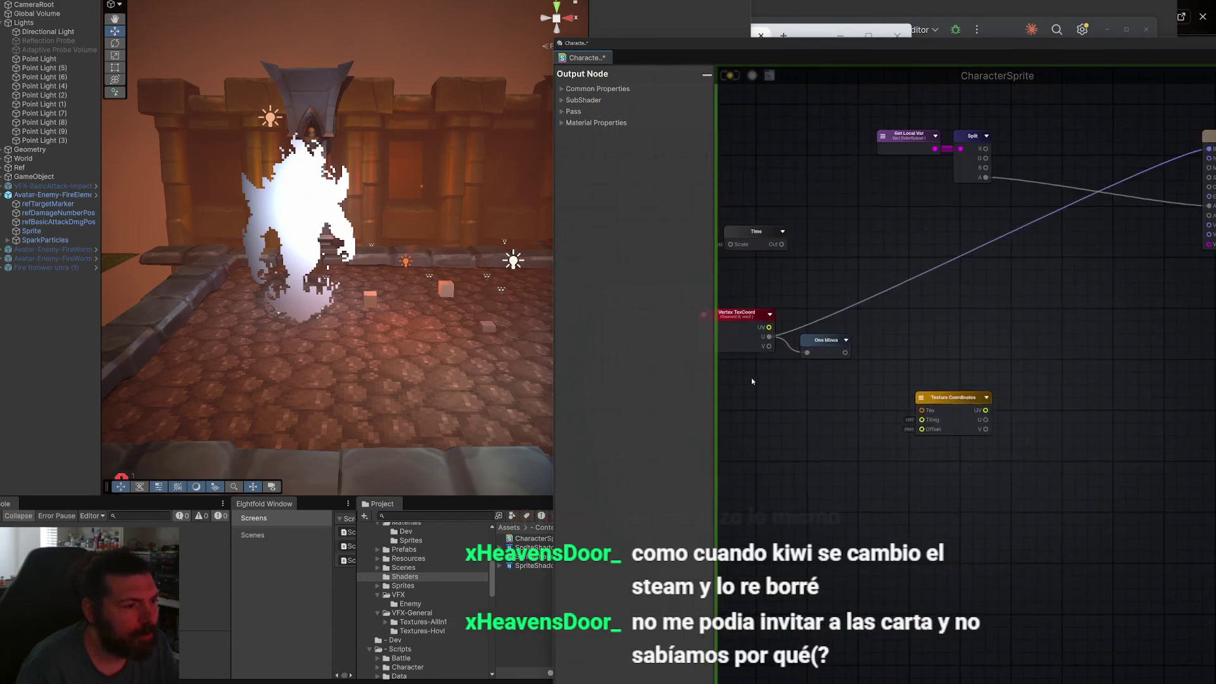
Add a Float node named DeadMaskIntesity with default value 1 beside One Minus.
right_click(877, 367)
text(float)
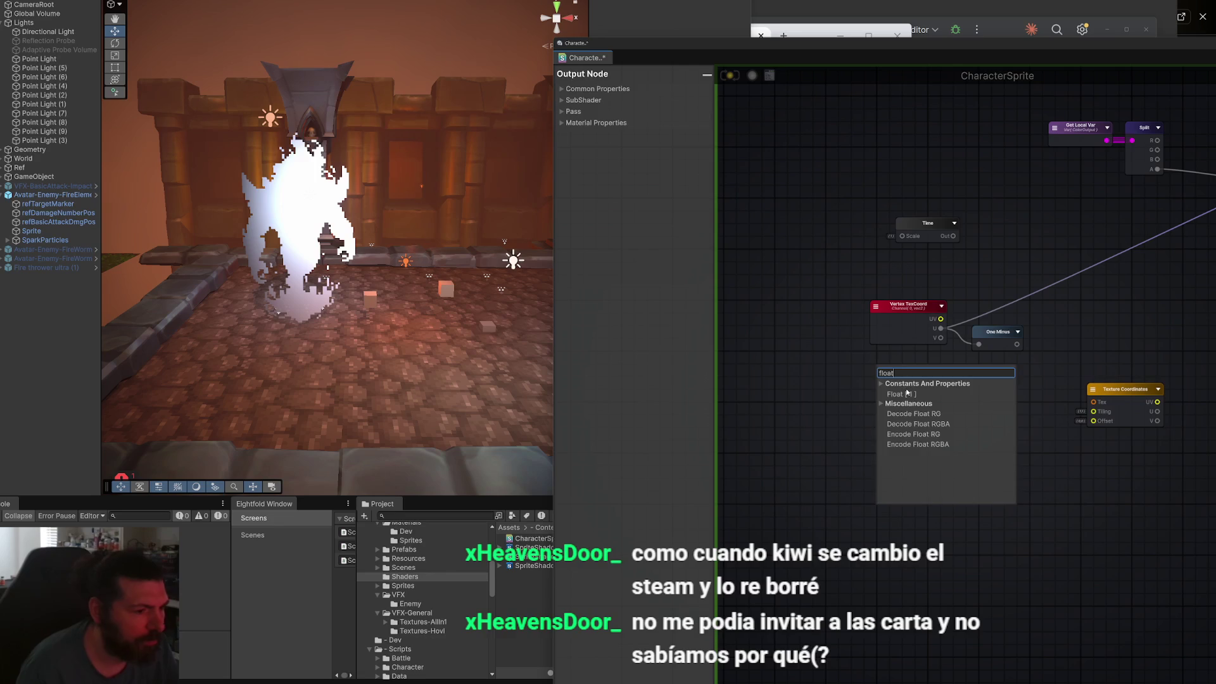
click(907, 393)
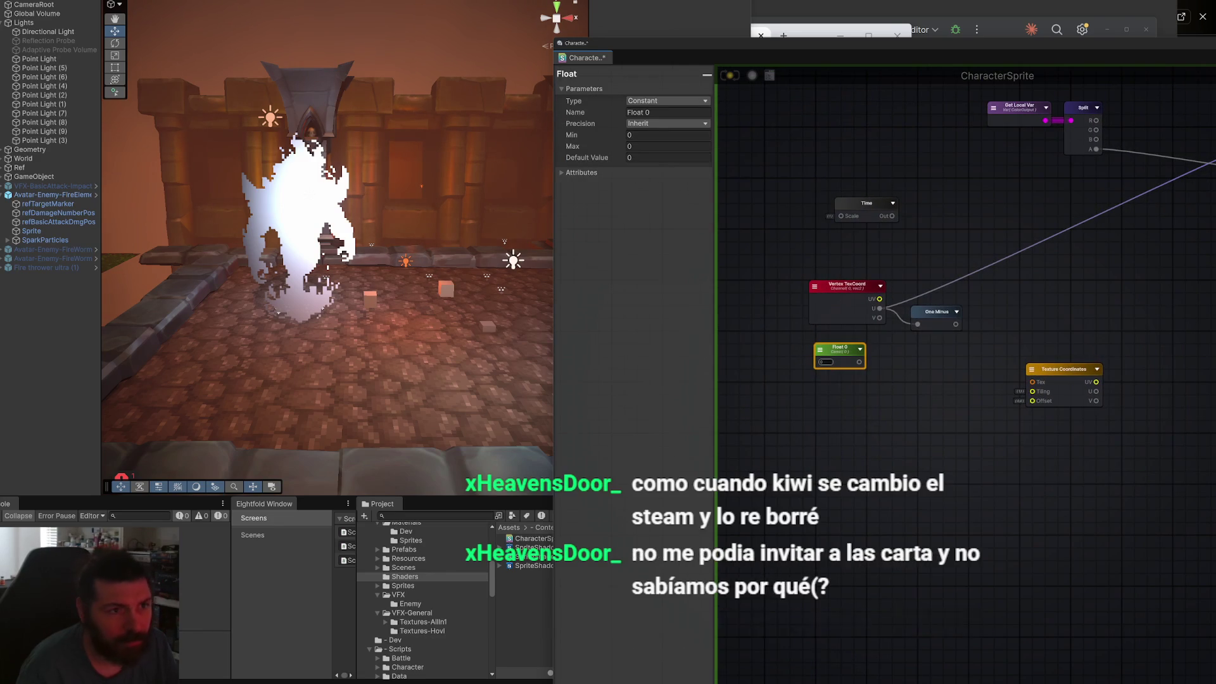
drag(583, 57, 502, 2)
scroll(823, 278, up, 3)
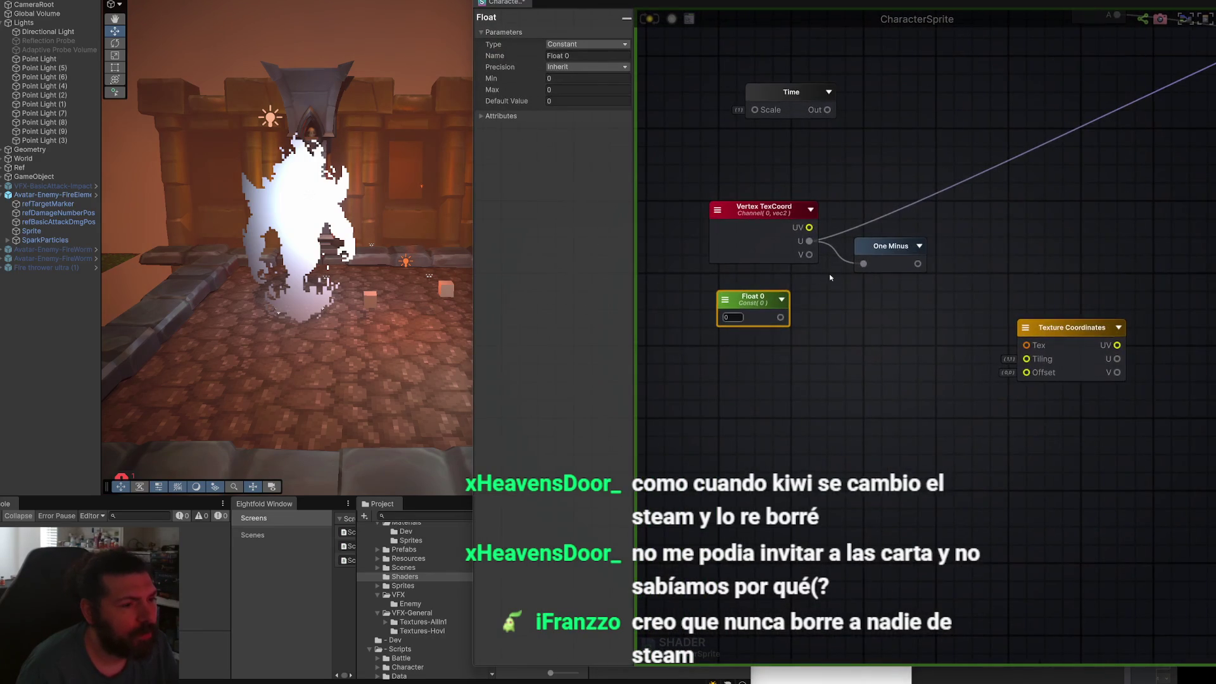
drag(757, 305, 893, 306)
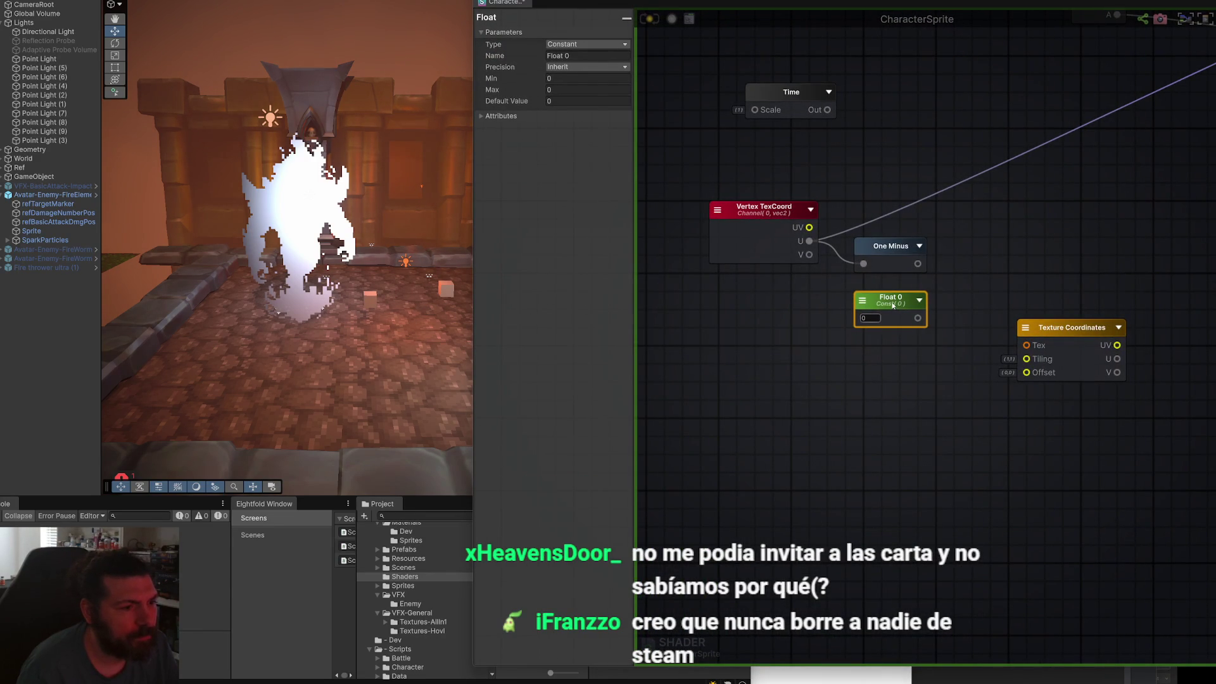
click(582, 55)
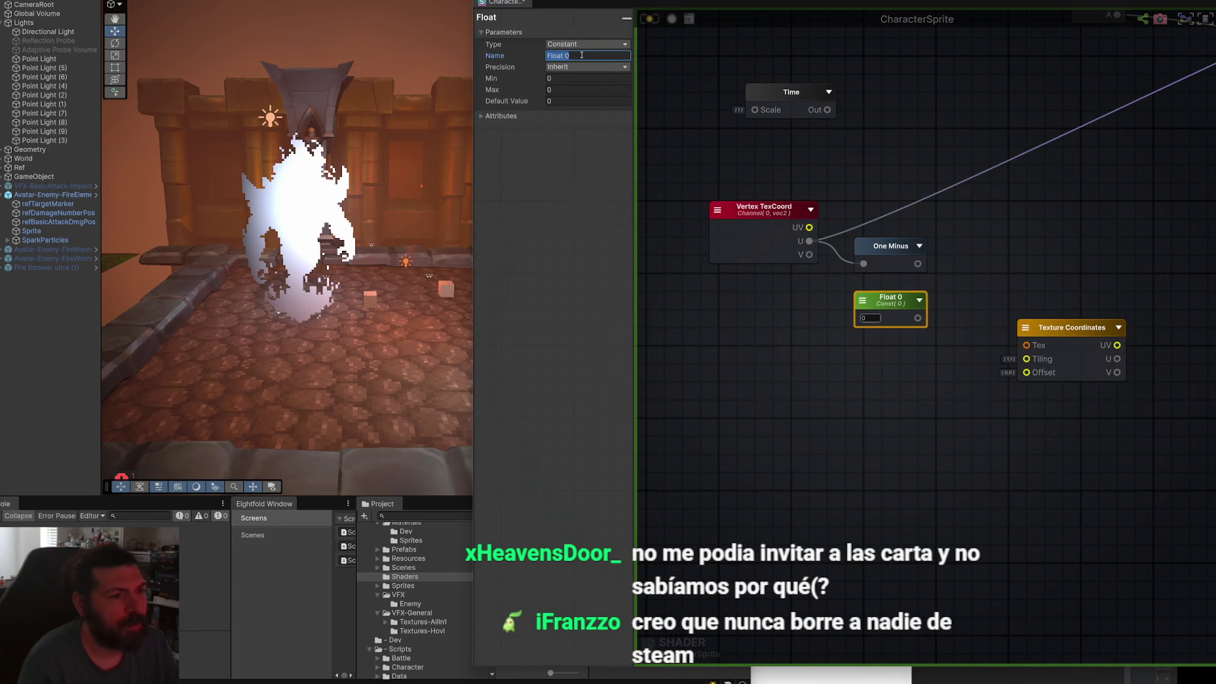
text(DeadMaskInte)
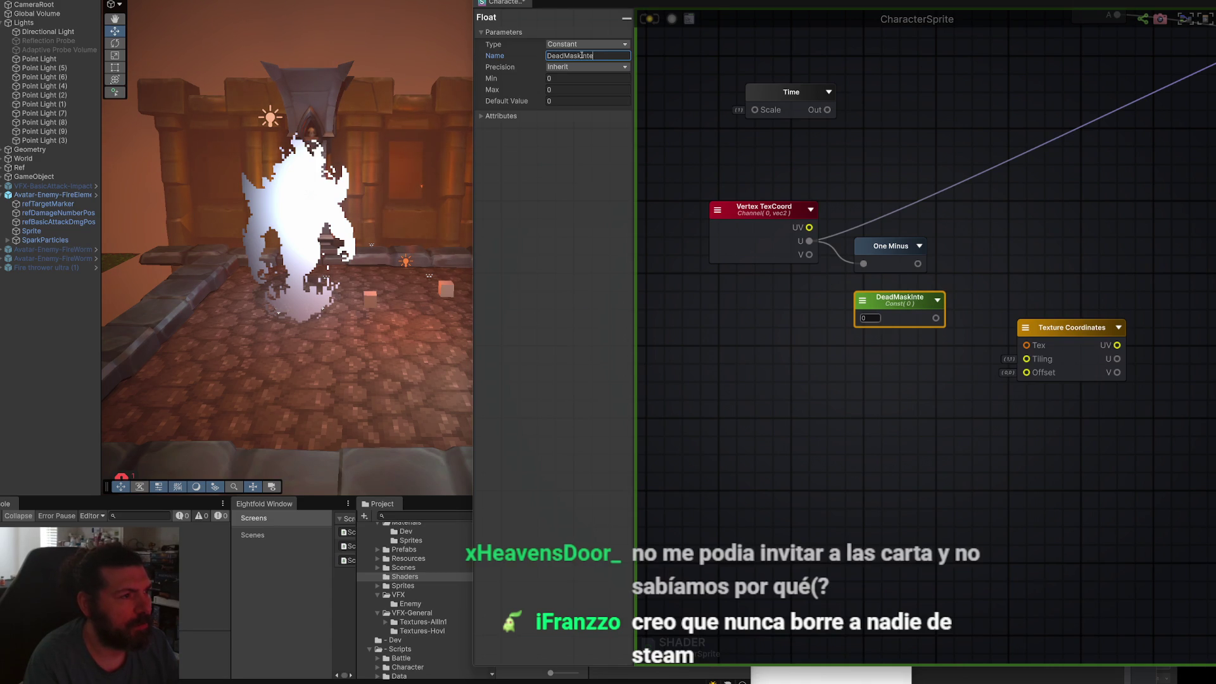
text(sity)
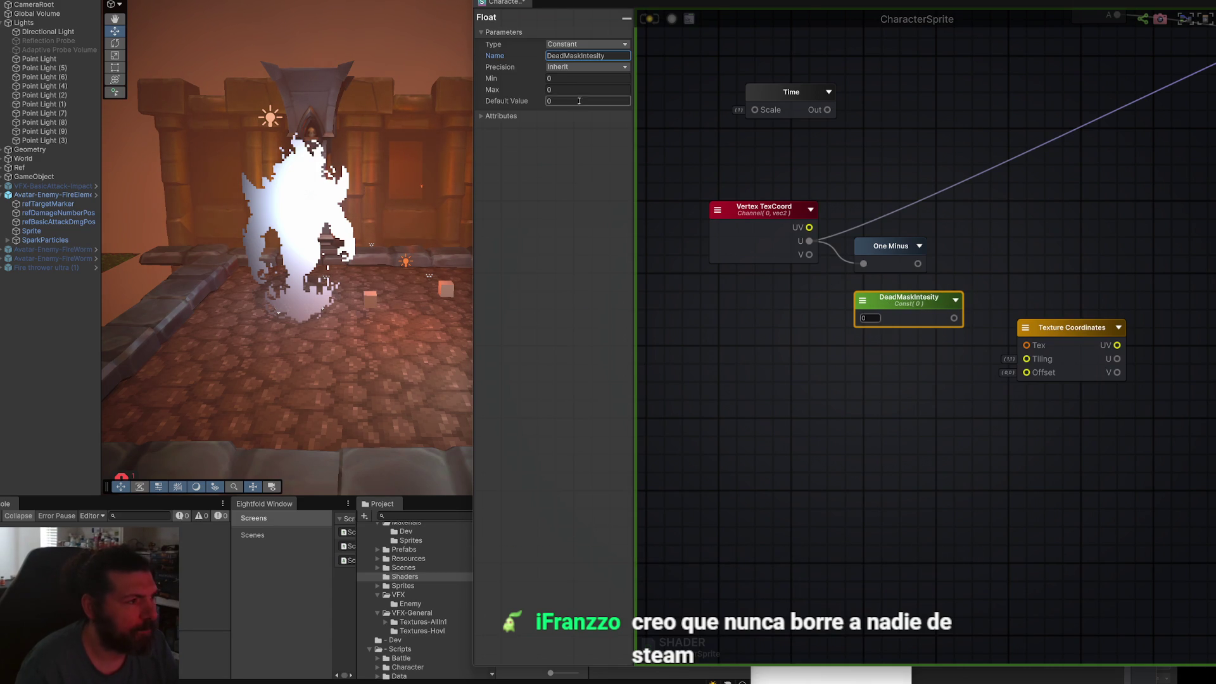
click(576, 101)
text(1)
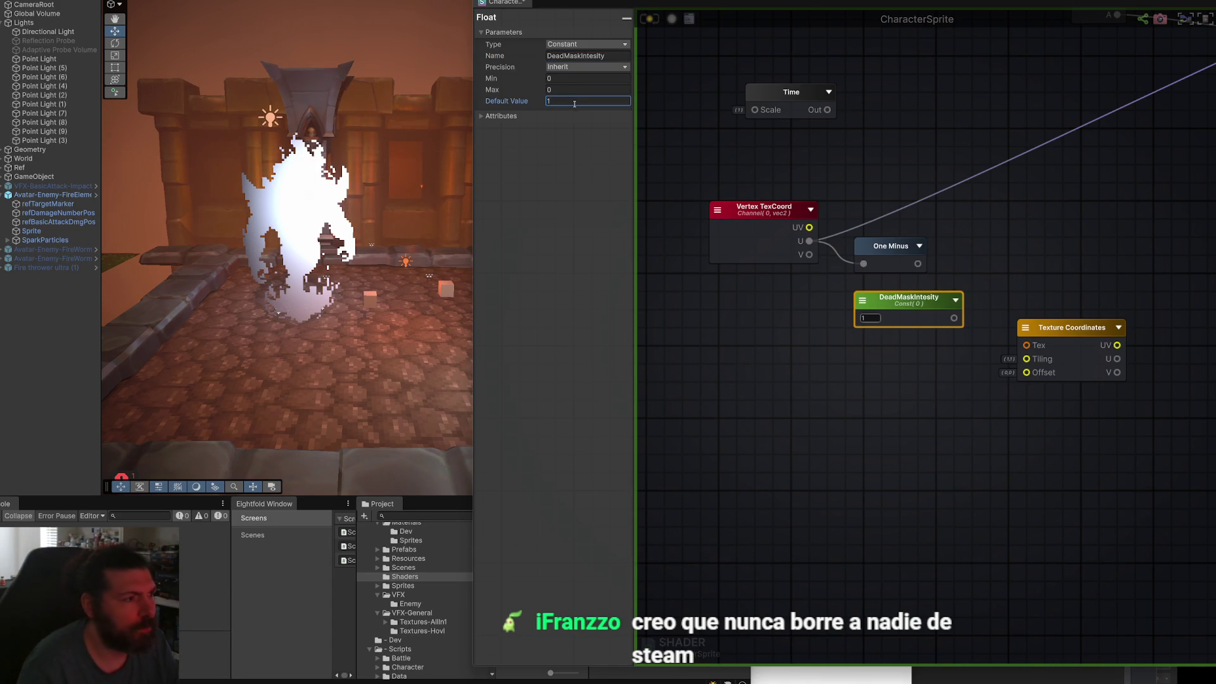
Multiply One Minus by DeadMaskIntesity and wire the result into Base Color.
mouse_move(900, 299)
mouse_down()
mouse_move(862, 290)
mouse_move(947, 273)
mouse_up()
text(ult)
click(971, 318)
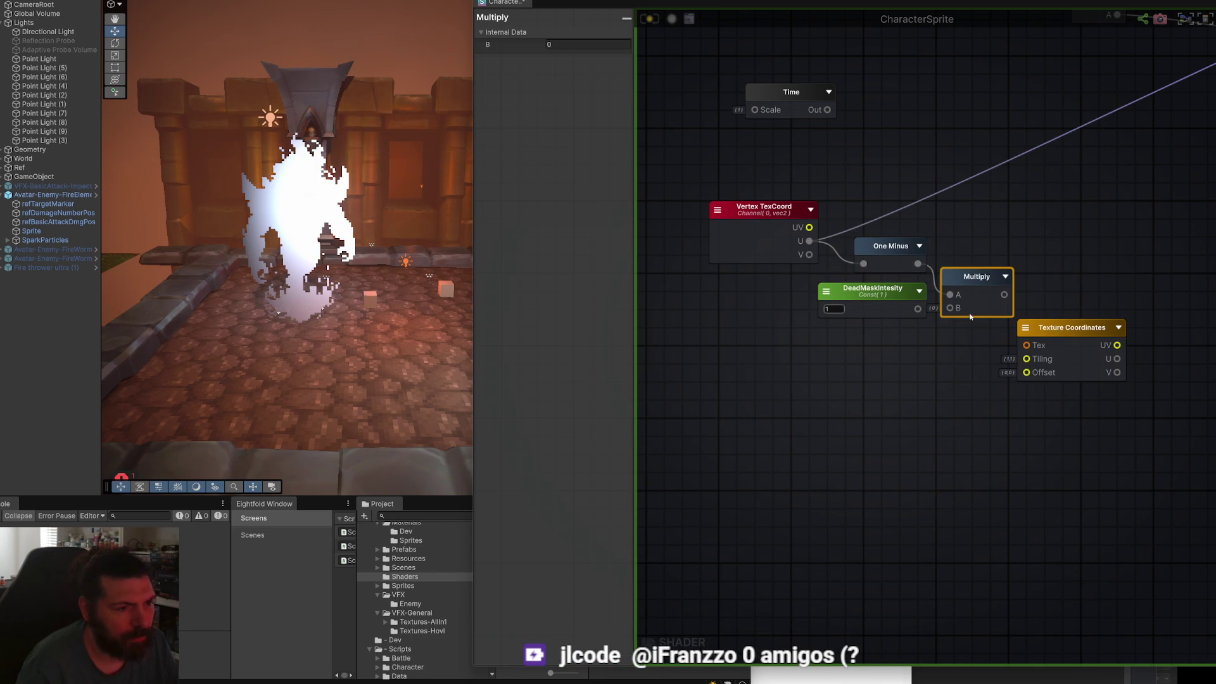
drag(950, 308, 918, 309)
scroll(1089, 235, down, 2)
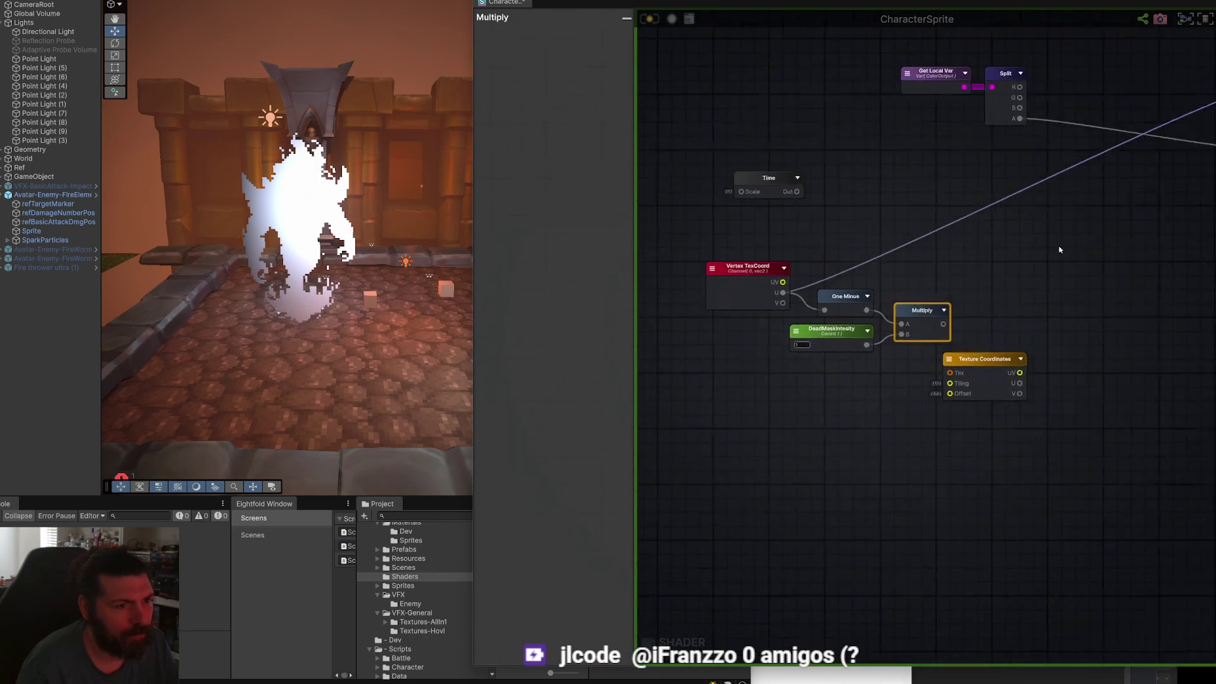
drag(1089, 235, 934, 306)
drag(832, 369, 1127, 154)
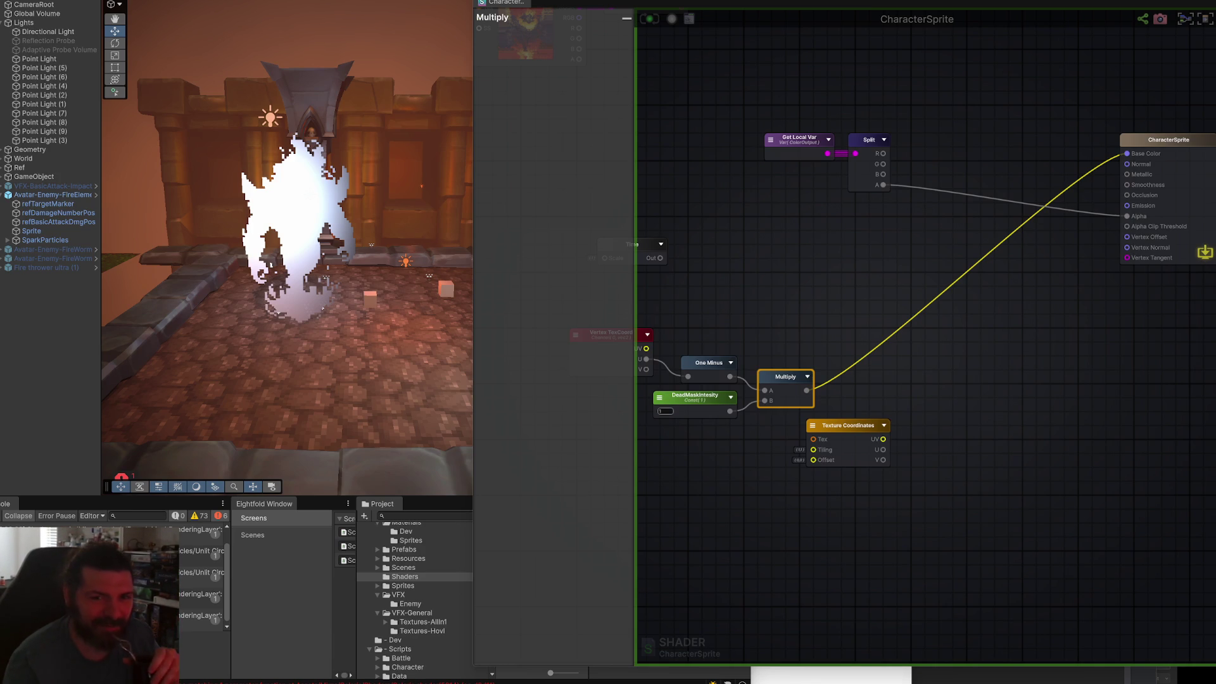
Pan the graph, narrow the shader editor, and select the fire Sprite in the Hierarchy.
drag(1125, 350, 999, 393)
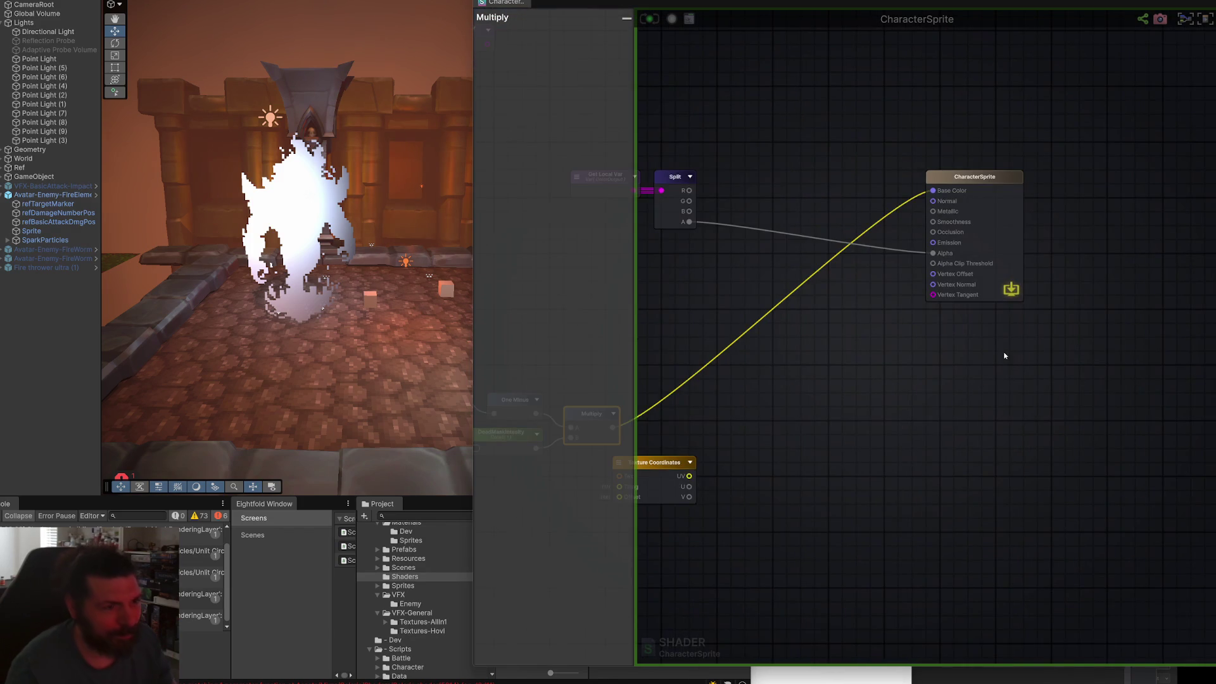
scroll(1005, 333, down, 3)
scroll(949, 276, up, 5)
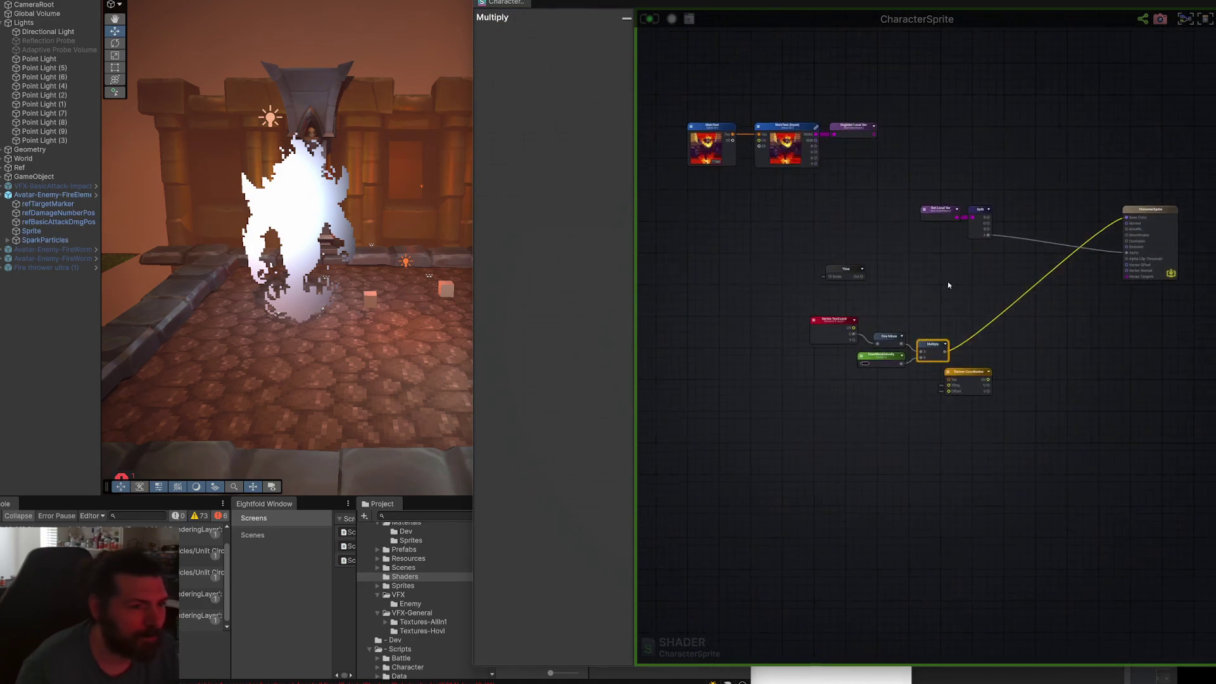
scroll(1014, 361, down, 3)
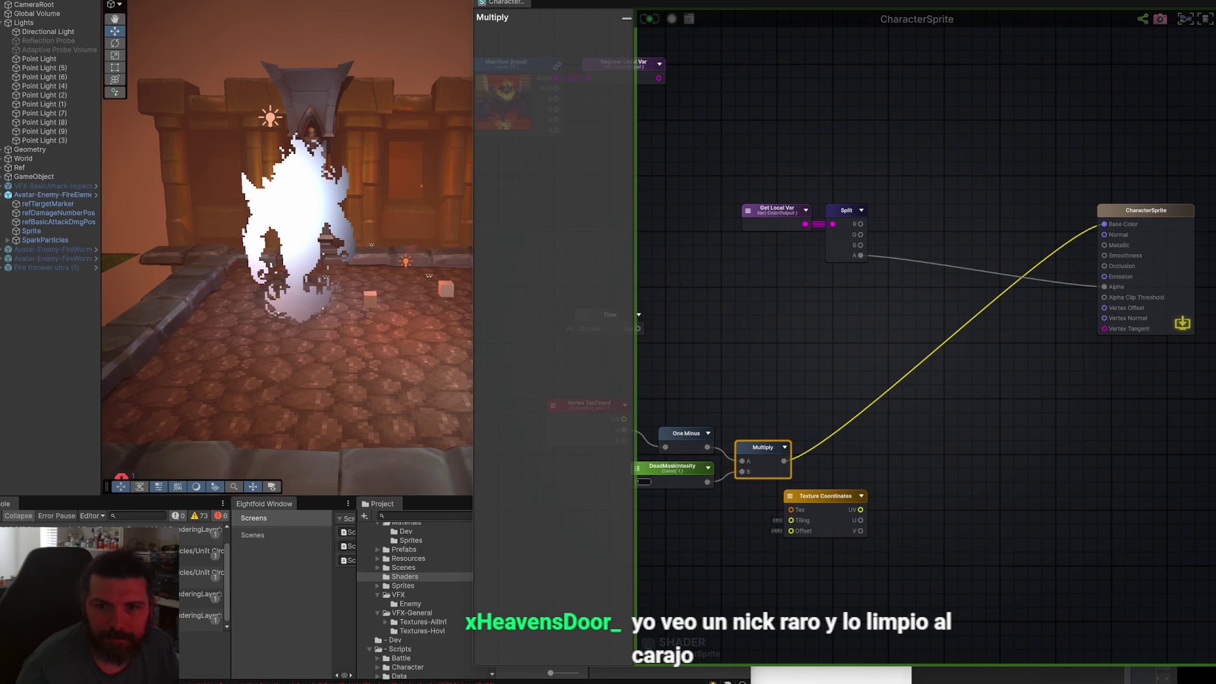
click(925, 458)
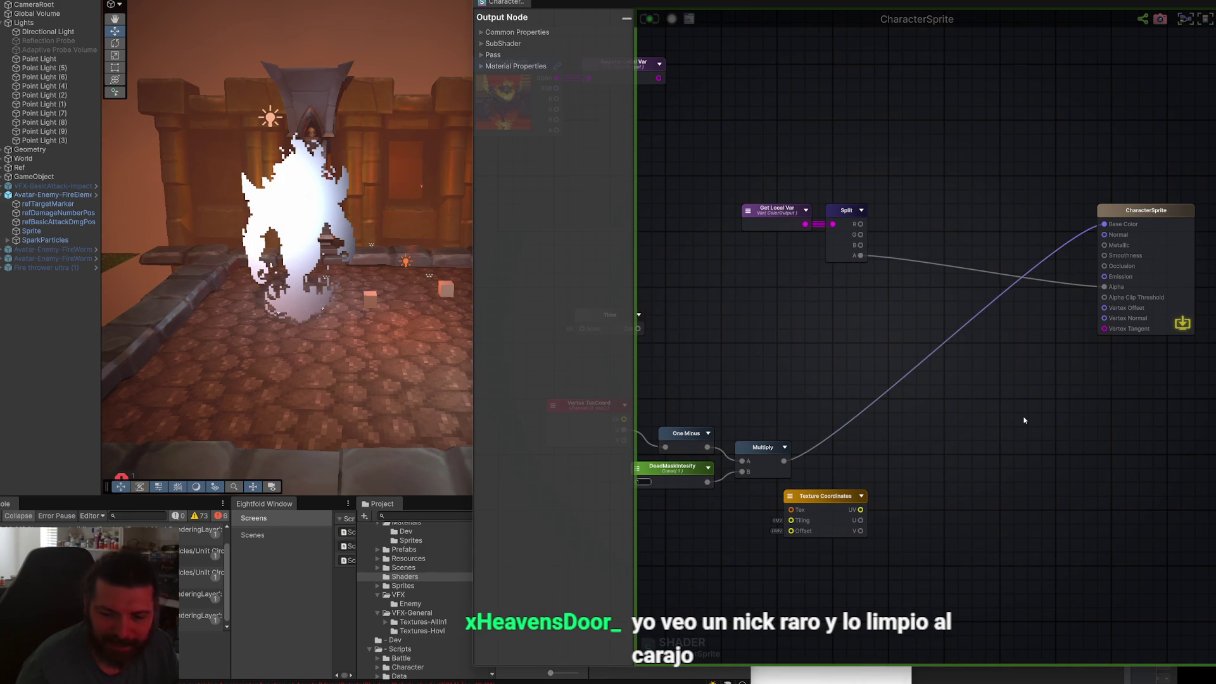
drag(998, 411, 1039, 398)
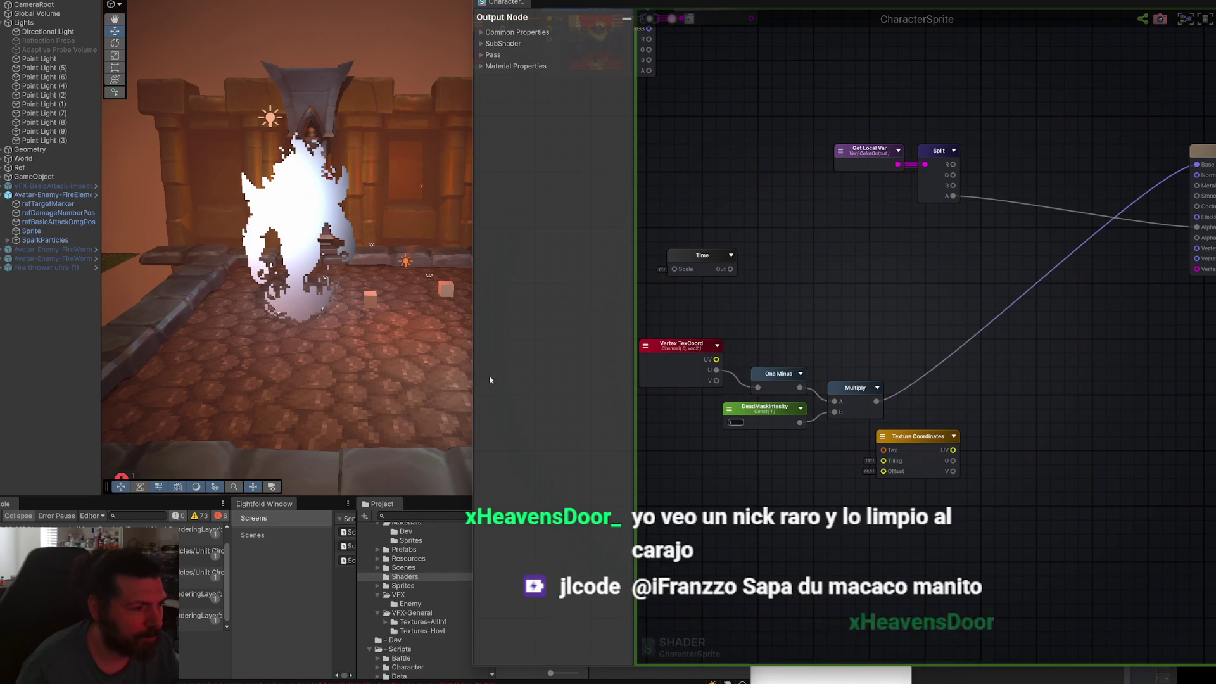
mouse_move(475, 378)
mouse_down()
mouse_move(768, 378)
mouse_move(641, 379)
mouse_move(755, 379)
mouse_move(738, 378)
mouse_up()
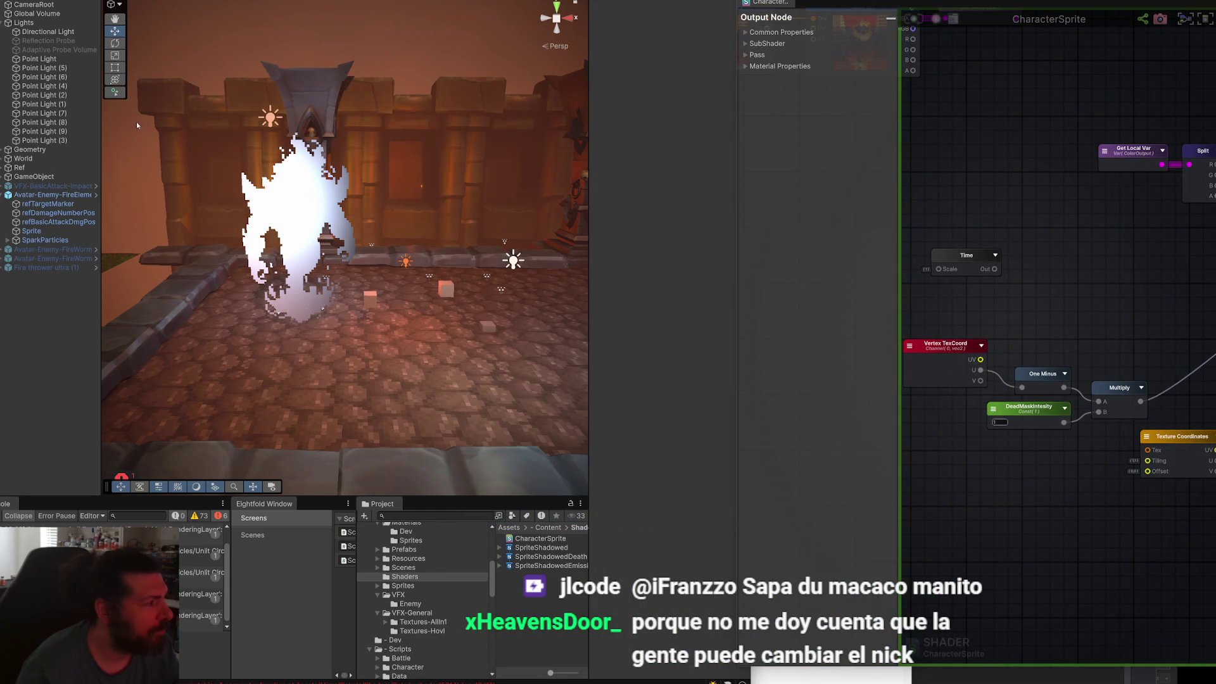
click(32, 230)
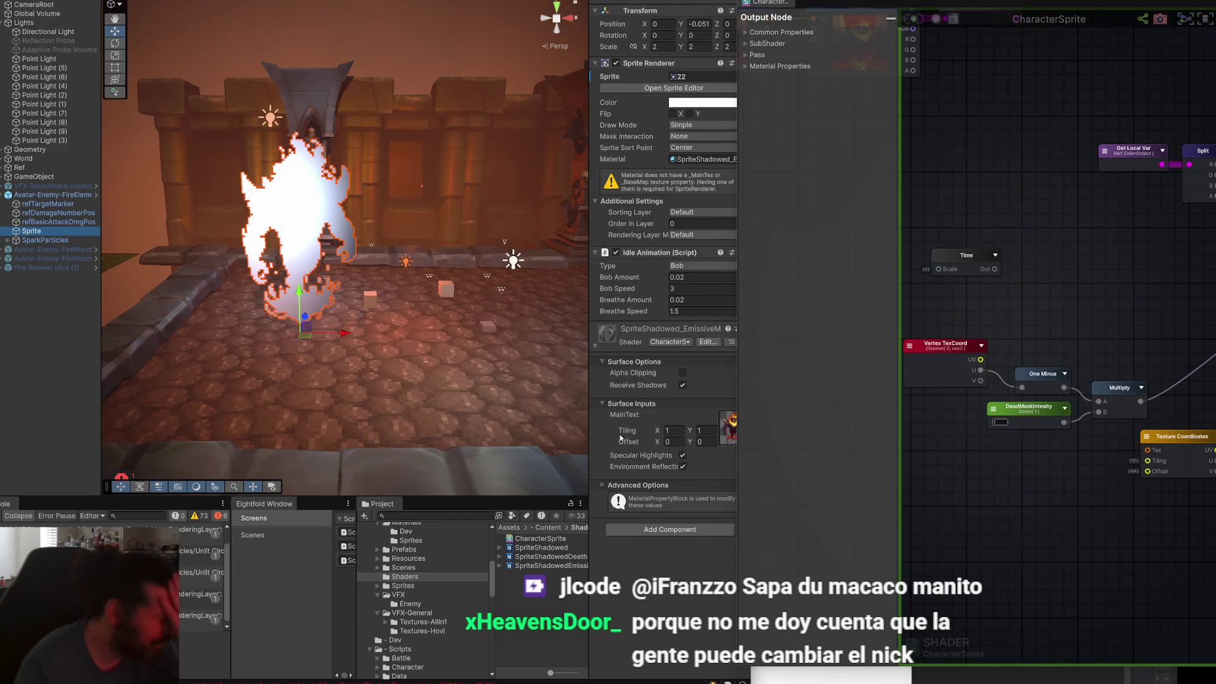
Make DeadMaskIntesity an exposed Property, save, and test values up to 6.37.
click(1027, 408)
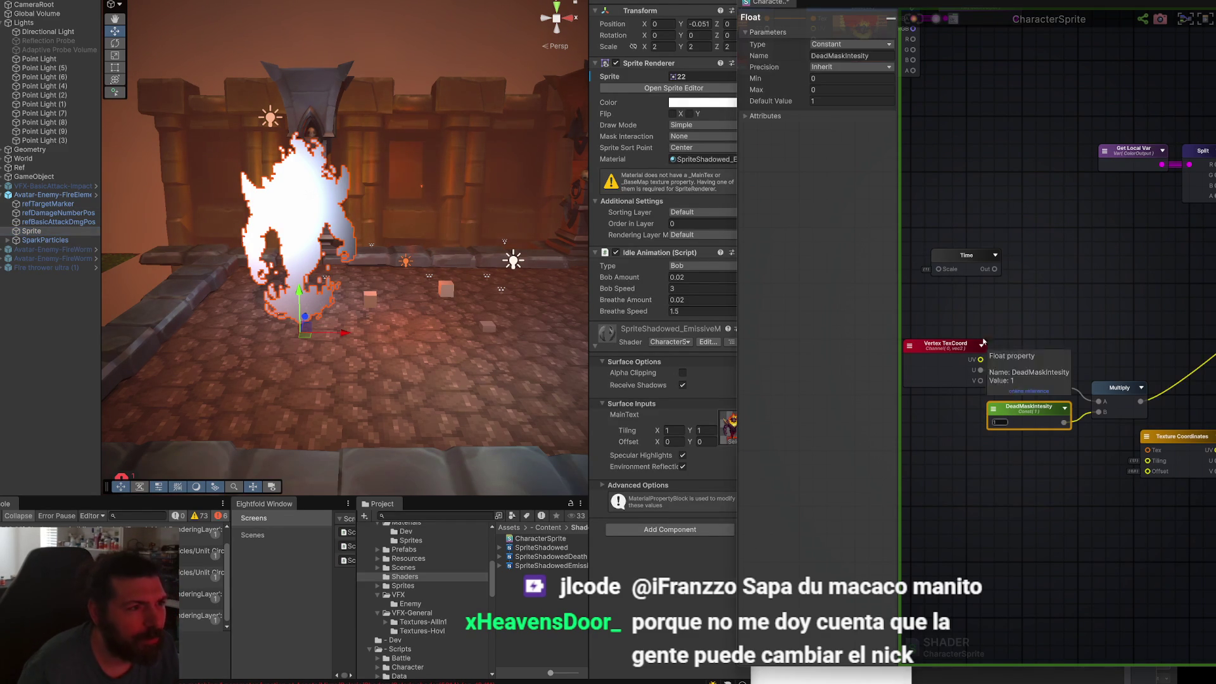
click(853, 44)
click(834, 64)
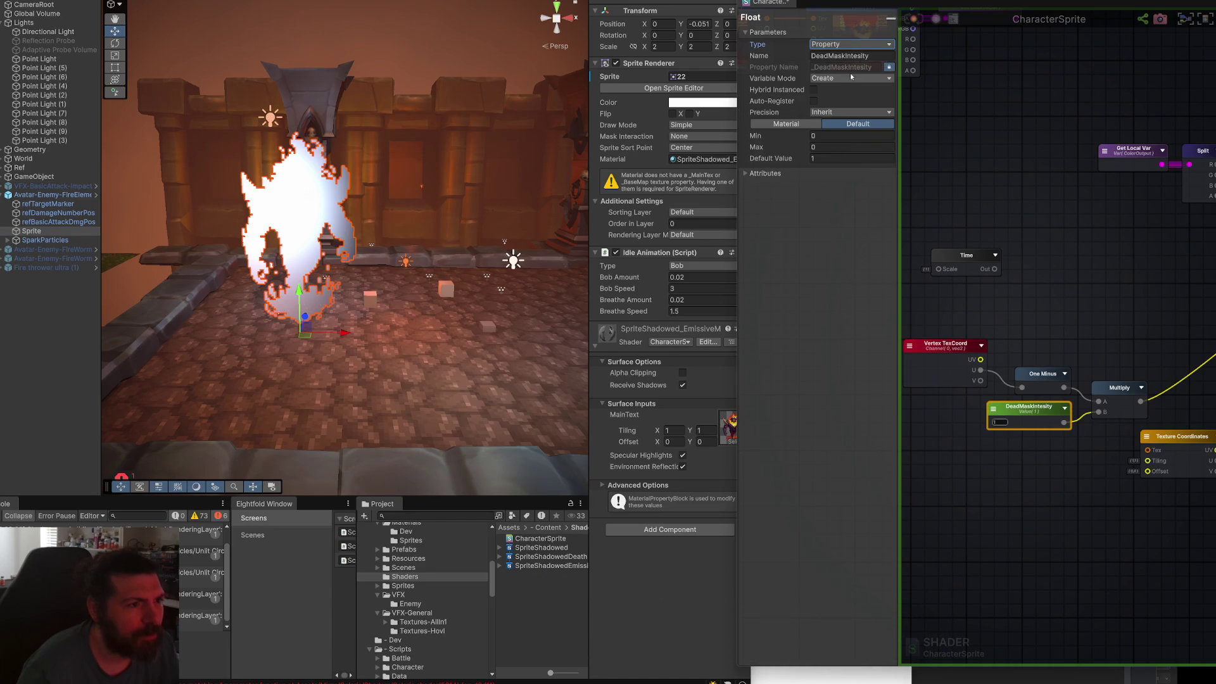
click(913, 18)
mouse_move(672, 457)
mouse_down()
mouse_move(934, 456)
mouse_move(950, 467)
mouse_move(865, 485)
mouse_move(697, 484)
mouse_up()
mouse_move(263, 374)
mouse_down()
mouse_move(956, 380)
mouse_move(918, 380)
mouse_up()
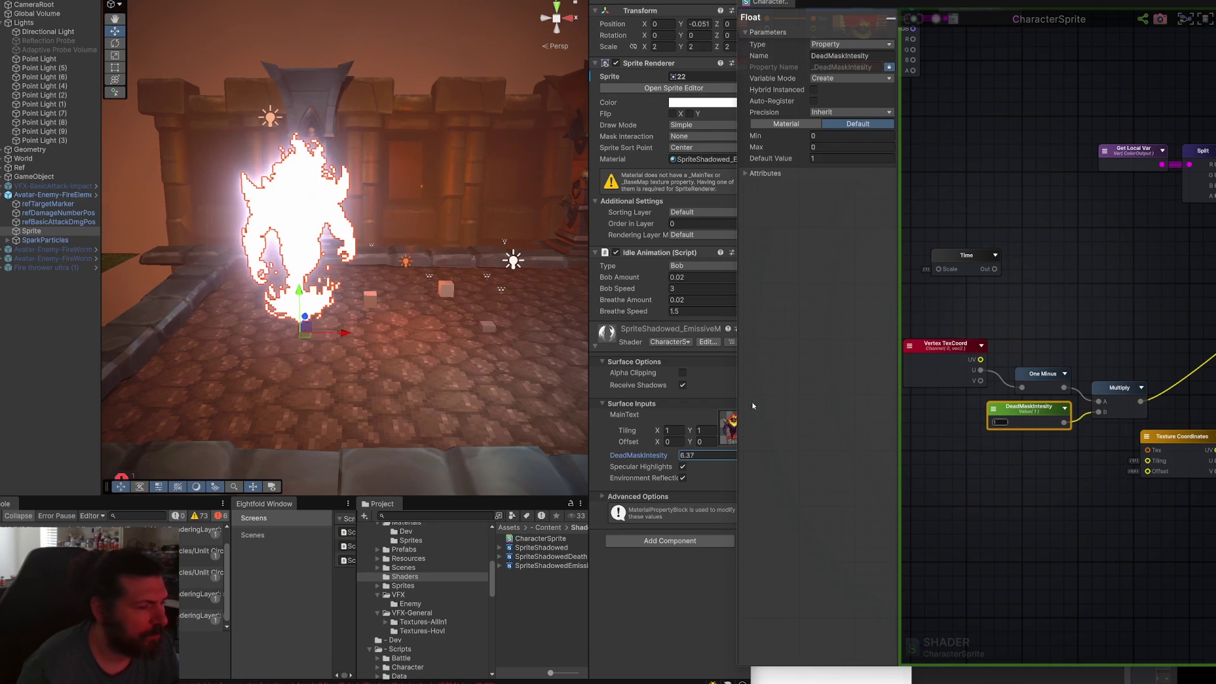
mouse_move(1184, 328)
mouse_down()
mouse_move(849, 356)
mouse_move(1111, 254)
mouse_up()
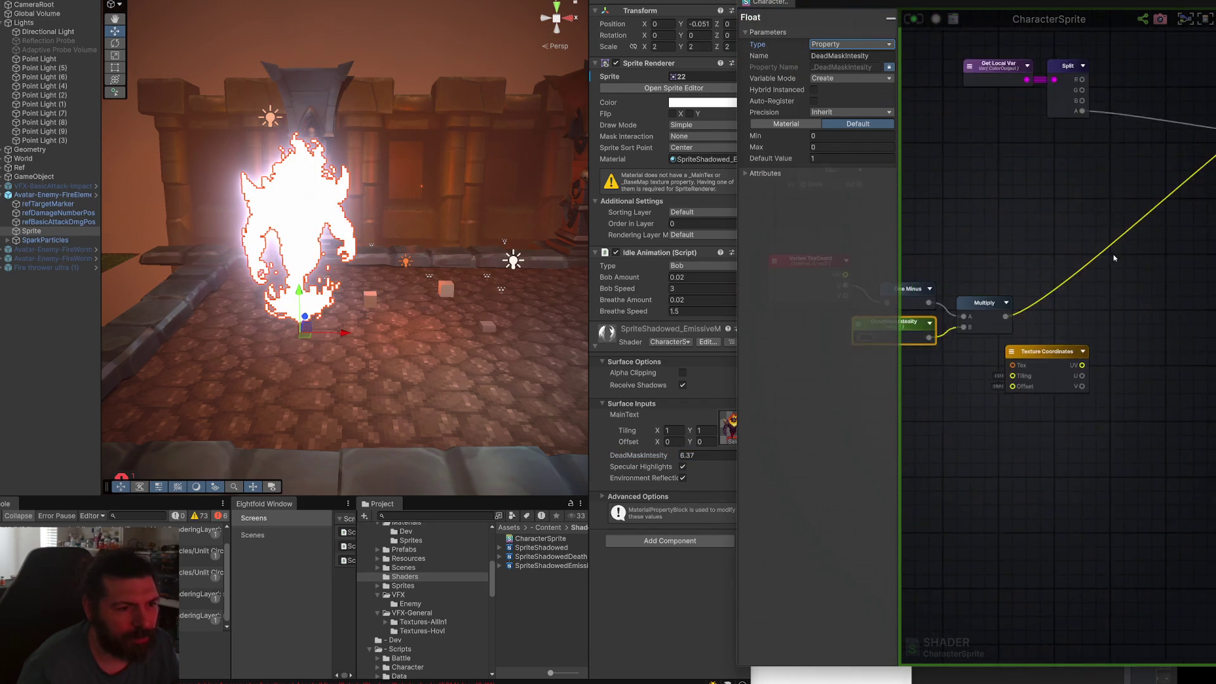
scroll(1111, 254, up, 2)
Add a Saturate node between Multiply and Base Color, save, and lower DeadMaskIntesity.
drag(979, 328, 1114, 231)
text(satur)
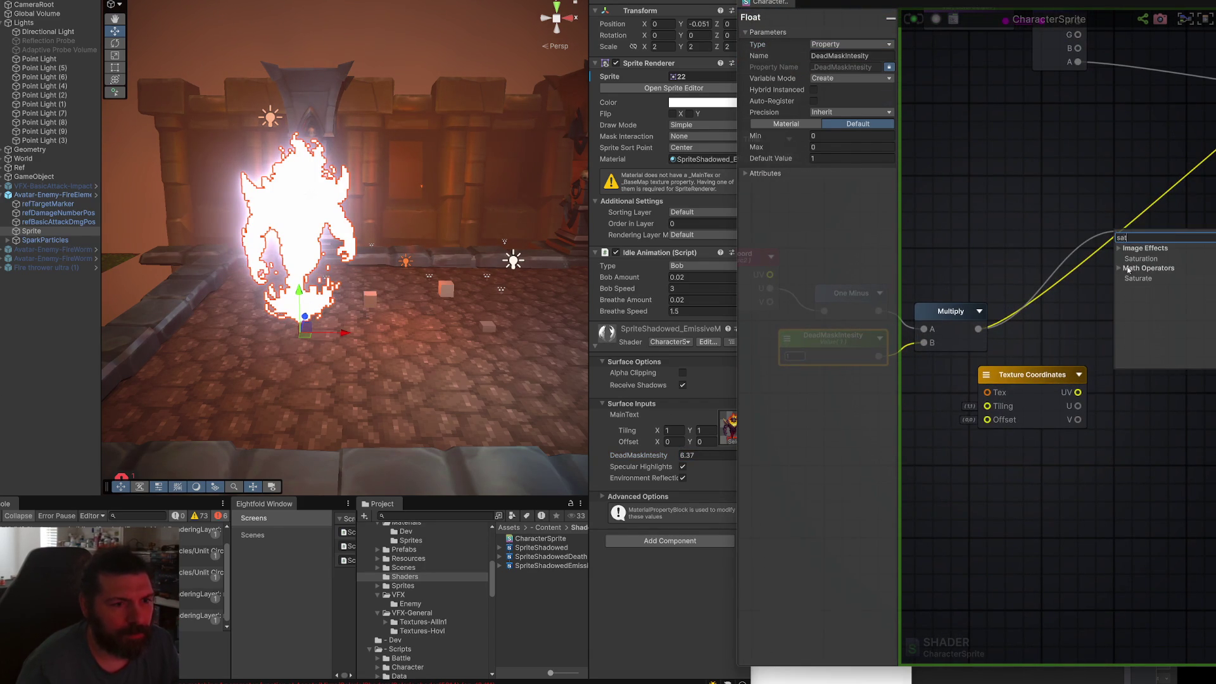
click(1137, 282)
mouse_move(1176, 294)
mouse_down()
mouse_move(989, 370)
mouse_move(1208, 97)
mouse_up()
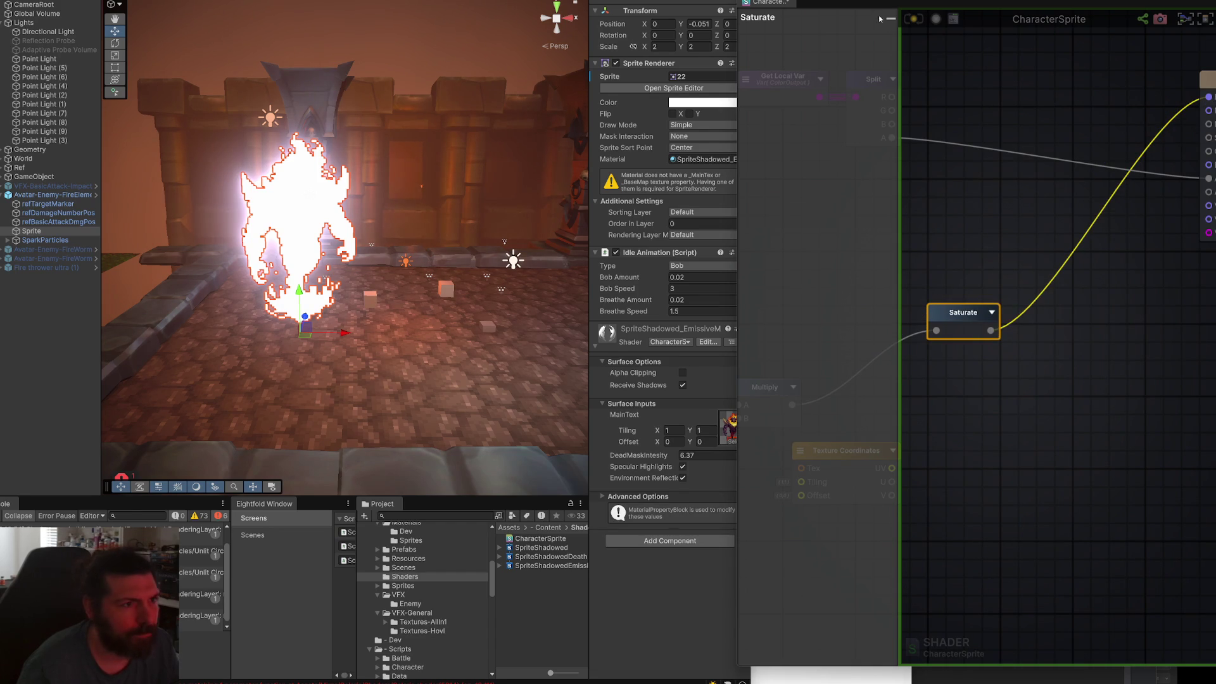
click(916, 18)
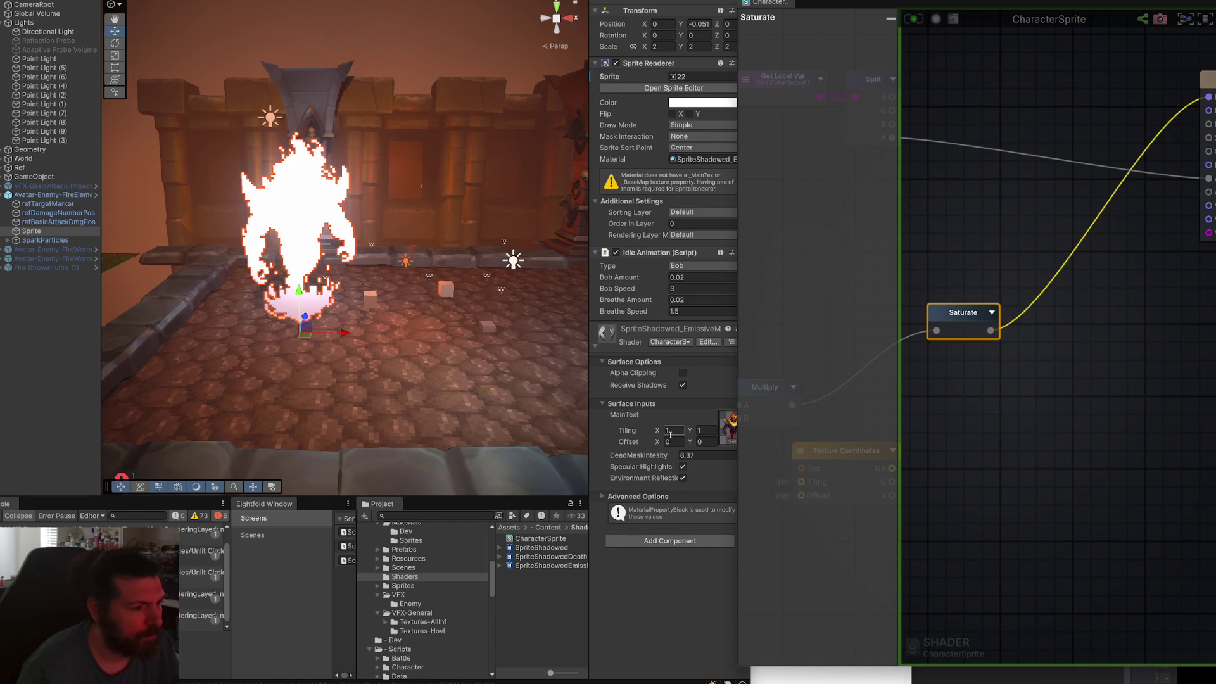
drag(669, 458, 554, 465)
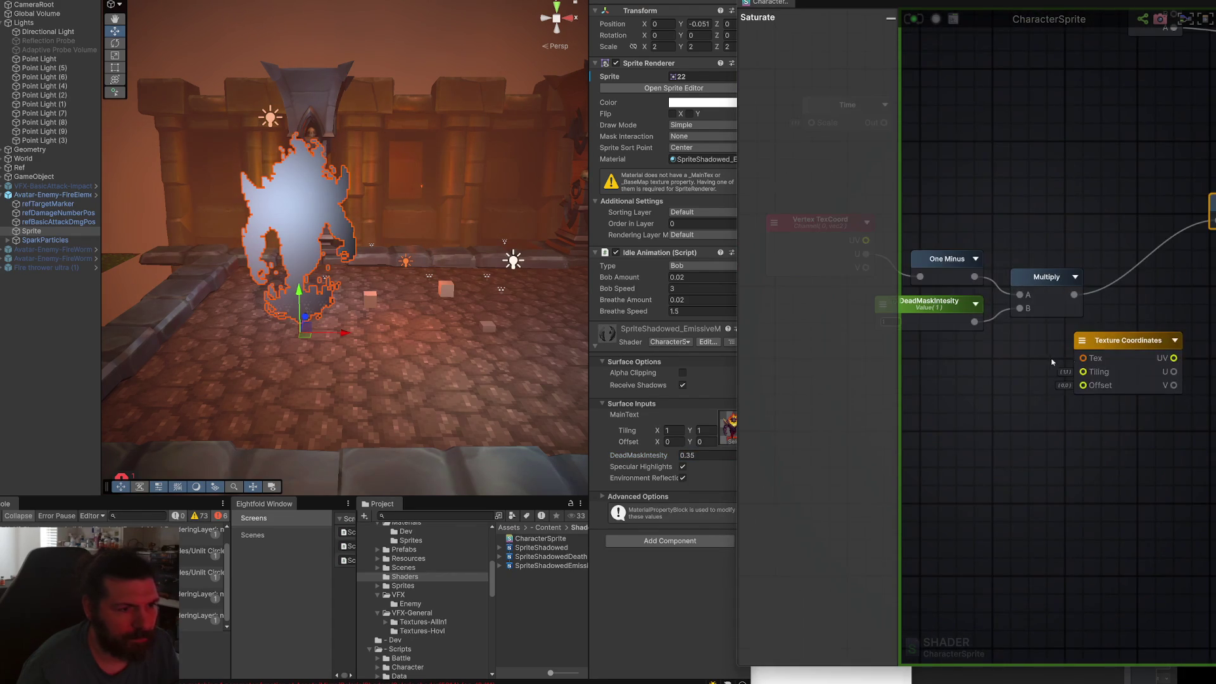
Rearrange the DeadMaskIntesity and One Minus nodes in the graph.
drag(986, 308, 946, 321)
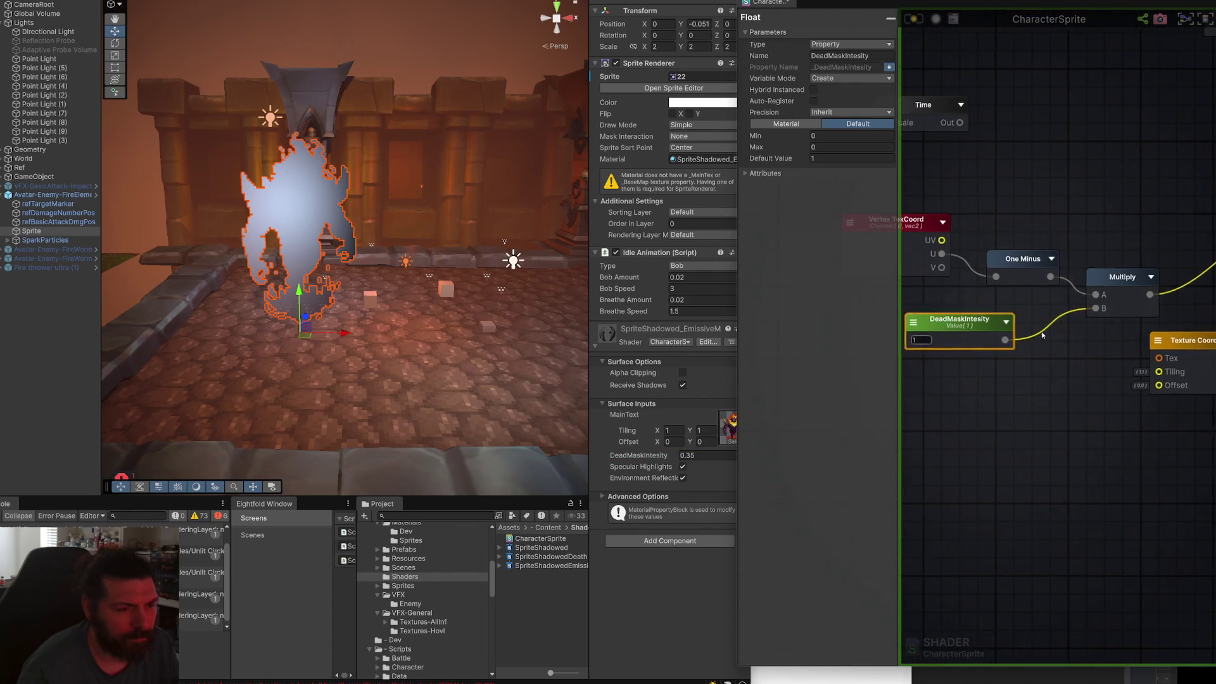
drag(1077, 274, 1059, 274)
mouse_move(1038, 334)
mouse_down()
mouse_move(1075, 325)
mouse_move(1060, 406)
mouse_up()
mouse_move(1056, 260)
mouse_down()
mouse_move(1102, 261)
mouse_move(990, 241)
mouse_move(1046, 306)
mouse_up()
click(1106, 261)
Insert a Power node between One Minus and Multiply's A input, then save the shader.
text(power)
key(Return)
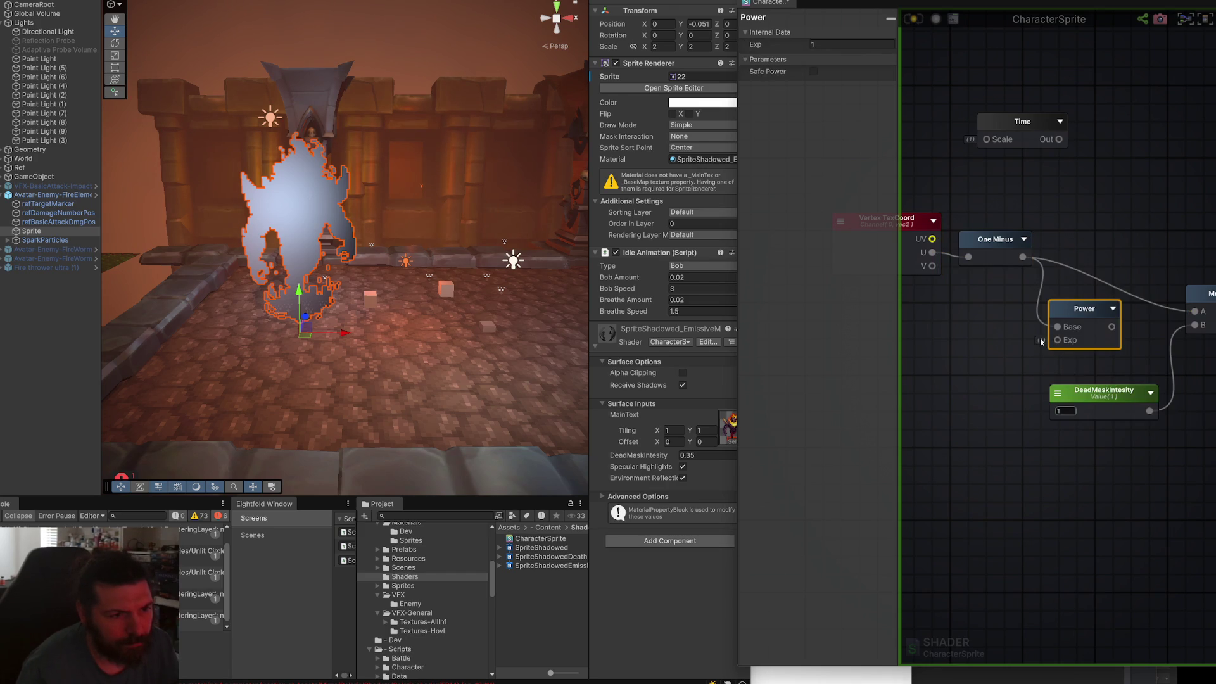
drag(1199, 314, 1194, 311)
mouse_move(1085, 309)
mouse_down()
mouse_move(1092, 273)
mouse_move(1096, 284)
mouse_up()
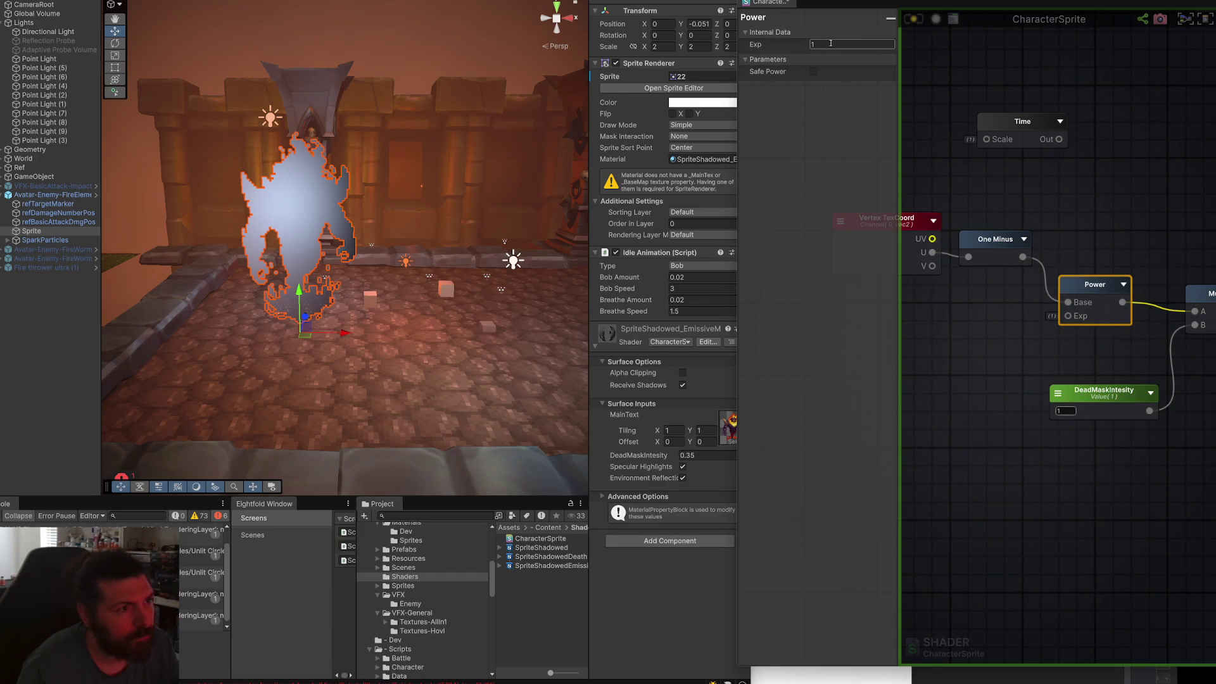
drag(1124, 394, 999, 347)
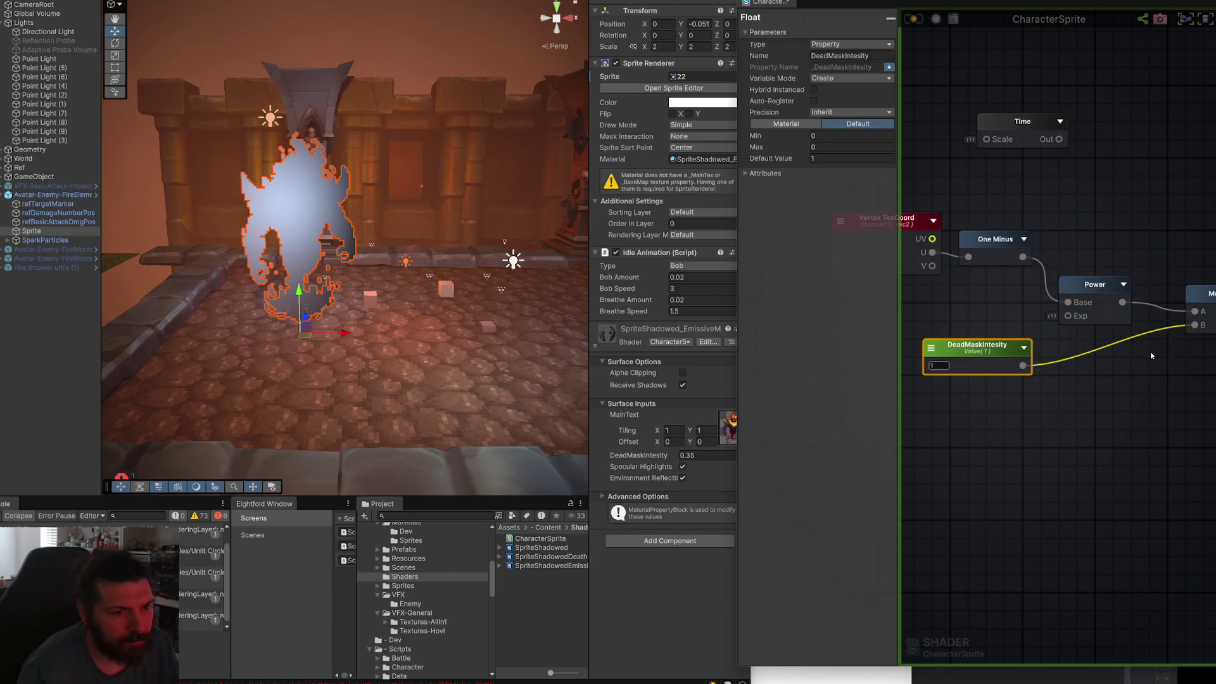
scroll(1014, 345, down, 3)
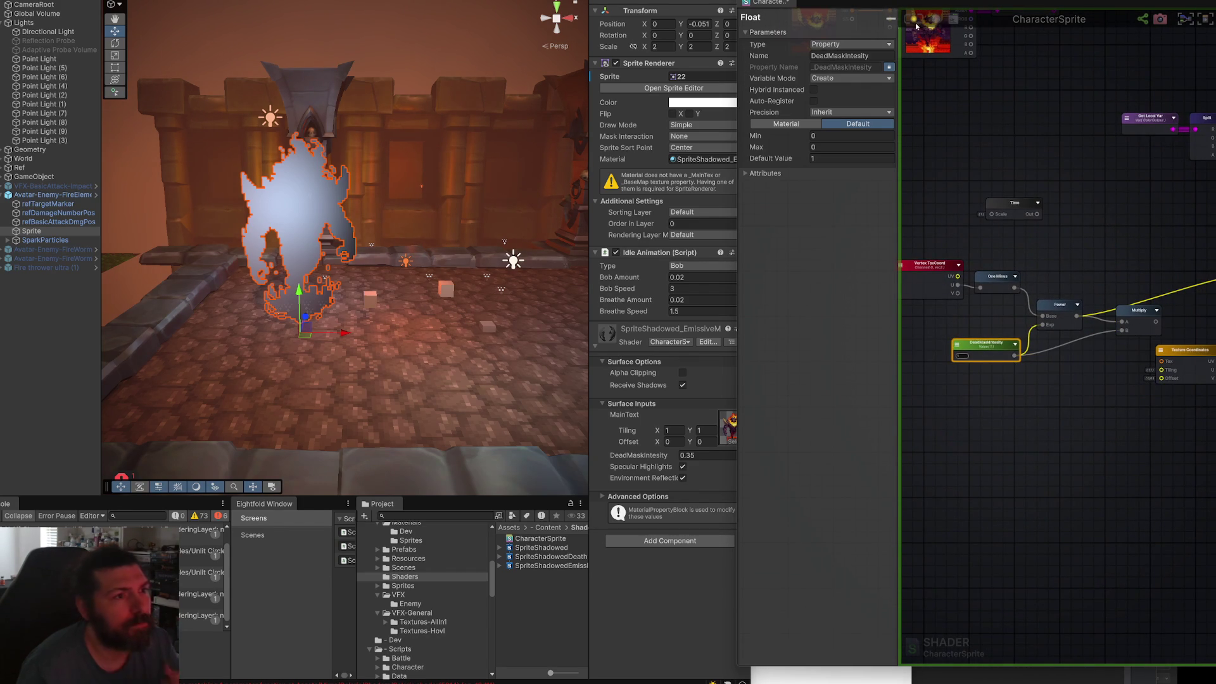
key(ctrl+s)
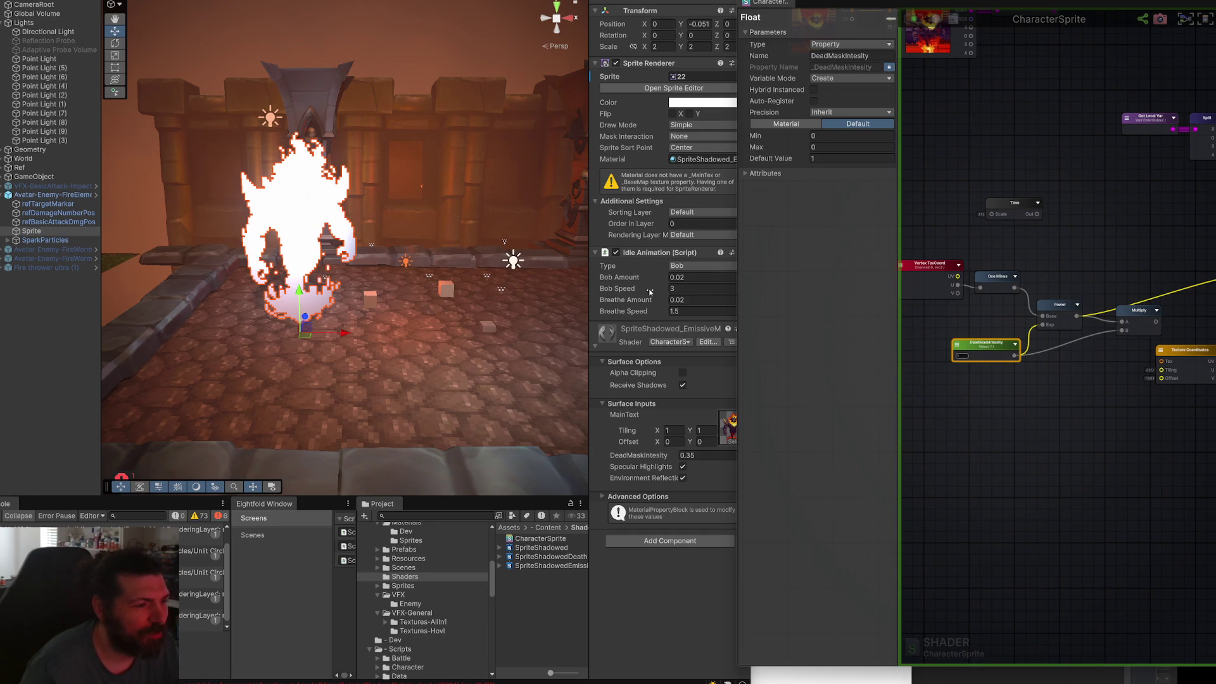
Raise DeadMaskIntesity to 1.55 and higher while framing the fire sprite up close.
drag(668, 456, 700, 467)
scroll(343, 208, up, 5)
key(f)
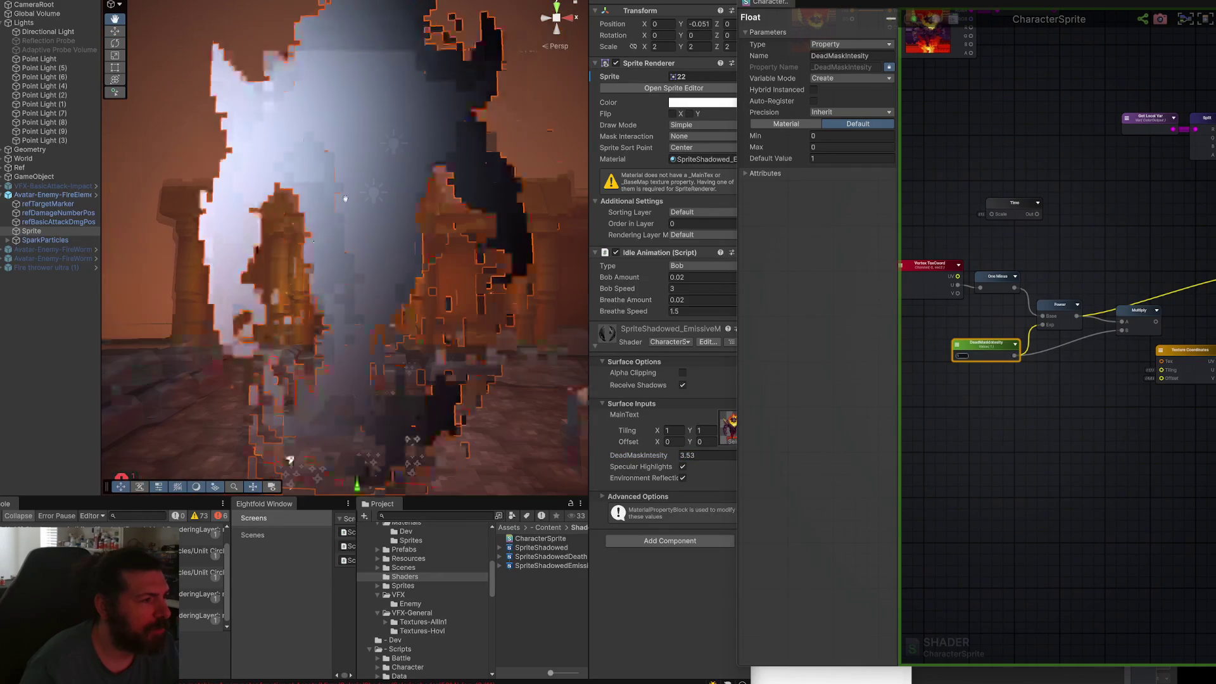
scroll(407, 316, down, 5)
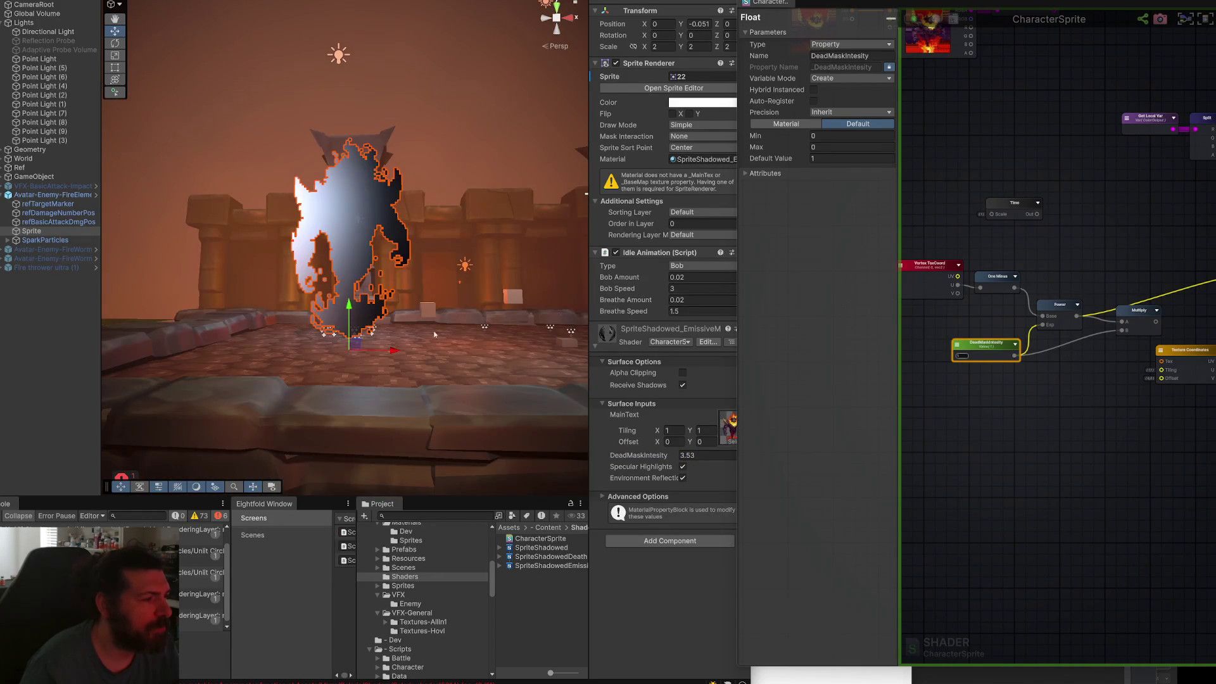
mouse_move(673, 456)
mouse_down()
mouse_move(868, 455)
mouse_move(702, 444)
mouse_move(752, 448)
mouse_up()
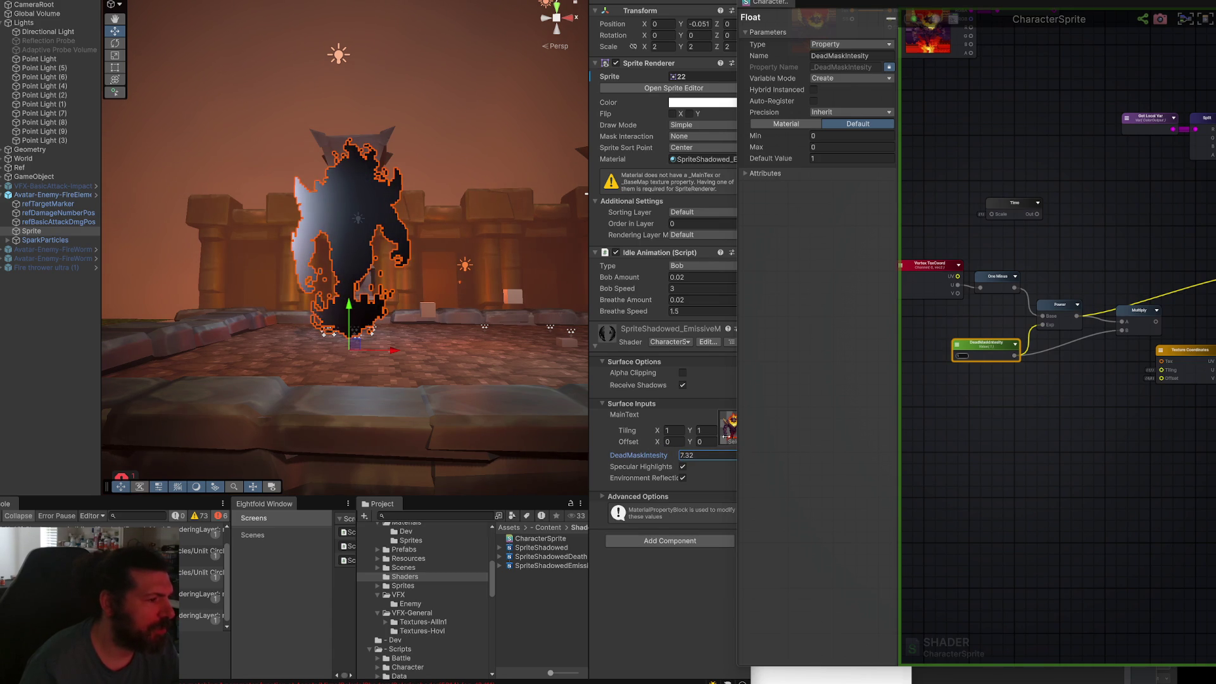
drag(434, 213, 444, 241)
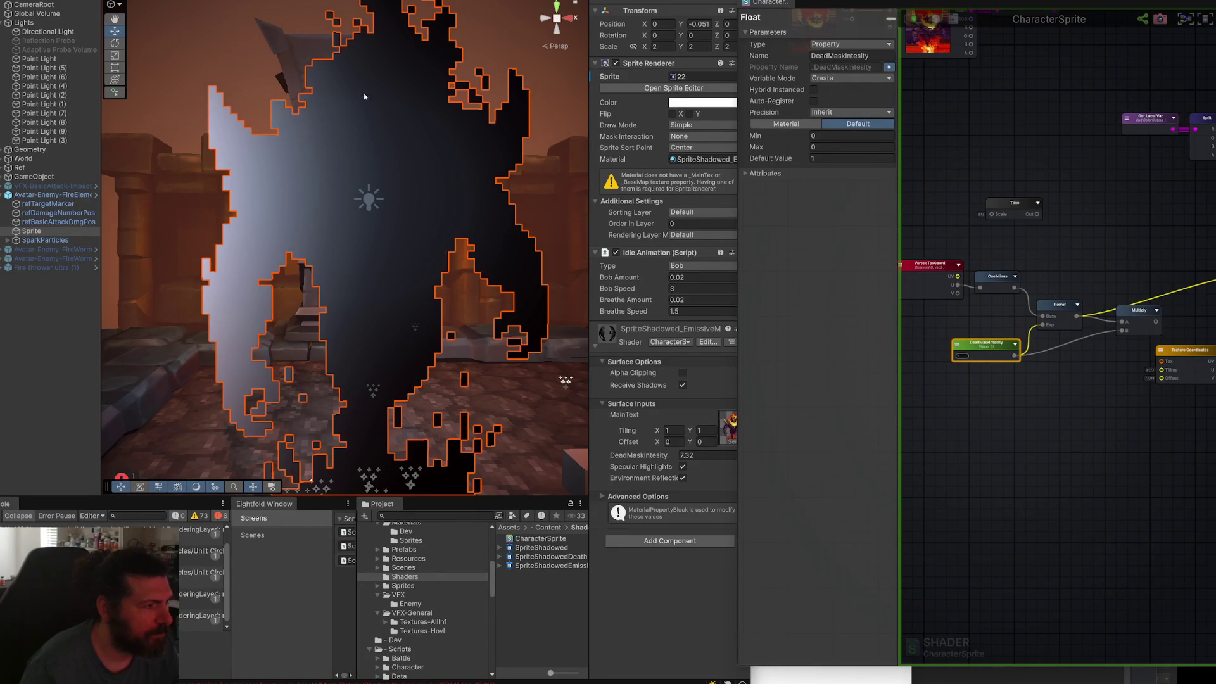
drag(502, 199, 492, 280)
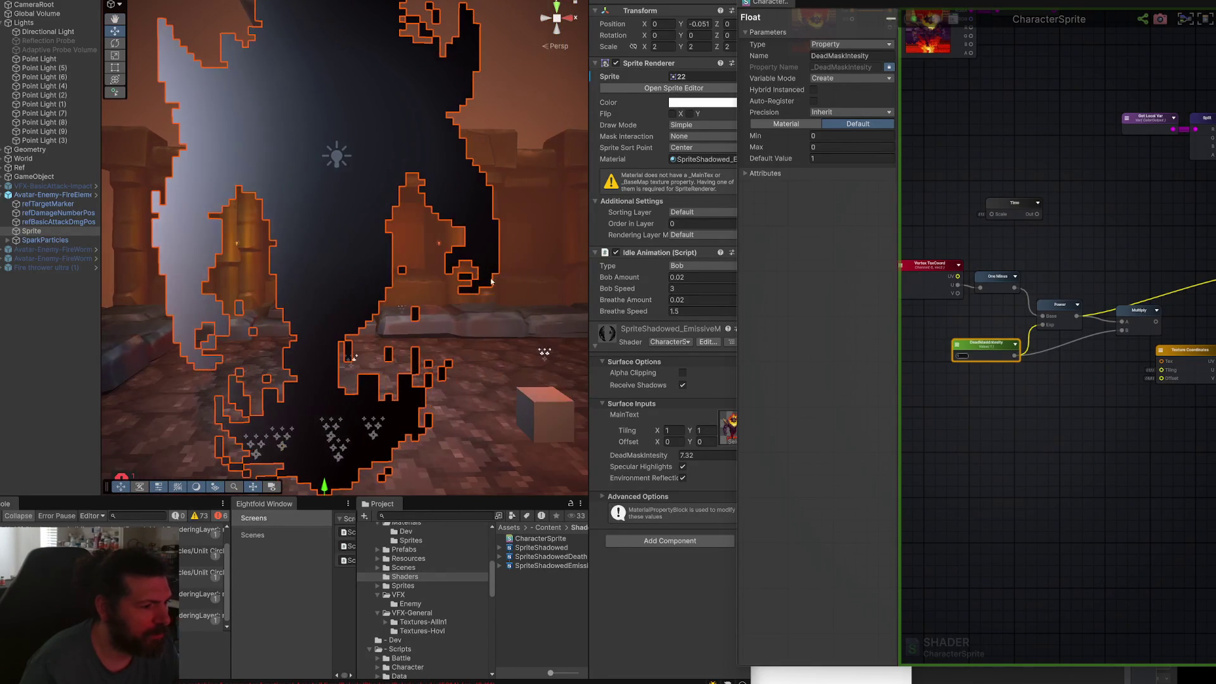
Try stronger and weaker DeadMaskIntesity values, settling at 1.02.
mouse_move(669, 458)
mouse_down()
mouse_move(785, 447)
mouse_move(575, 445)
mouse_move(728, 439)
mouse_move(579, 442)
mouse_move(629, 447)
mouse_up()
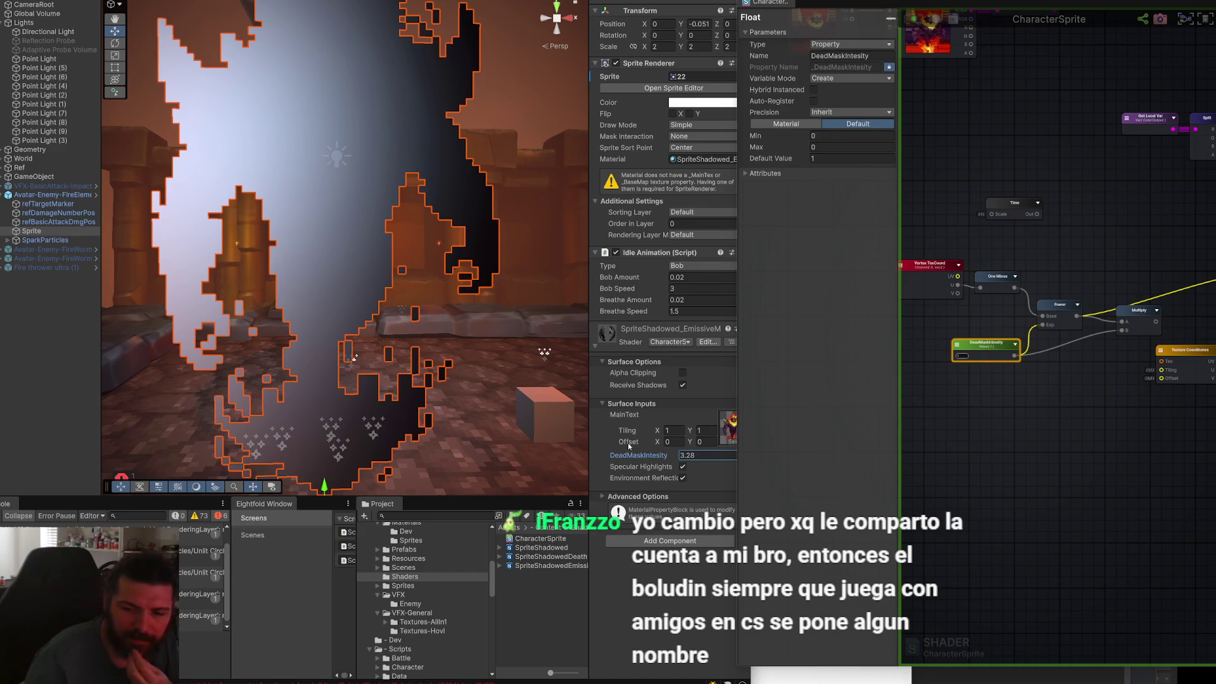
mouse_move(663, 455)
mouse_down()
mouse_move(599, 456)
mouse_move(791, 454)
mouse_move(570, 457)
mouse_move(811, 453)
mouse_move(644, 454)
mouse_move(681, 455)
mouse_up()
scroll(443, 259, down, 5)
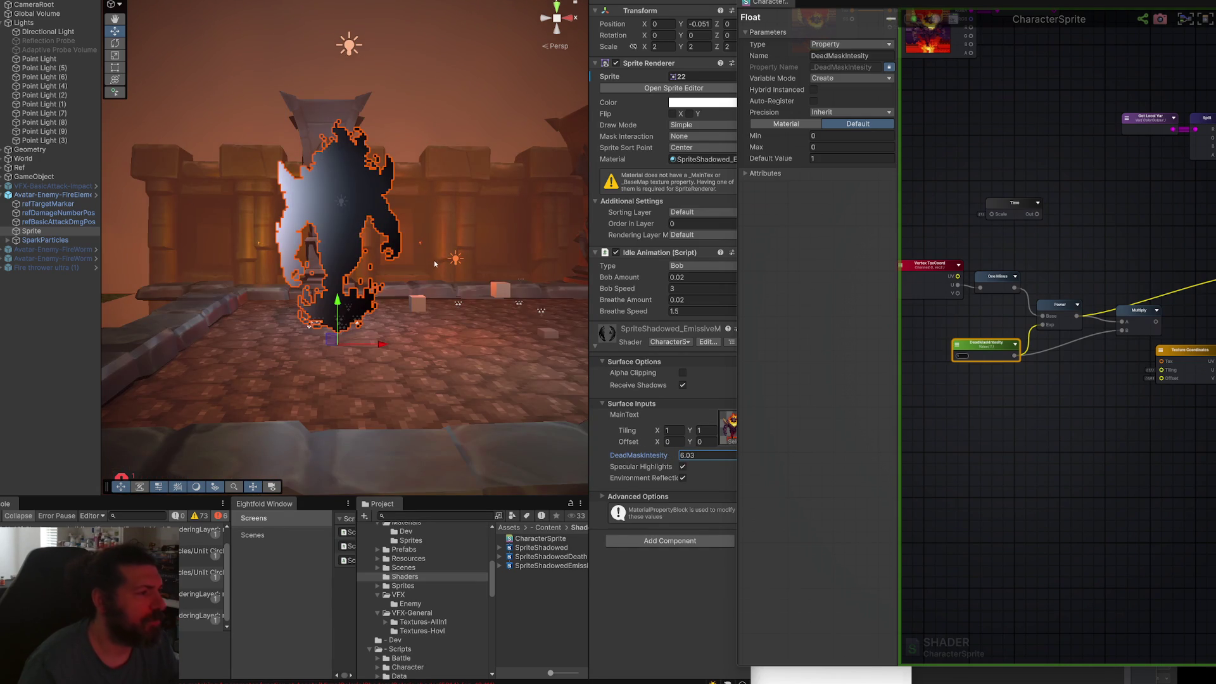
drag(664, 455, 439, 394)
scroll(439, 394, up, 5)
scroll(419, 308, down, 5)
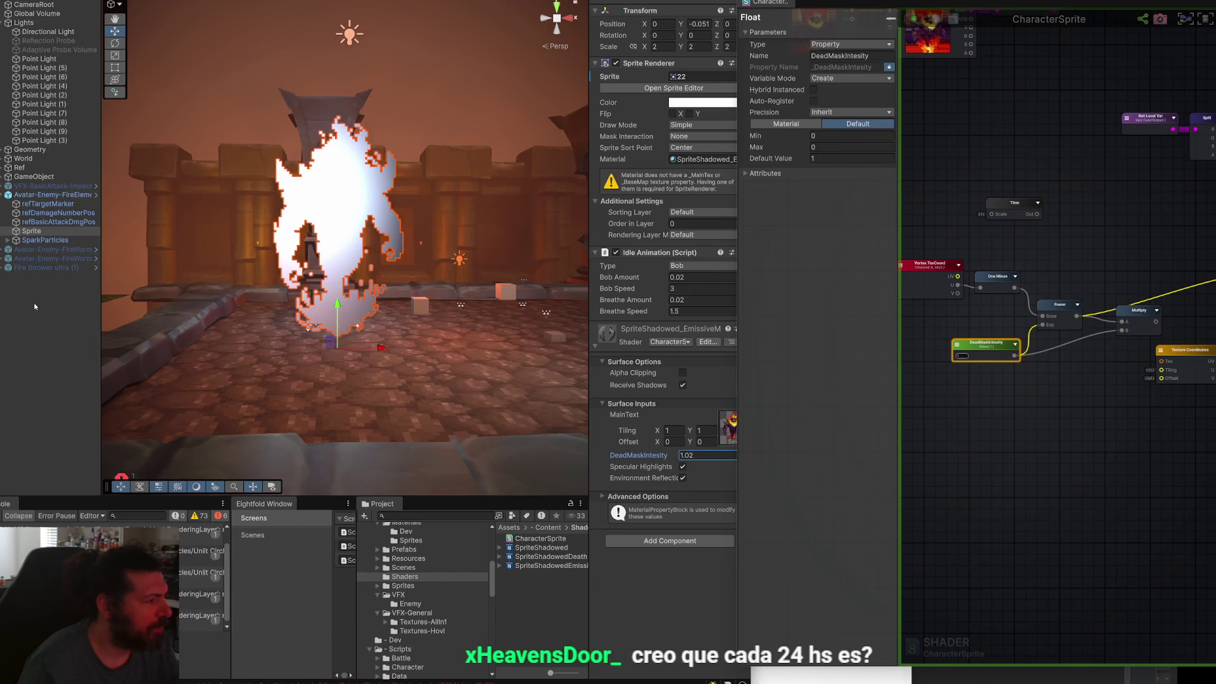
Select the small test cube and assign it the SpriteShadowed material.
click(33, 304)
click(424, 310)
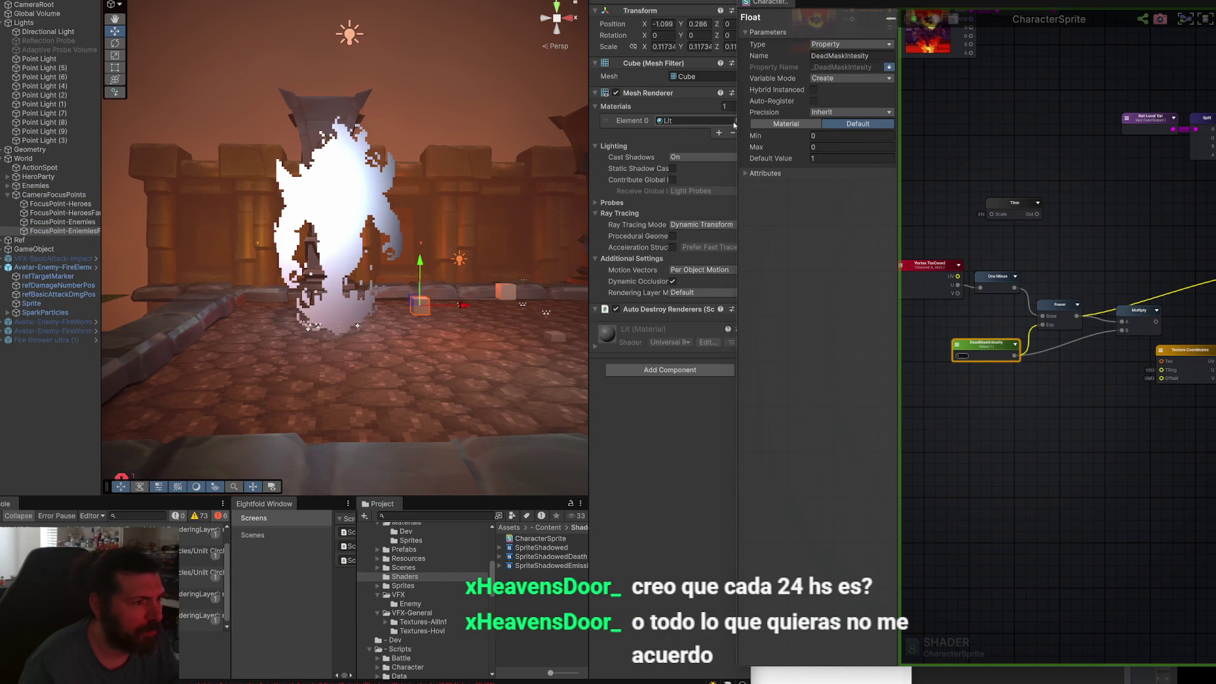
drag(737, 122, 750, 121)
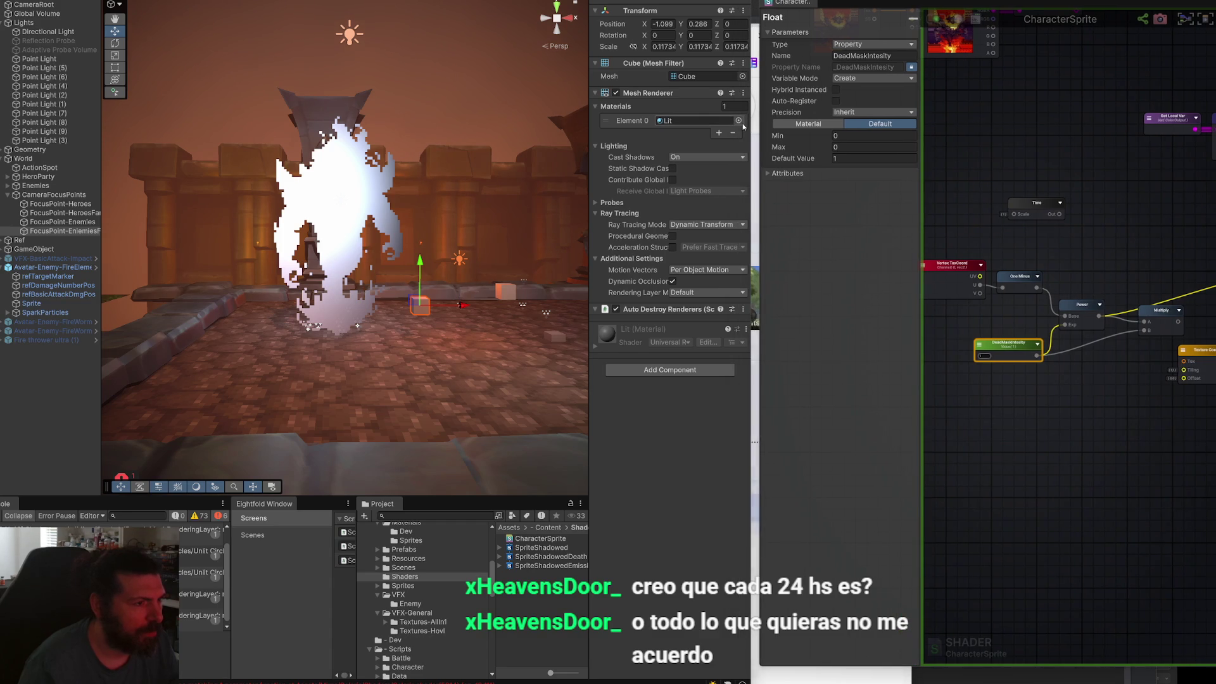
click(738, 121)
text(shado)
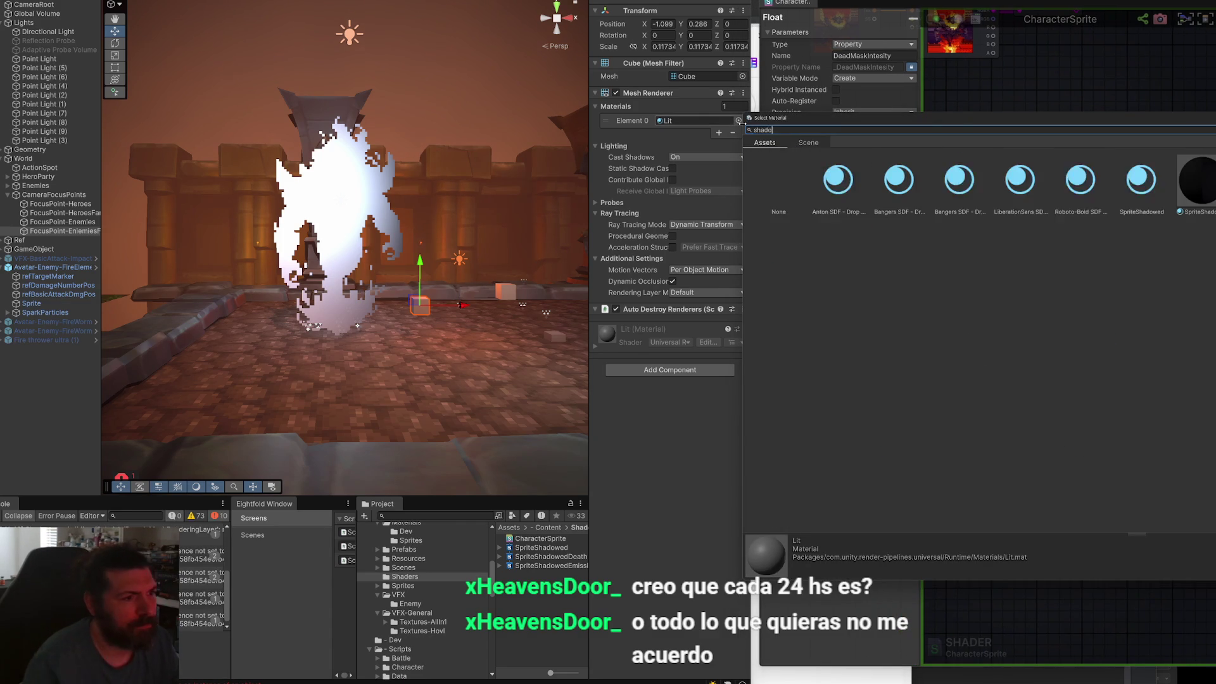
double_click(1208, 188)
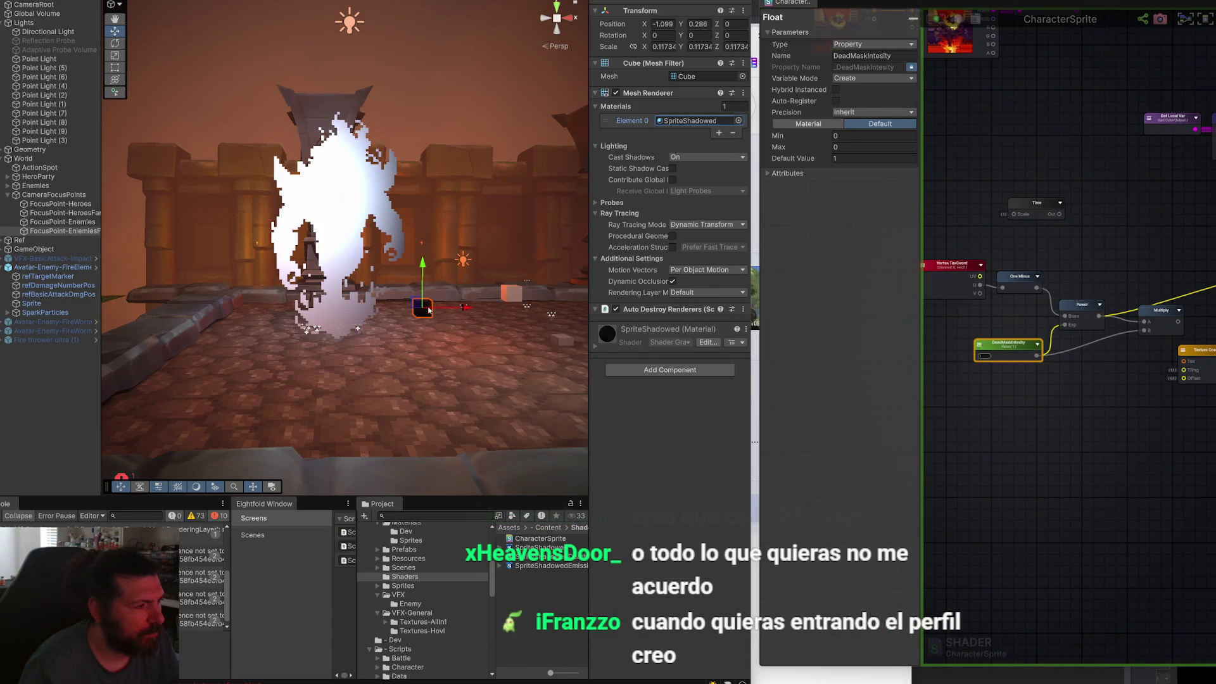
Move the test cube left along X beside the fire elemental and show its material settings.
drag(355, 304, 382, 305)
key(ctrl+d)
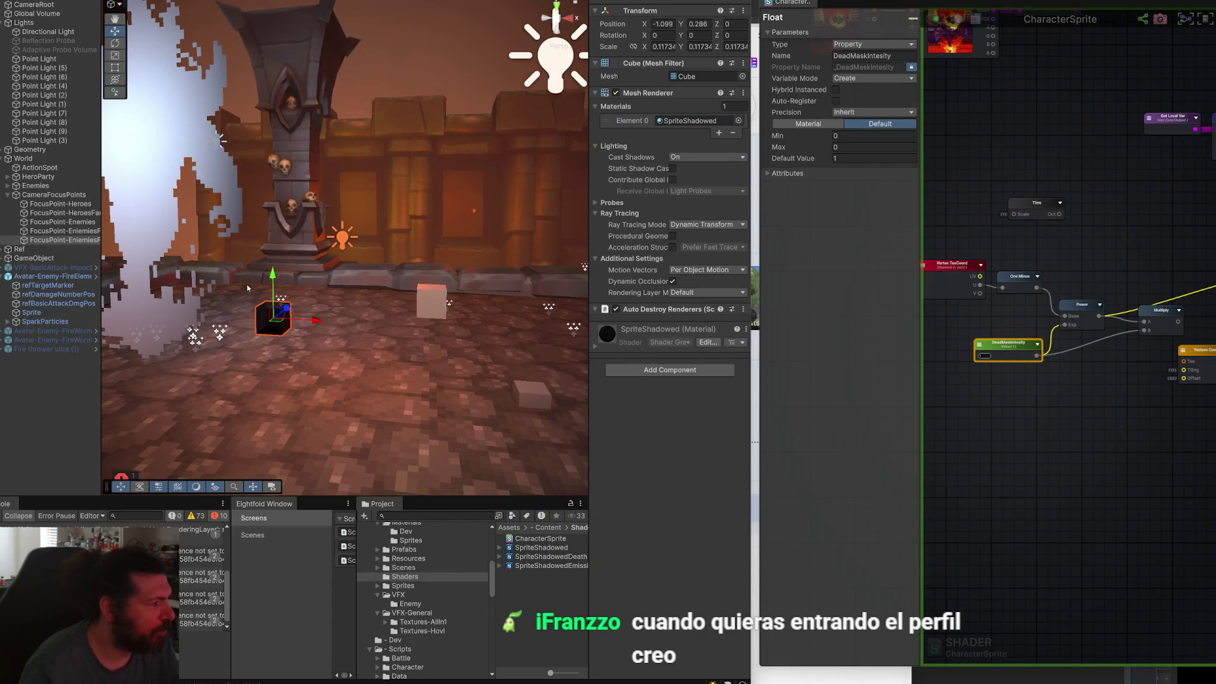
drag(286, 321, 256, 370)
key(f)
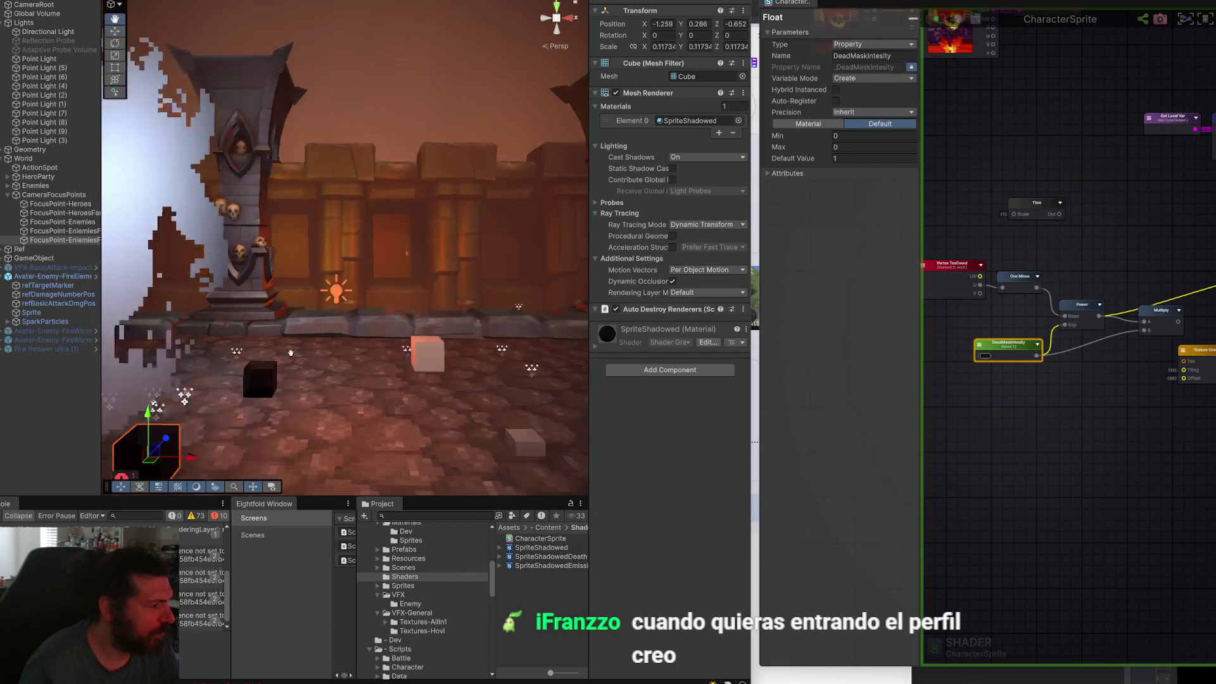
mouse_move(366, 331)
mouse_down()
mouse_move(286, 336)
mouse_move(272, 320)
mouse_move(408, 324)
mouse_up()
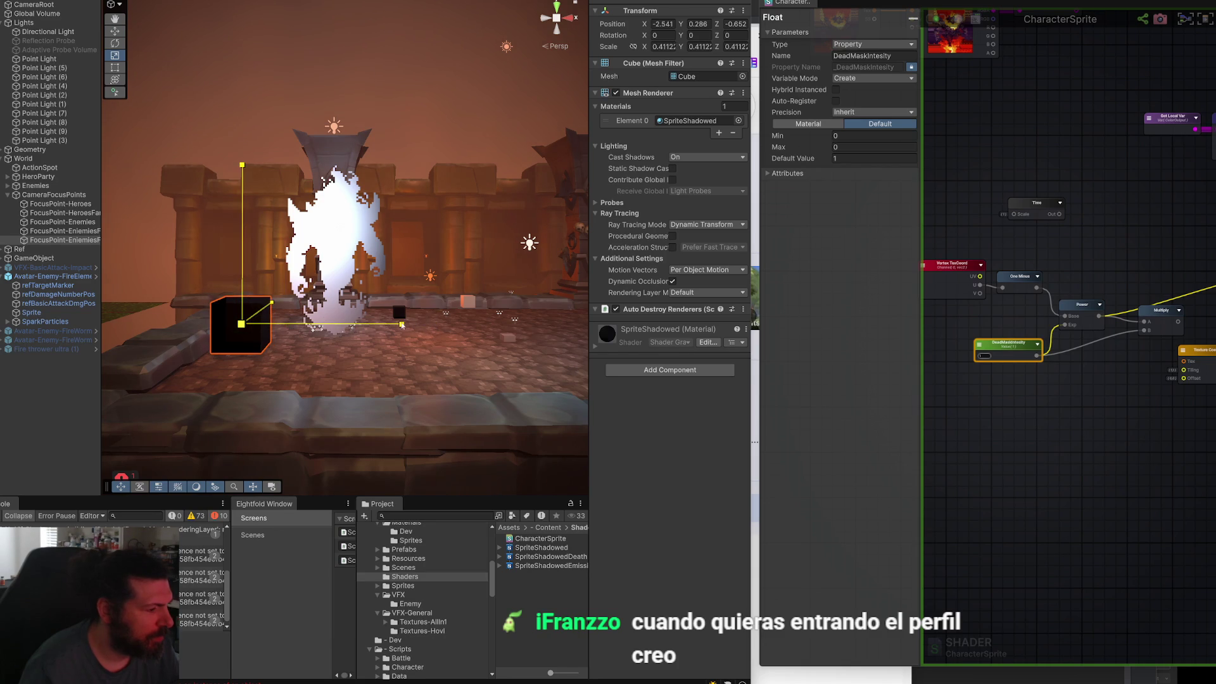
click(593, 348)
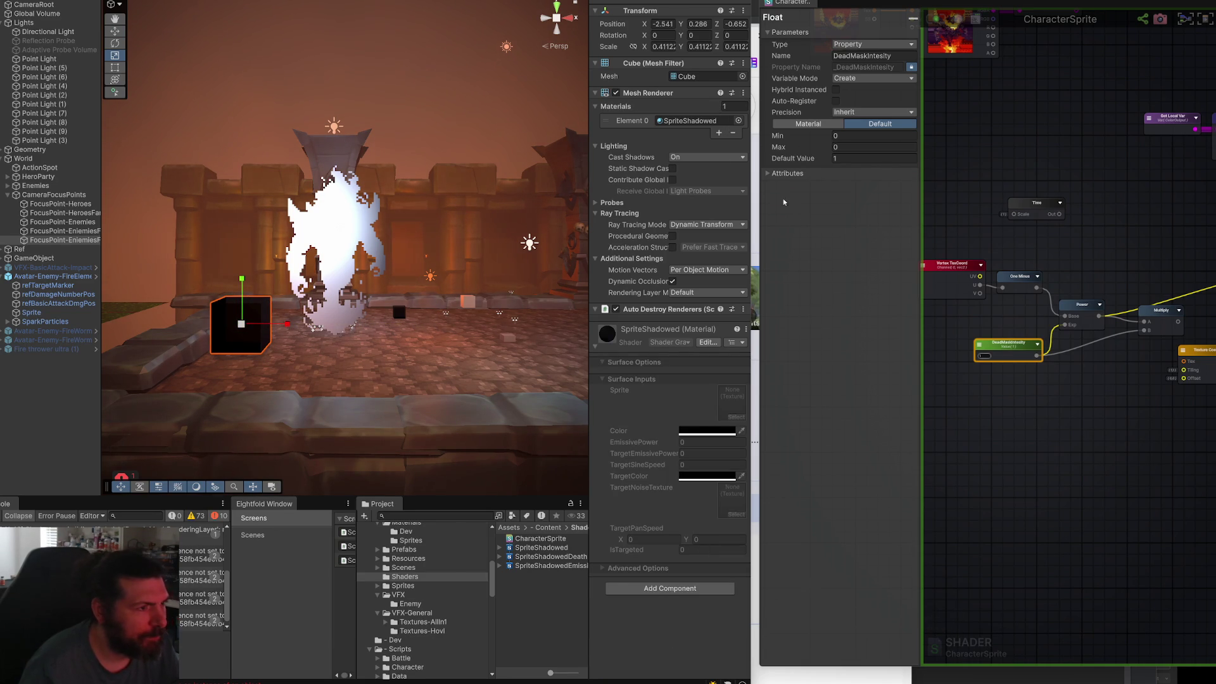
click(693, 121)
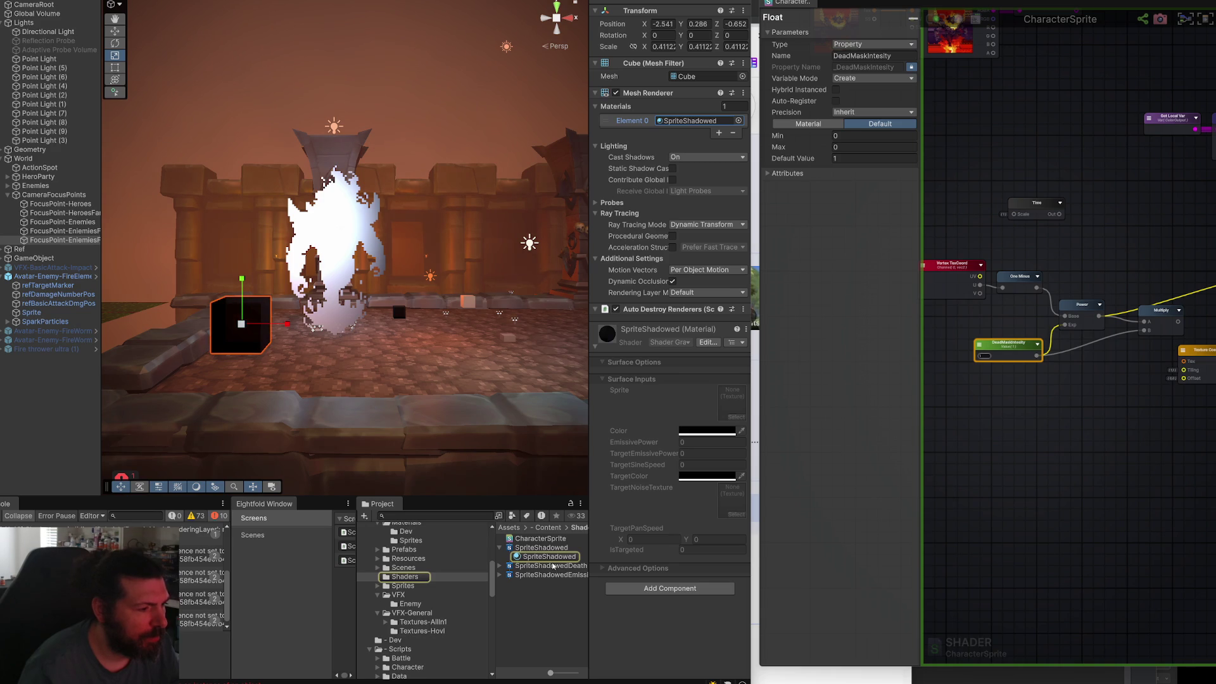
Drag the fire Sprite's SpriteShadowed_Emissive material from Project onto the cube.
click(500, 549)
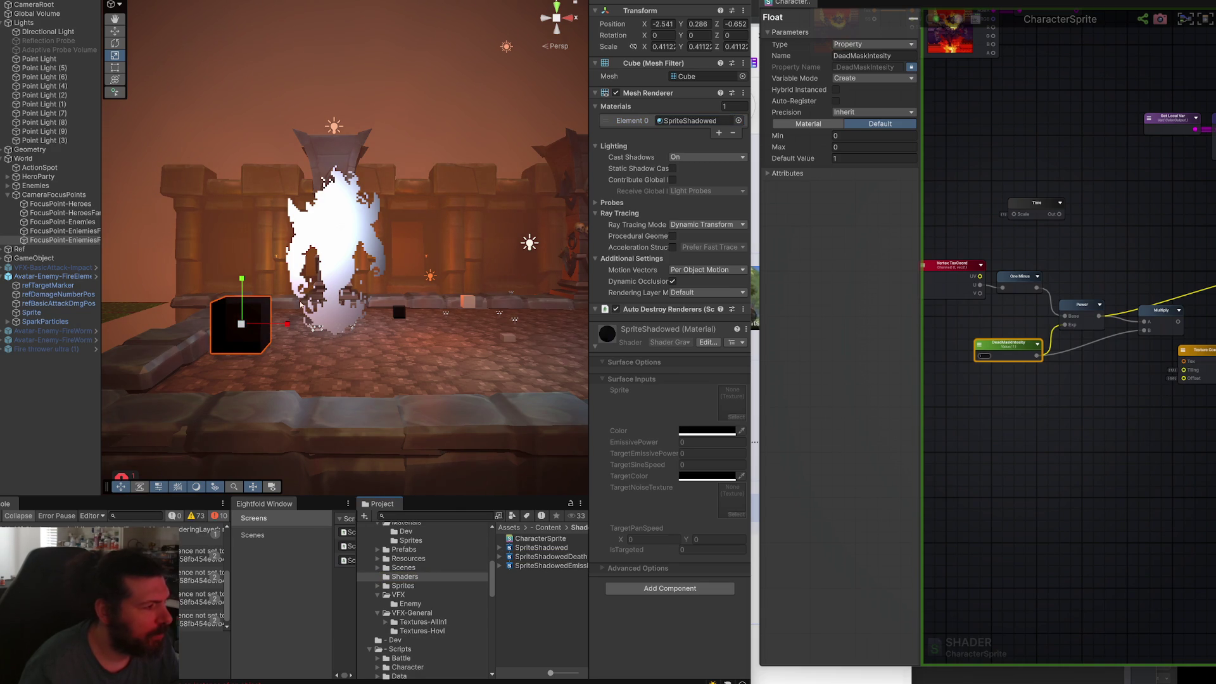
click(355, 230)
click(342, 235)
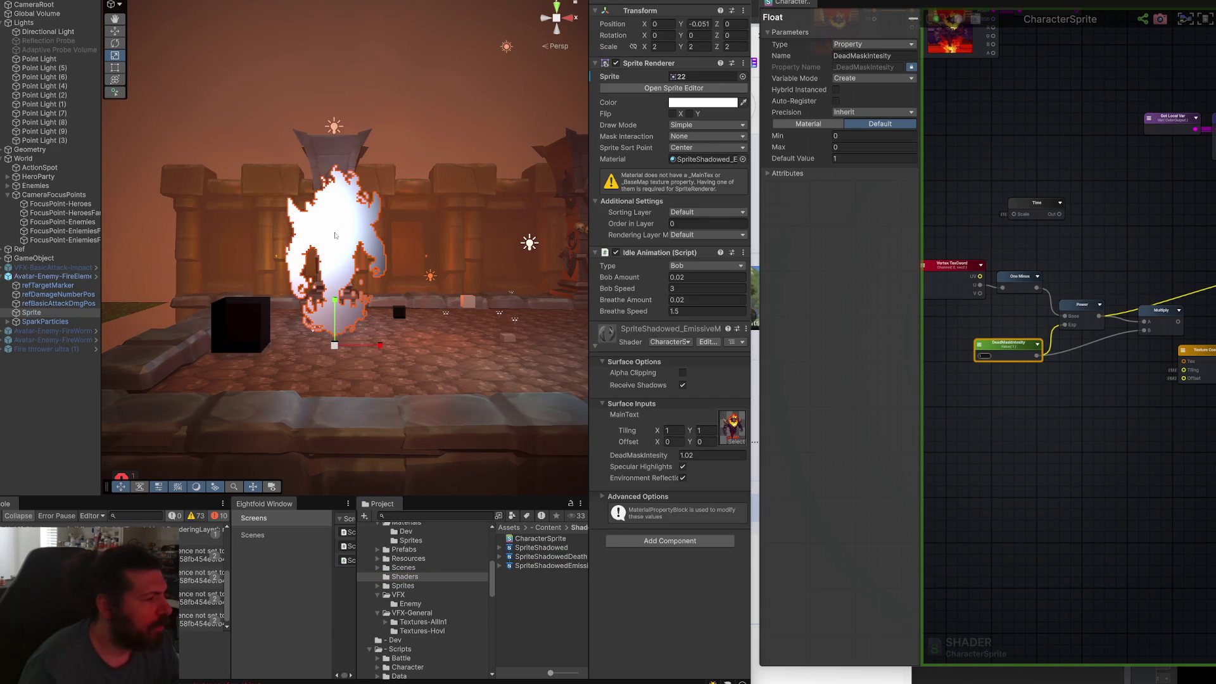
click(703, 159)
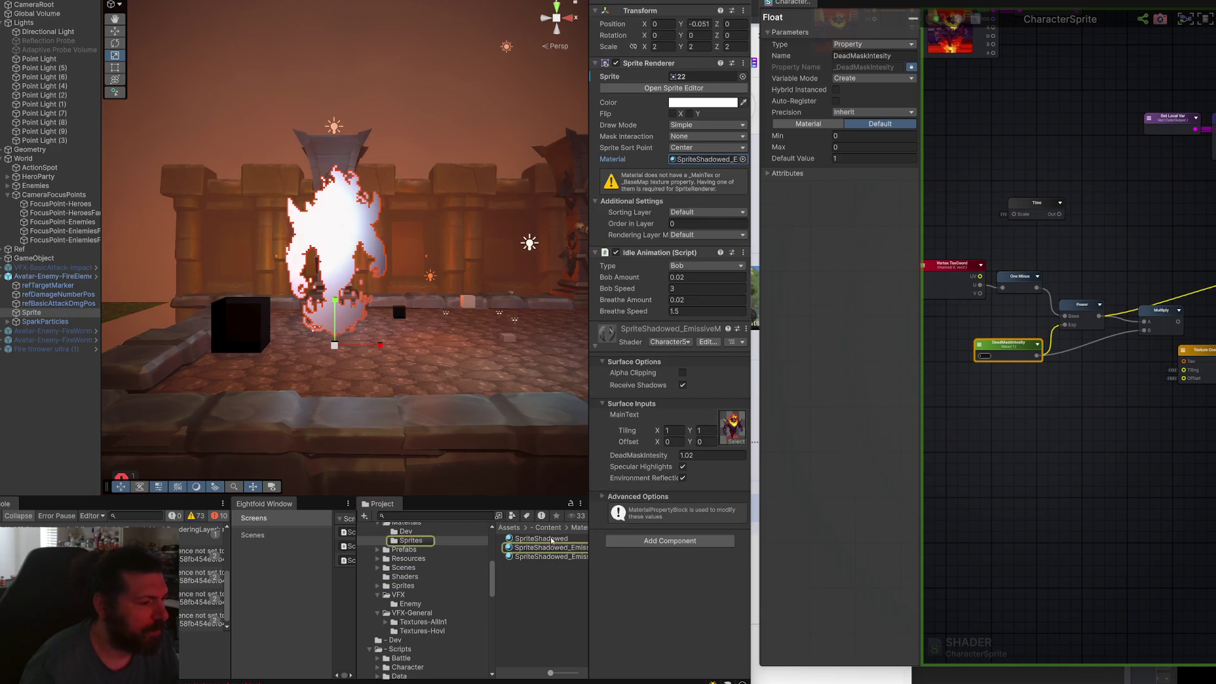
mouse_move(703, 159)
mouse_down()
mouse_move(241, 327)
mouse_move(328, 366)
mouse_move(440, 310)
mouse_up()
Scrub DeadMaskIntesity to 6.08, darkening both the fire sprite and the cube.
key(f)
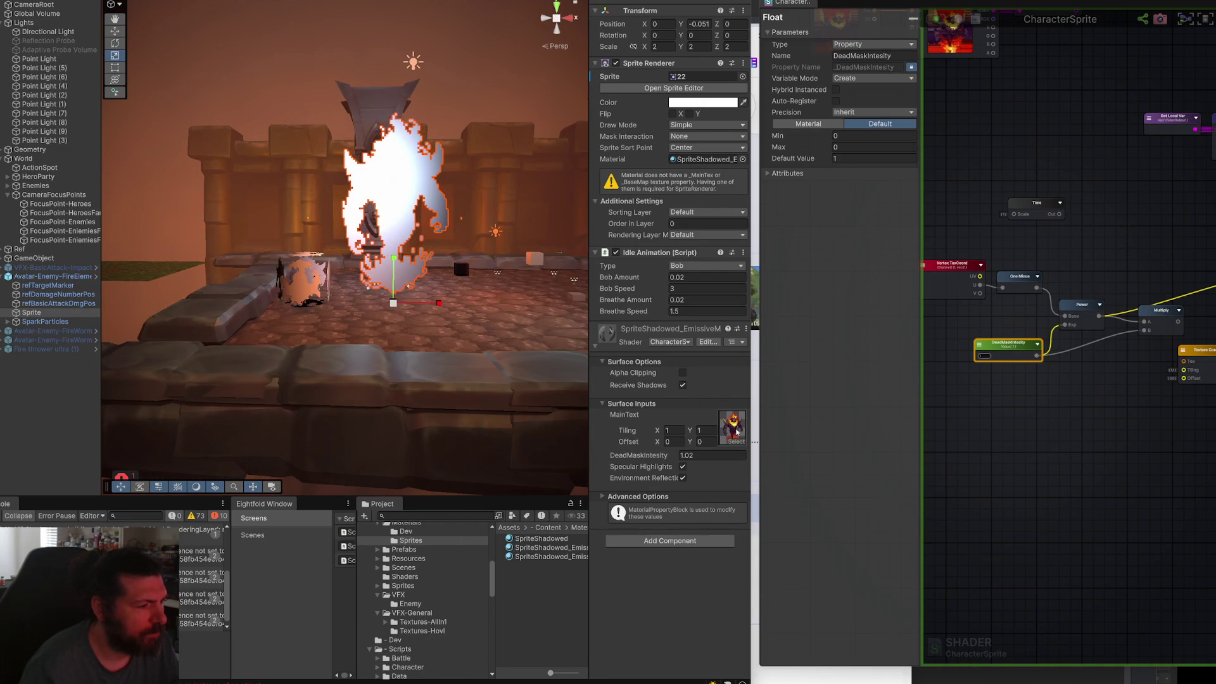
scroll(327, 329, up, 5)
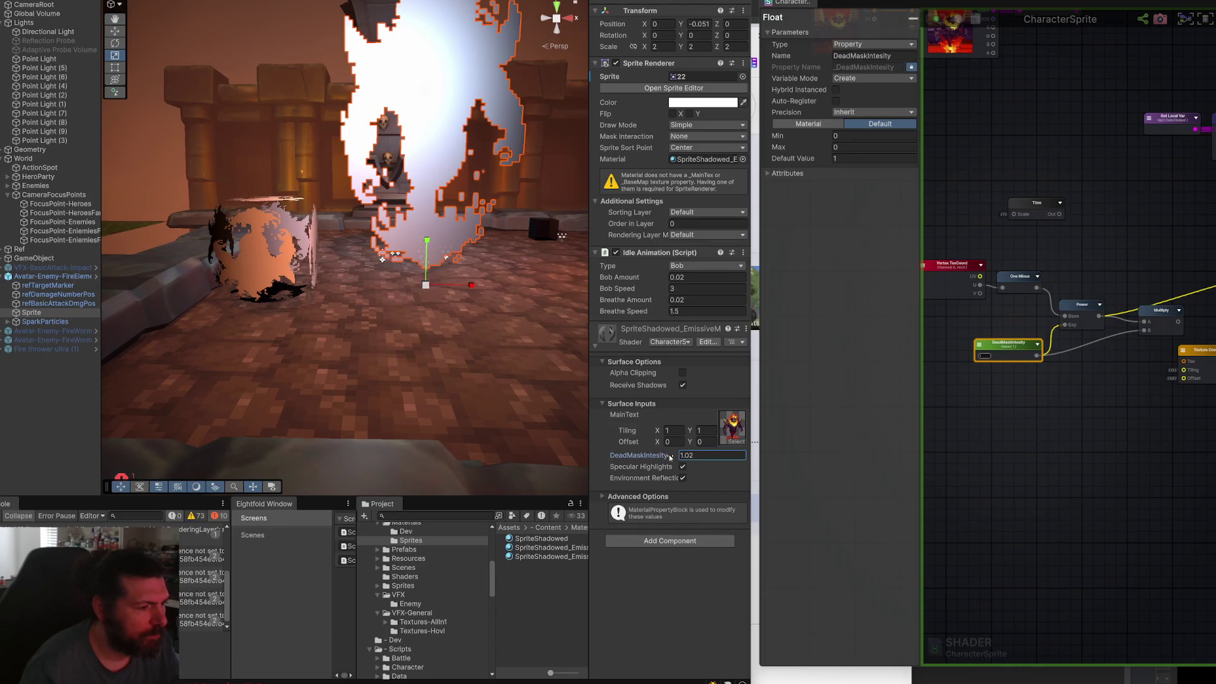
mouse_move(669, 456)
mouse_down()
mouse_move(658, 458)
mouse_move(804, 456)
mouse_move(661, 456)
mouse_move(722, 456)
mouse_up()
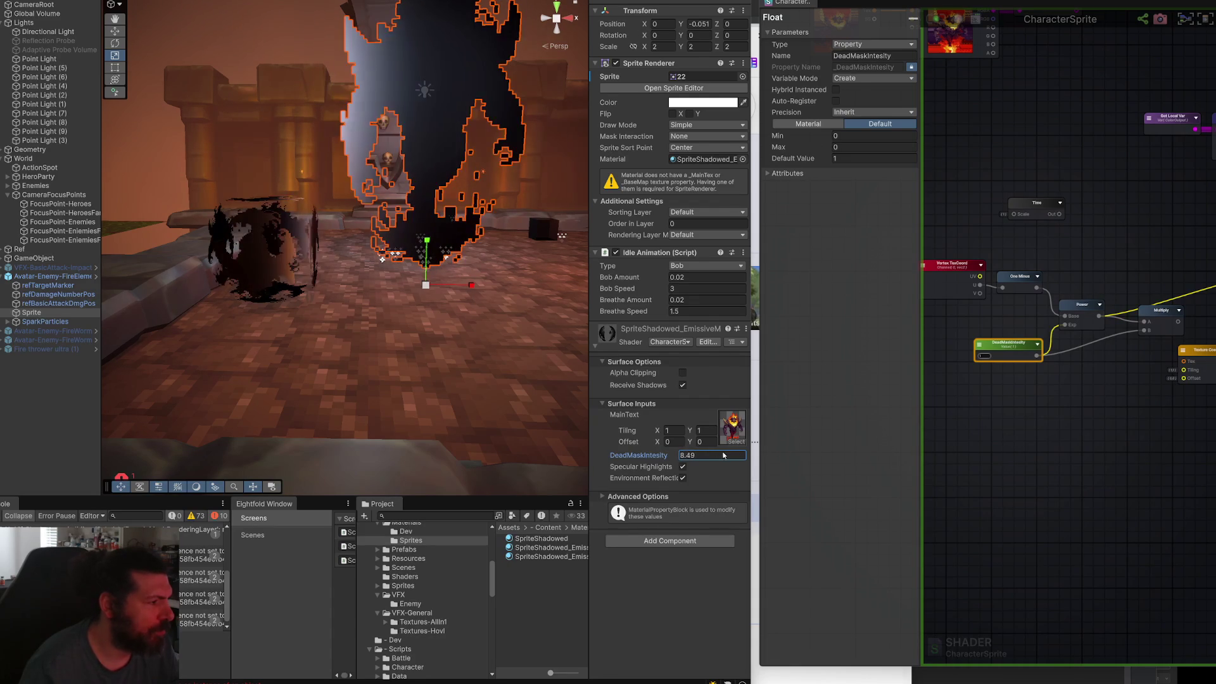
click(261, 263)
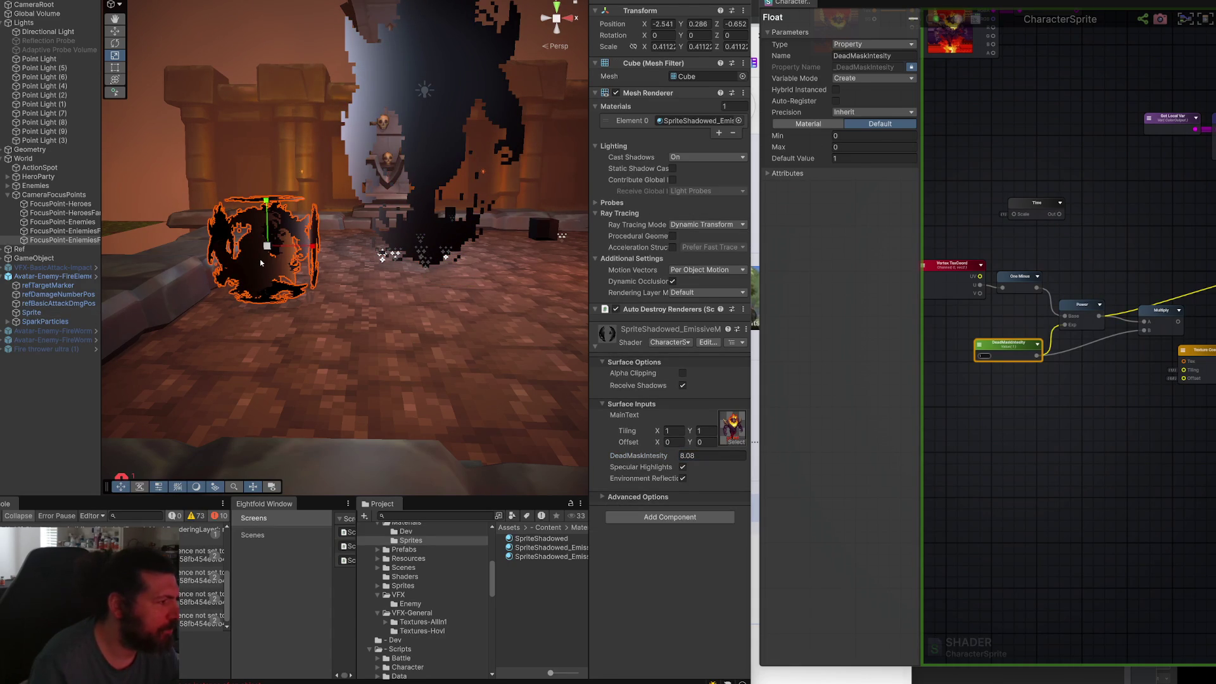
click(744, 76)
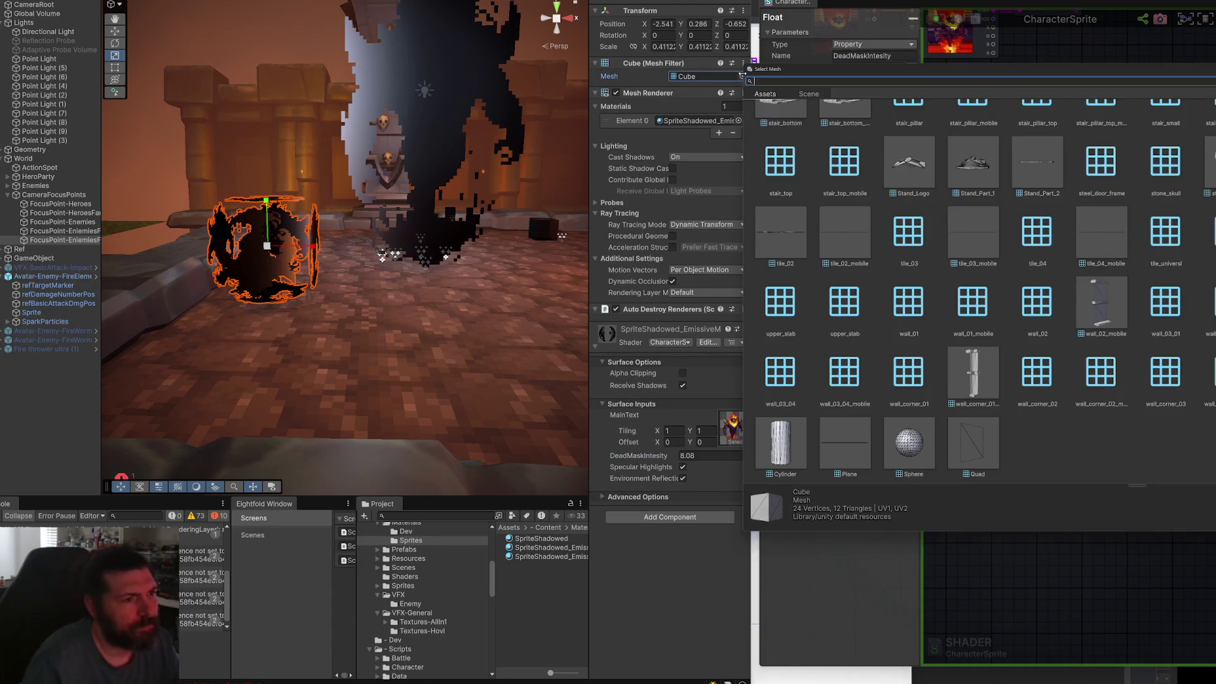
Swap the cube's mesh for a Quad at scale 1 and lift it up along Y.
text(plan)
key(BackSpace)
key(BackSpace)
key(BackSpace)
double_click(1021, 137)
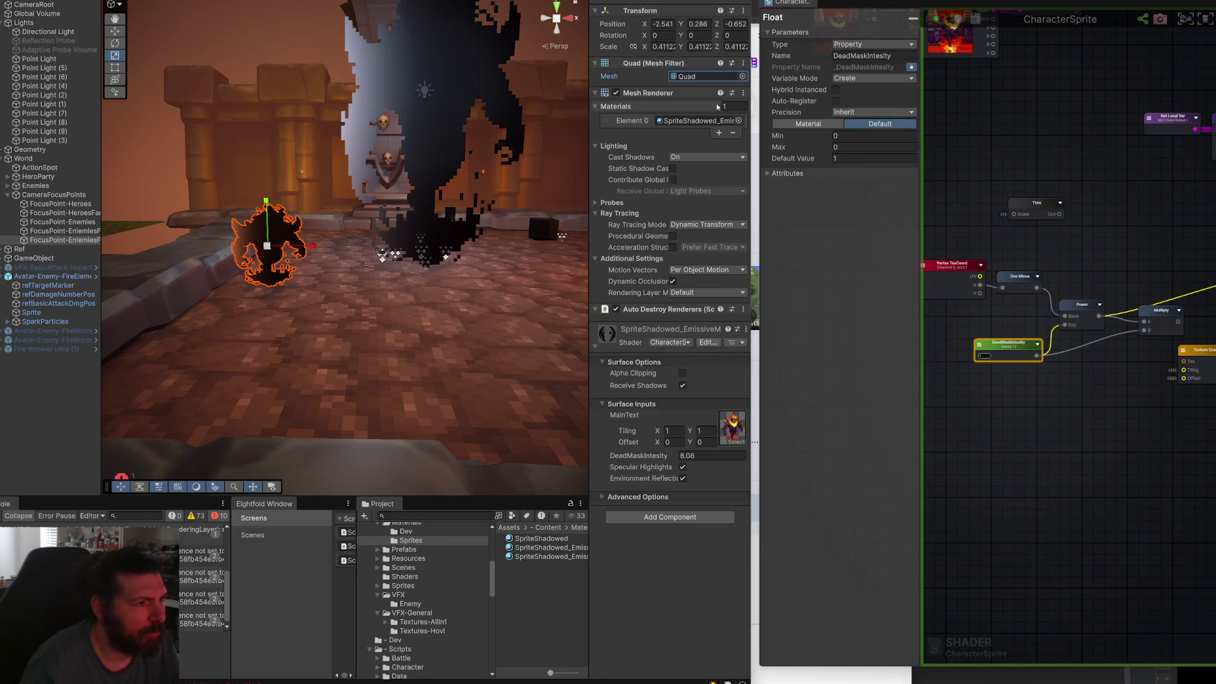
drag(275, 246, 336, 221)
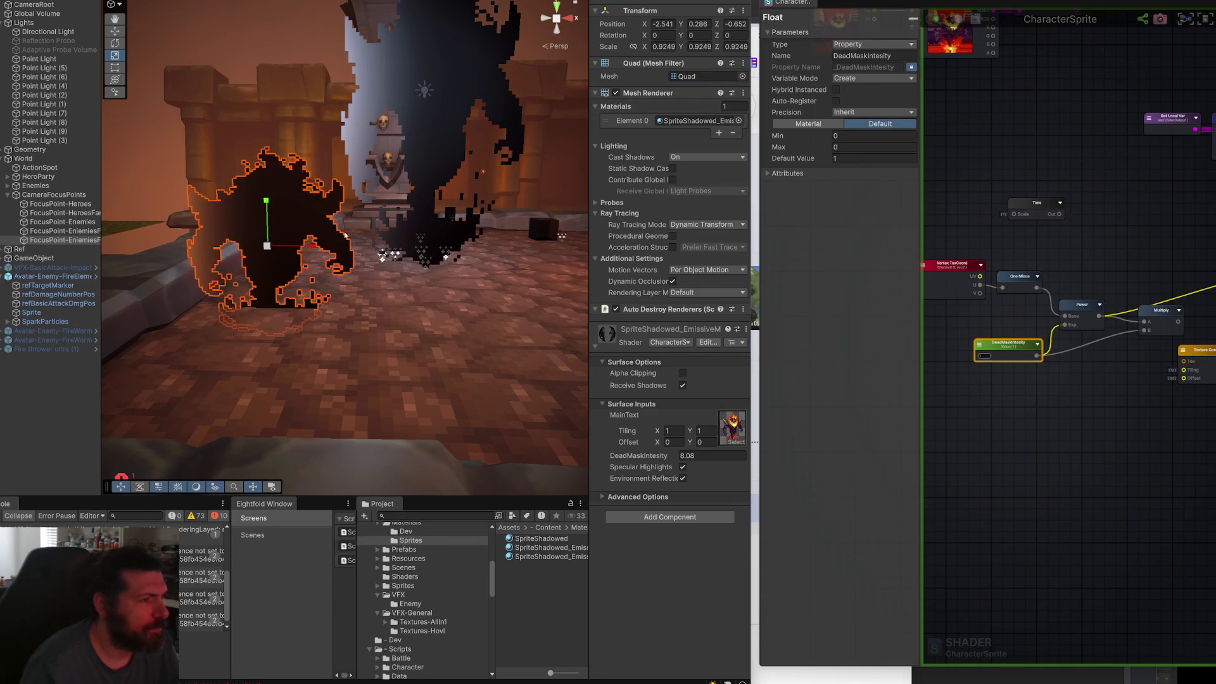
text(1)
key(Return)
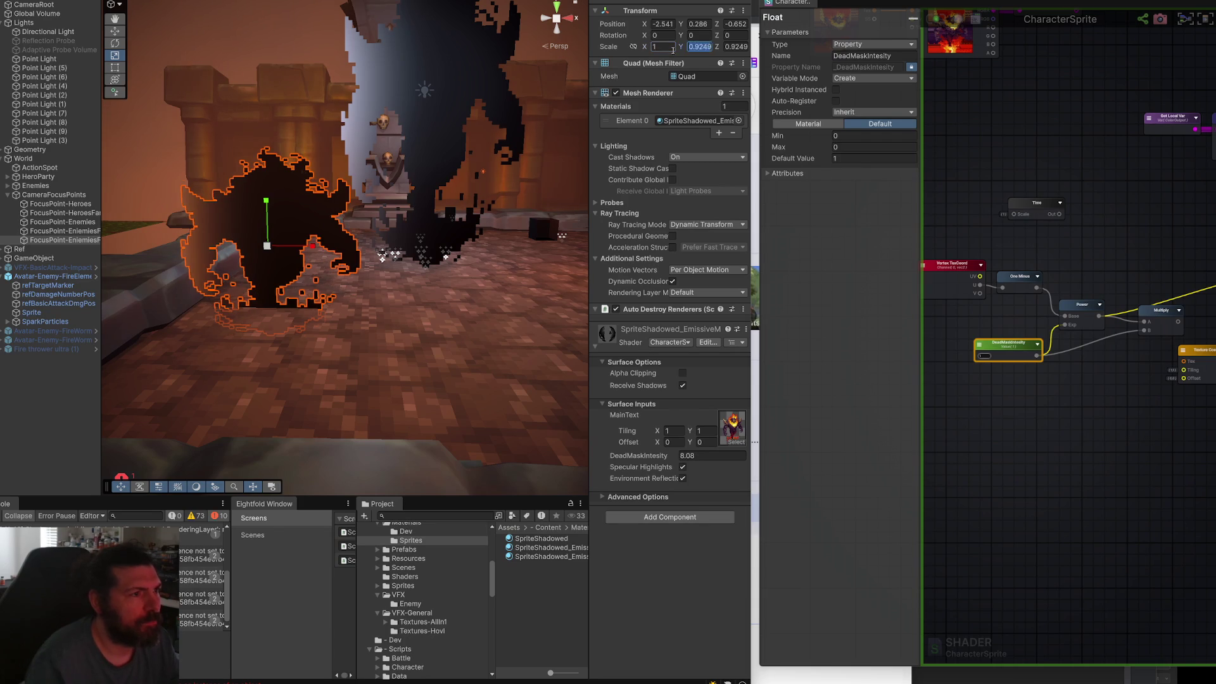
text(1)
key(w)
drag(285, 266, 261, 252)
mouse_move(231, 306)
mouse_down()
mouse_move(227, 209)
mouse_move(279, 217)
mouse_up()
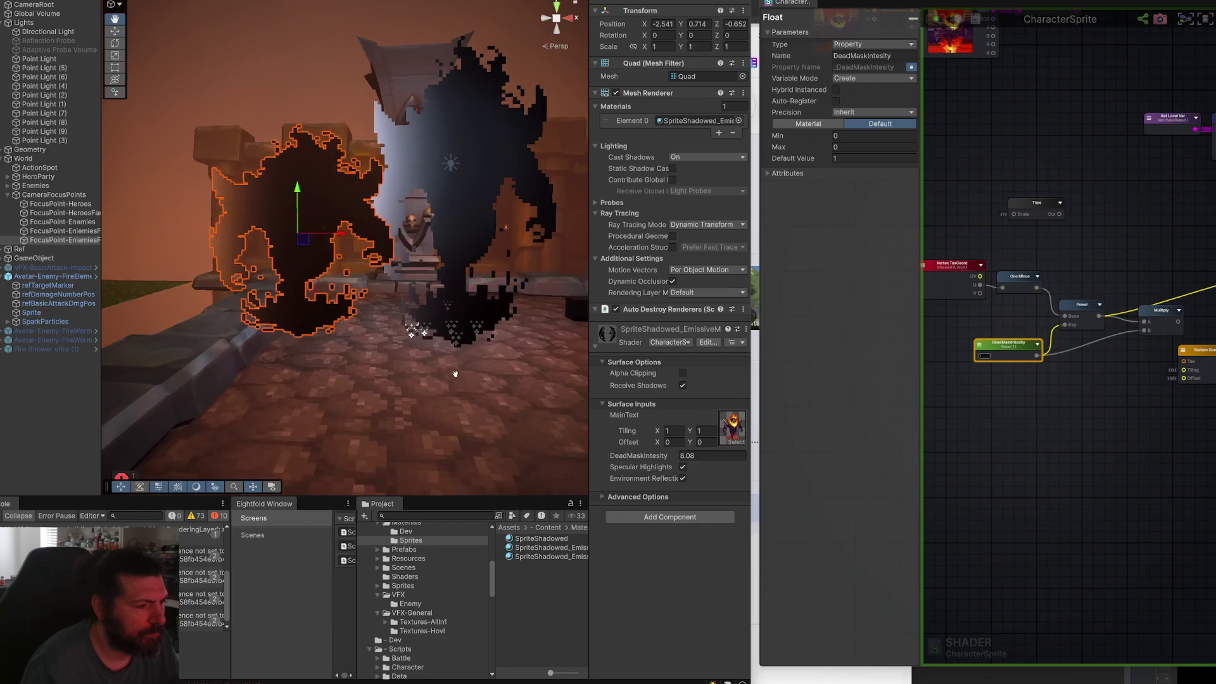
Retest DeadMaskIntesity on the quad, ending at 6.64 with the sprite darkened.
mouse_move(640, 459)
mouse_down()
mouse_move(494, 470)
mouse_move(594, 456)
mouse_up()
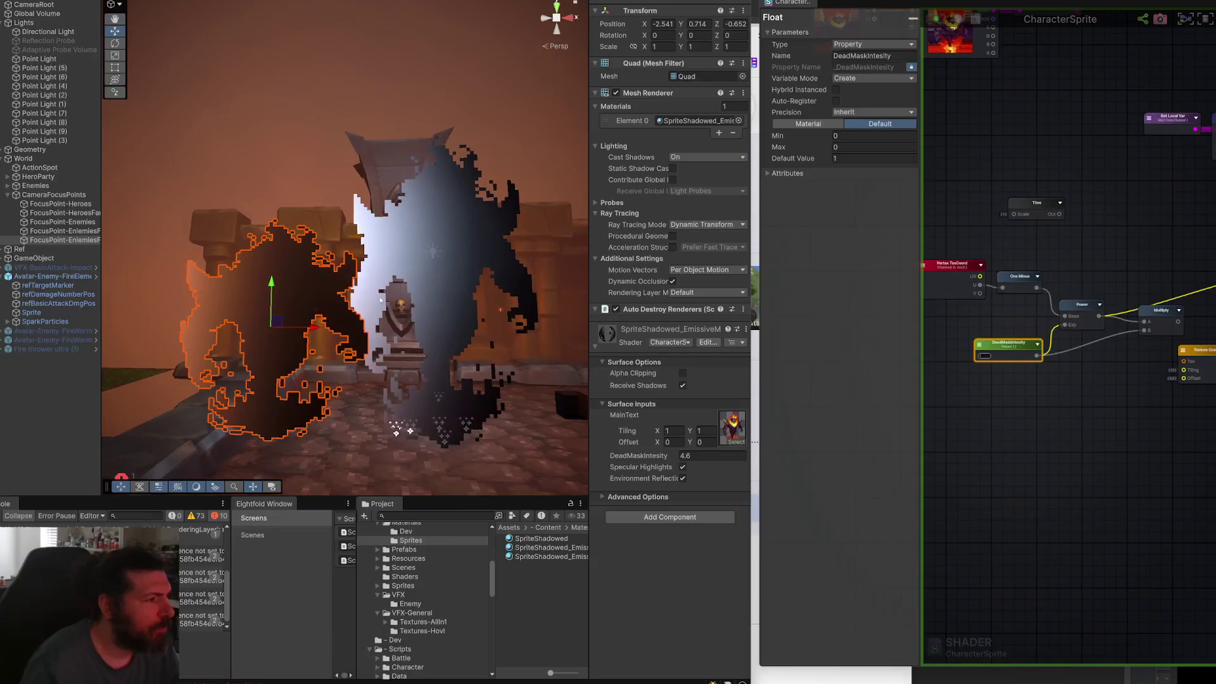
key(f)
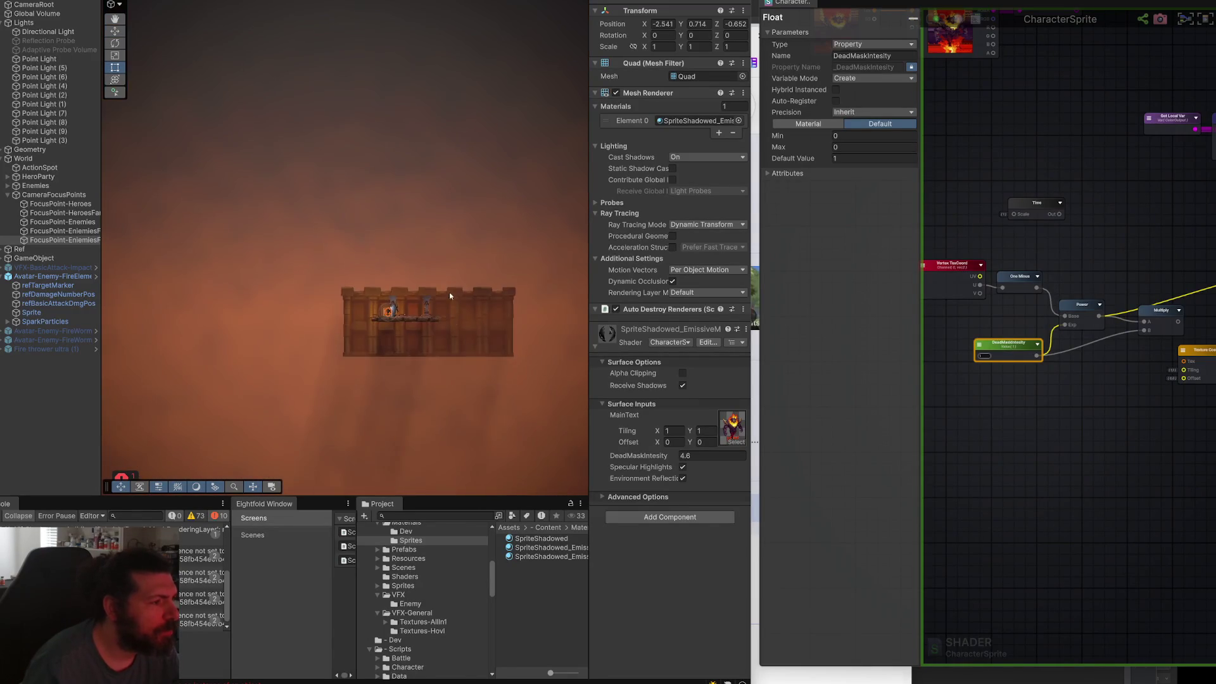
key(t)
scroll(446, 304, down, 5)
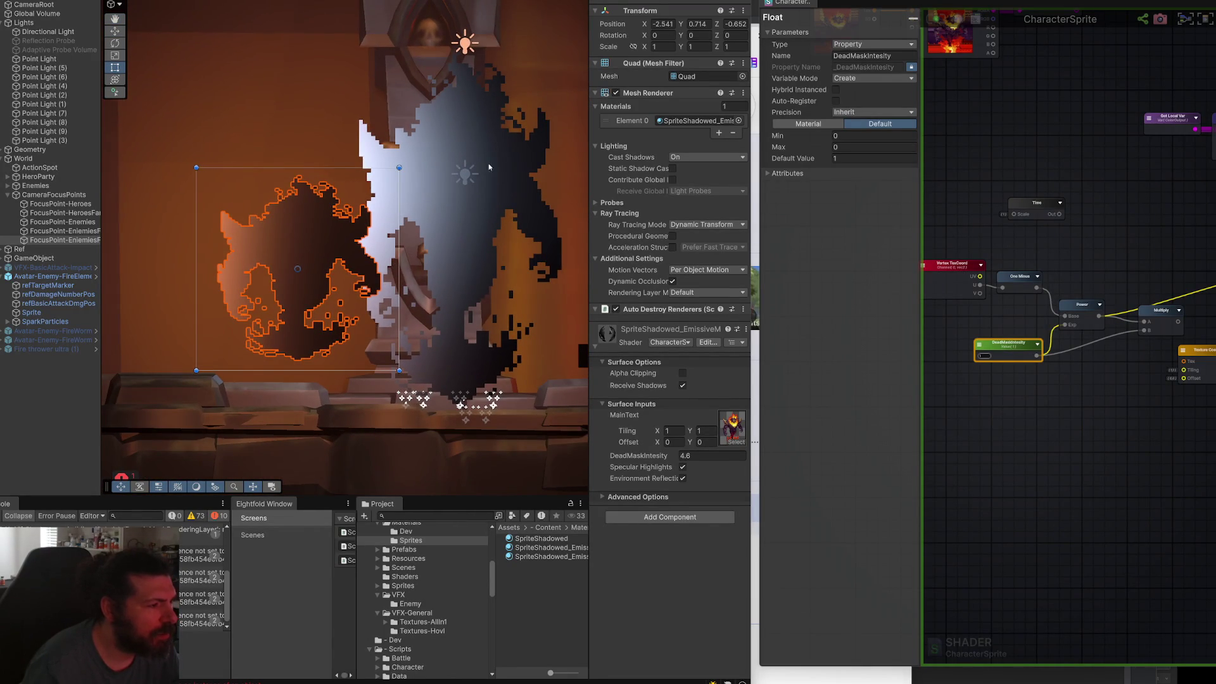
scroll(481, 217, up, 3)
key(w)
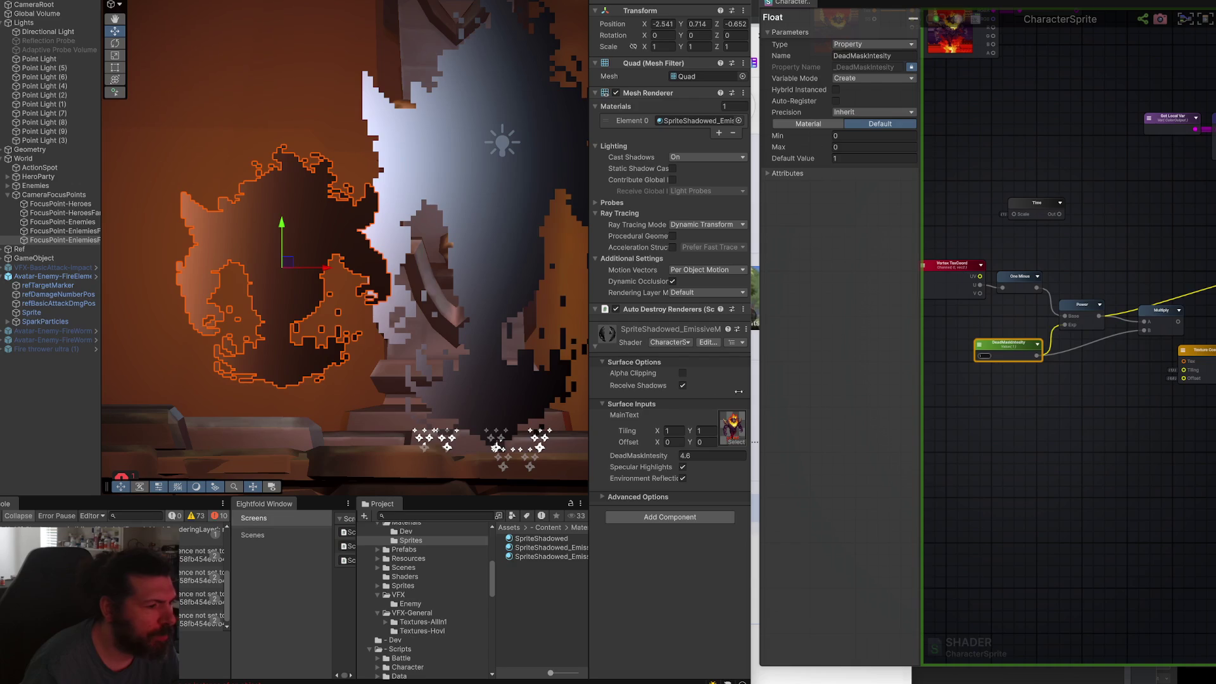
mouse_move(659, 456)
mouse_down()
mouse_move(799, 455)
mouse_move(779, 456)
mouse_up()
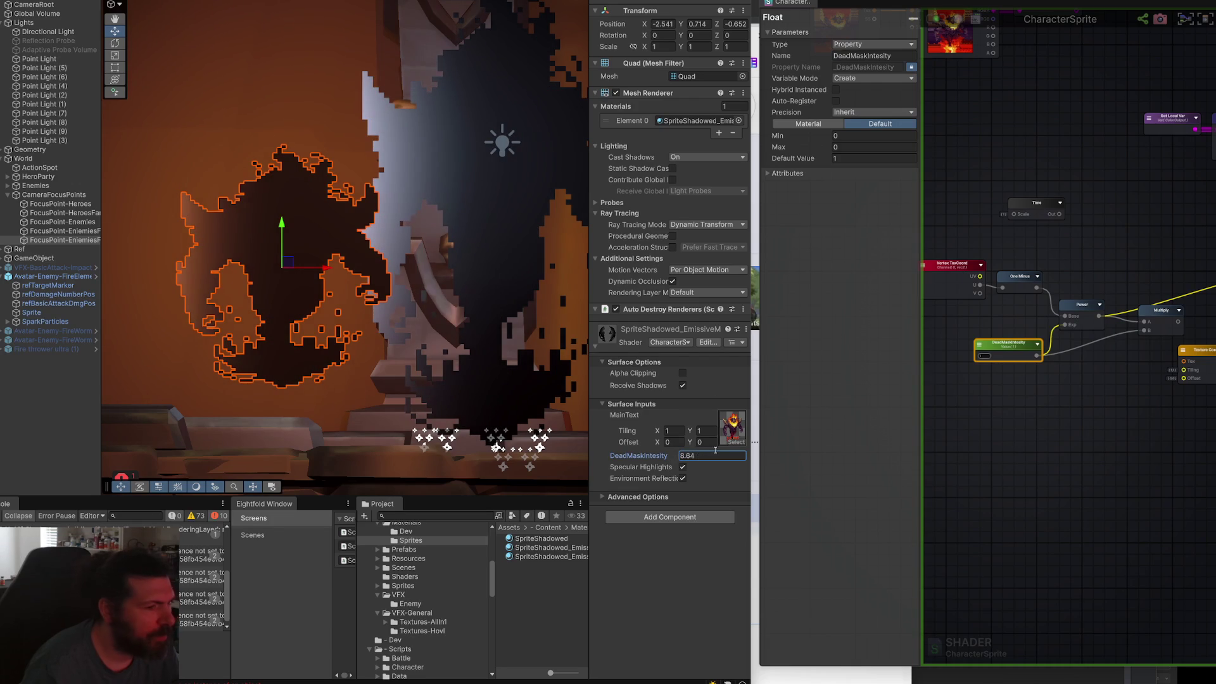
scroll(1039, 386, up, 3)
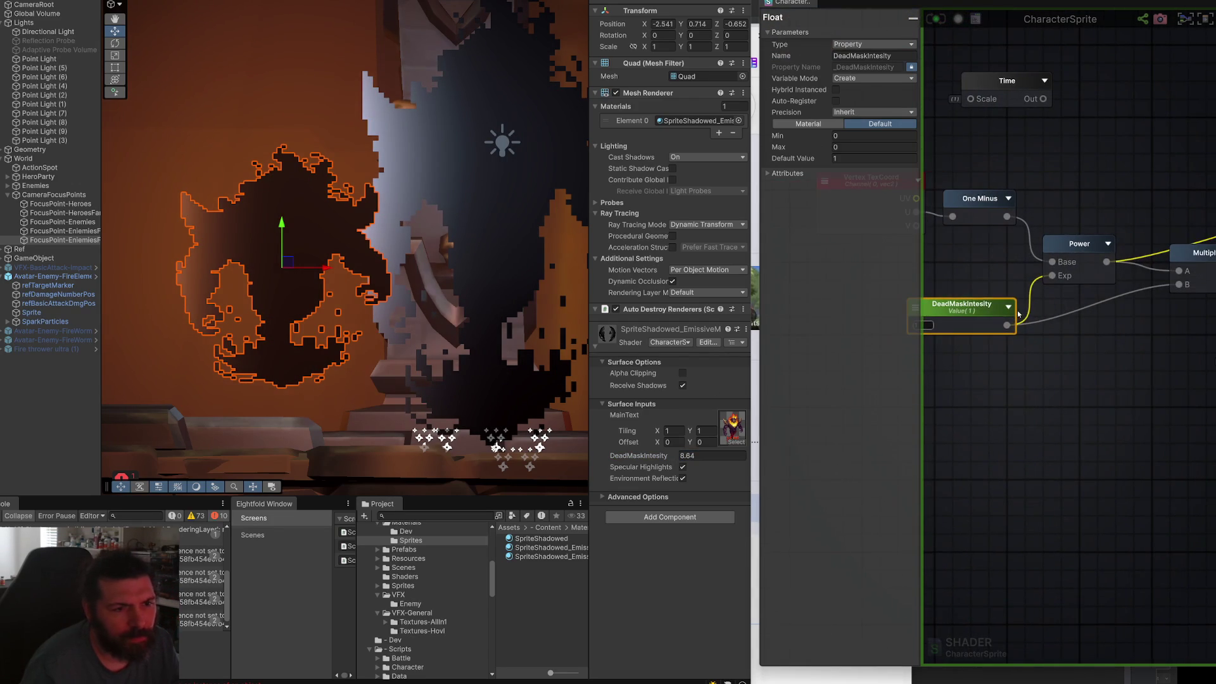
Disconnect DeadMaskIntesity from Power's Exp input and reset its value to 1.
drag(1113, 319, 967, 391)
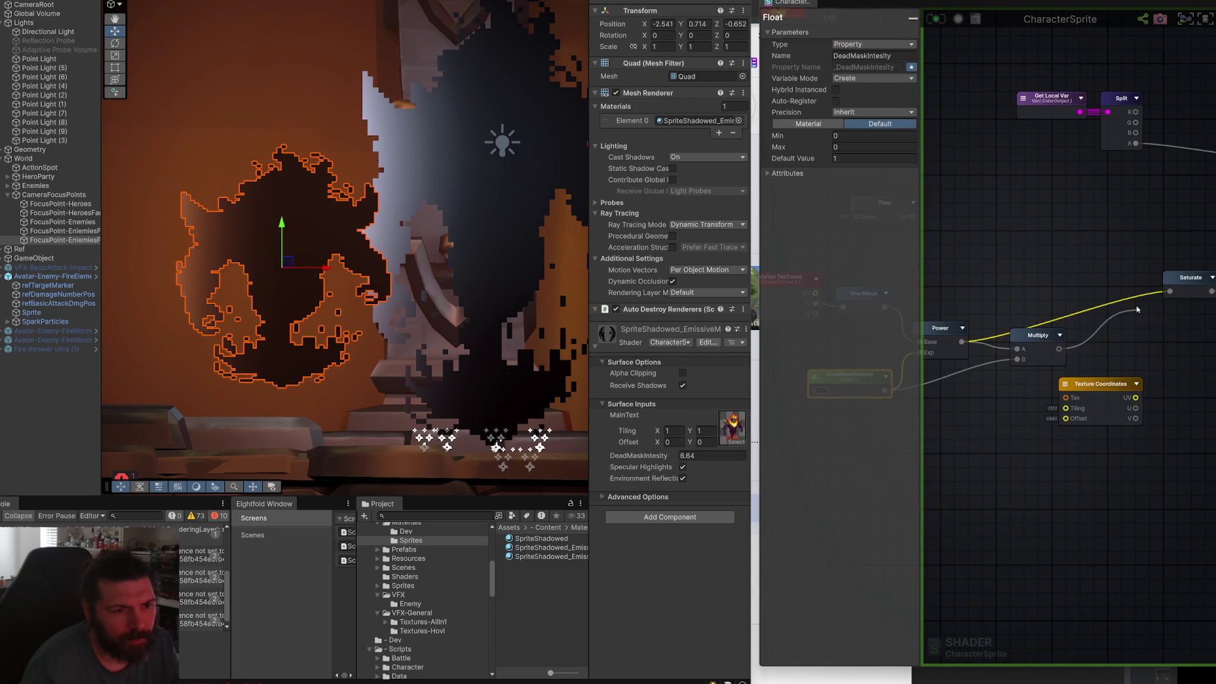
key(f)
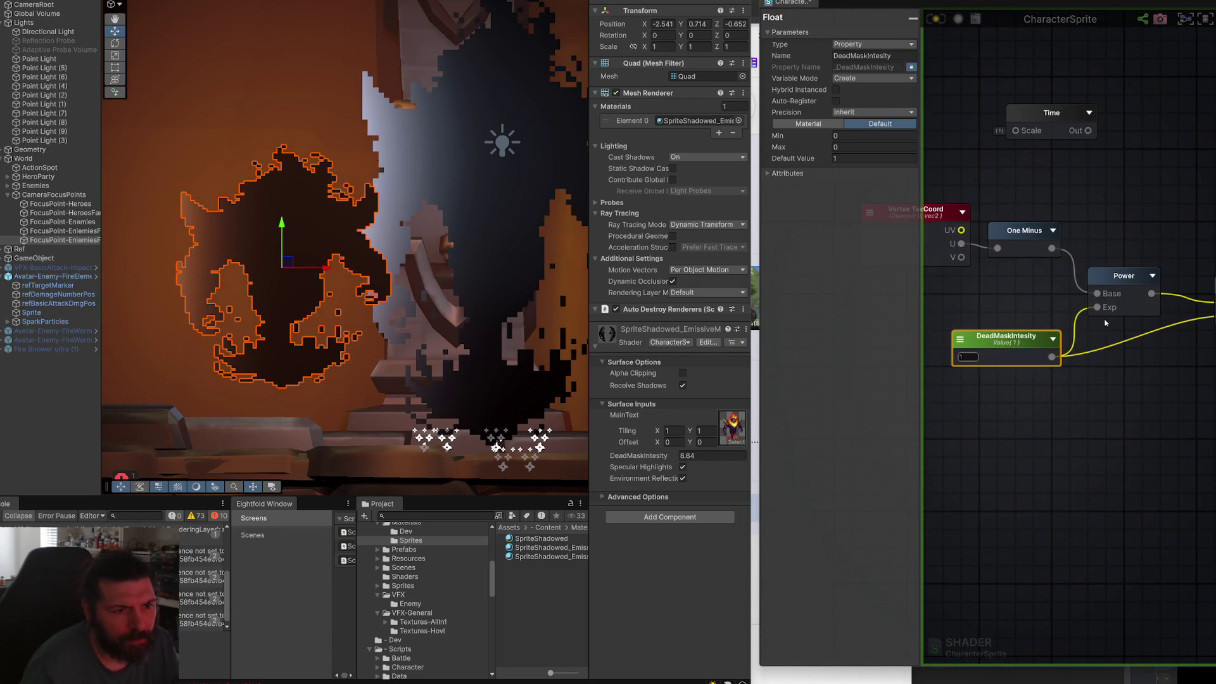
drag(1097, 307, 1058, 305)
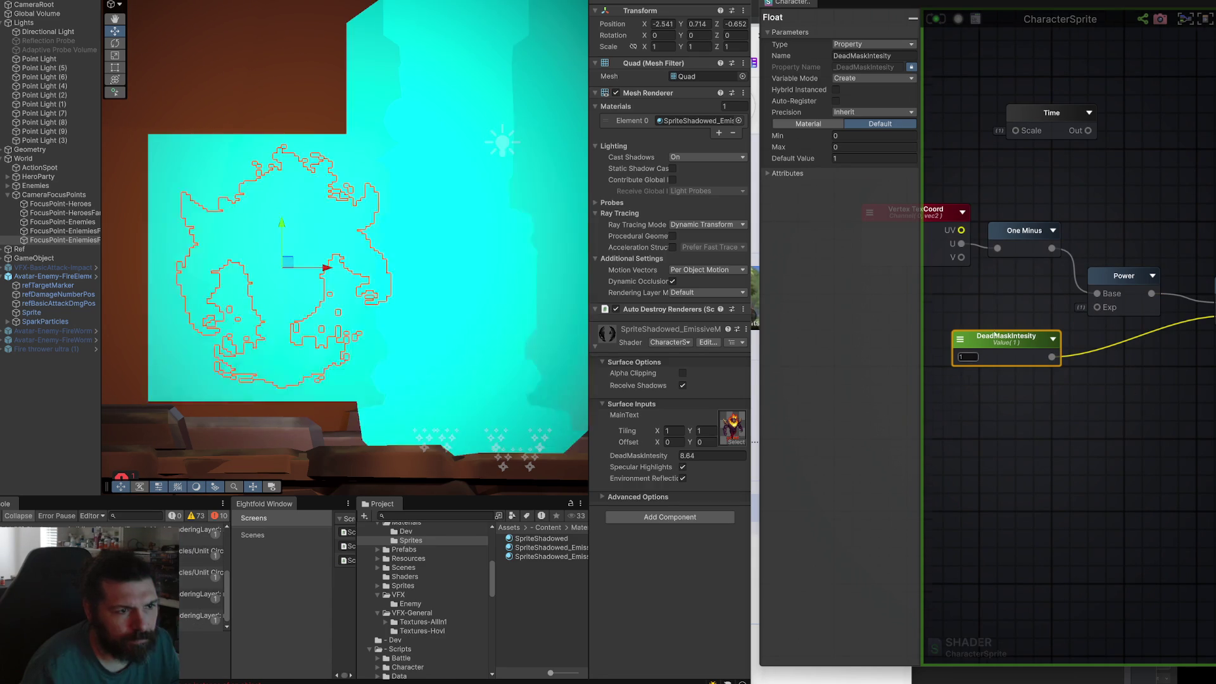
drag(1004, 292, 1012, 301)
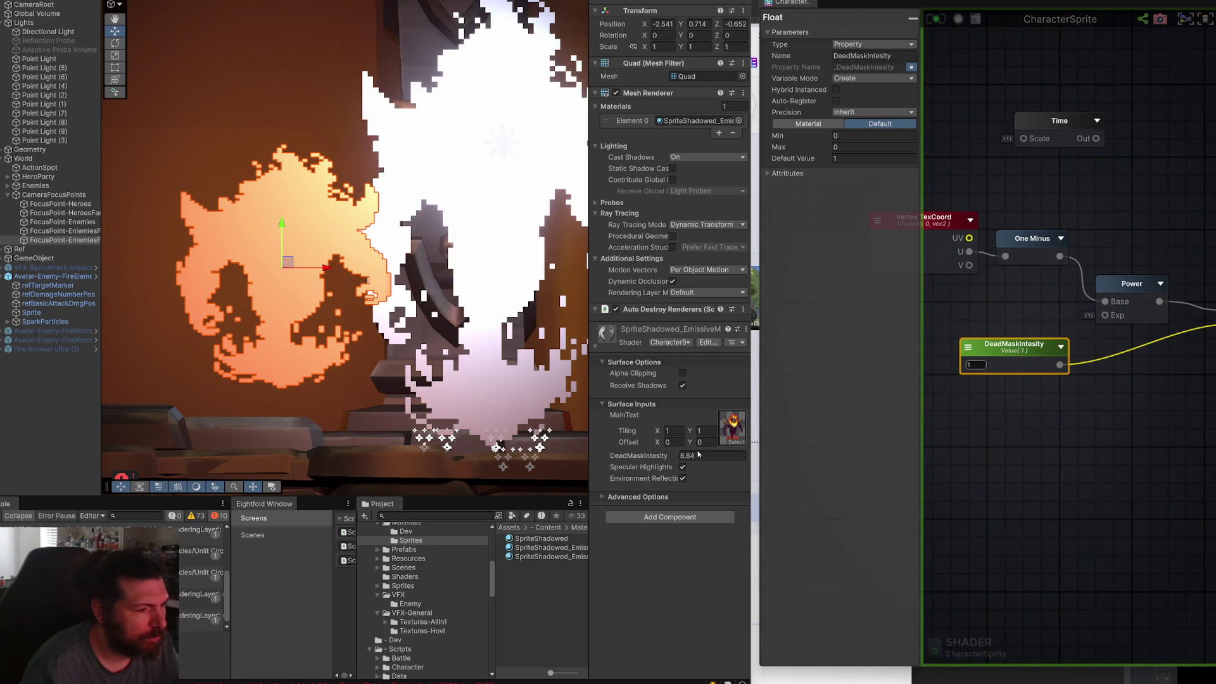
click(699, 455)
text(1)
mouse_move(476, 346)
mouse_down()
mouse_move(452, 345)
mouse_move(357, 250)
mouse_move(511, 309)
mouse_move(398, 414)
mouse_move(456, 244)
mouse_move(427, 296)
mouse_up()
key(w)
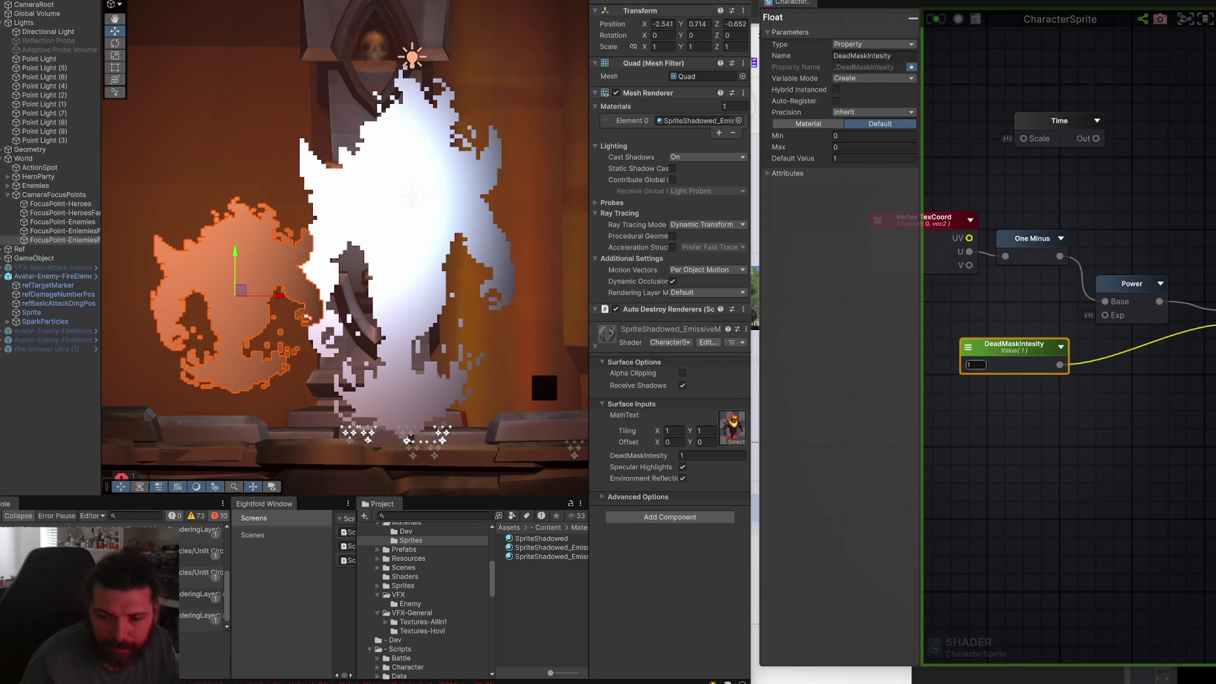
Close the node properties panel and widen the shader editor to show the mask nodes.
scroll(1132, 359, down, 5)
scroll(1133, 359, up, 3)
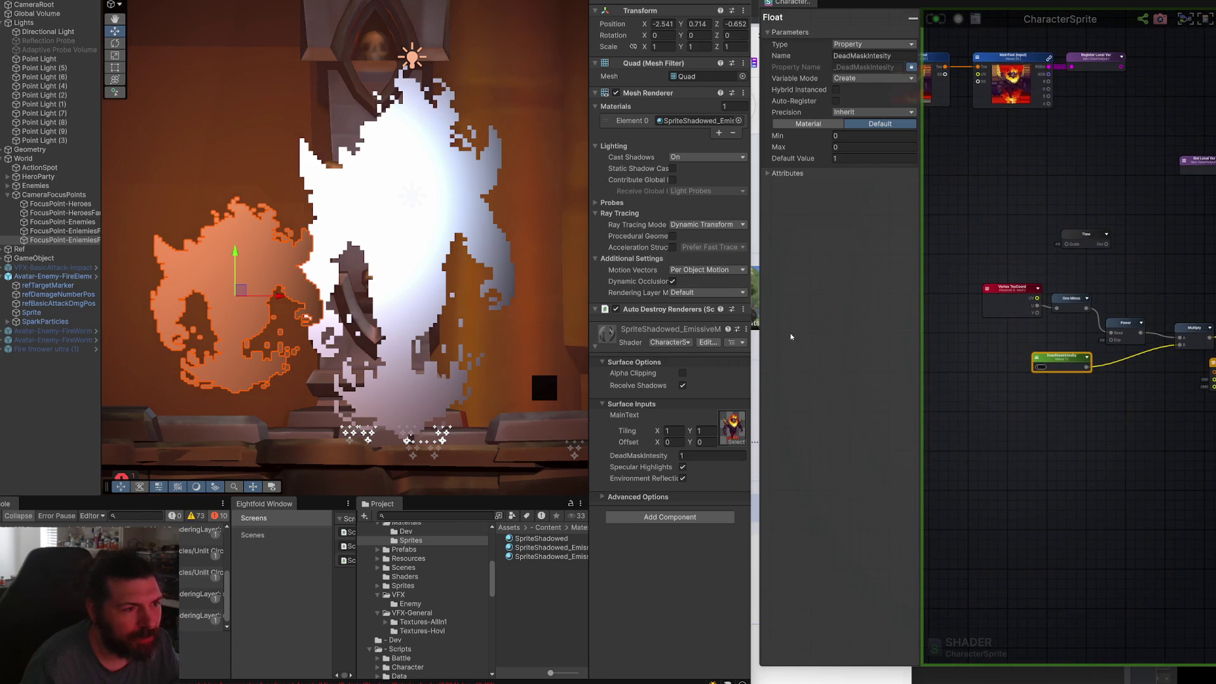
click(913, 19)
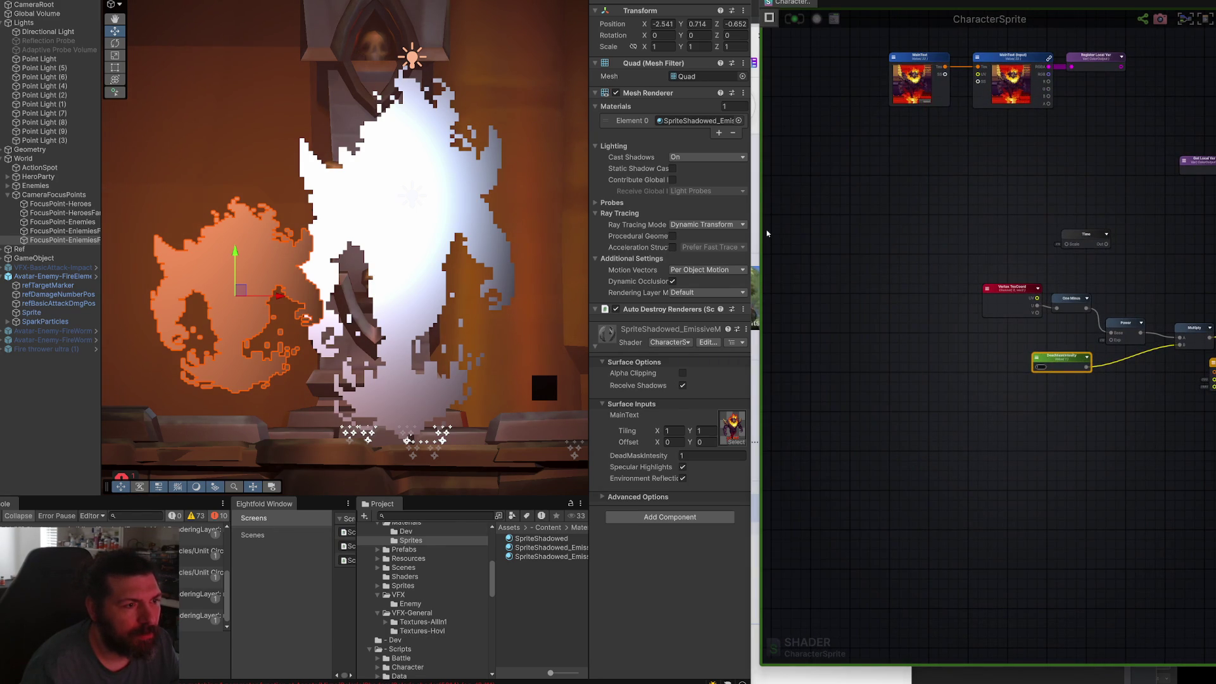
drag(761, 234, 610, 234)
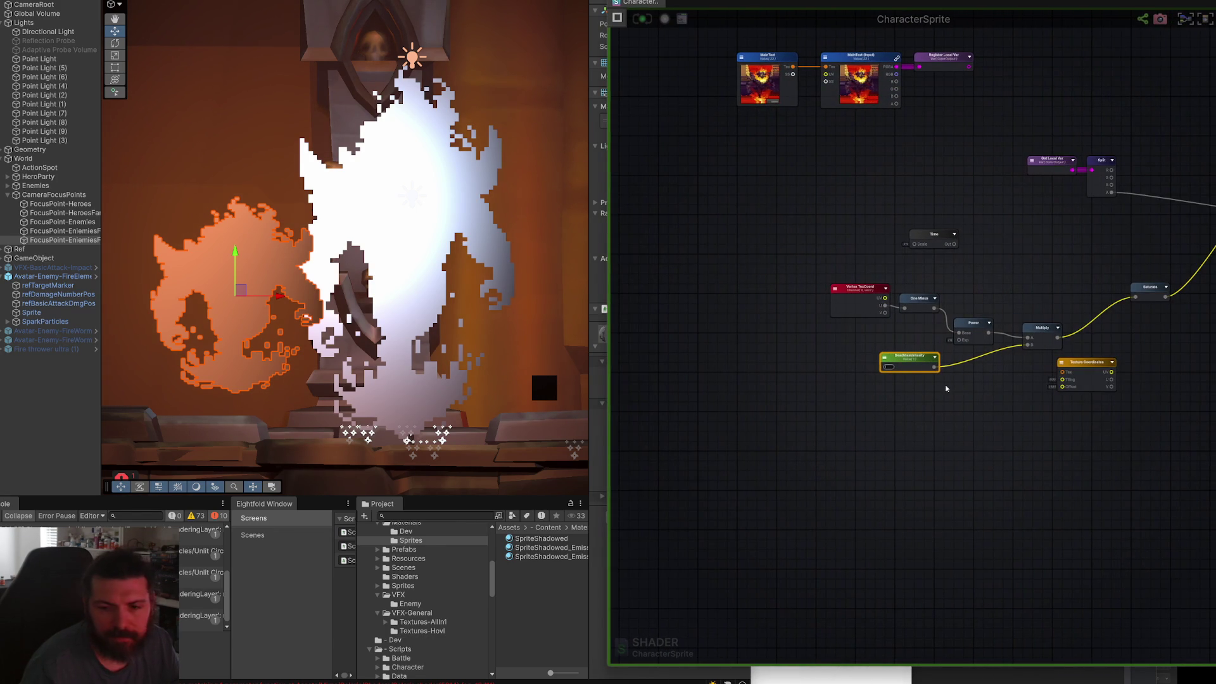
scroll(955, 386, down, 2)
scroll(955, 386, up, 5)
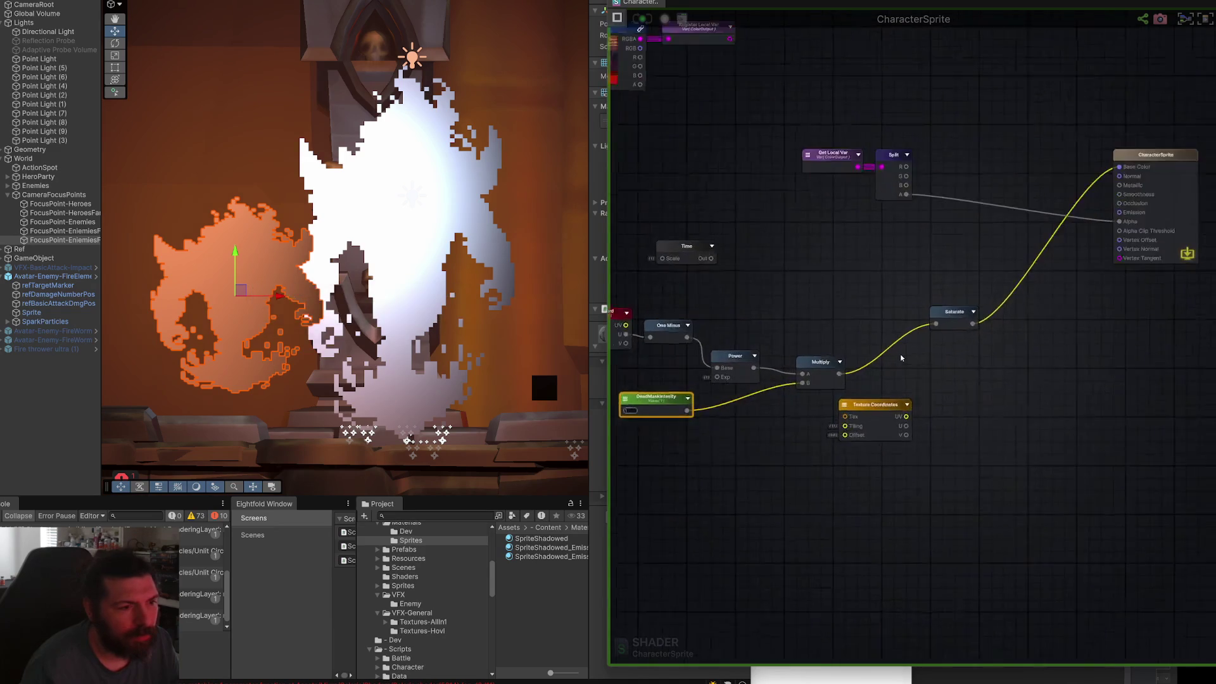
drag(866, 374, 1009, 294)
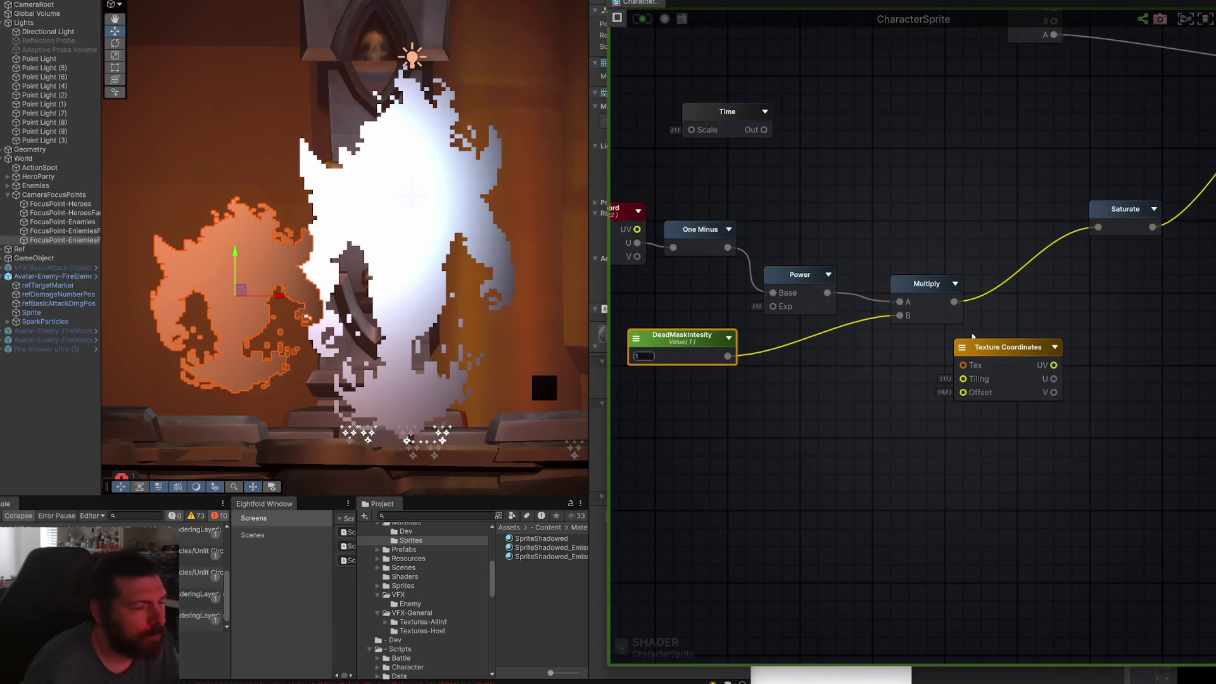
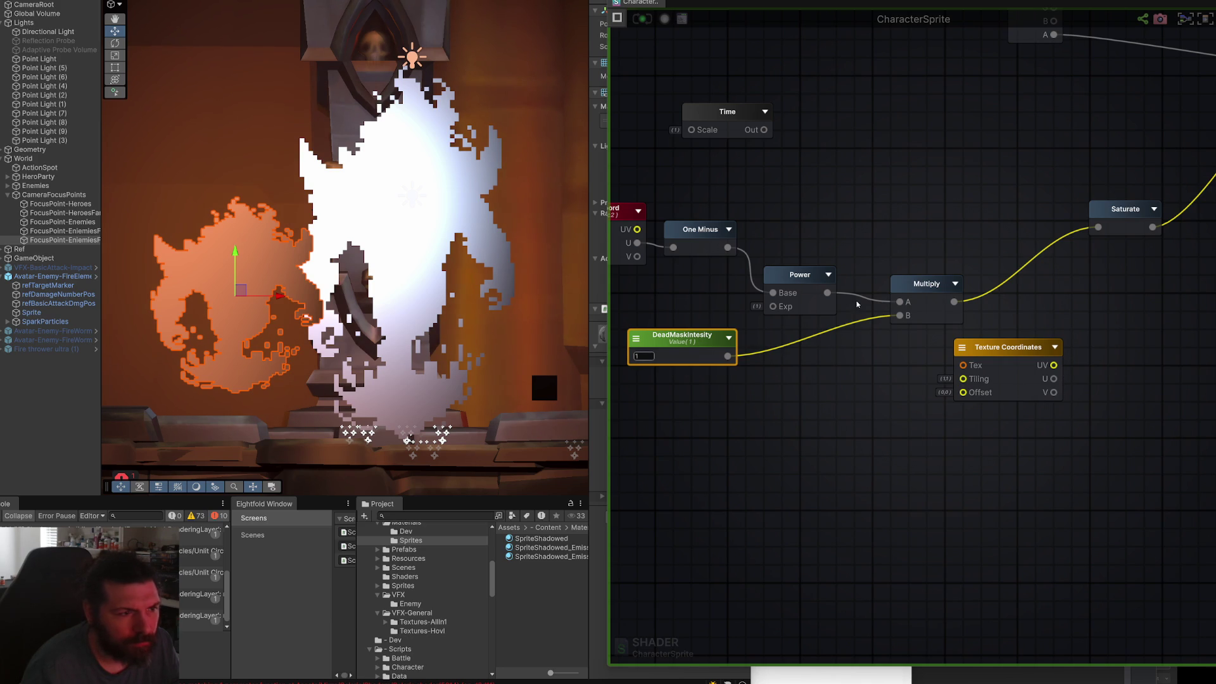
Add a Float constant and a Divide node fed by the Multiply output.
drag(829, 344, 859, 334)
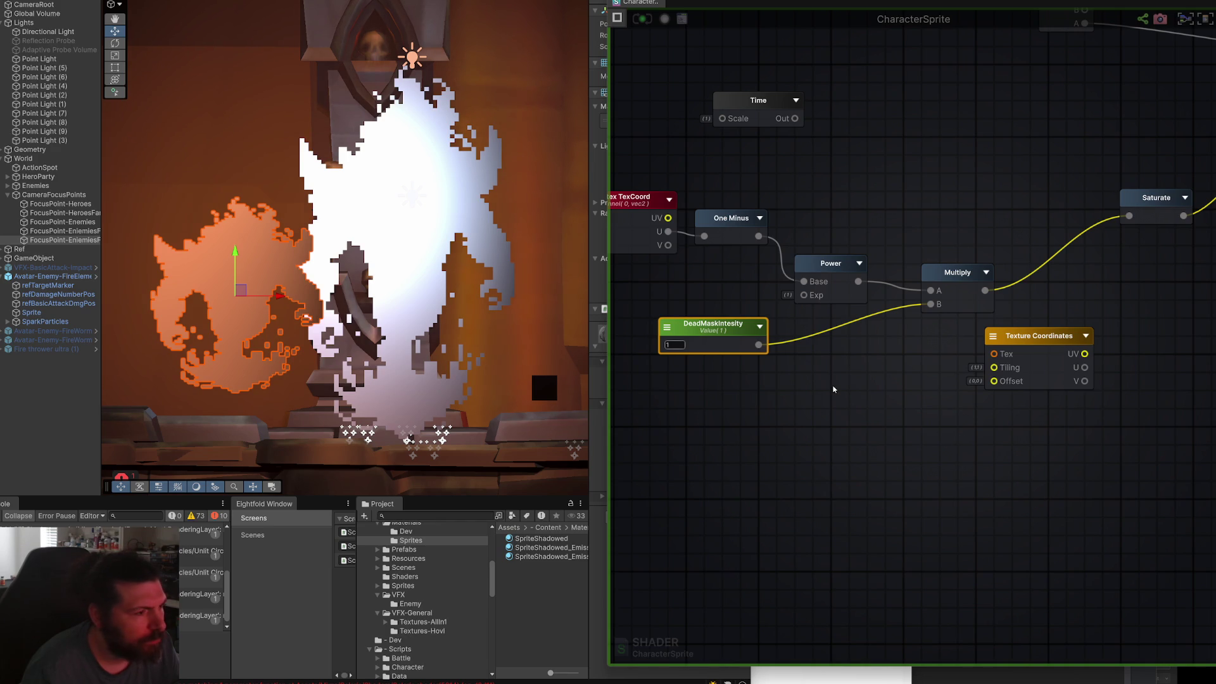
click(676, 344)
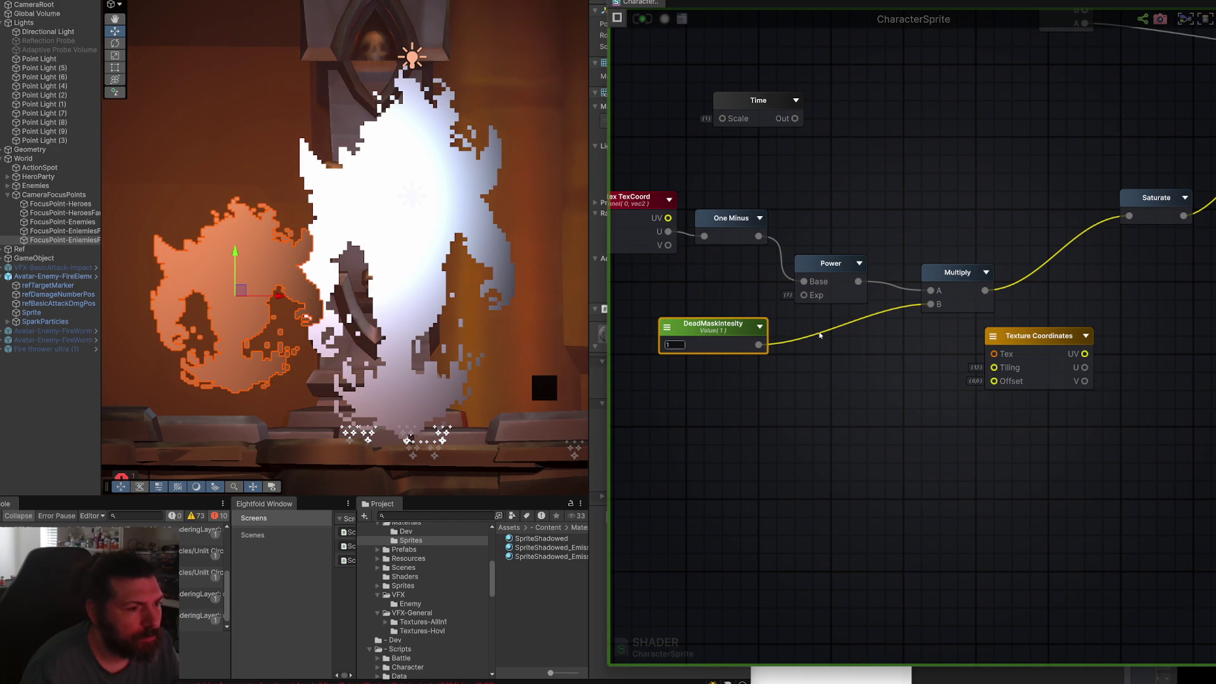
right_click(873, 393)
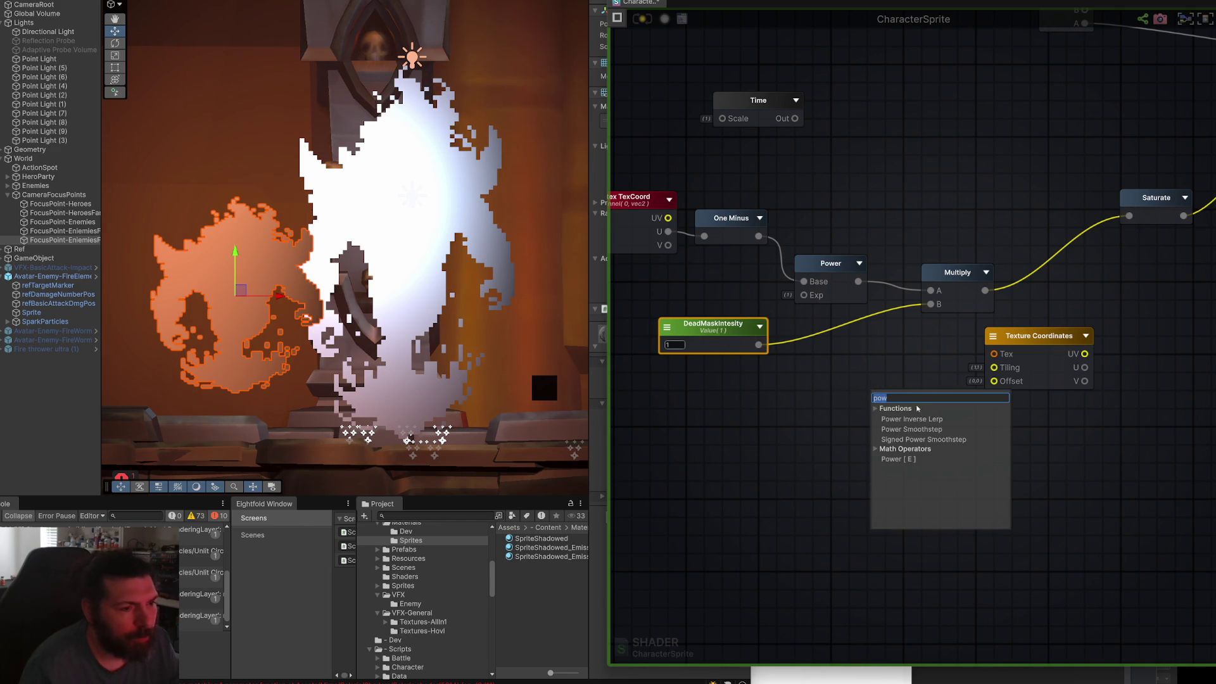
text(float)
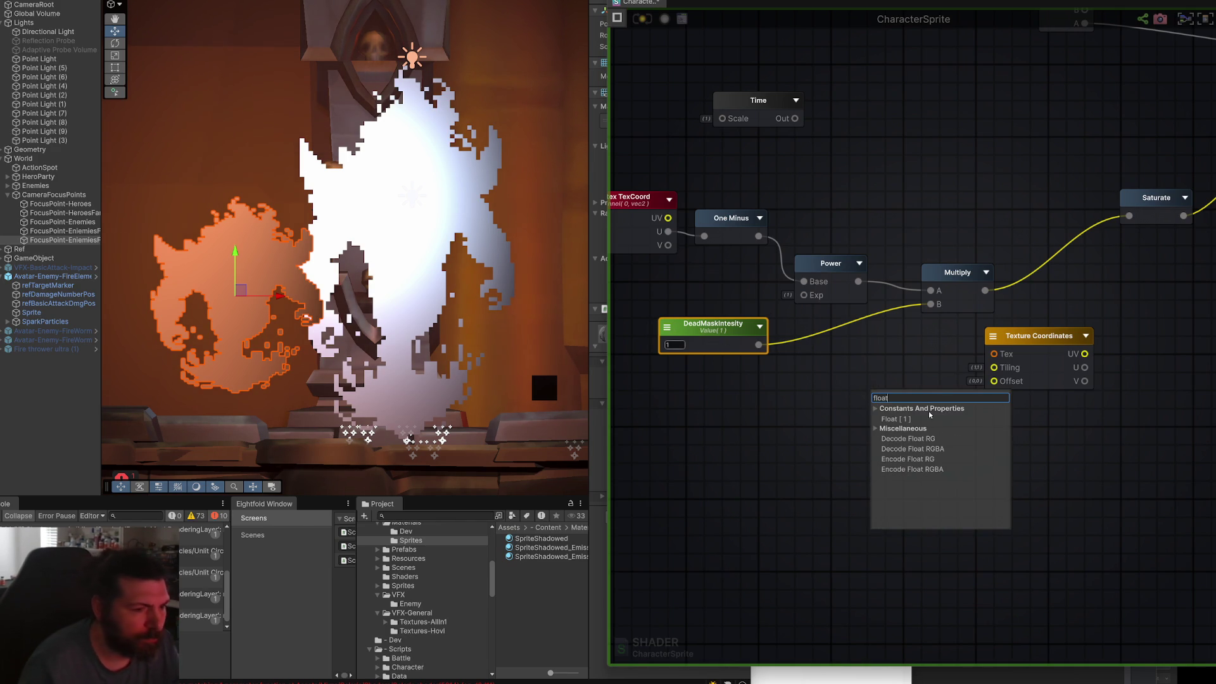
key(Return)
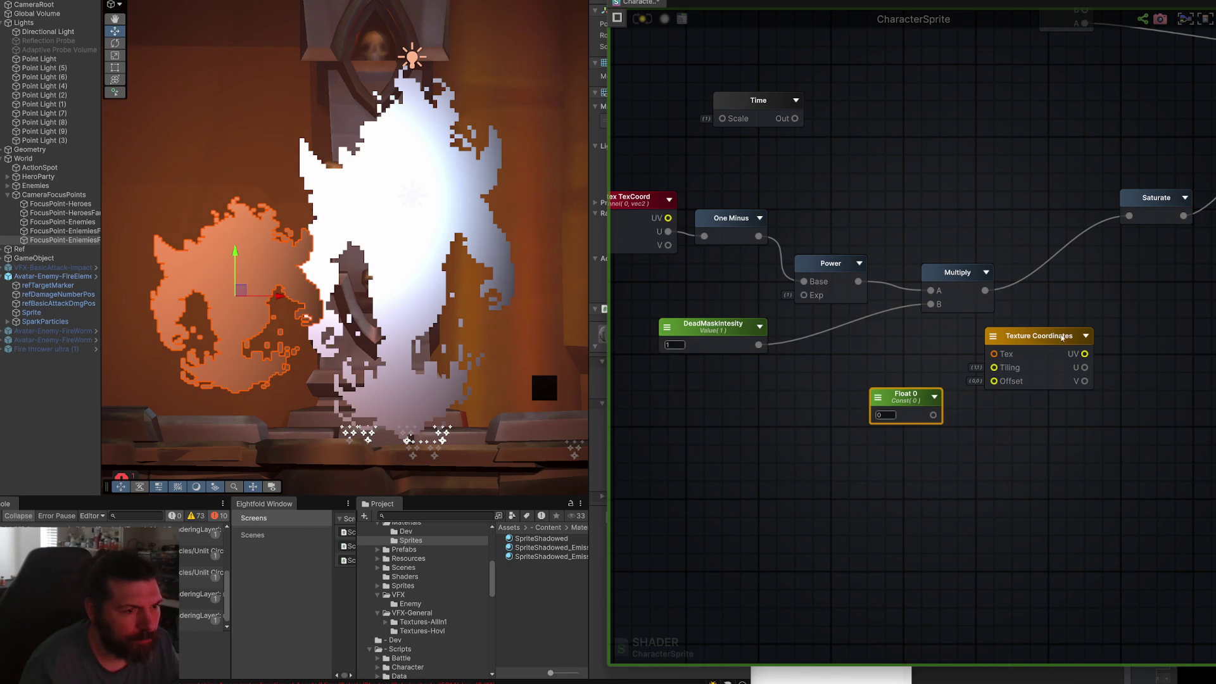
drag(1062, 338, 1153, 401)
drag(906, 395, 1021, 378)
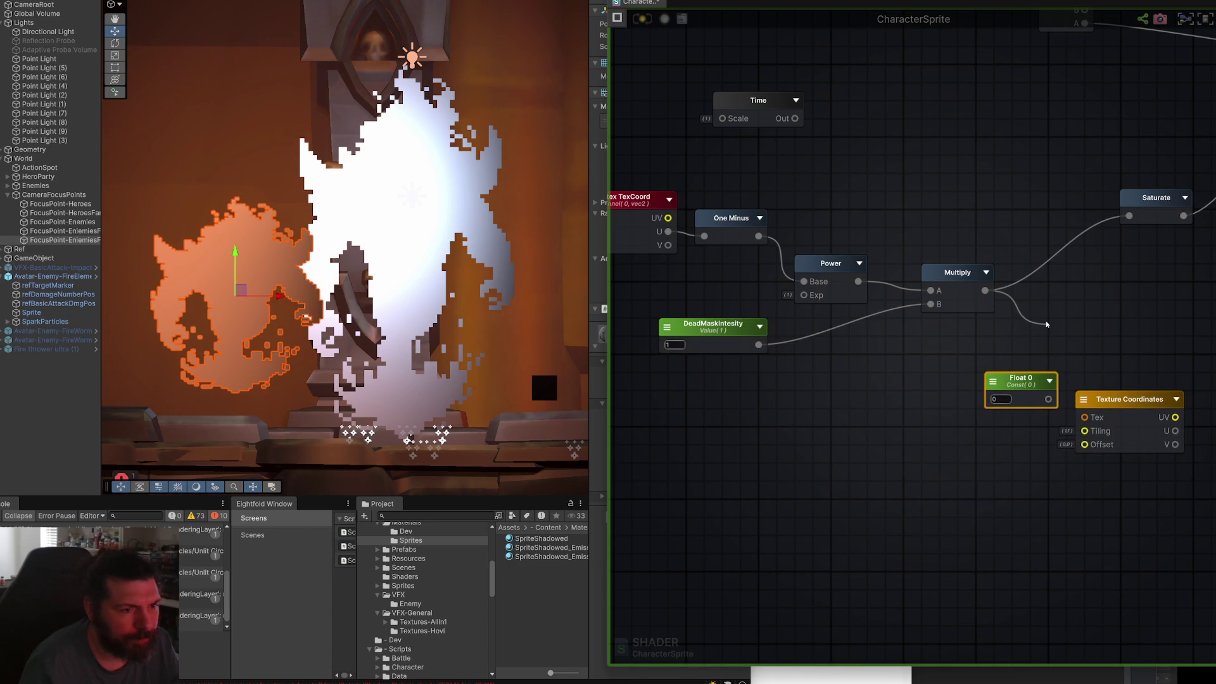
drag(1046, 324, 1047, 324)
text(div)
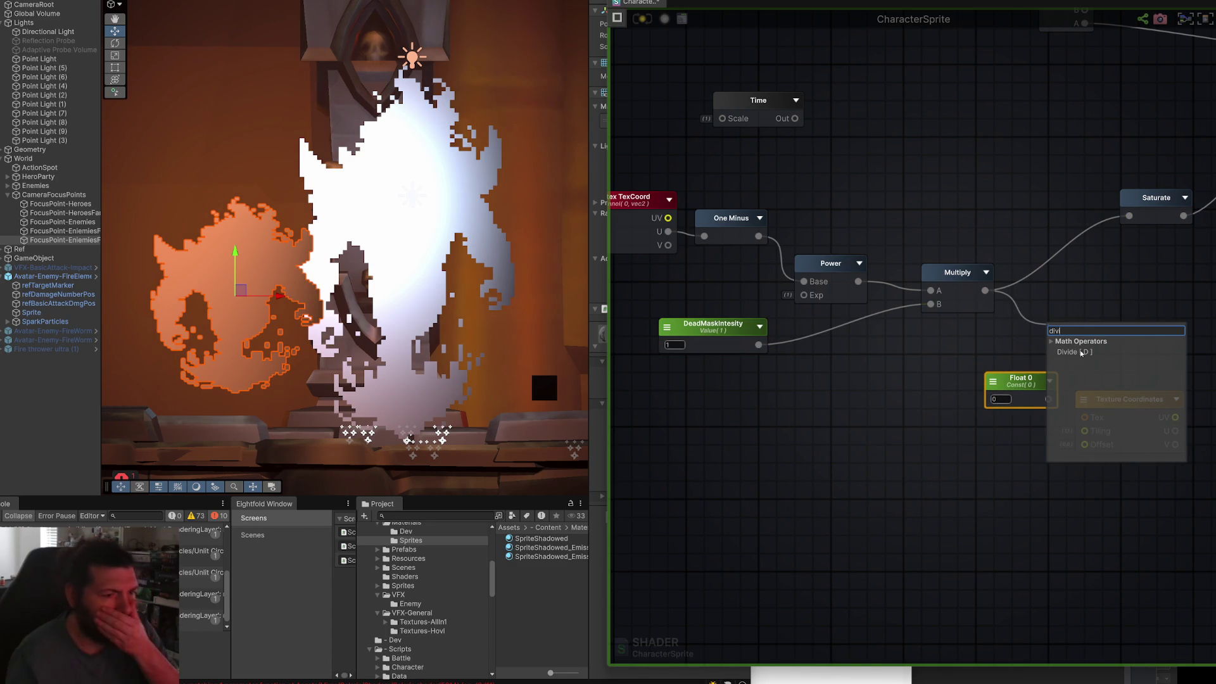
click(1080, 352)
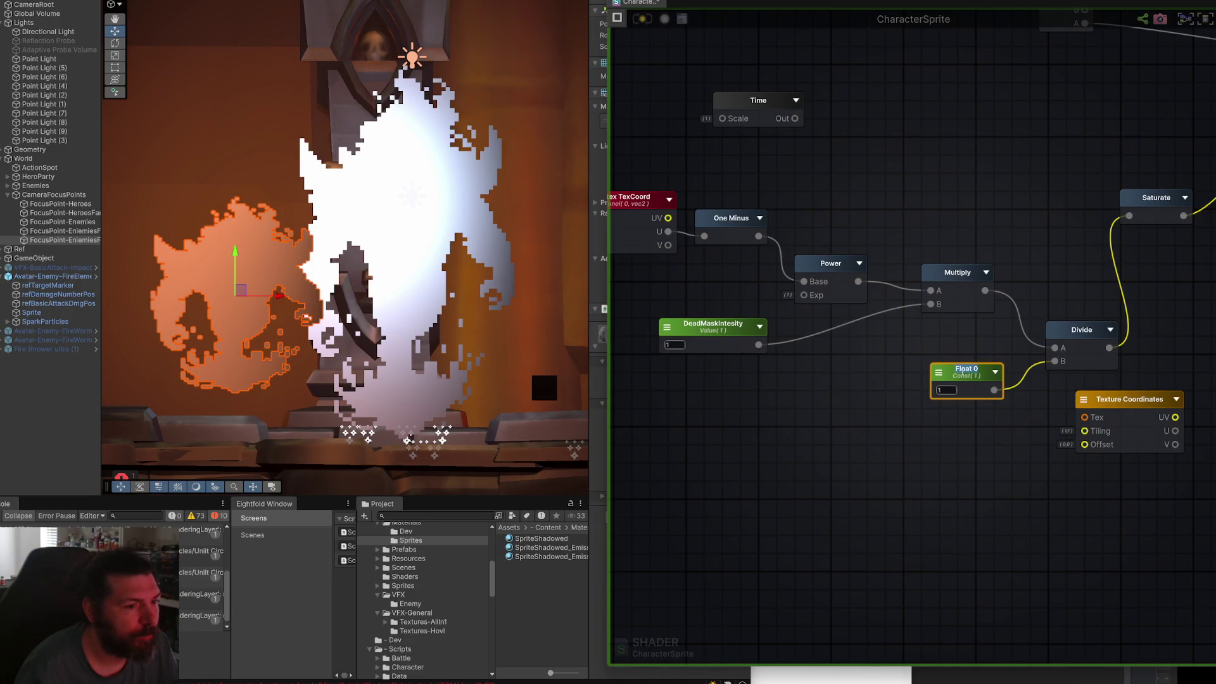
Make the Float a property named DeadNoiseEdgeThickness and adjust its minimum value.
click(618, 18)
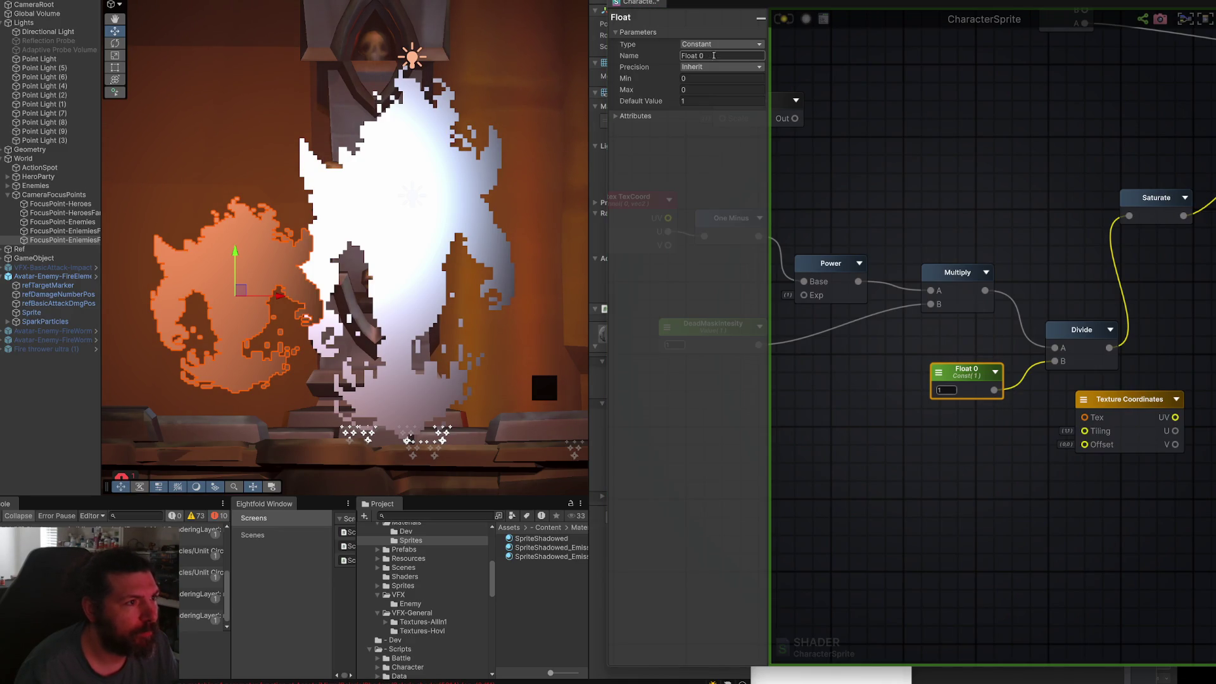
click(714, 44)
click(704, 64)
click(716, 57)
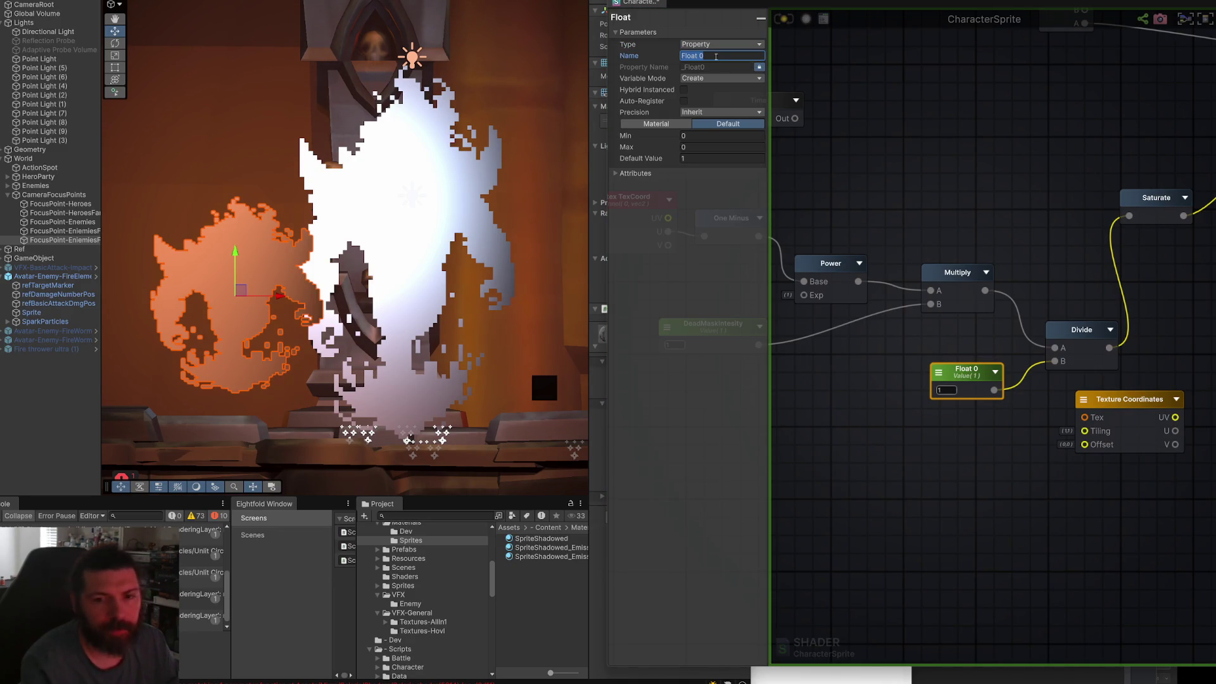
text(DeadNoiseEdgeThicknes)
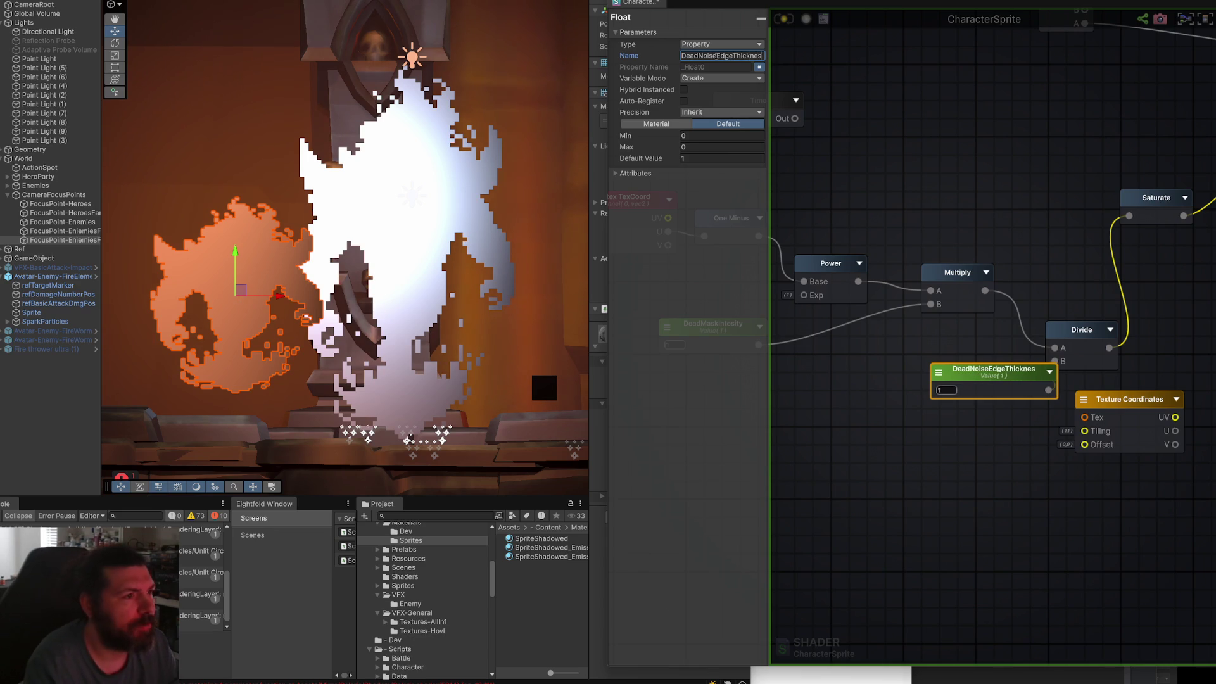
text(s)
click(683, 136)
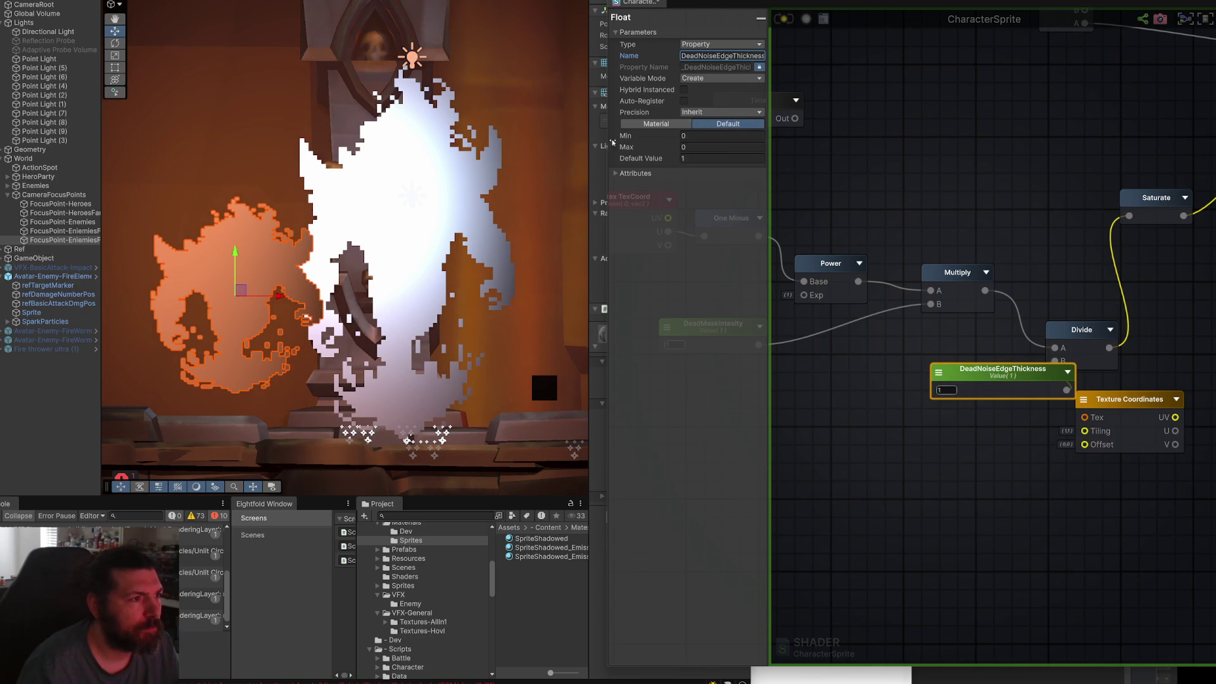
drag(605, 146, 760, 146)
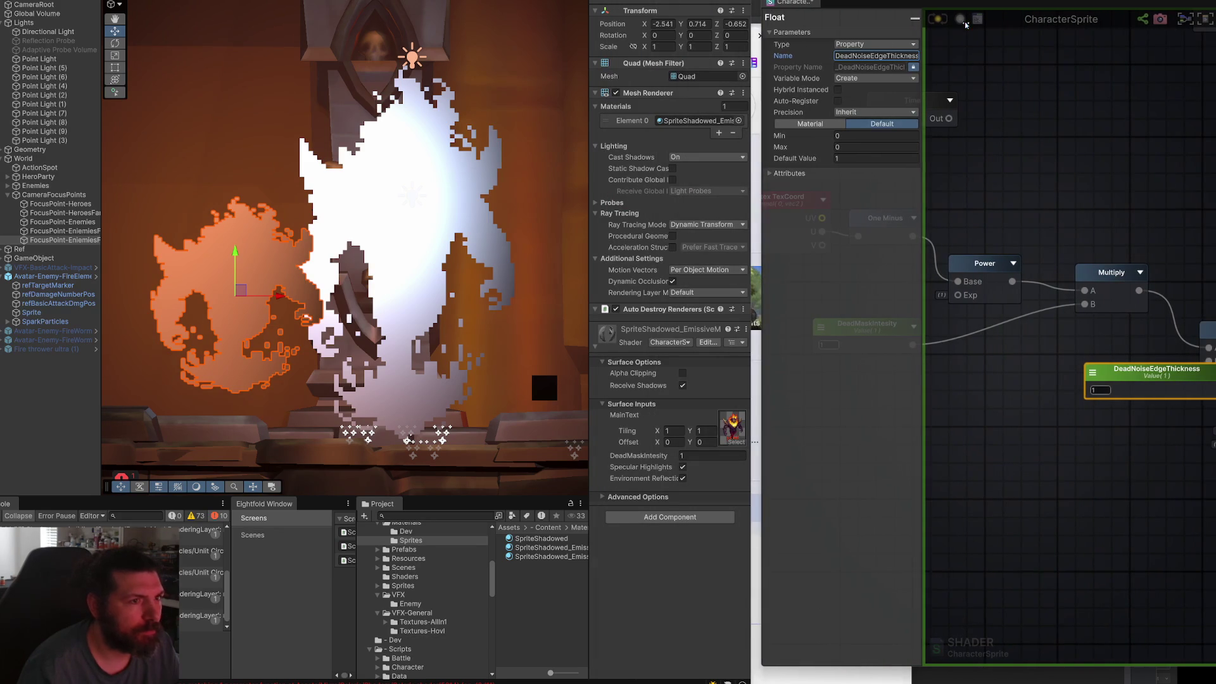
Save the shader, try a DeadNoiseEdgeThickness value, then undo it.
click(938, 20)
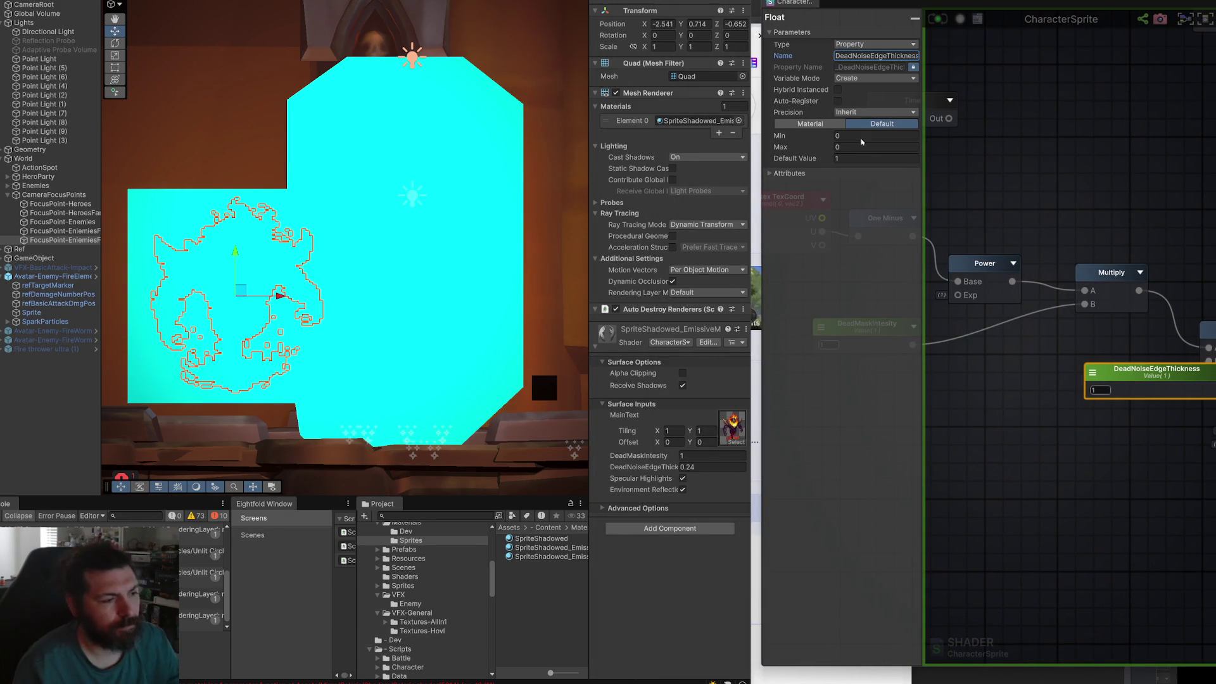
mouse_move(662, 467)
mouse_down()
mouse_move(644, 477)
mouse_move(695, 461)
mouse_move(667, 475)
mouse_move(707, 478)
mouse_up()
key(ctrl+z)
key(ctrl+z)
key(ctrl+z)
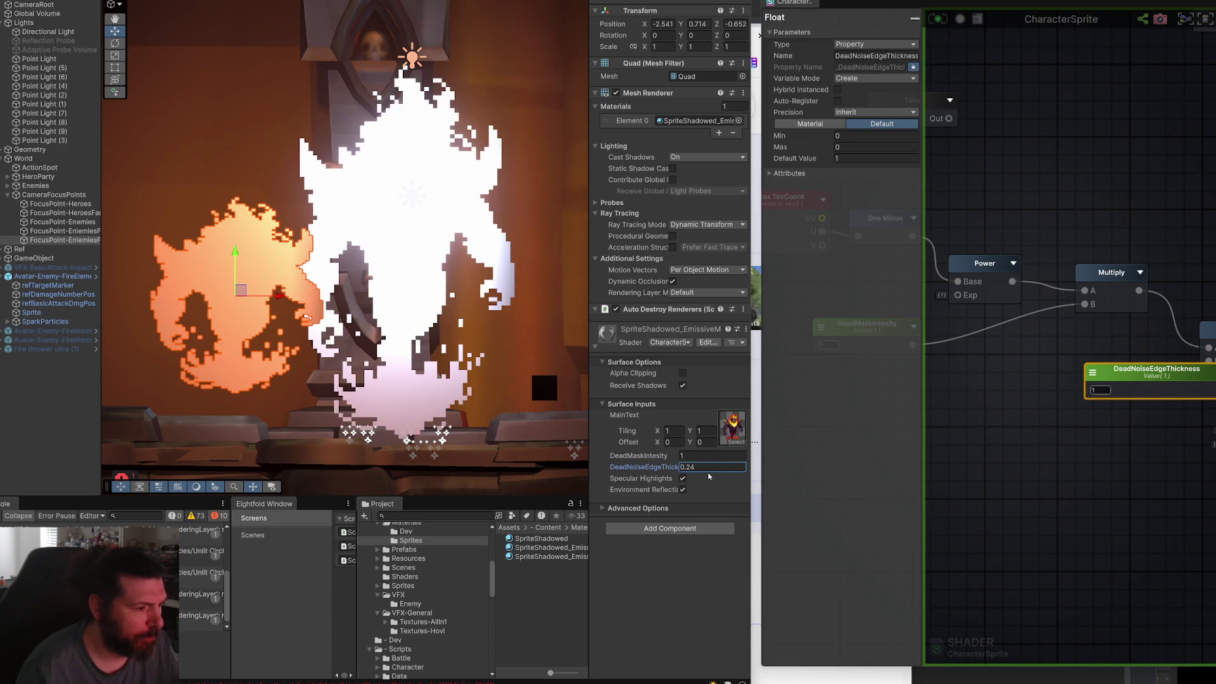
Remove the Split A wire to the output node and save the shader.
scroll(1064, 383, down, 3)
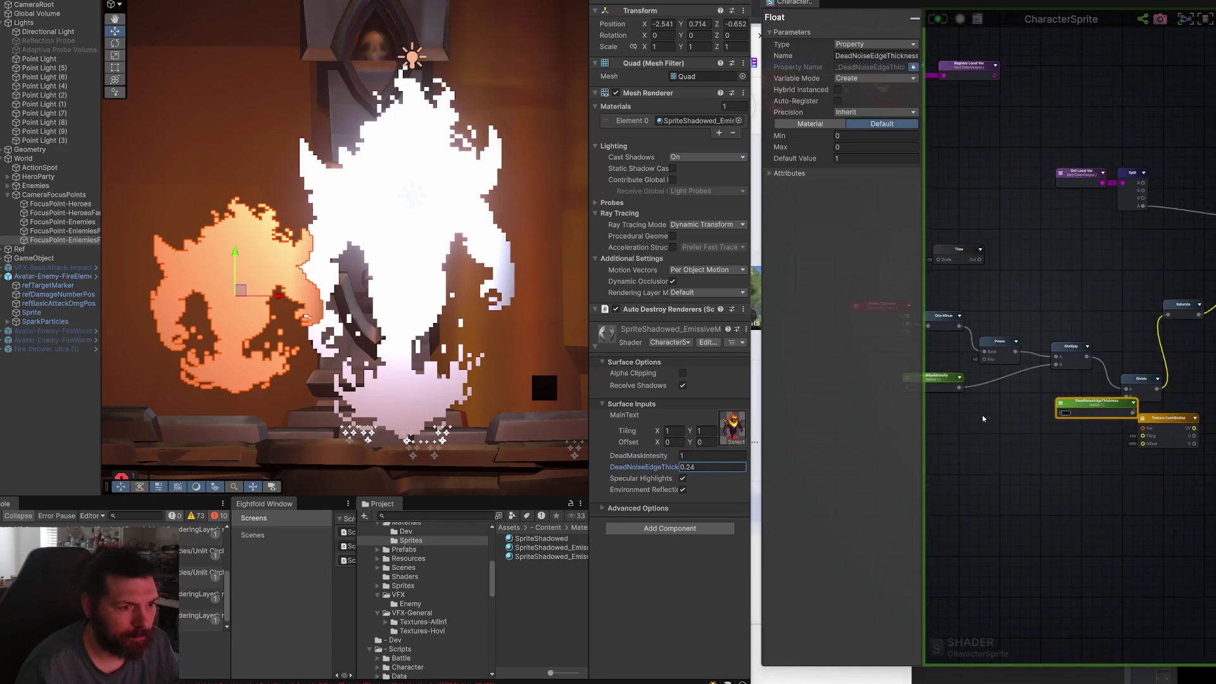
scroll(1063, 383, down, 3)
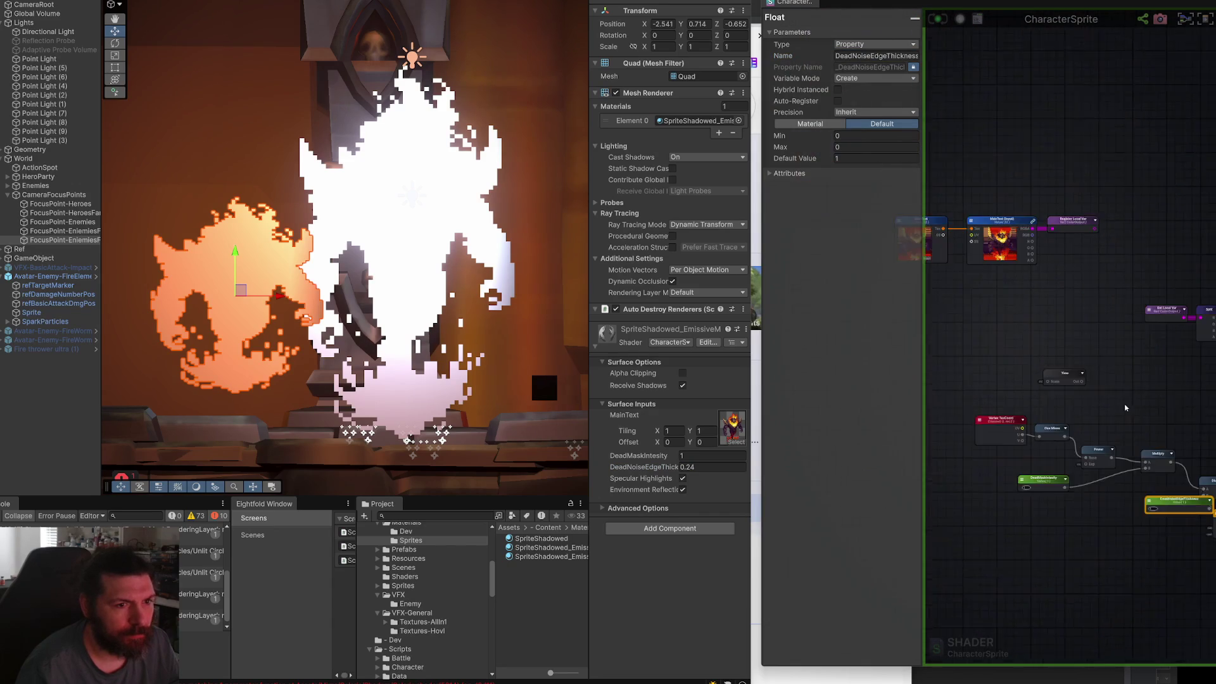
drag(1065, 390, 1022, 399)
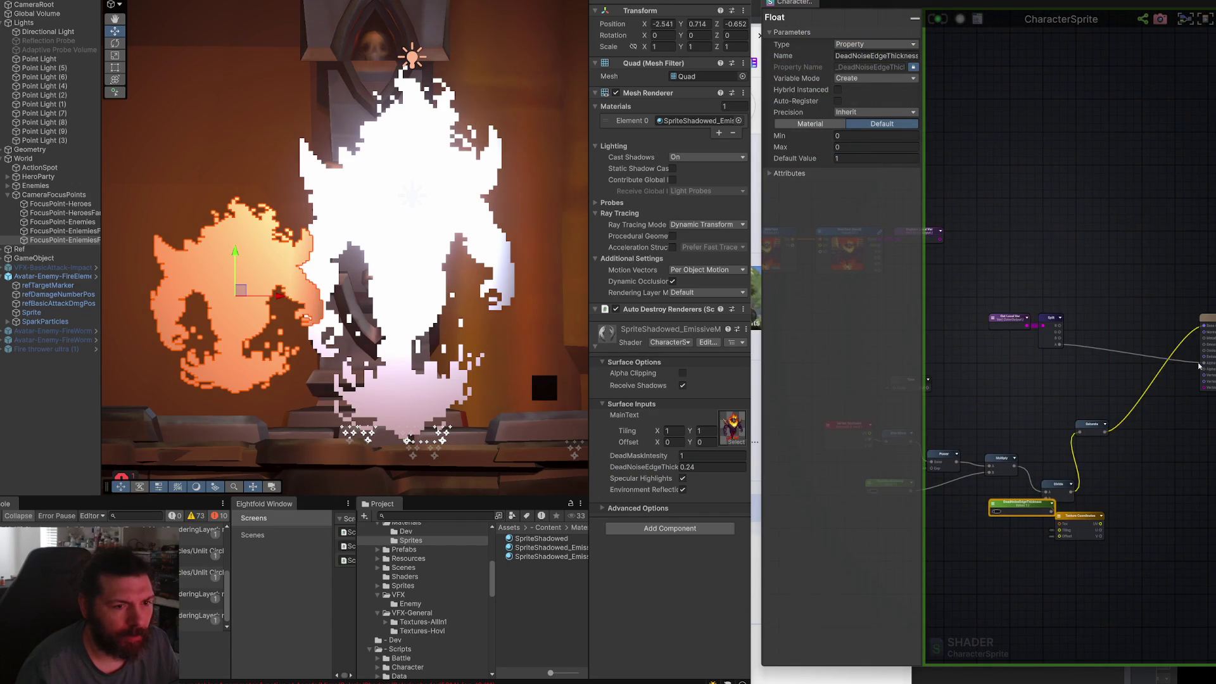
click(1195, 366)
drag(1205, 365, 1161, 341)
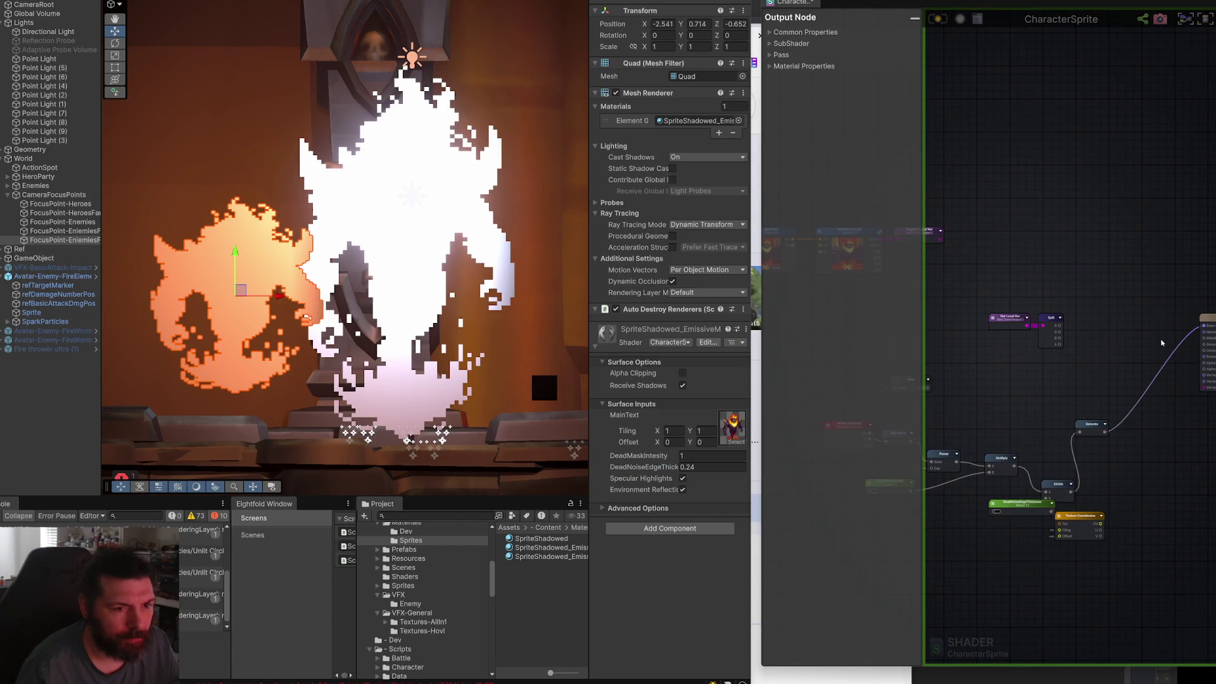
click(941, 21)
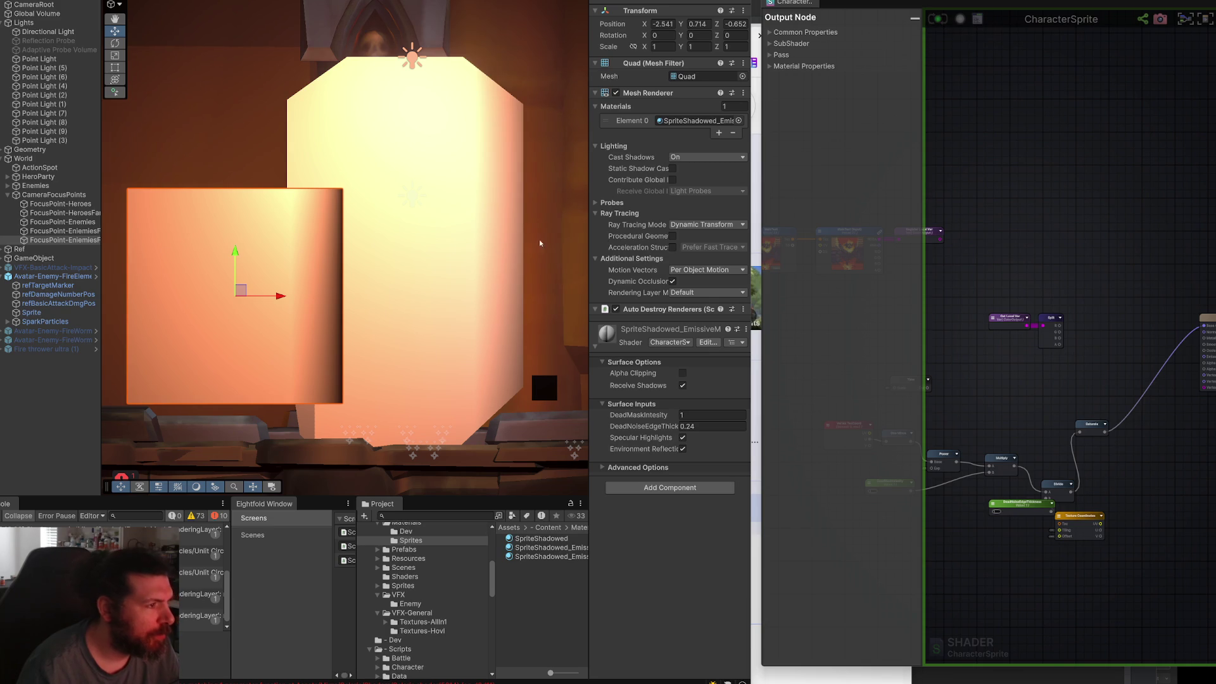
Set the material's DeadMaskIntesity to 0.5 and DeadNoiseEdgeThickness to 0.06.
drag(452, 227, 490, 206)
scroll(490, 206, up, 3)
scroll(456, 223, down, 1)
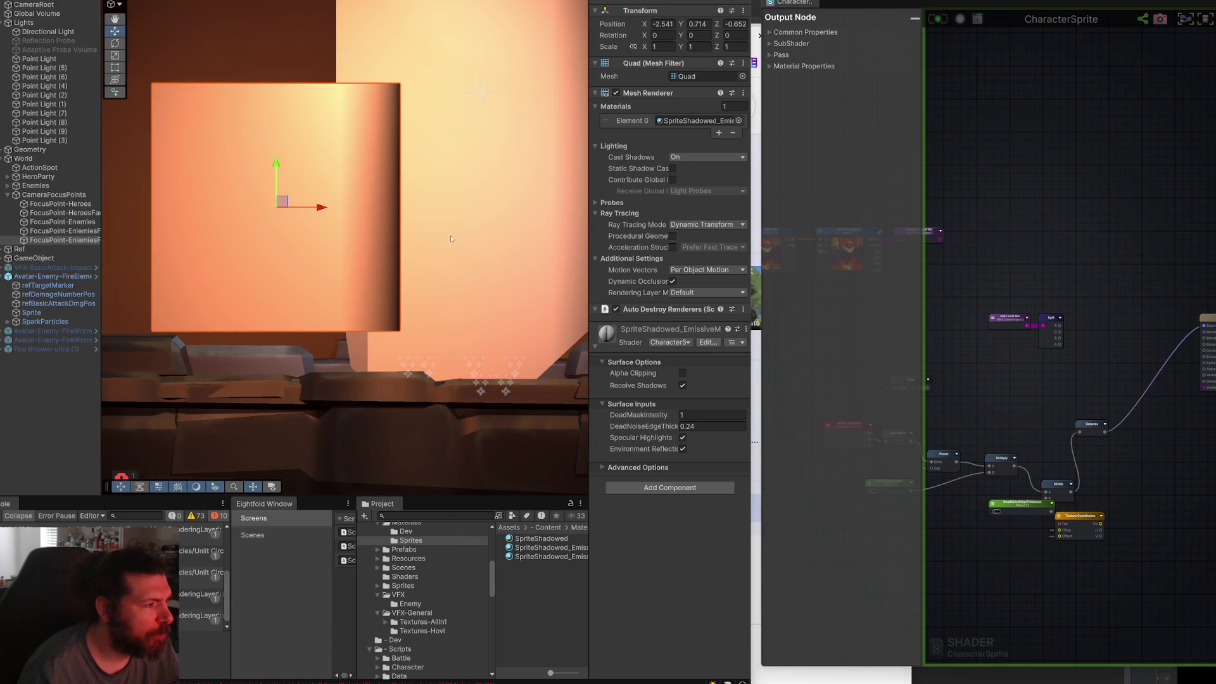
scroll(1075, 433, up, 5)
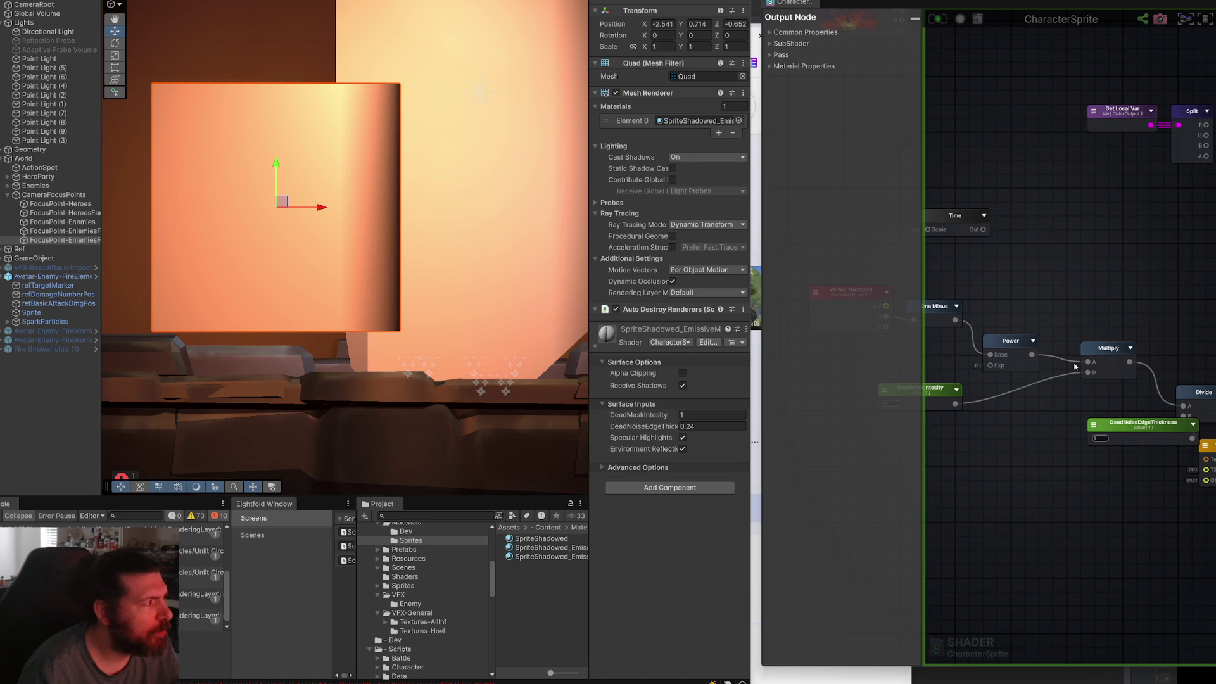
drag(1053, 383, 1100, 339)
scroll(1067, 409, up, 2)
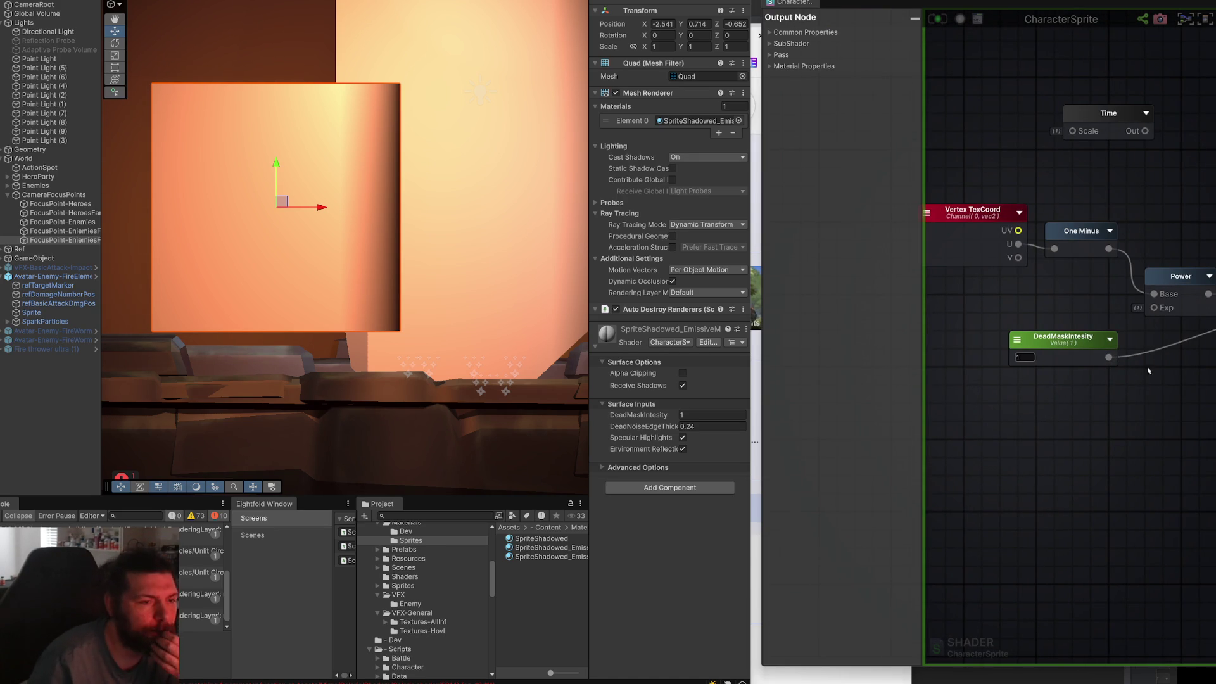
drag(1148, 370, 1119, 351)
mouse_move(640, 418)
mouse_down()
mouse_move(621, 417)
mouse_move(701, 416)
mouse_up()
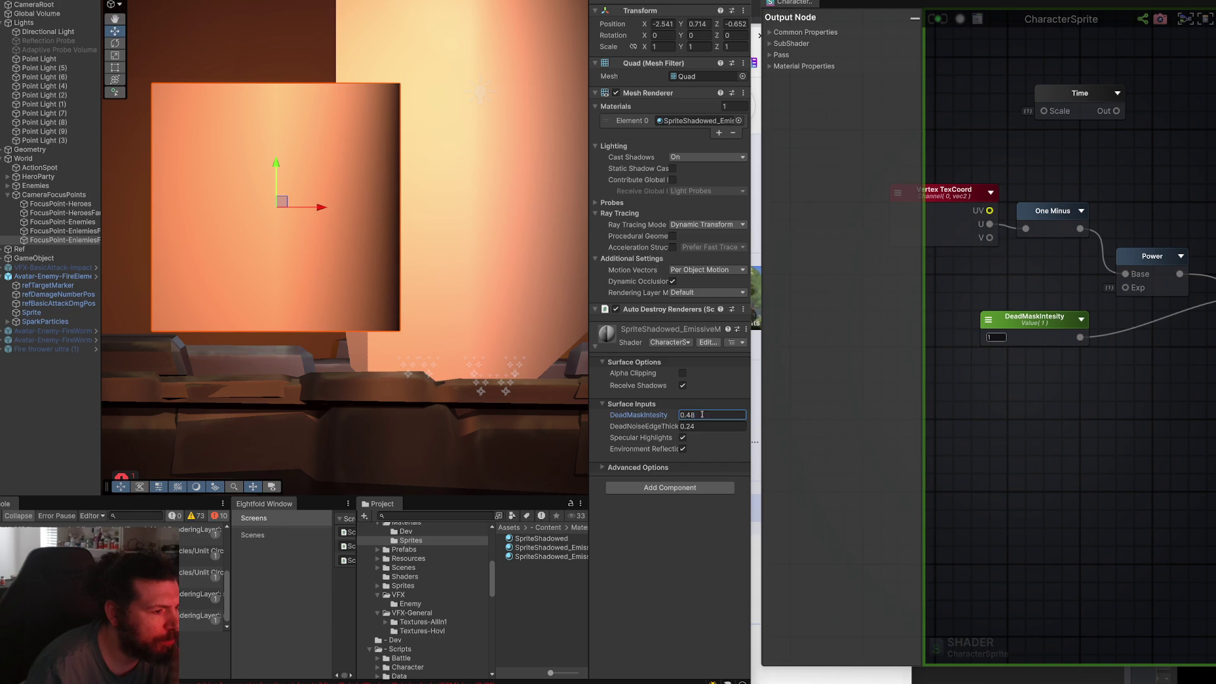
text(0.5)
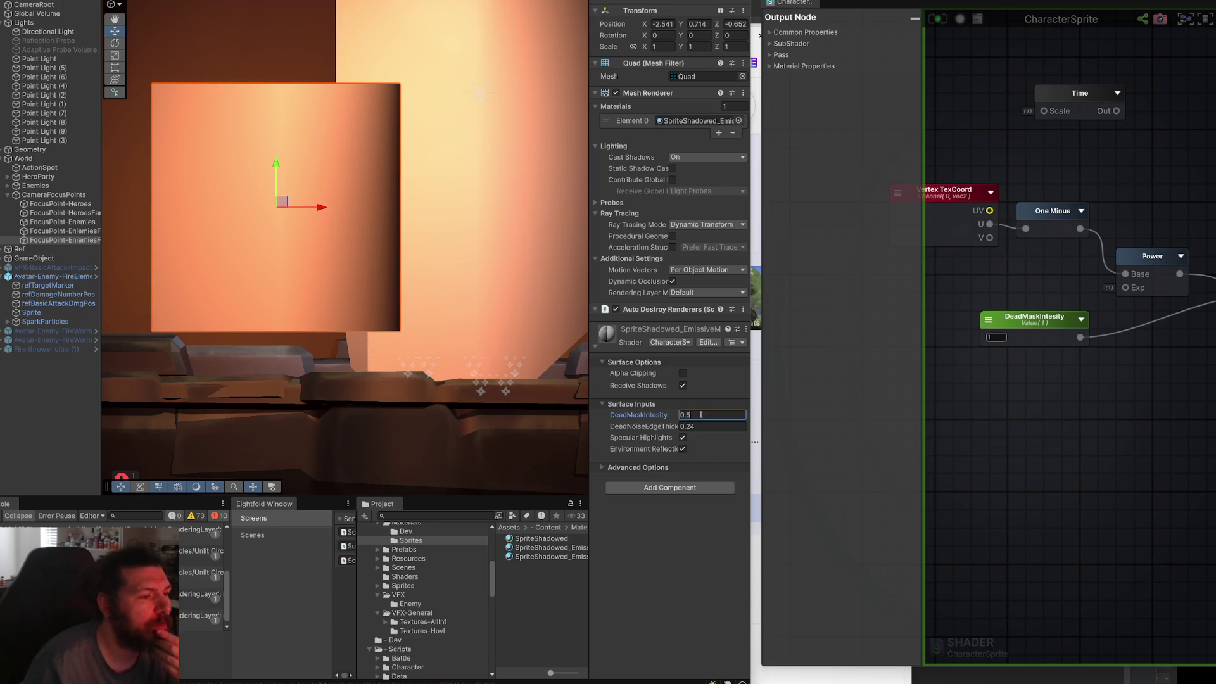
drag(677, 426, 677, 437)
click(996, 448)
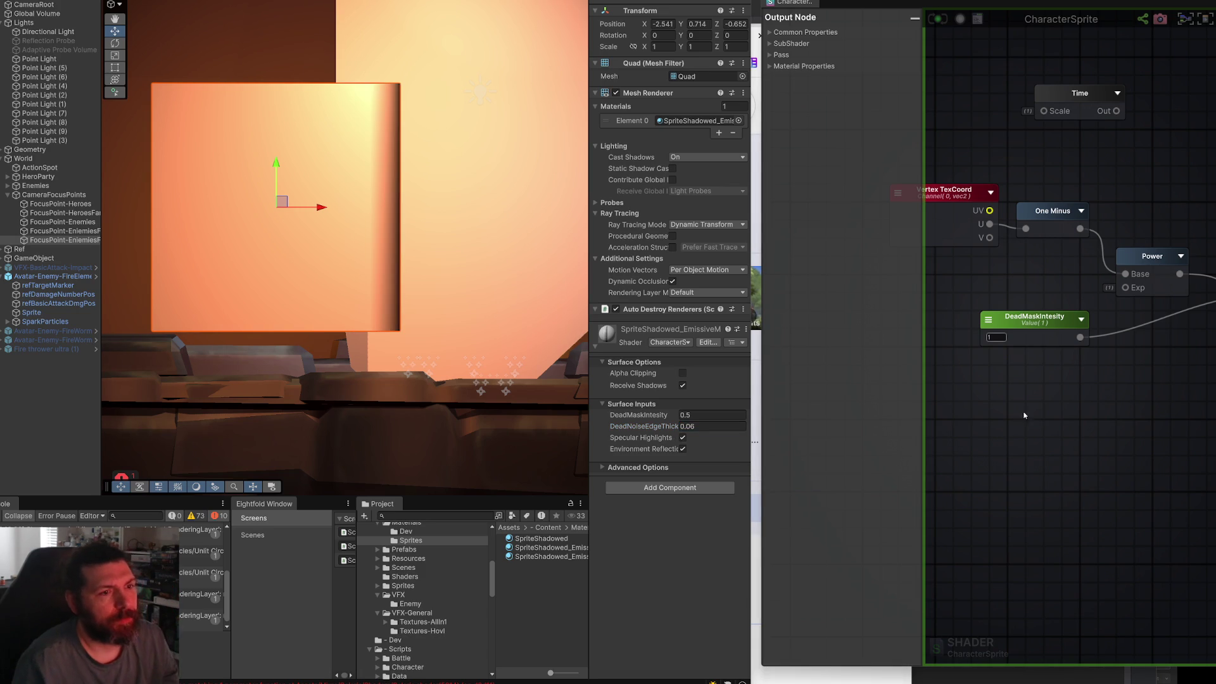
scroll(1023, 419, down, 3)
scroll(989, 285, up, 3)
mouse_move(1000, 256)
mouse_down()
mouse_move(932, 251)
mouse_move(949, 251)
mouse_move(948, 263)
mouse_up()
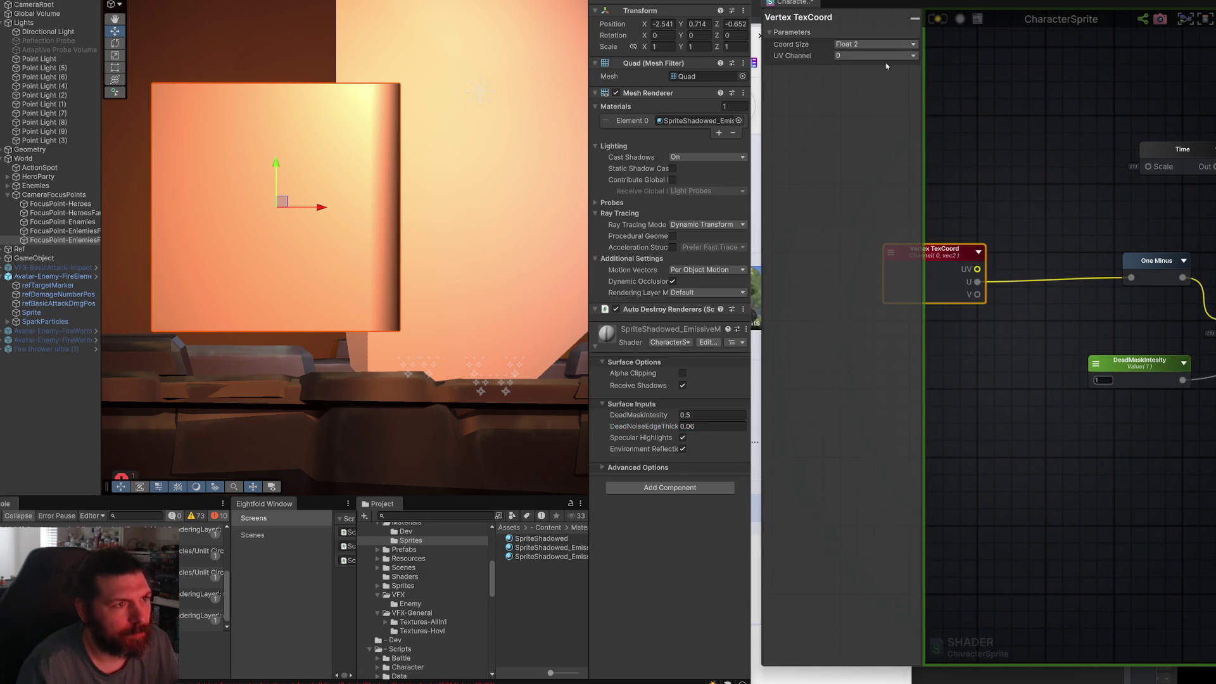
Add a Float node and make it a property named DeadXRatio.
right_click(1008, 388)
text(divi)
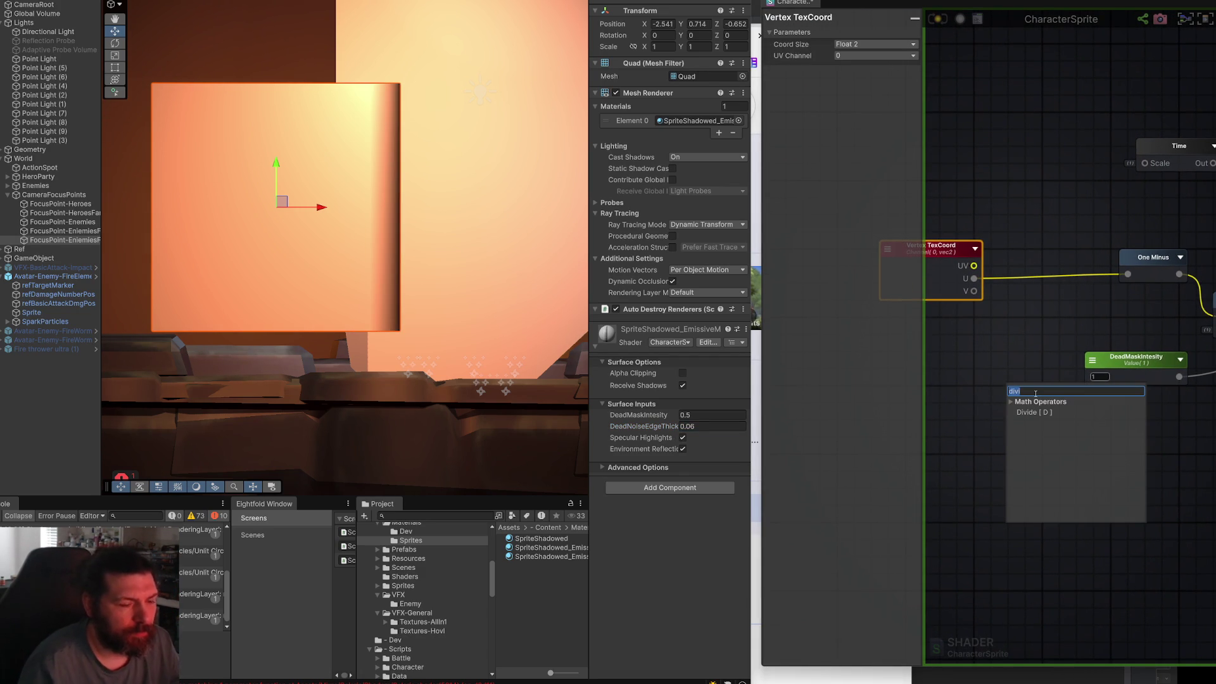
text(float)
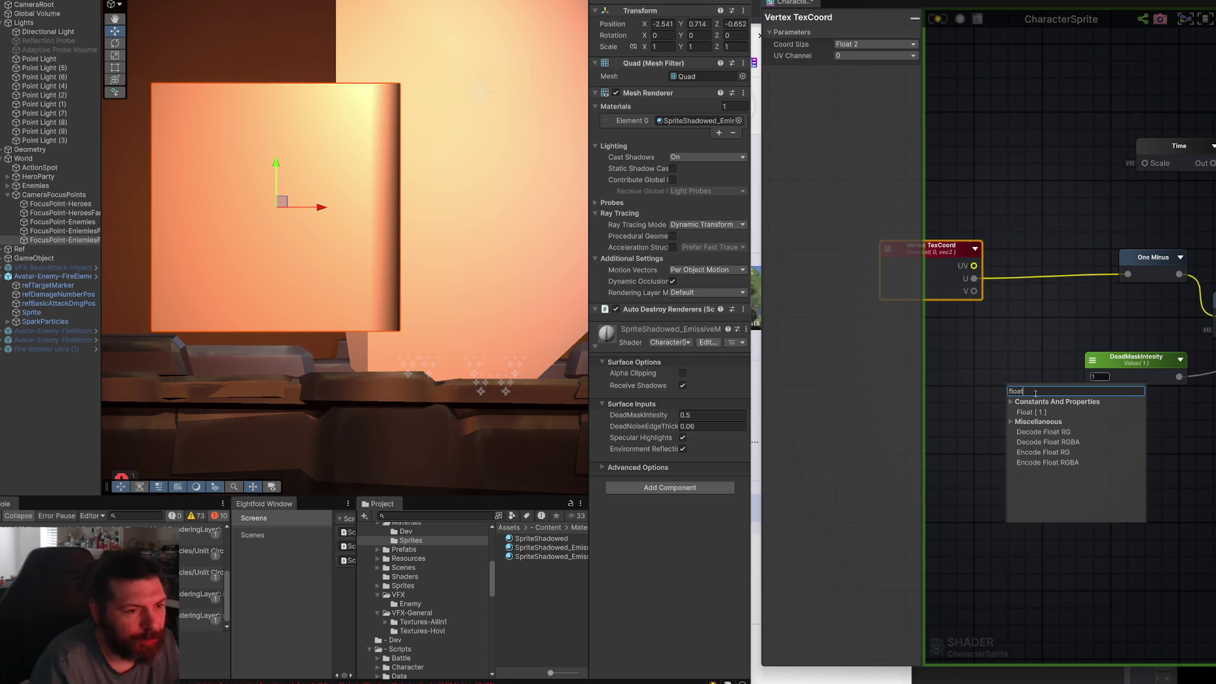
key(Return)
mouse_move(1042, 388)
mouse_down()
mouse_move(991, 358)
mouse_move(1013, 368)
mouse_move(996, 340)
mouse_up()
click(878, 48)
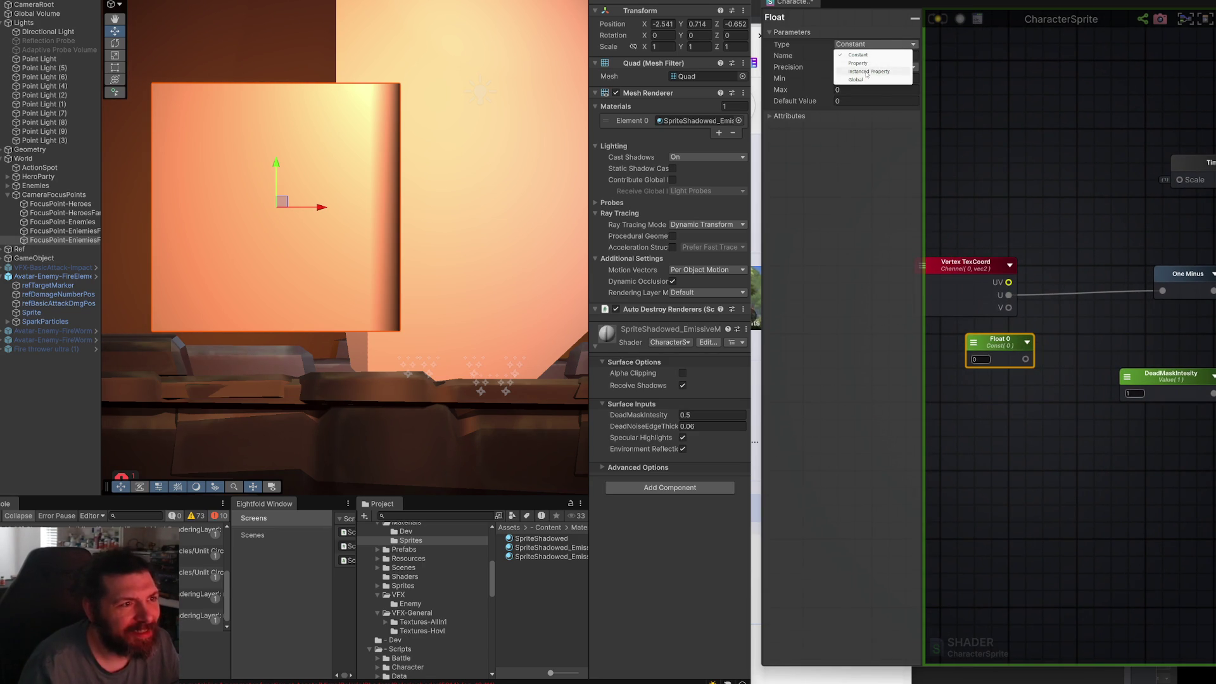
click(868, 64)
text(DeadXRa)
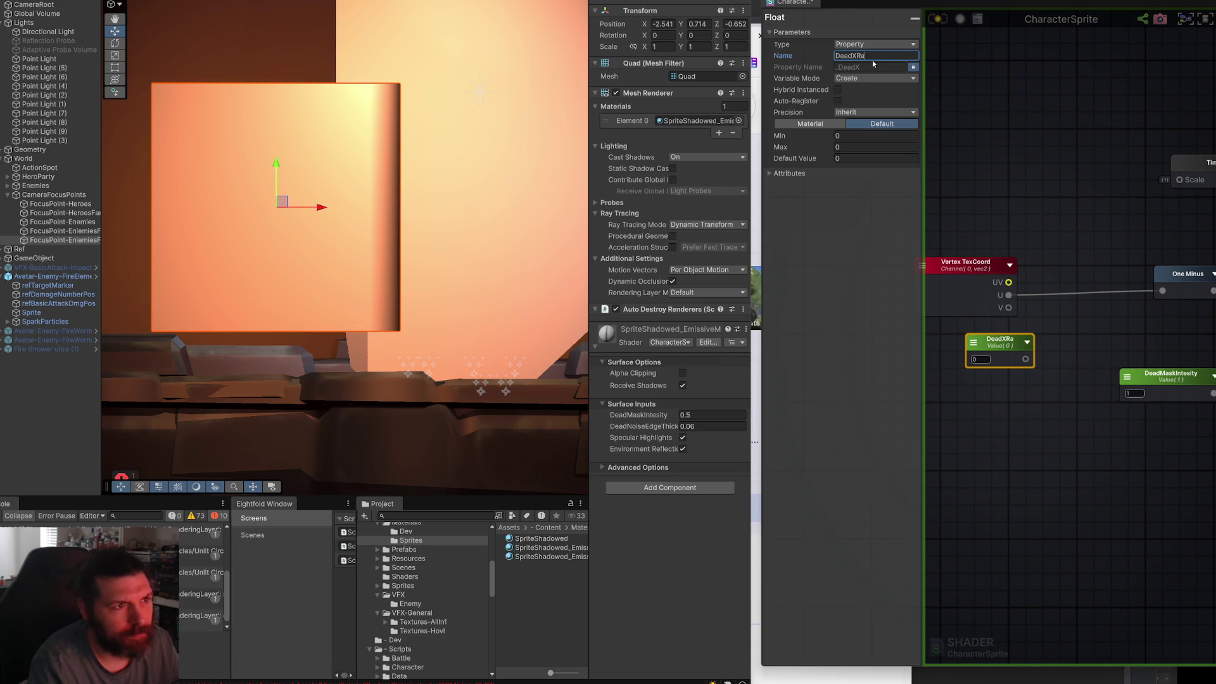
text(tio)
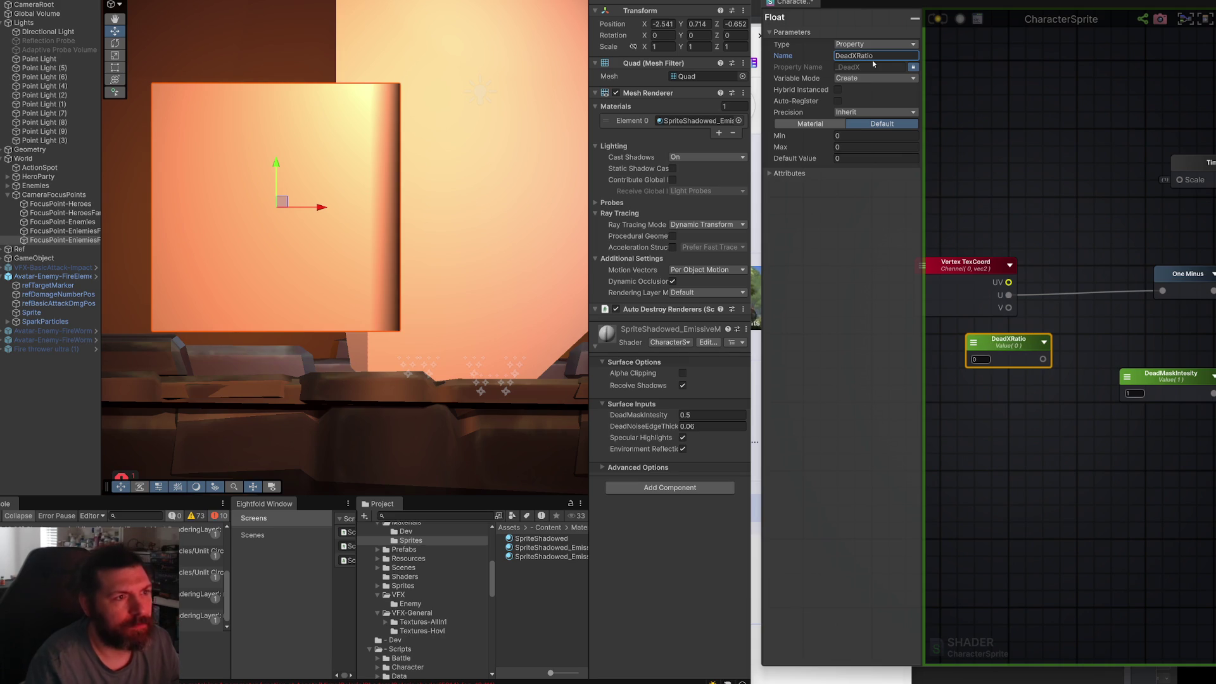
Create an Add node on the U coordinate and save the shader.
mouse_move(1009, 298)
mouse_down()
mouse_move(1104, 374)
mouse_move(1074, 361)
mouse_move(1088, 309)
mouse_up()
text(add)
key(Return)
click(938, 18)
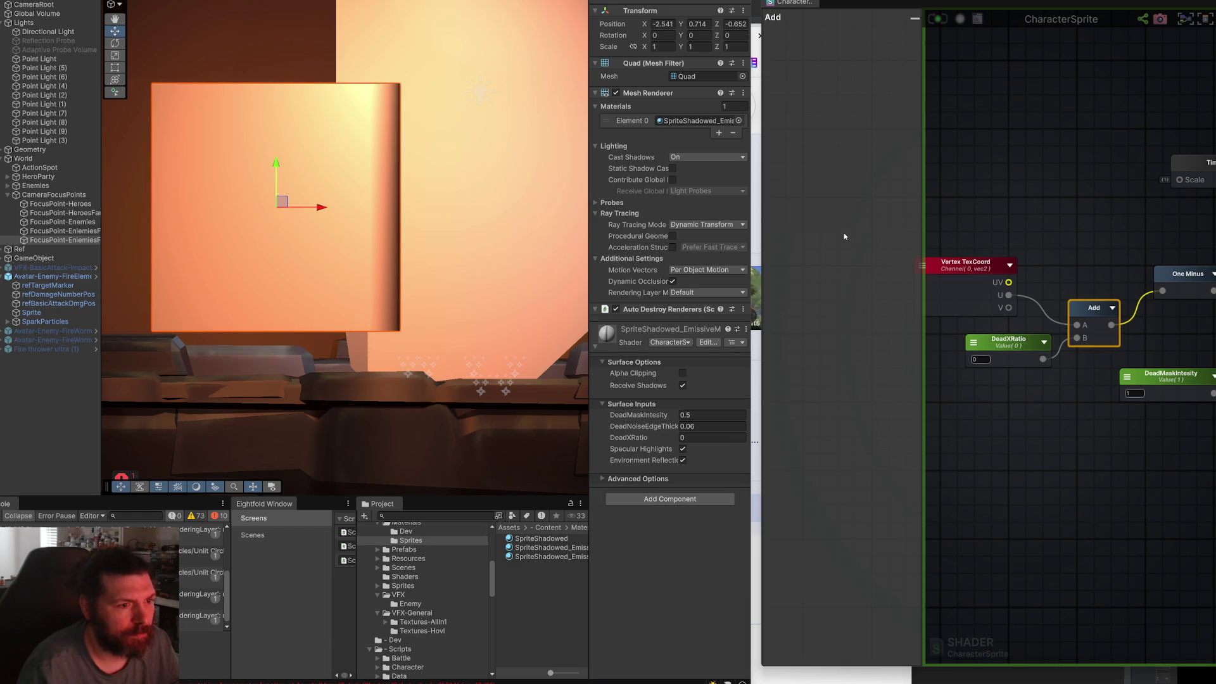
Test the material with DeadXRatio 0.4, edge thickness 0.06 and a higher DeadMaskIntesity.
click(1010, 339)
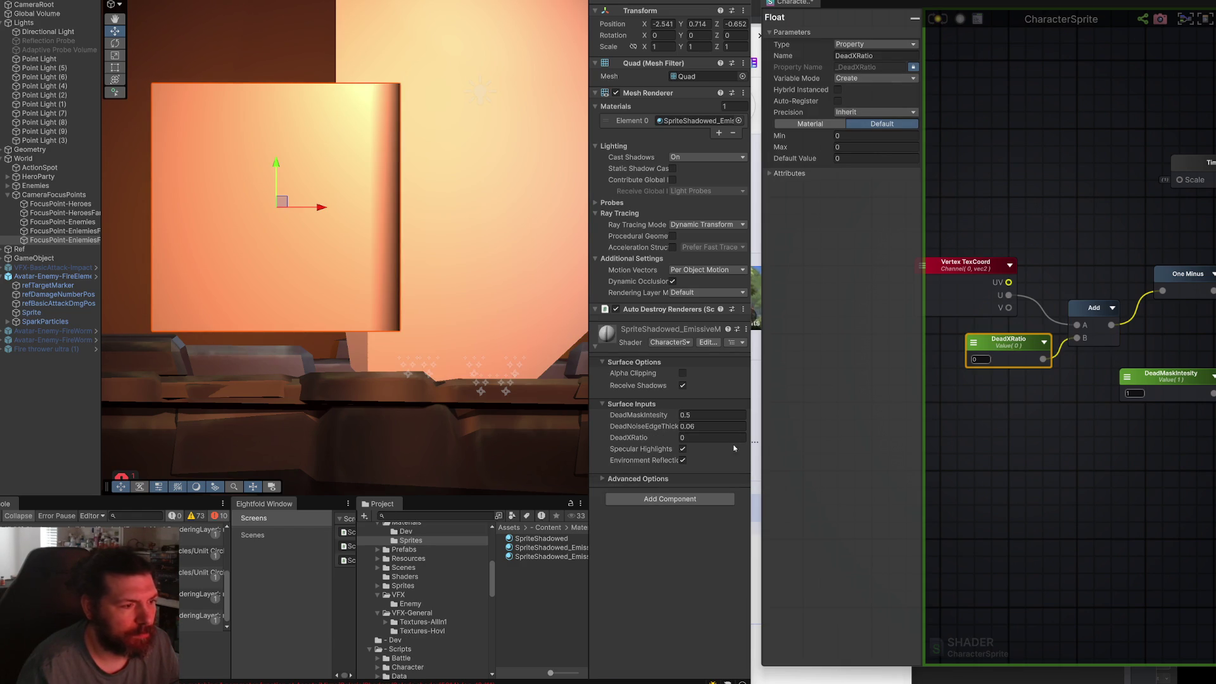
mouse_move(667, 448)
mouse_down()
mouse_move(690, 448)
mouse_move(669, 448)
mouse_move(680, 432)
mouse_up()
drag(676, 431, 671, 424)
click(701, 415)
text(2.82)
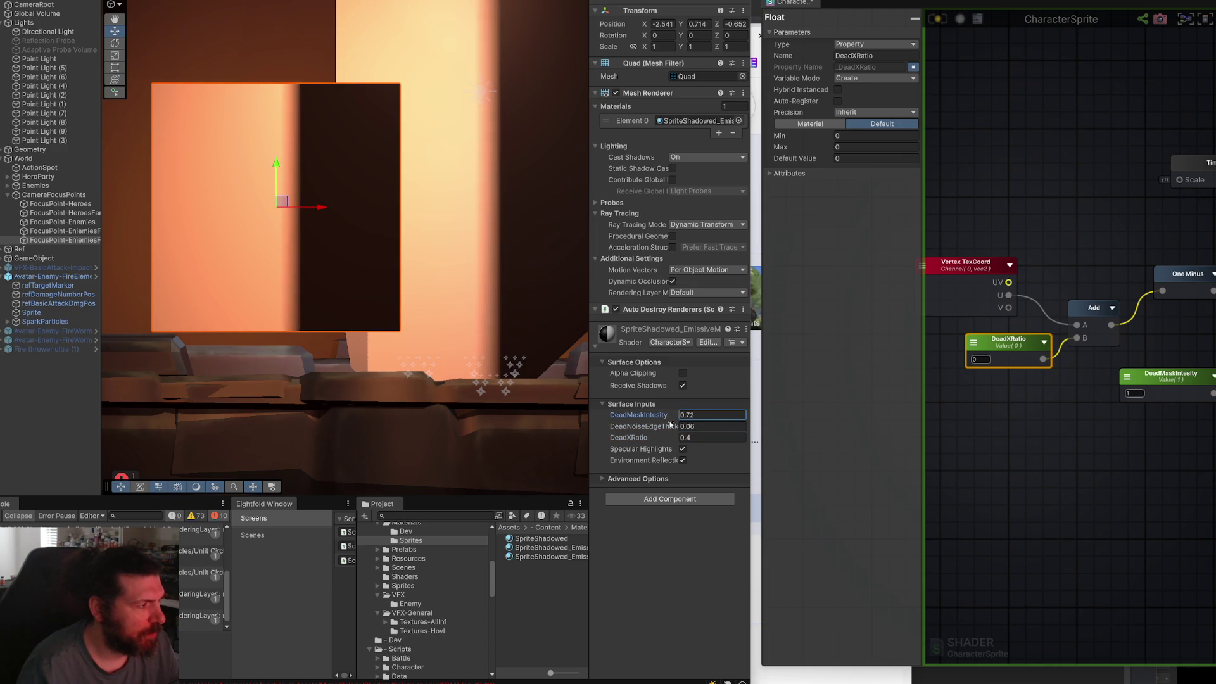
scroll(463, 203, down, 5)
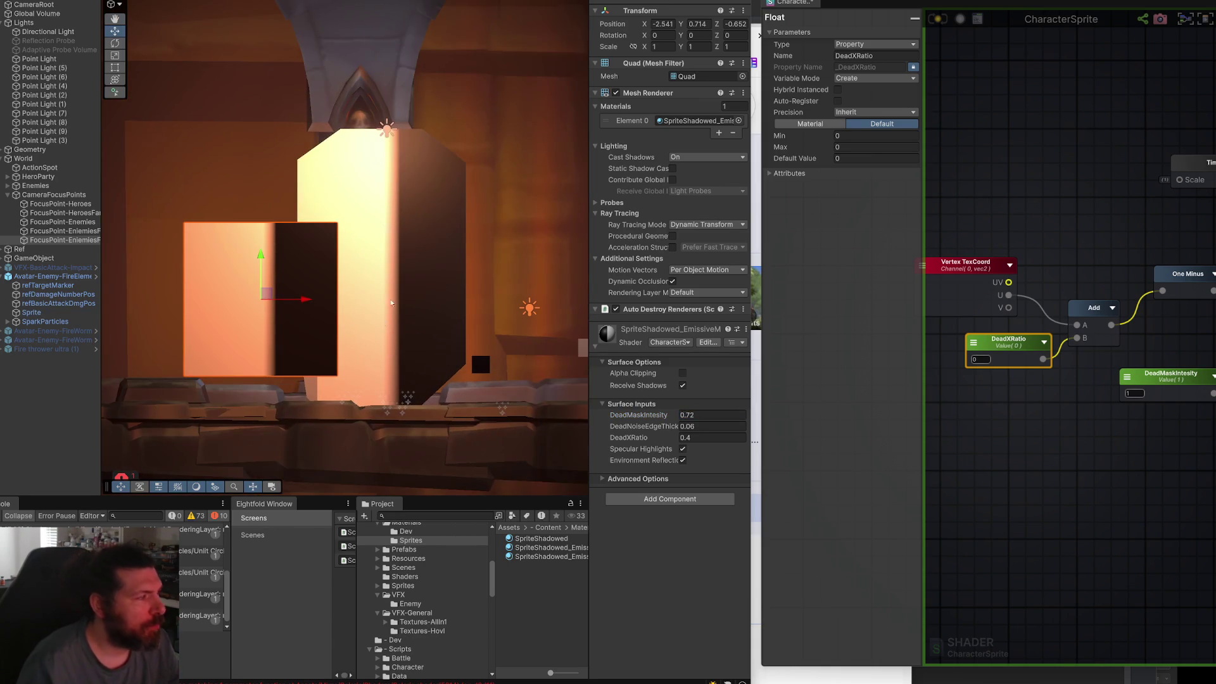
Try white on the Directional Light's colour, then revert it to orange.
click(41, 13)
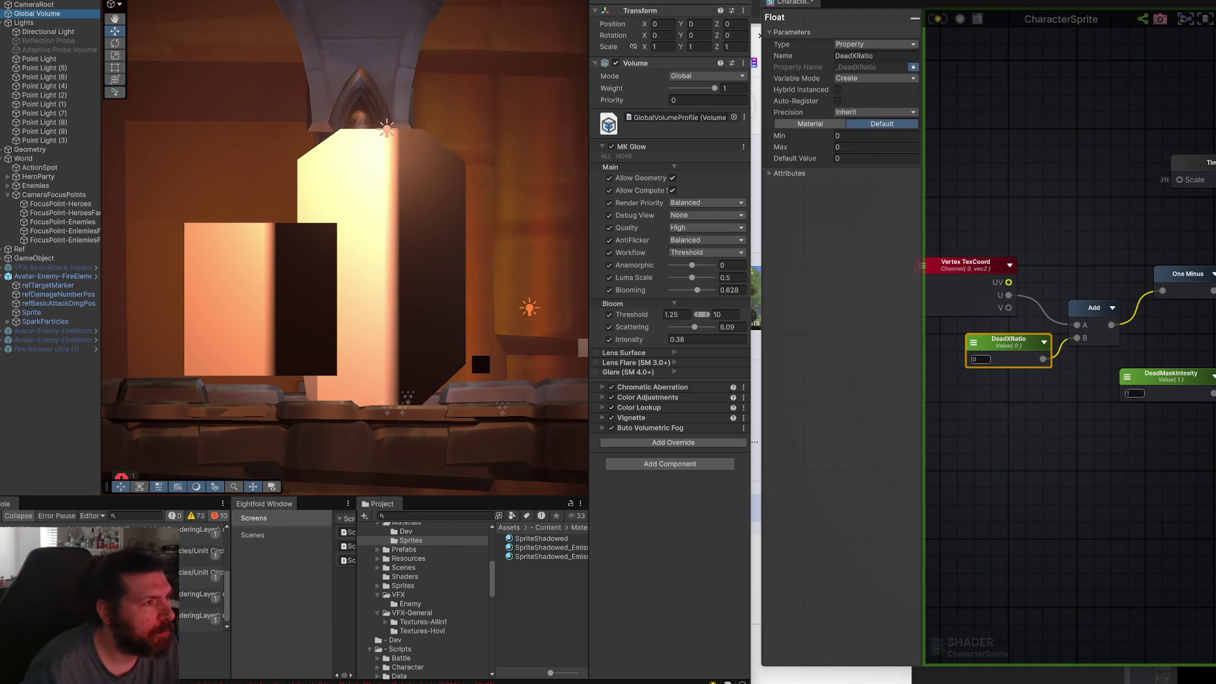
scroll(324, 331, up, 2)
click(48, 32)
click(696, 137)
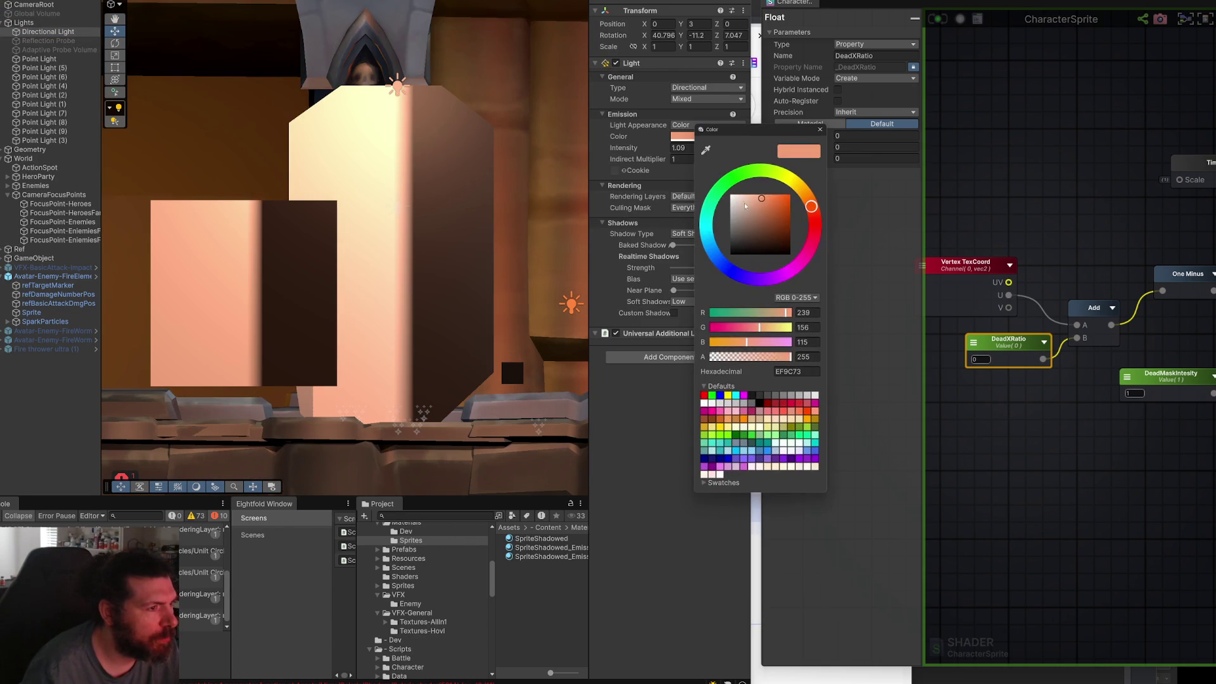
click(704, 403)
scroll(575, 374, up, 1)
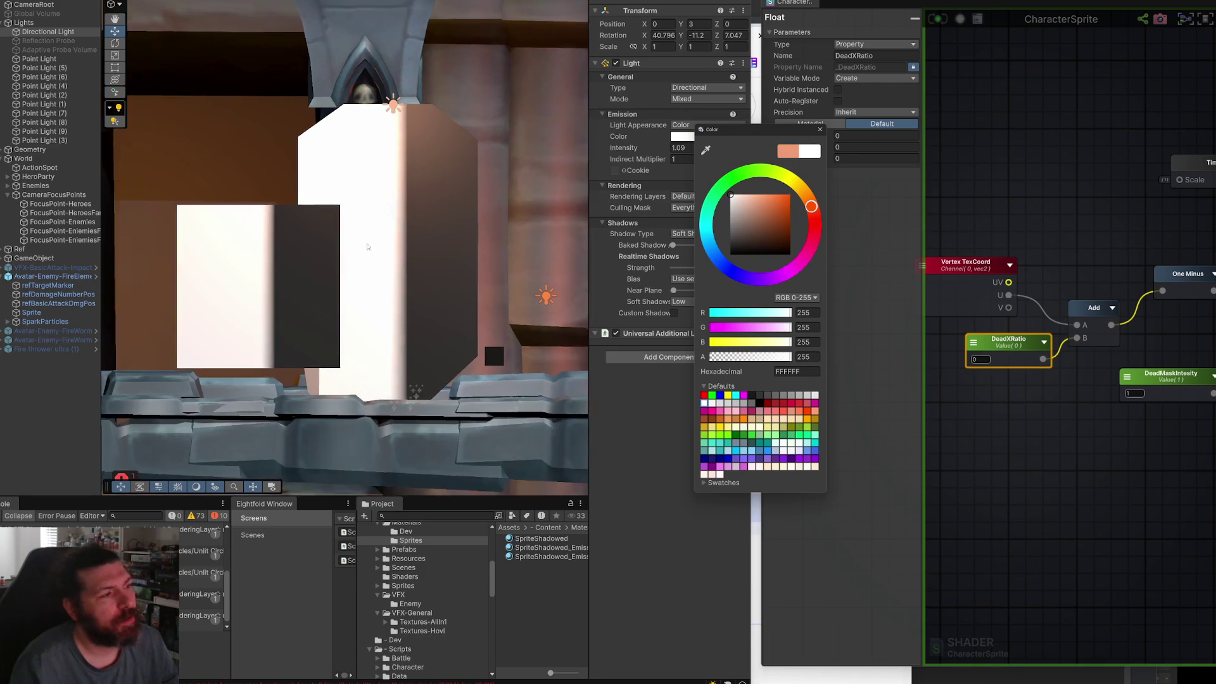
click(659, 401)
key(ctrl+z)
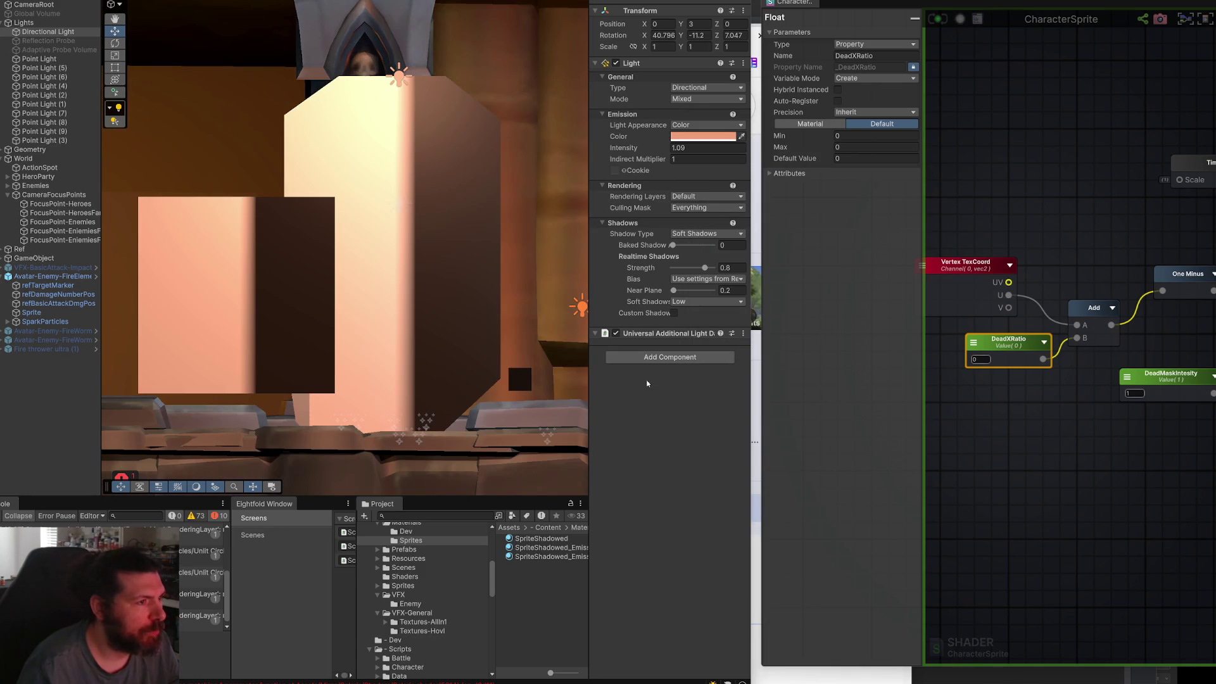
Orbit the Scene view, then bring up node search beside the CharacterSprite output node.
mouse_move(485, 107)
mouse_down()
mouse_move(425, 126)
mouse_move(395, 197)
mouse_up()
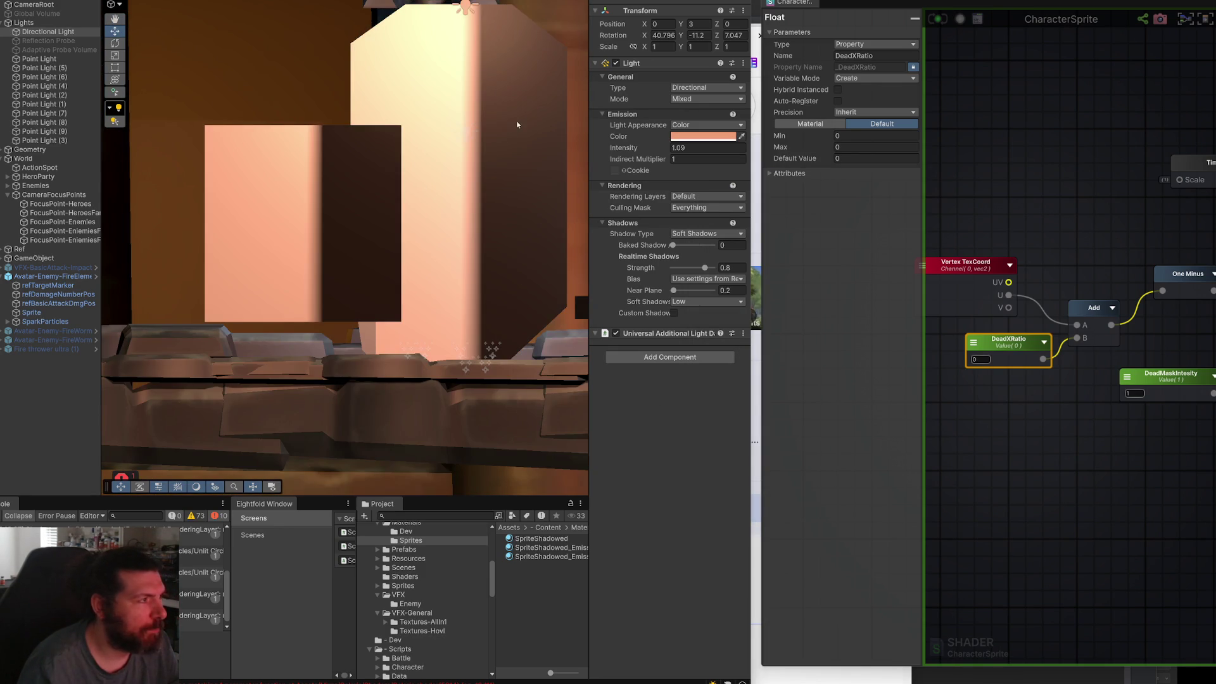
scroll(439, 215, up, 2)
scroll(437, 218, up, 2)
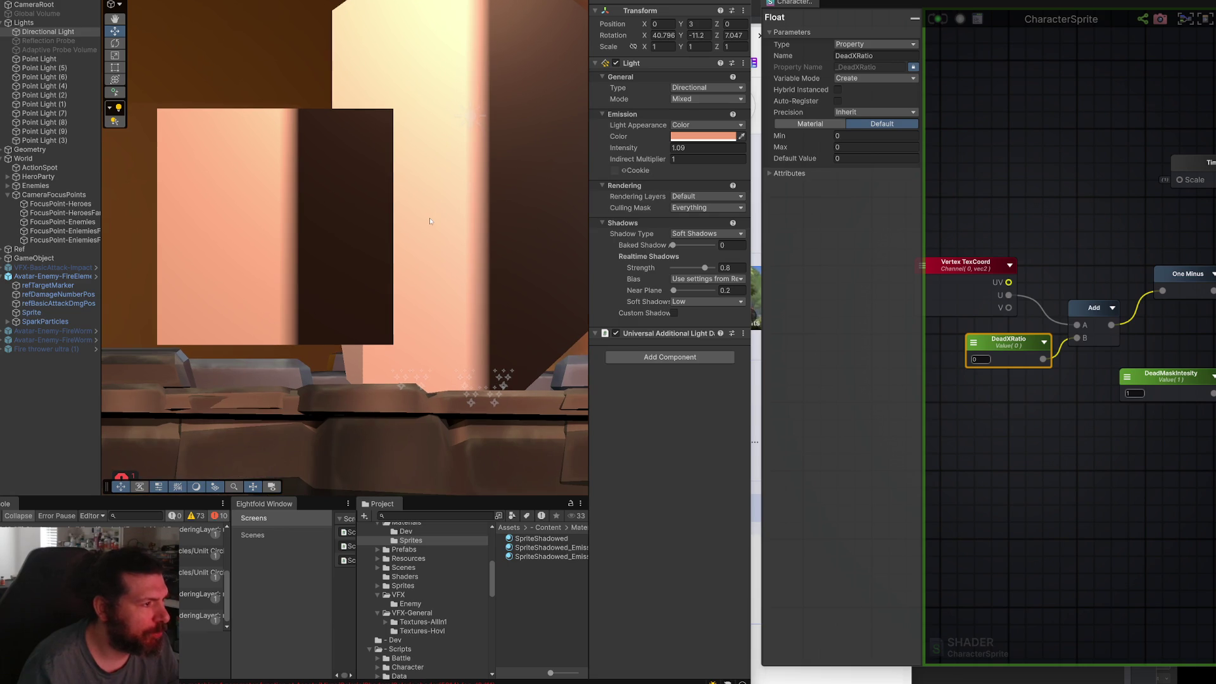
drag(435, 225, 417, 234)
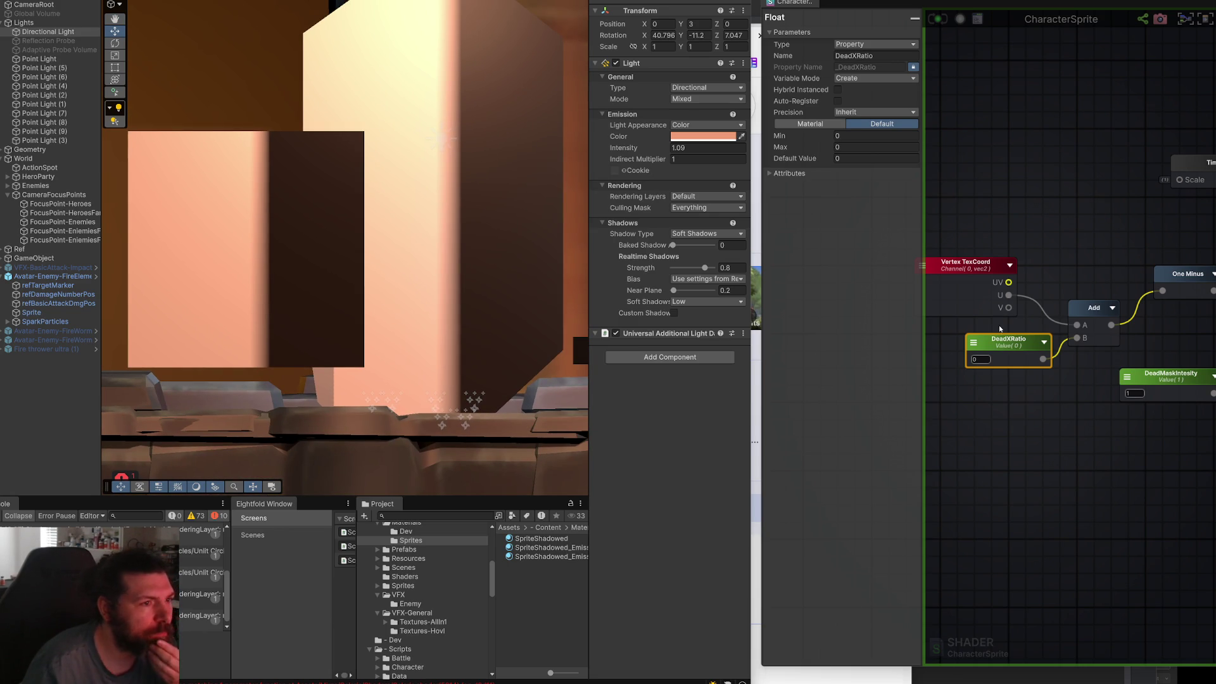
click(962, 192)
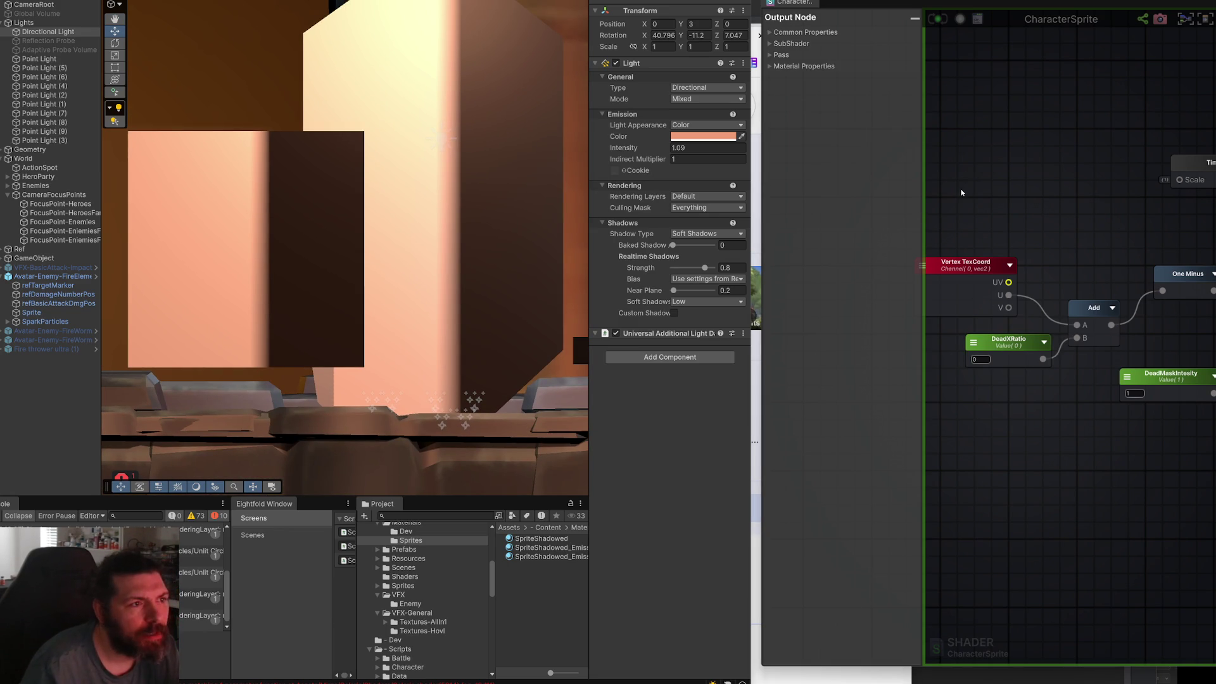
scroll(949, 161, down, 5)
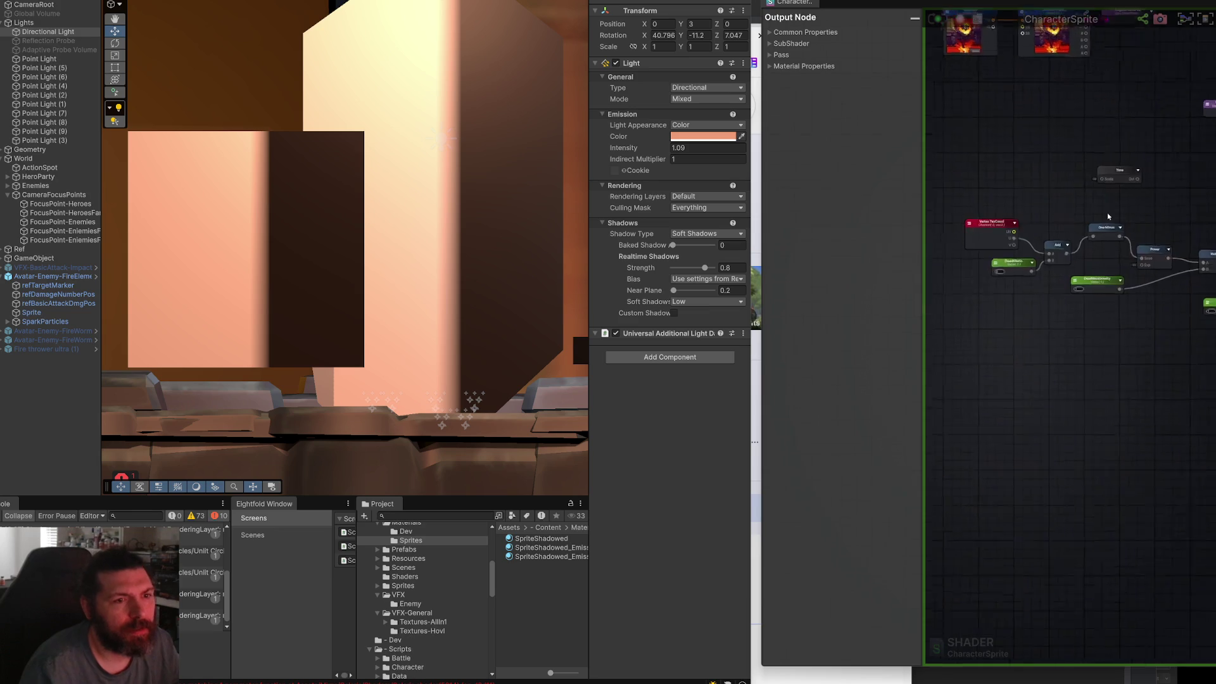
scroll(1045, 209, up, 5)
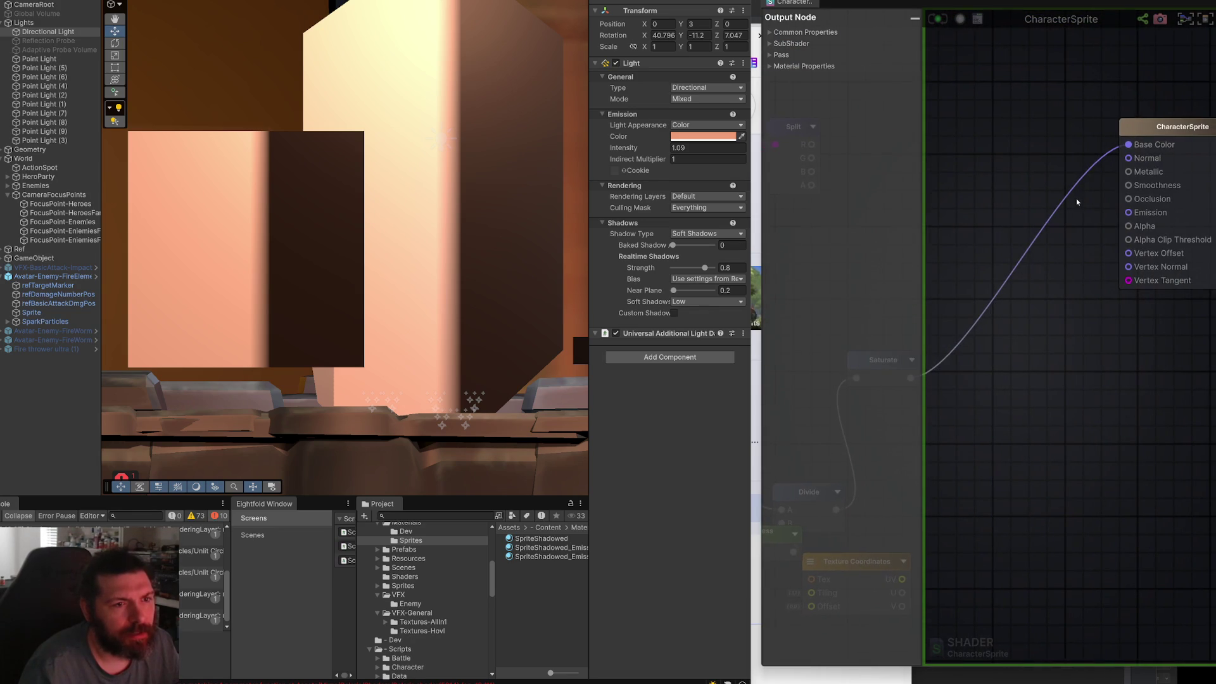
right_click(1089, 175)
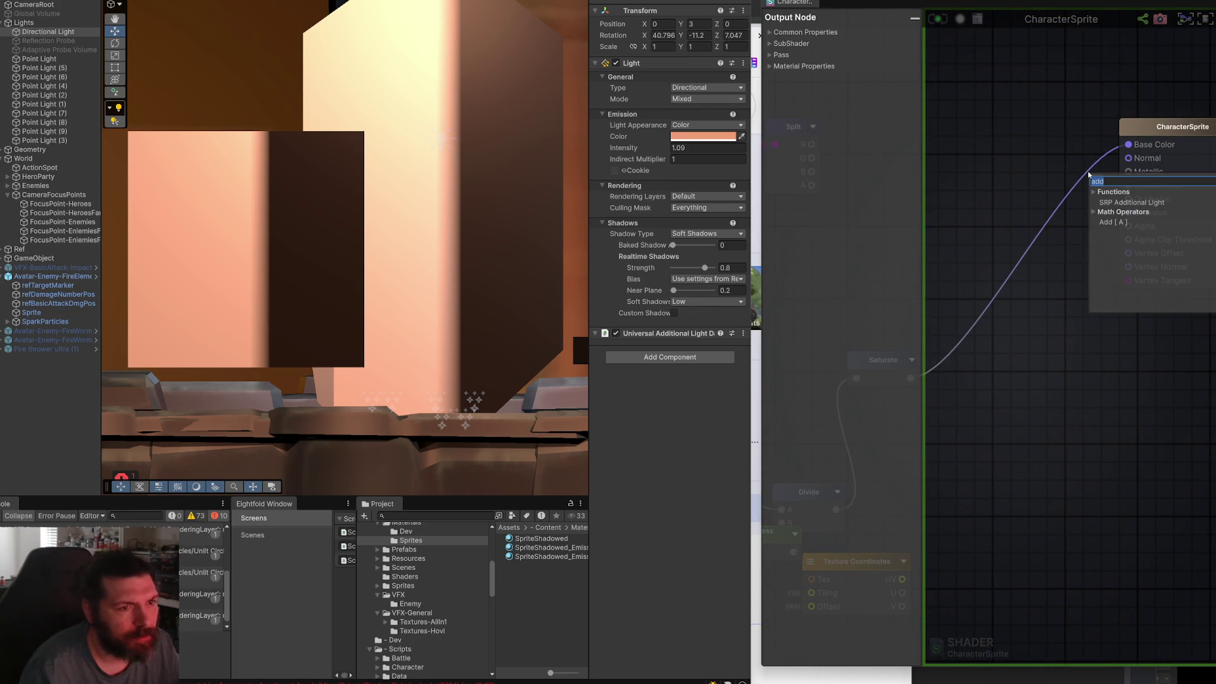
Wire a Float constant named Zero (value 0) into Metallic and Smoothness, then save.
text(float)
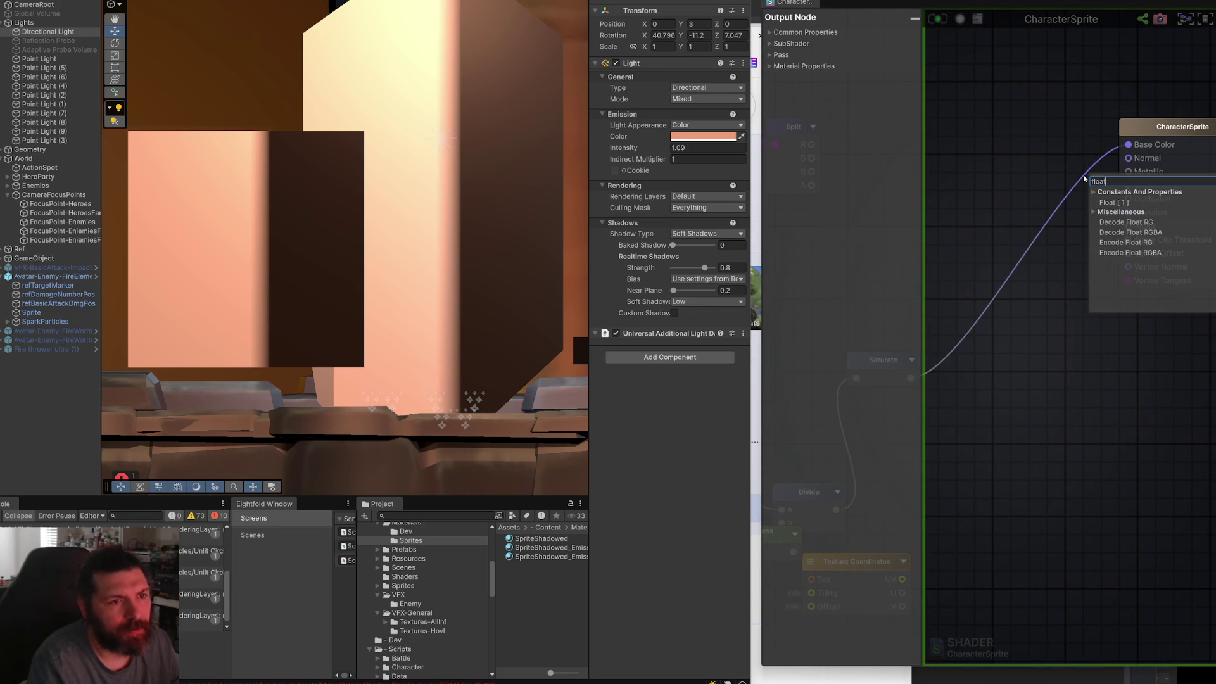
key(Return)
mouse_move(1093, 179)
mouse_down()
mouse_move(1017, 171)
mouse_move(1128, 185)
mouse_up()
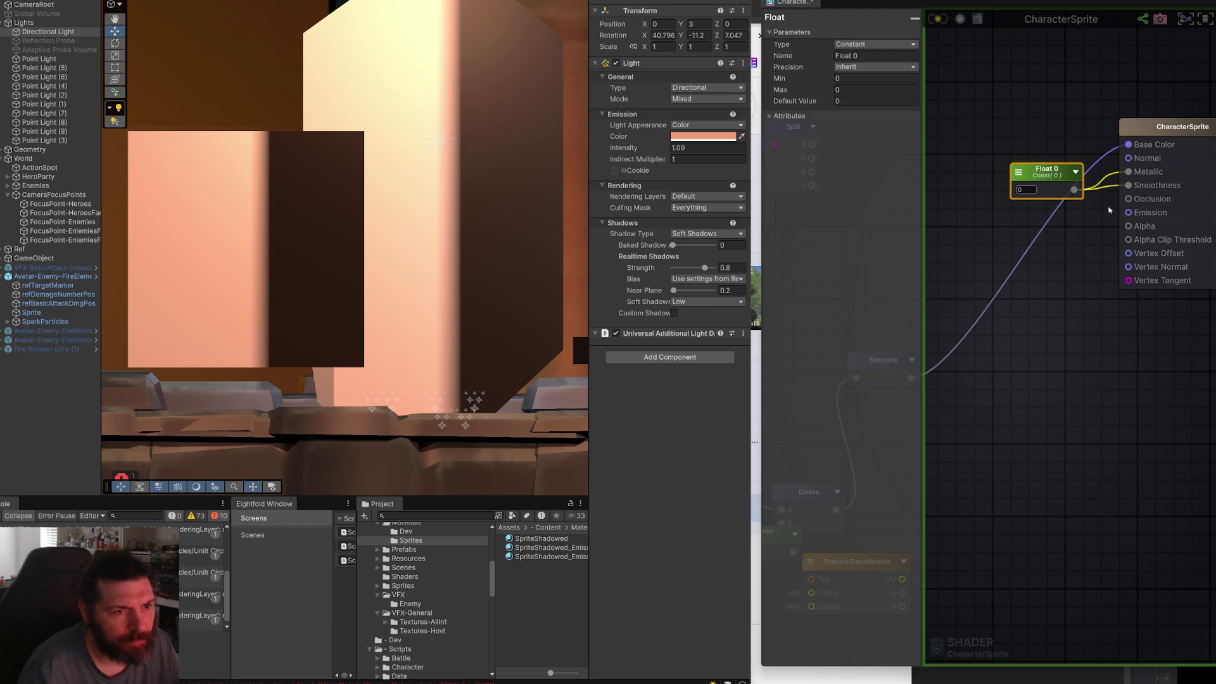
text(Zero)
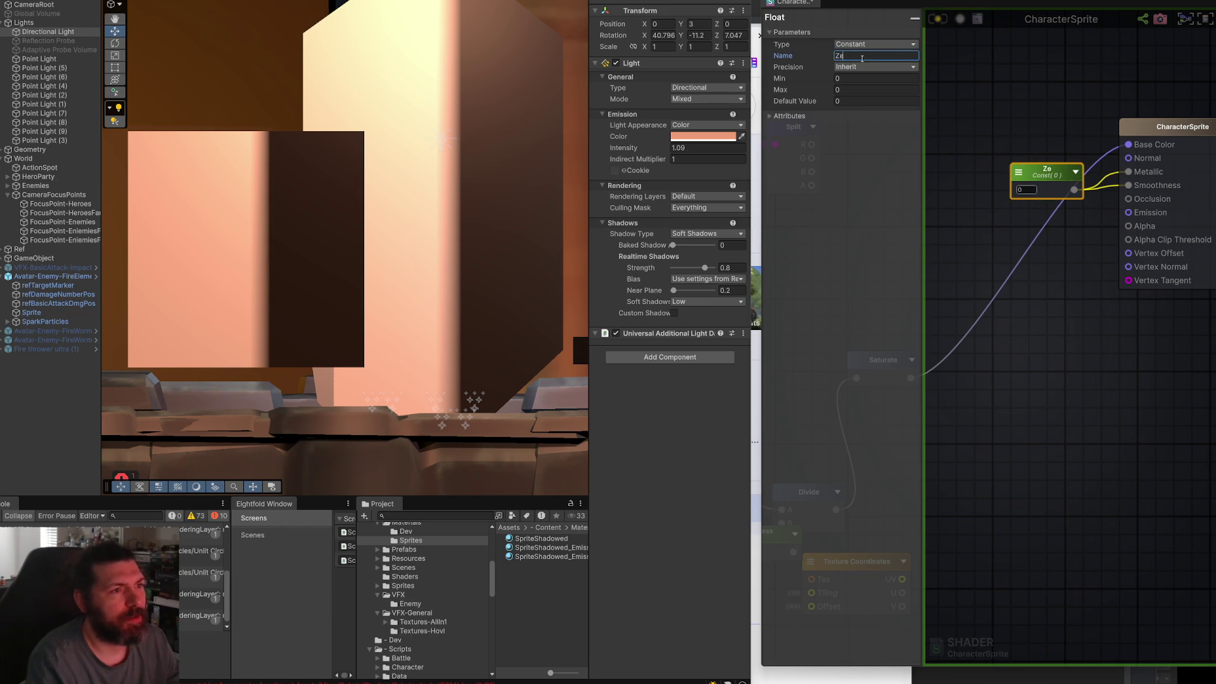
click(935, 18)
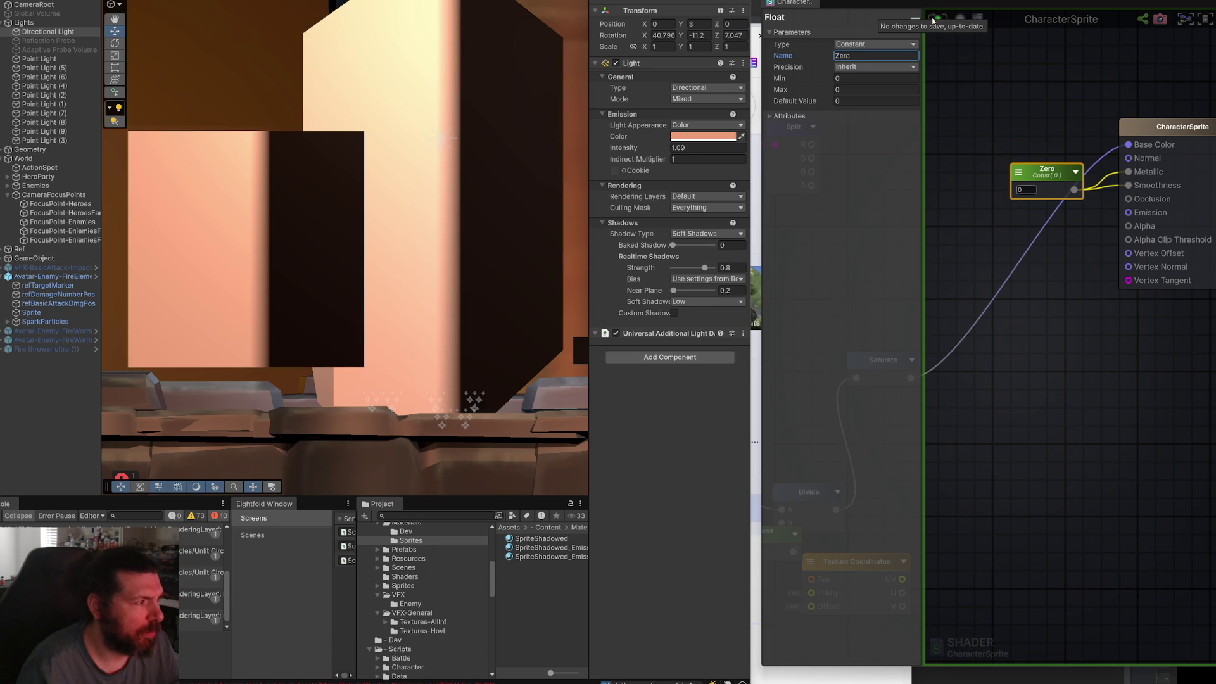
scroll(414, 199, down, 5)
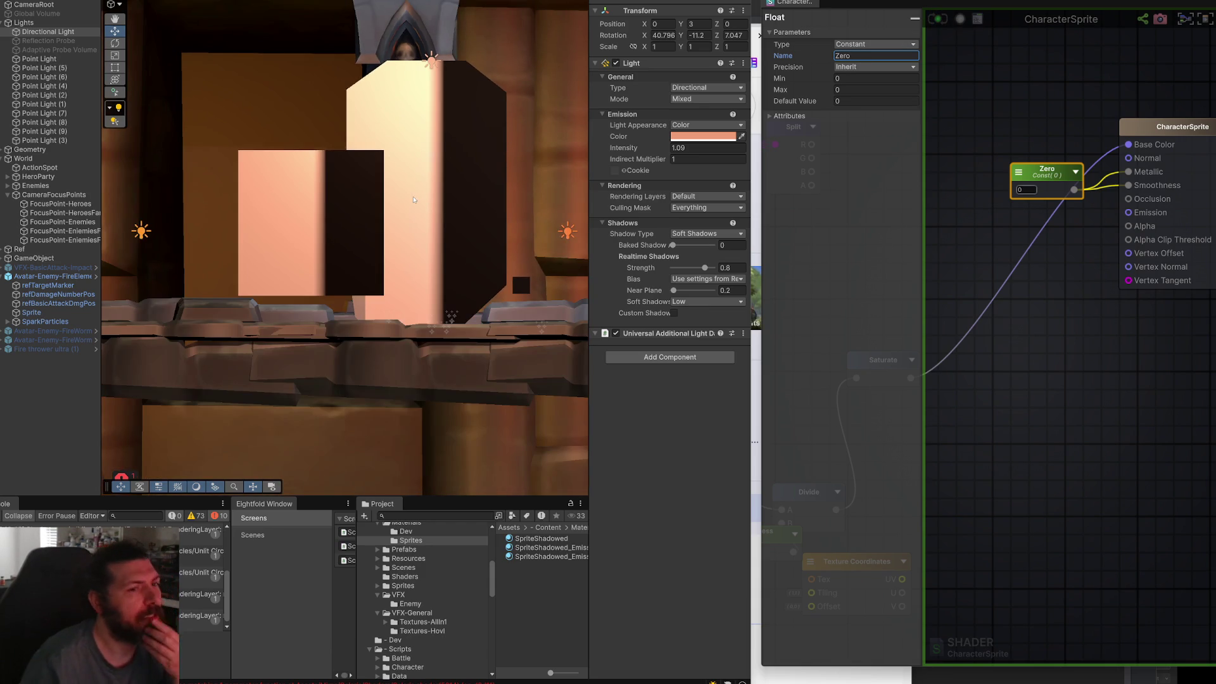
scroll(448, 236, up, 3)
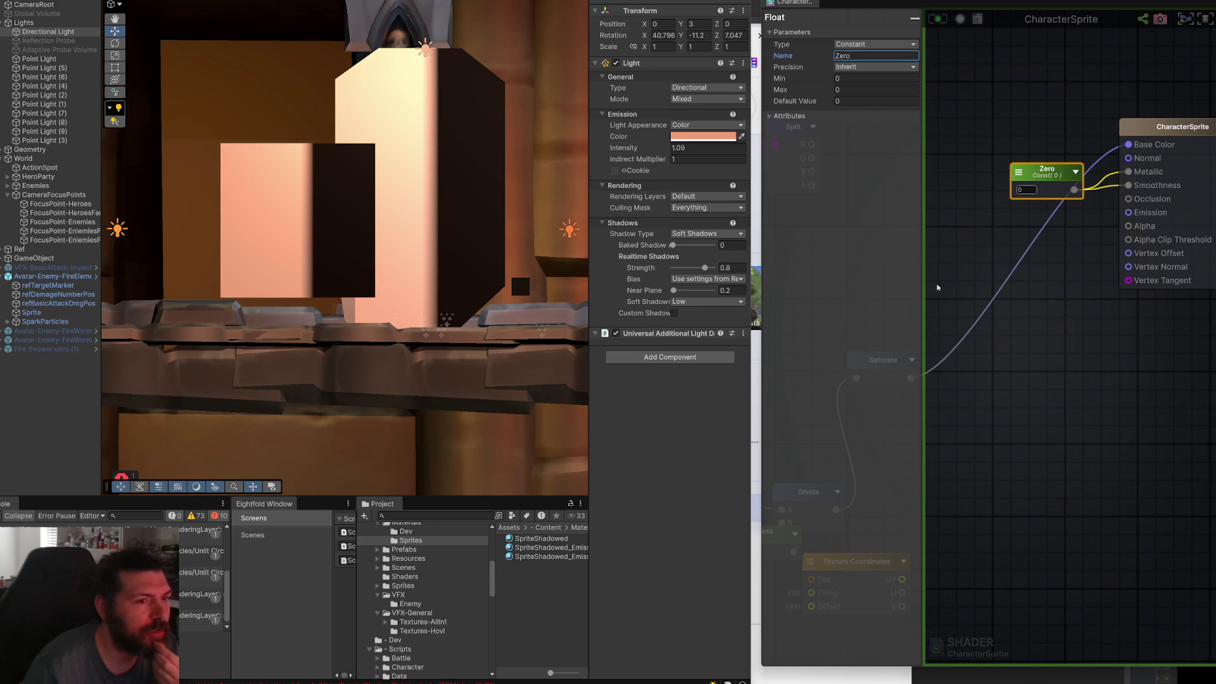
scroll(860, 264, down, 5)
scroll(1035, 374, up, 5)
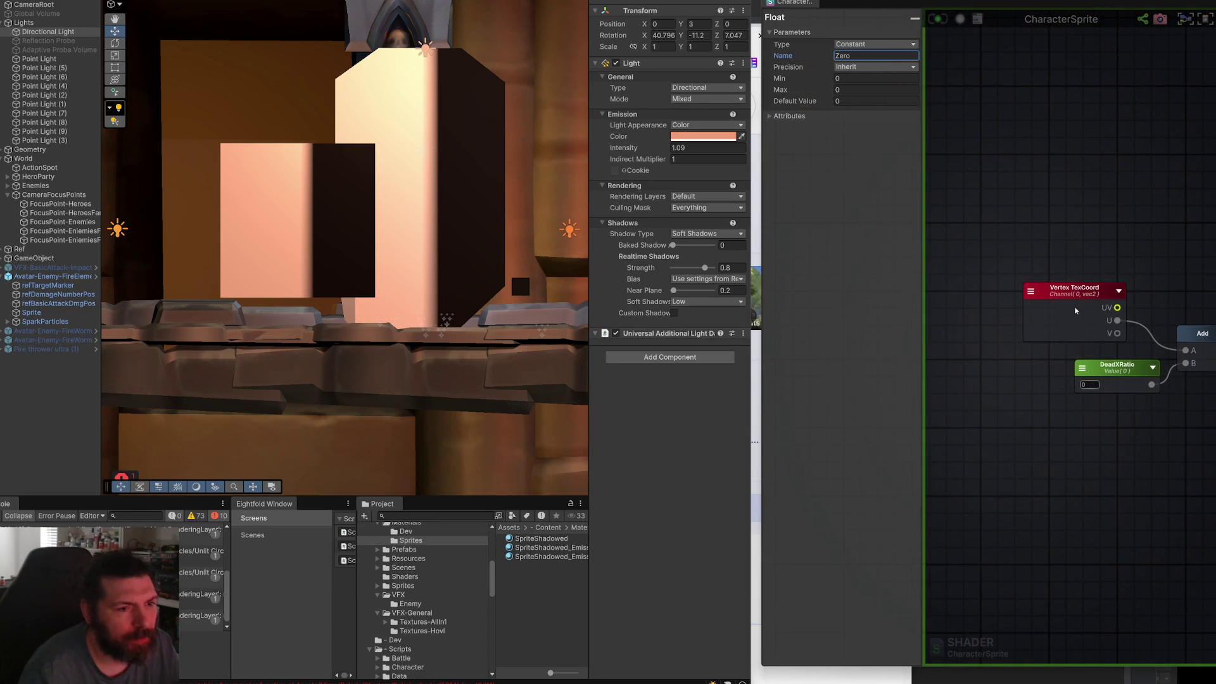
Add a Rotate About Axis node and connect the Vertex TexCoord UV to it.
key(space)
text(rotate)
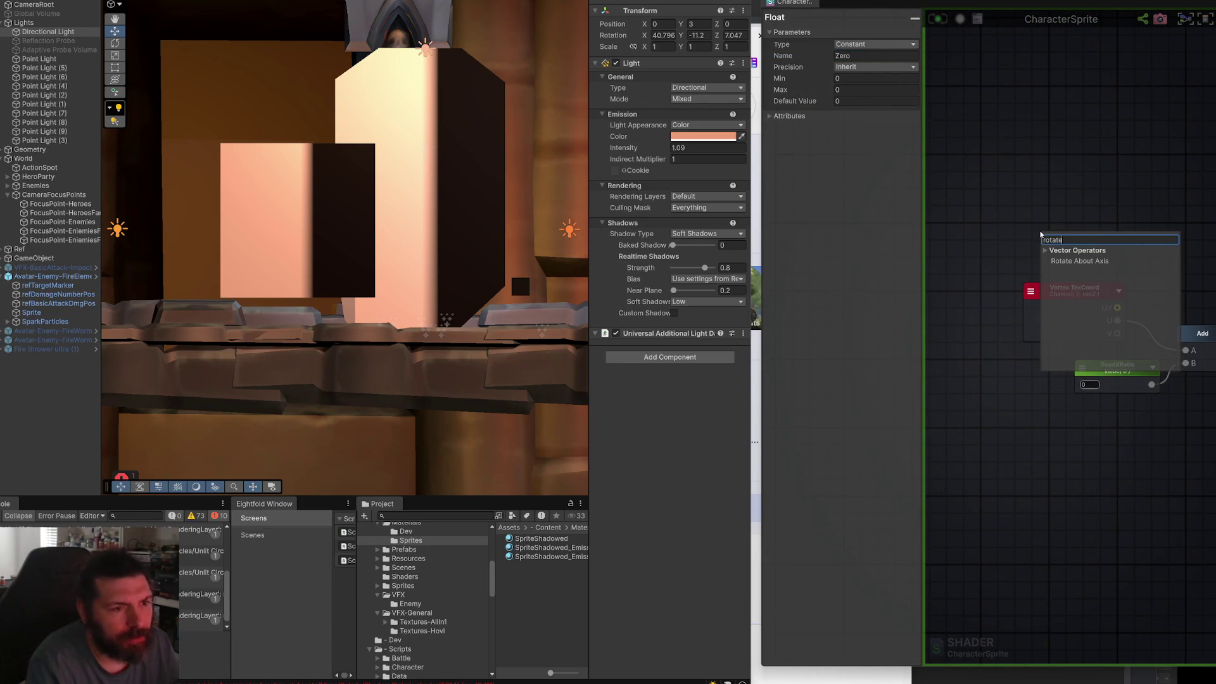
click(1068, 261)
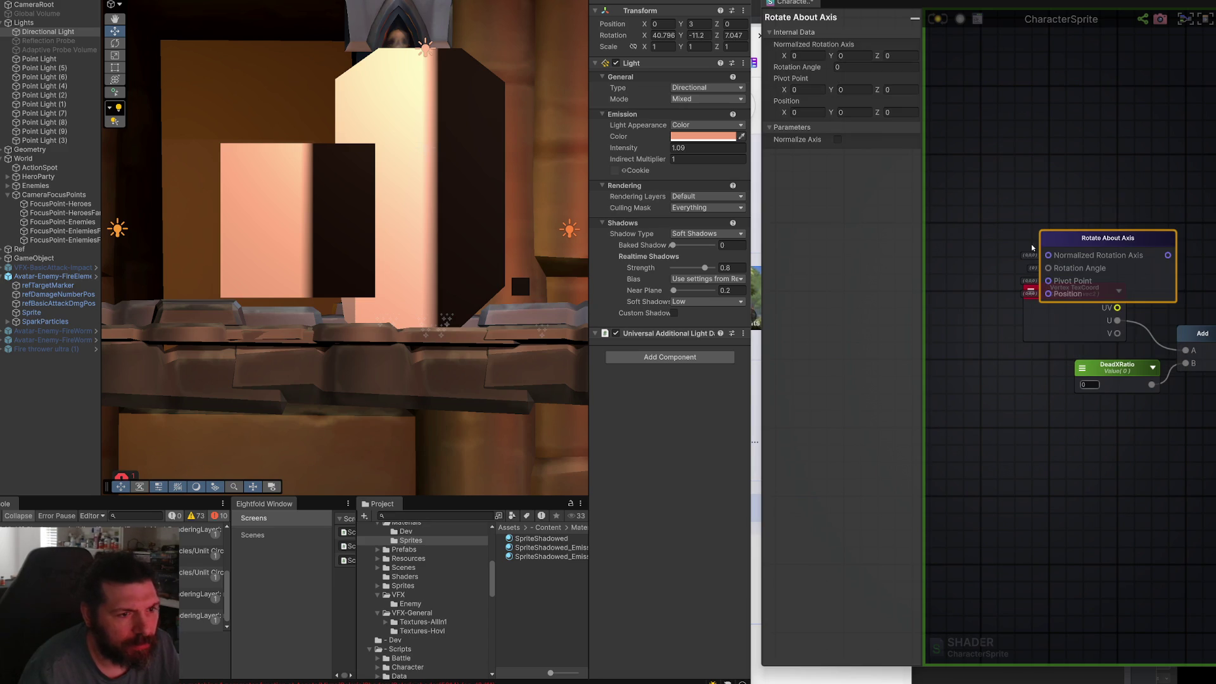
drag(1027, 242, 1043, 237)
drag(1075, 275, 964, 293)
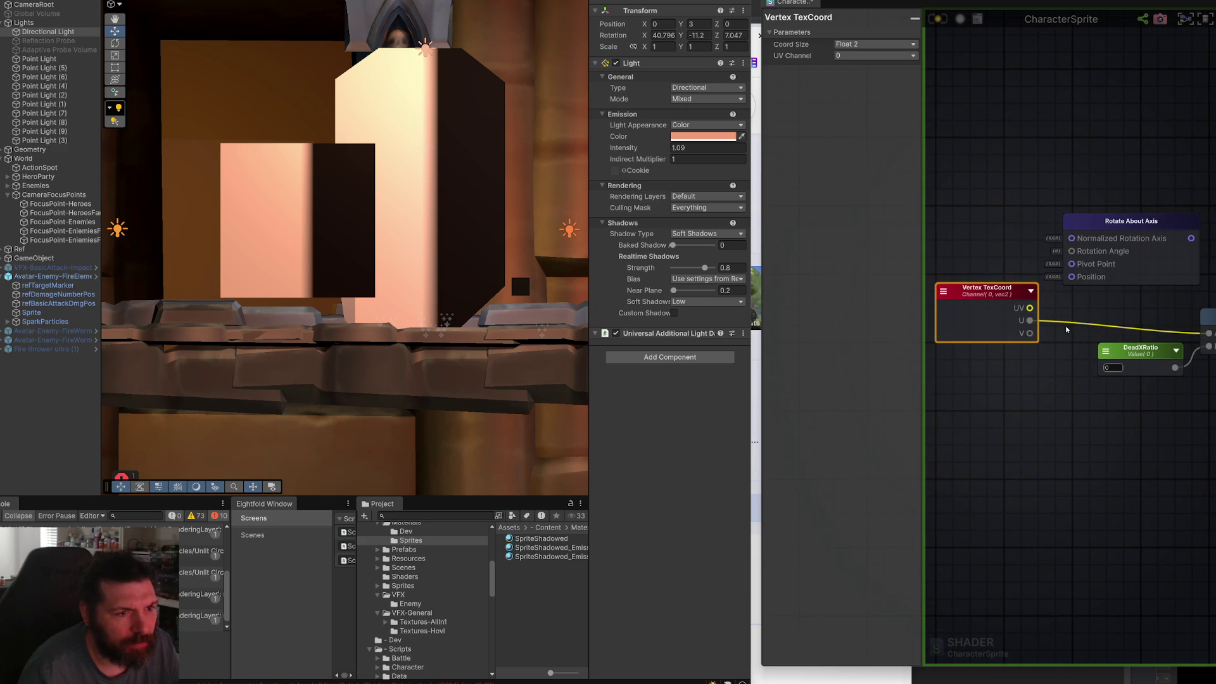
mouse_move(1079, 288)
mouse_down()
mouse_move(1013, 279)
mouse_move(1036, 264)
mouse_up()
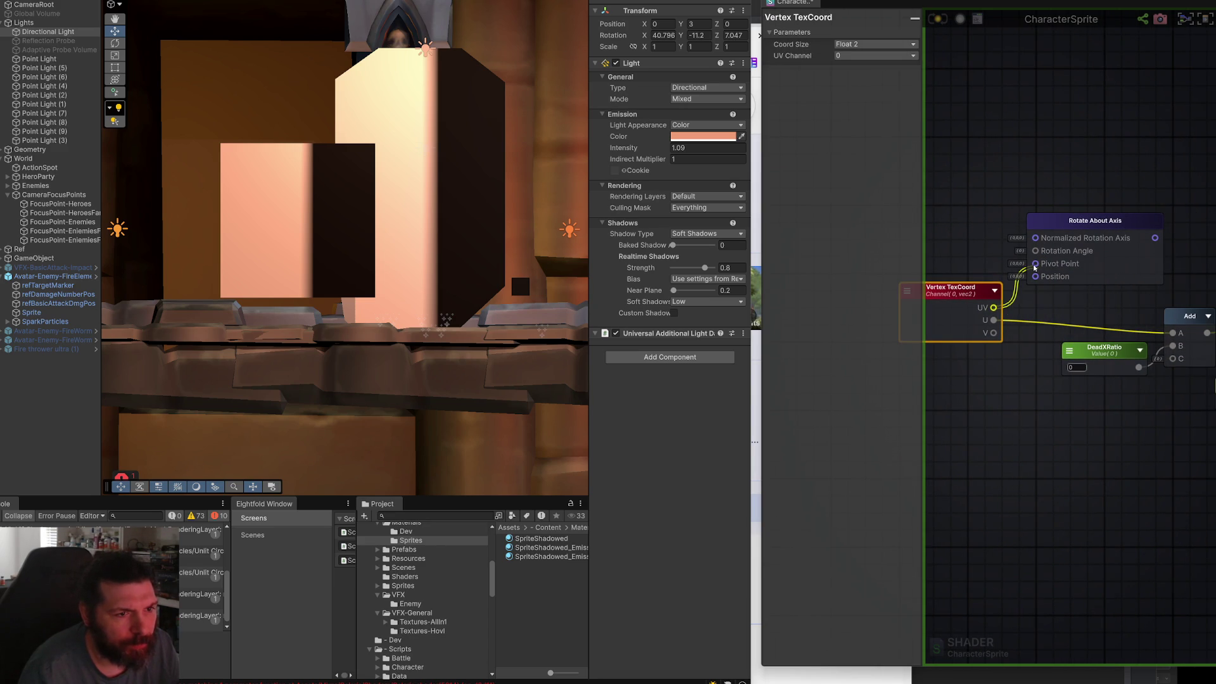
click(1030, 322)
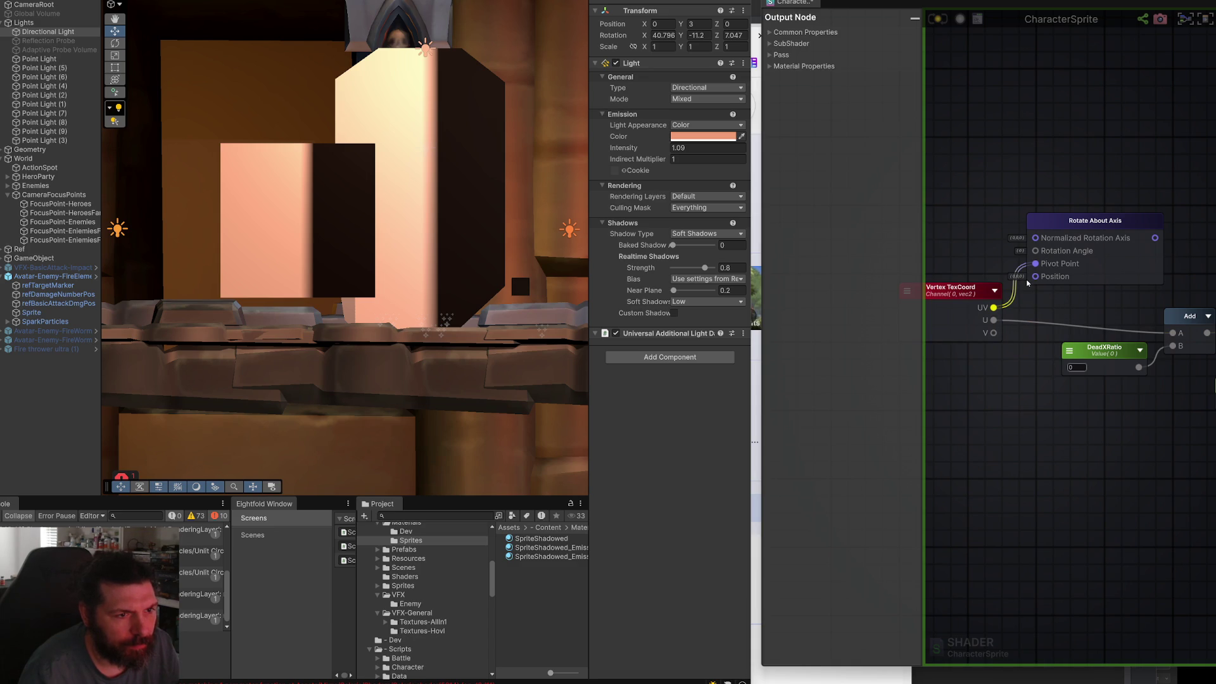
Split the rotated output and feed its X component into the Add node's A input.
scroll(1044, 284, right, 3)
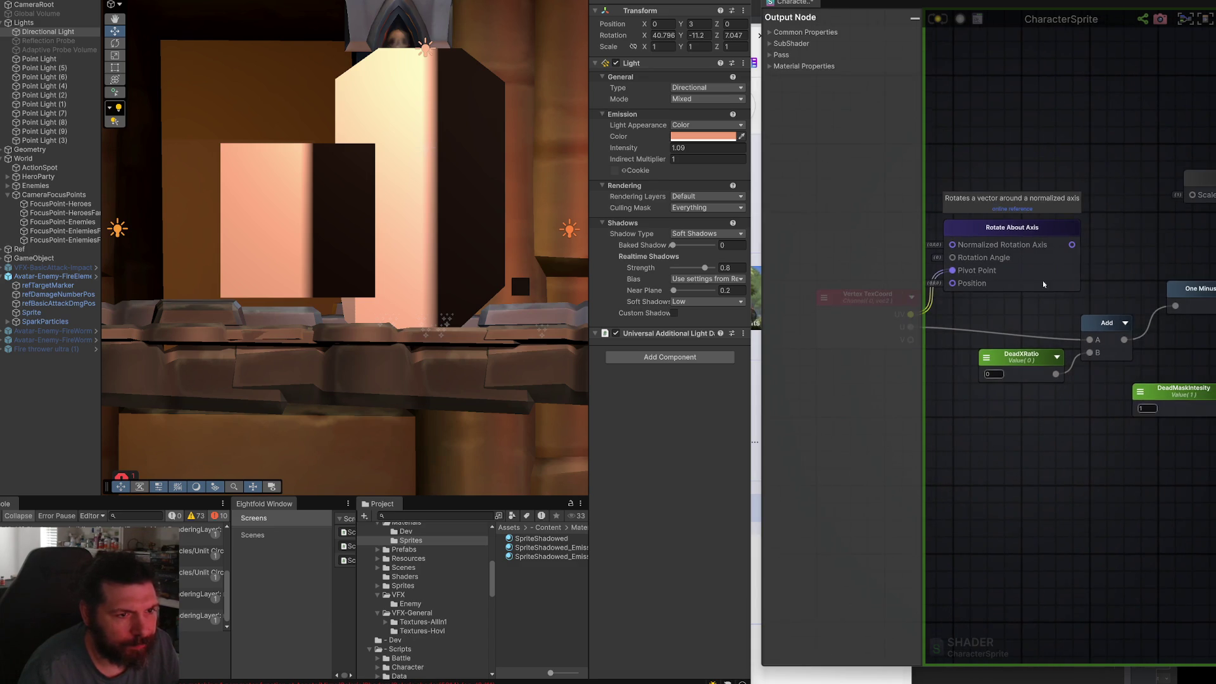
scroll(1076, 259, down, 2)
drag(1073, 248, 1084, 322)
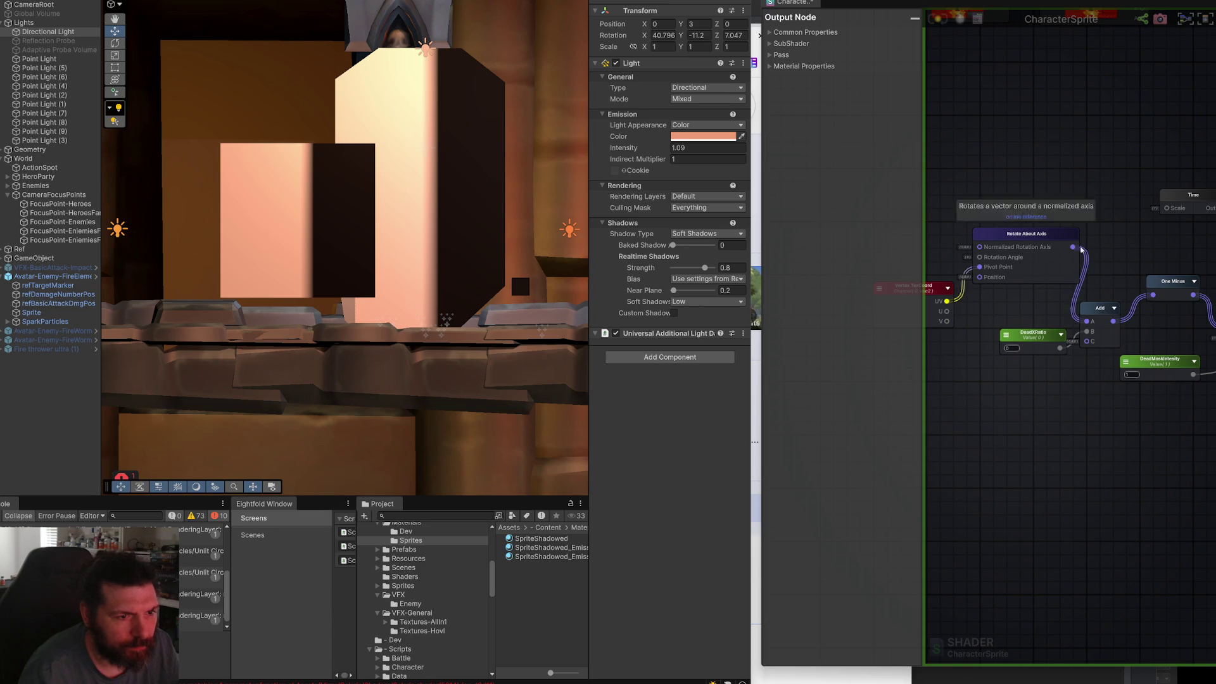
drag(1075, 248, 1097, 252)
text(brea)
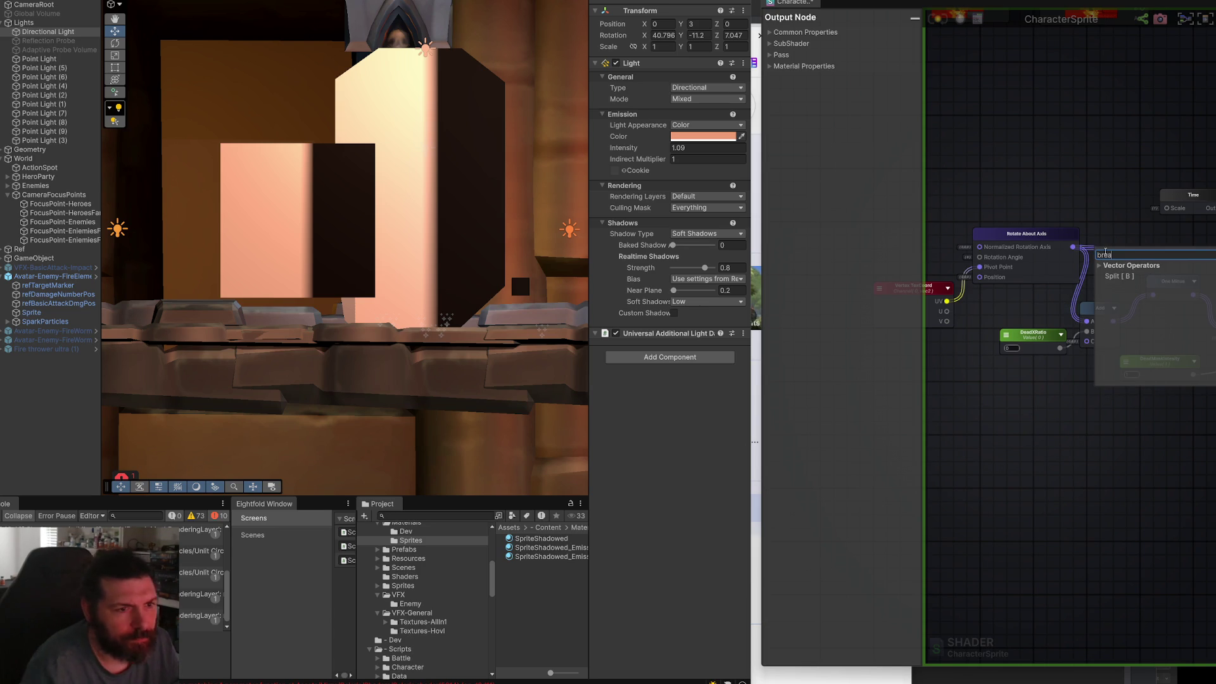
click(1140, 276)
mouse_move(1110, 261)
mouse_down()
mouse_move(1103, 252)
mouse_move(1082, 320)
mouse_up()
mouse_move(970, 287)
mouse_down()
mouse_move(1028, 284)
mouse_move(1019, 292)
mouse_move(1151, 255)
mouse_move(1023, 257)
mouse_up()
mouse_move(1197, 205)
mouse_down()
mouse_move(1111, 213)
mouse_move(1026, 246)
mouse_up()
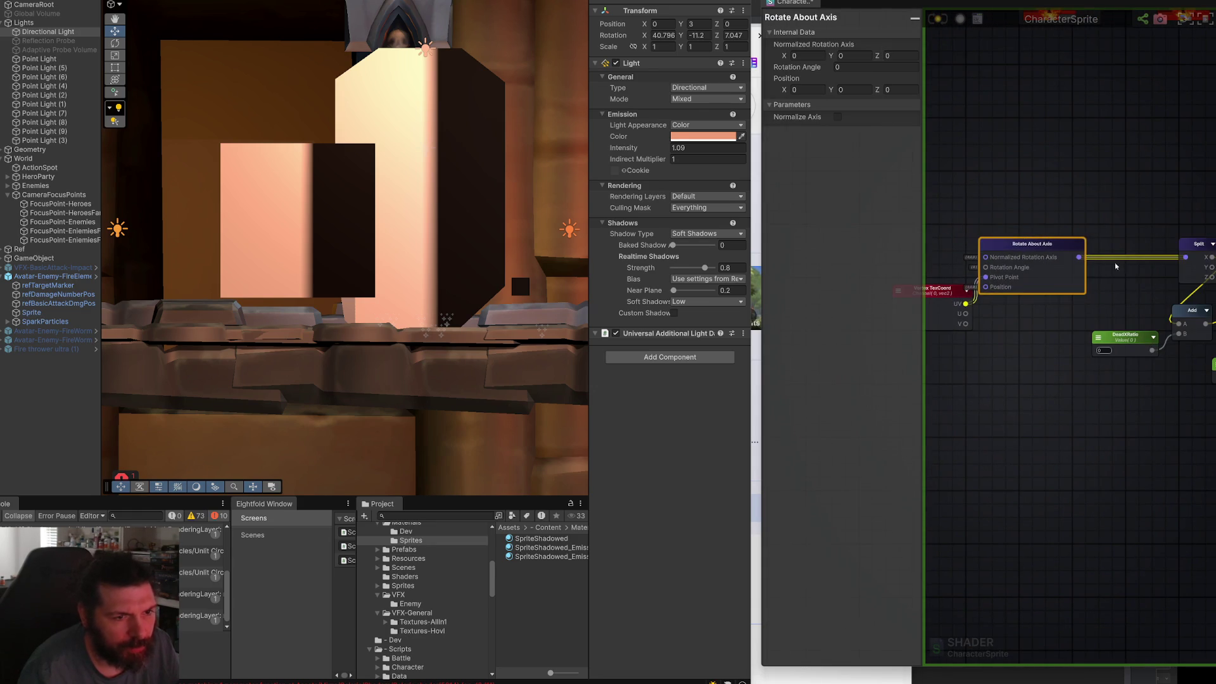
Add a new Float constant beside the Rotate About Axis node.
click(1106, 245)
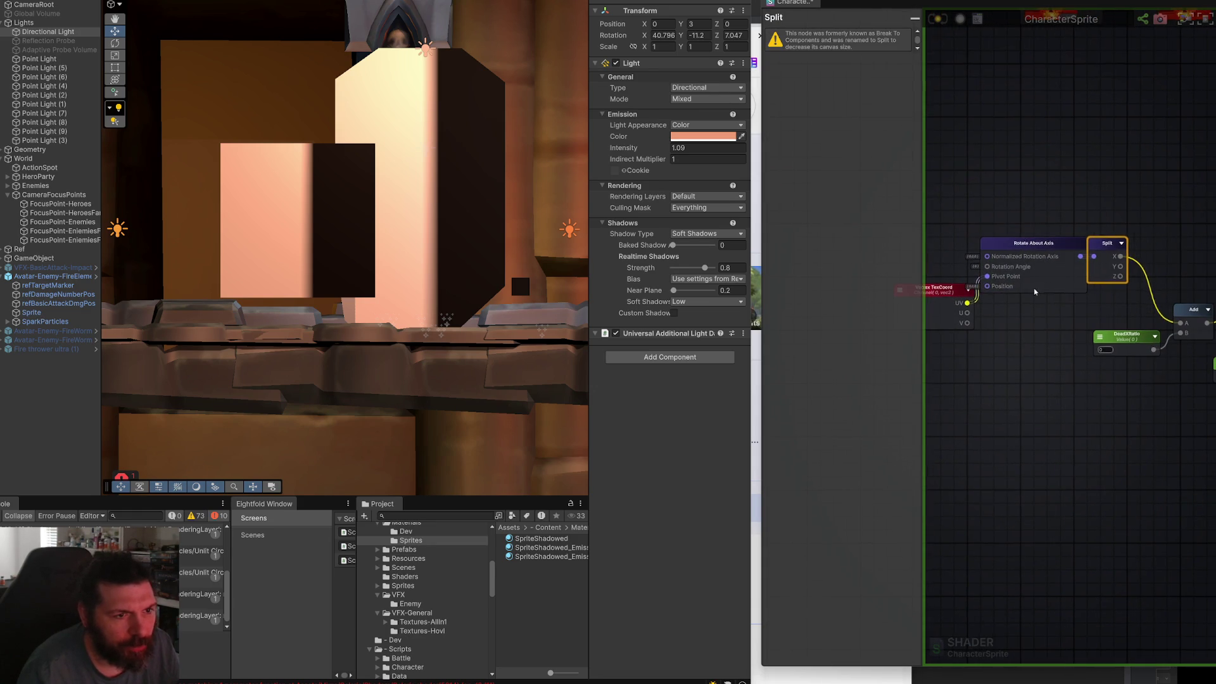
scroll(974, 212, up, 3)
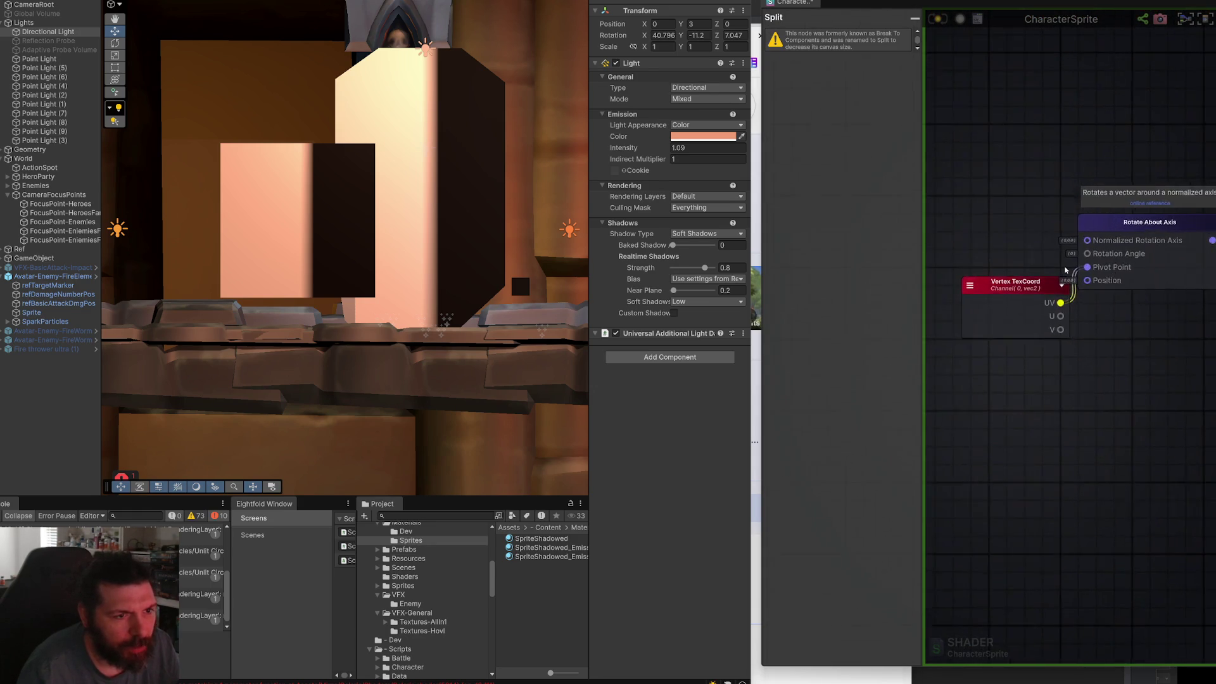
right_click(974, 205)
text(float)
key(Return)
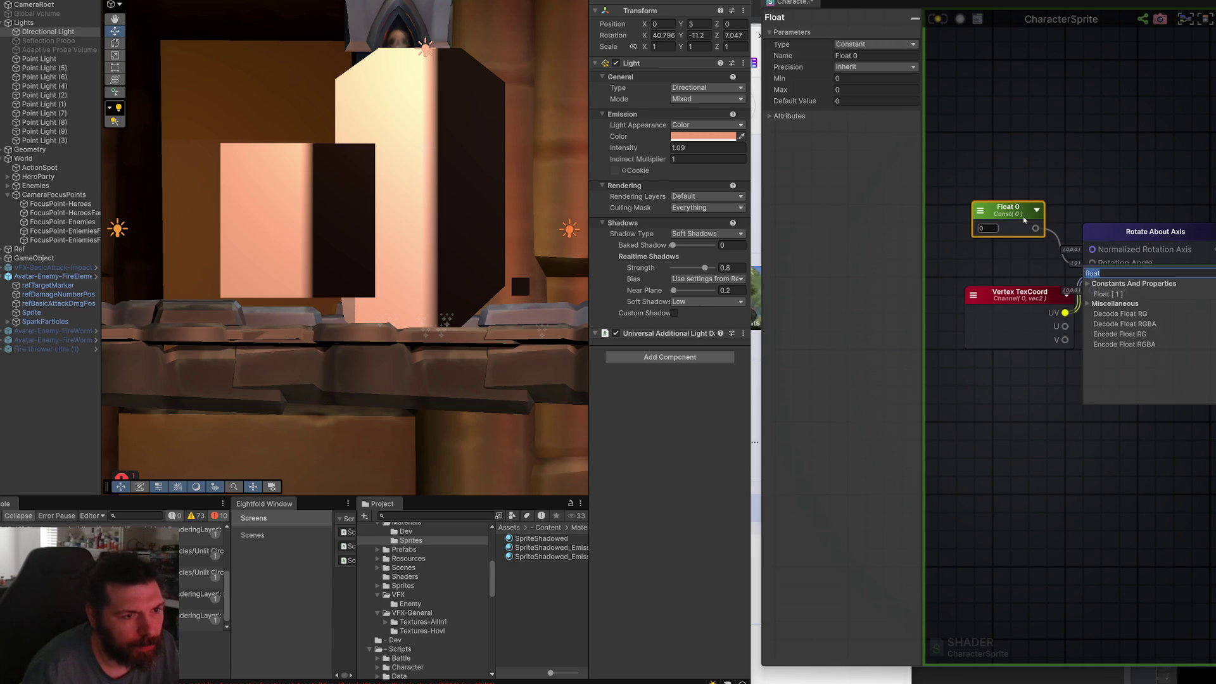
Set the Float beside Rotate About Axis to Property type and name it DeadMaskAngle.
drag(1007, 209, 1001, 230)
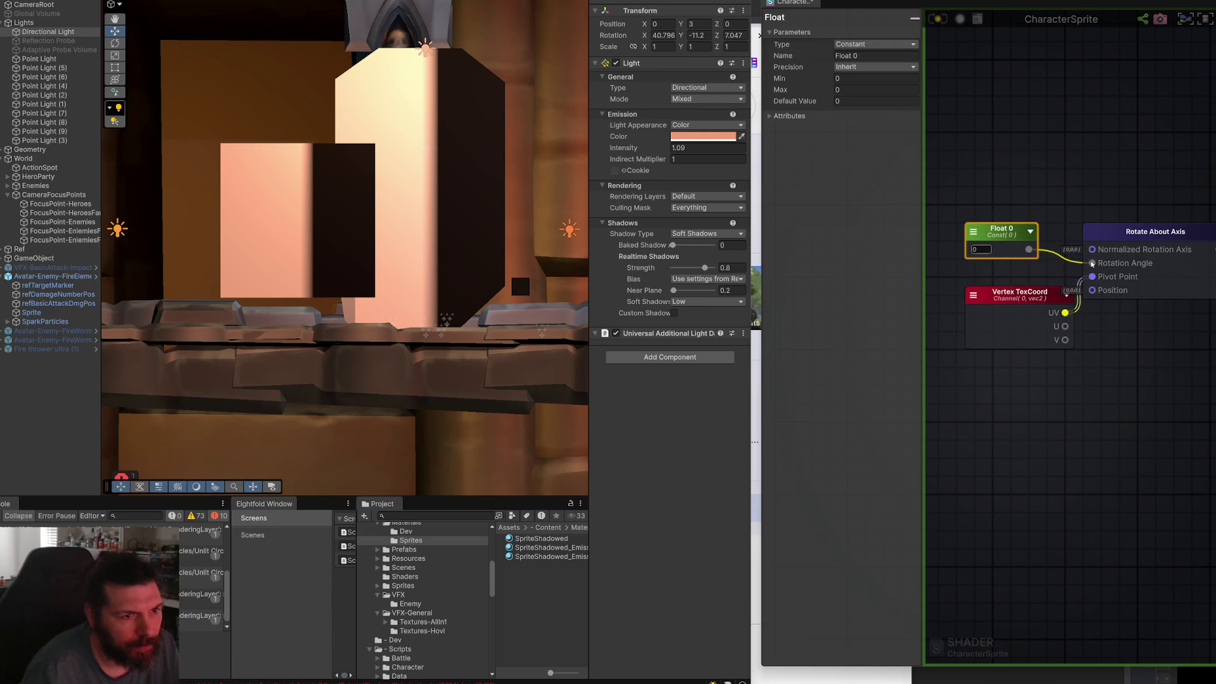
click(874, 44)
click(871, 63)
click(875, 56)
text(Dead)
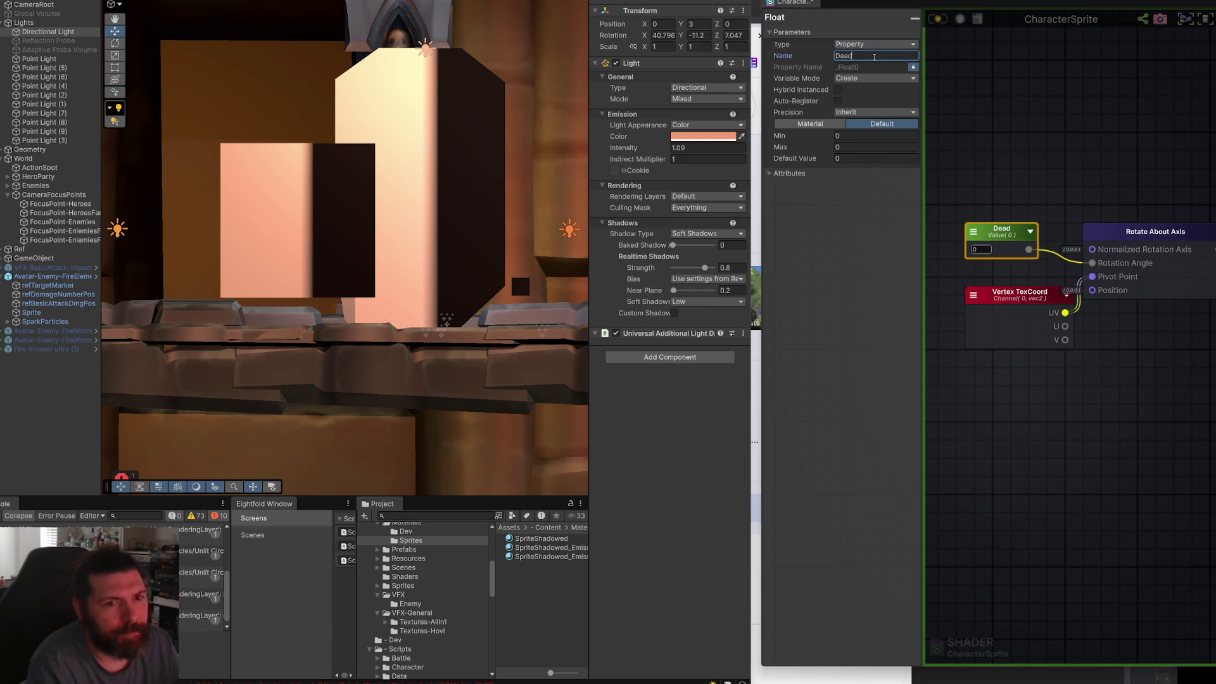
text(MaskAngle)
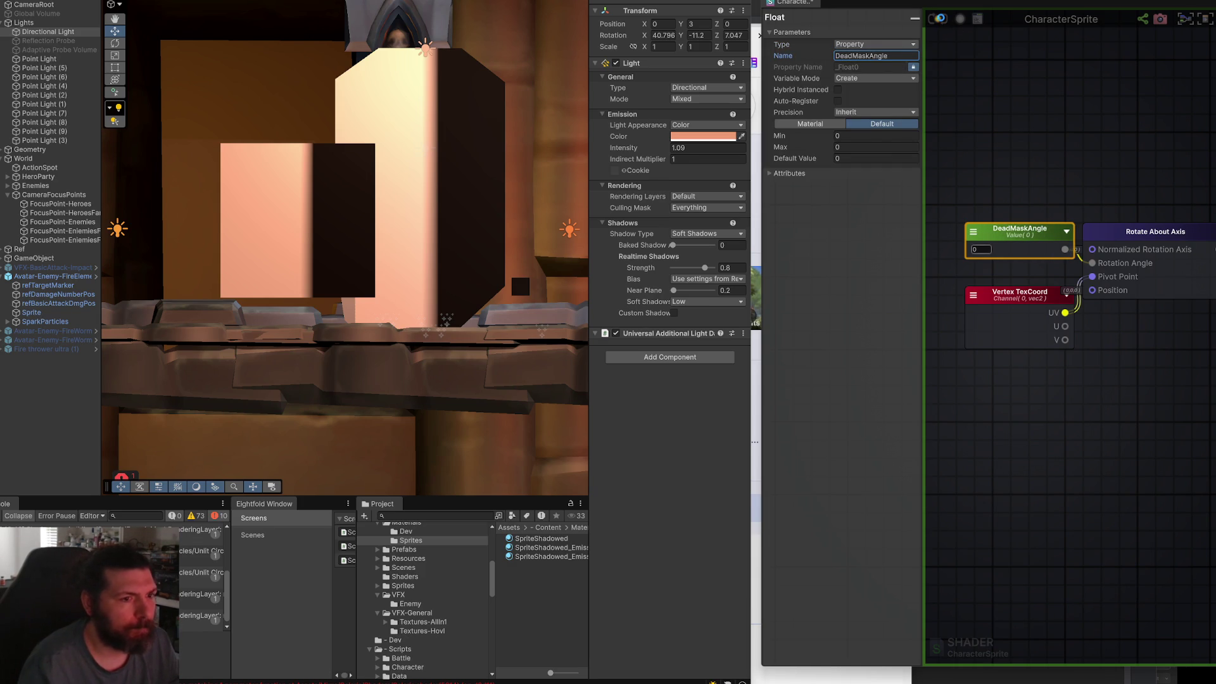
key(Return)
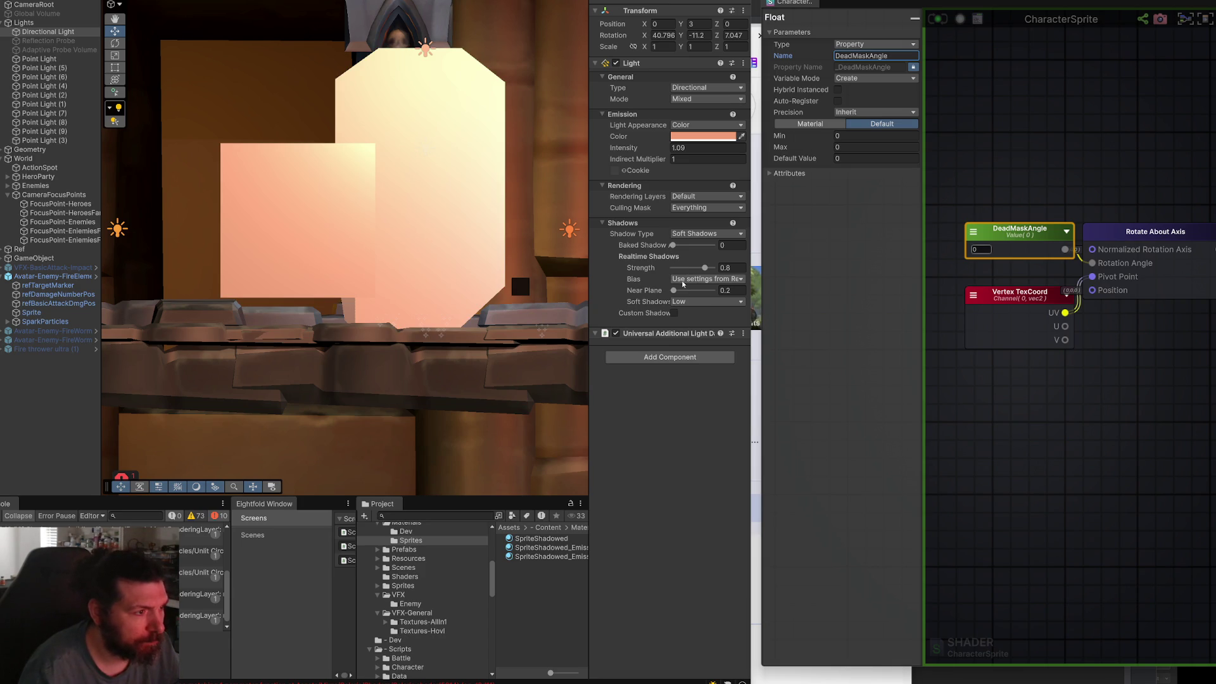
Select the fire elemental's sprite and scrub DeadMaskAngle to preview the mask rotation.
click(542, 539)
click(545, 548)
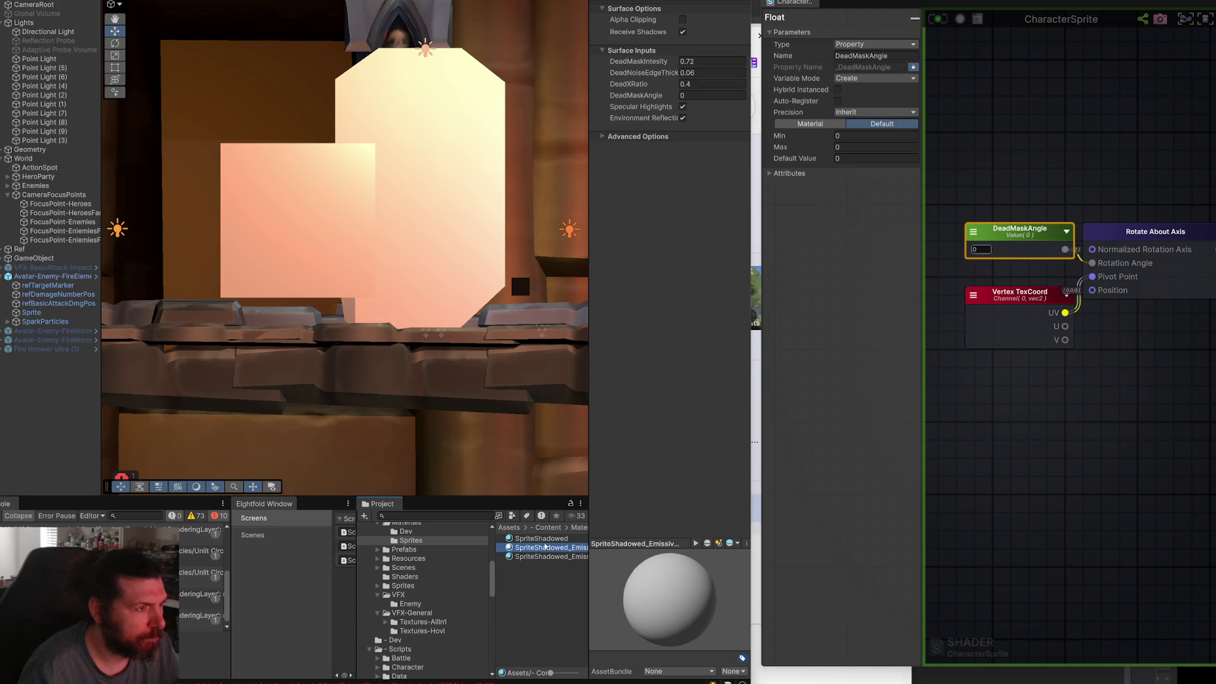
click(544, 539)
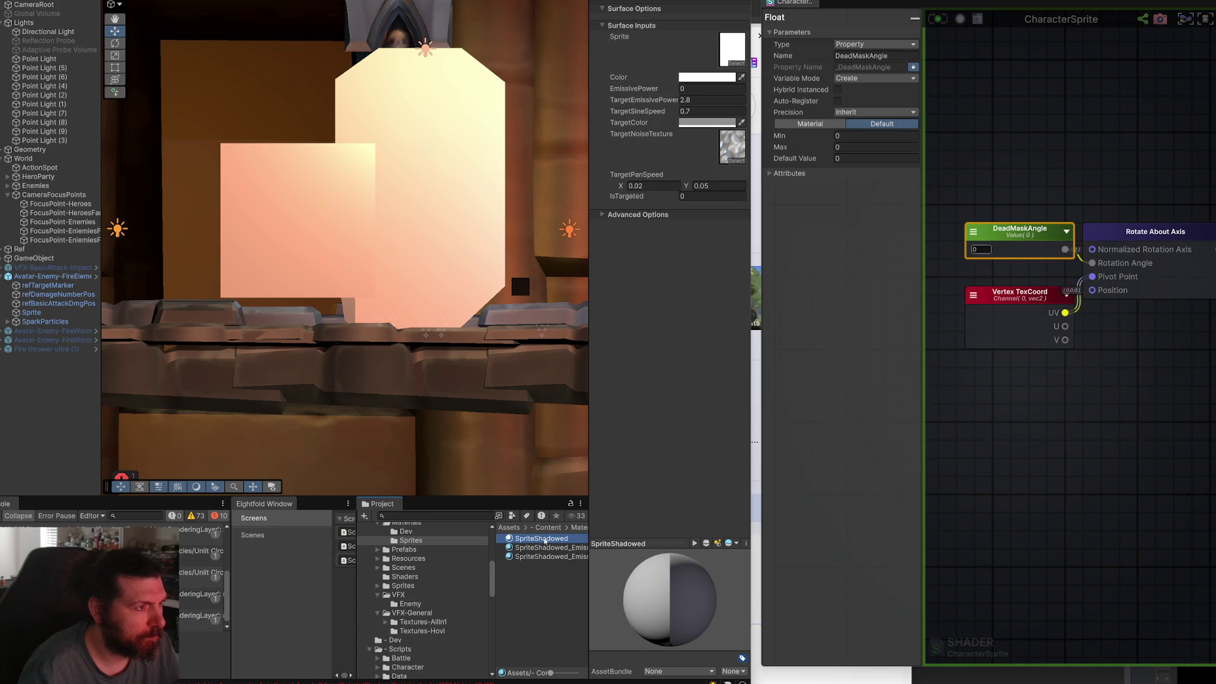
click(254, 242)
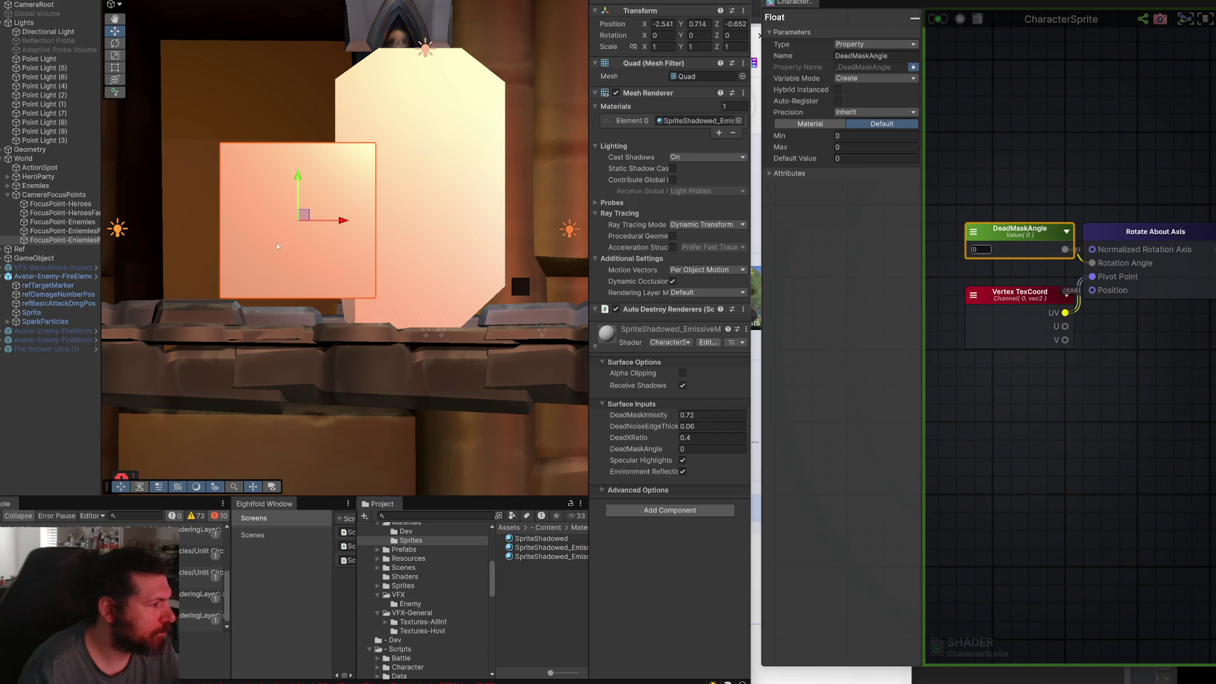
click(426, 228)
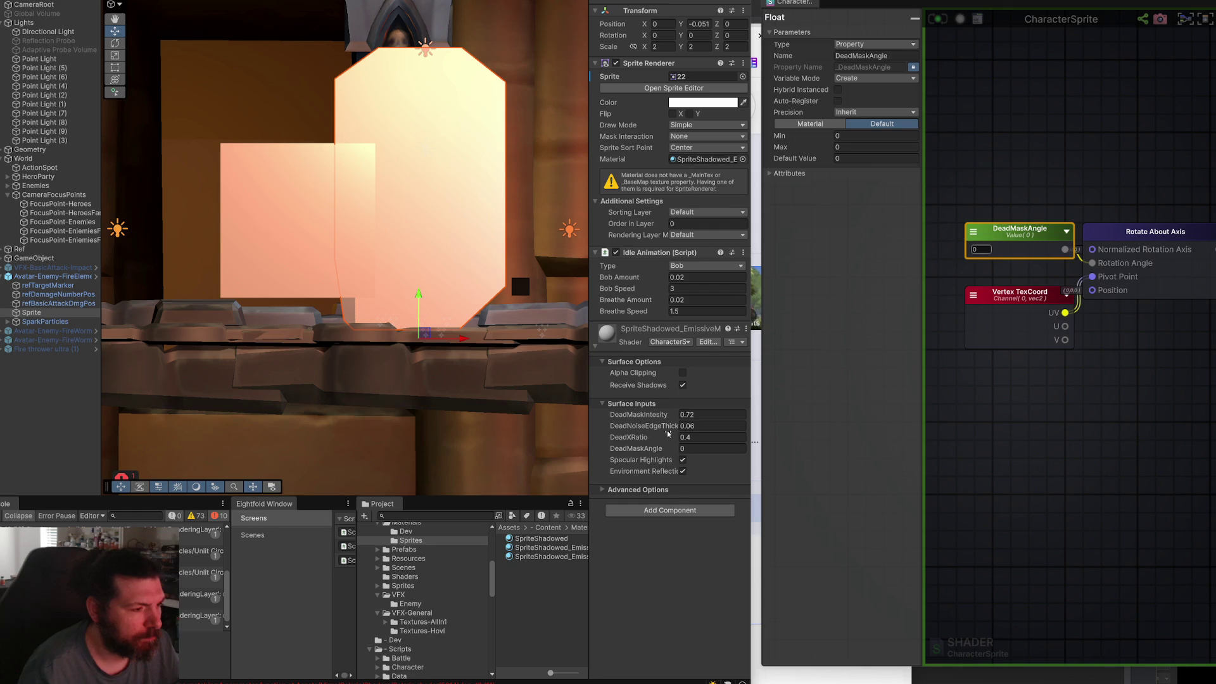
mouse_move(666, 452)
mouse_down()
mouse_move(711, 458)
mouse_move(684, 462)
mouse_up()
Feed UVs into Rotate About Axis Position, set pivot 0.5, 0.5, and save.
drag(1143, 363, 1057, 376)
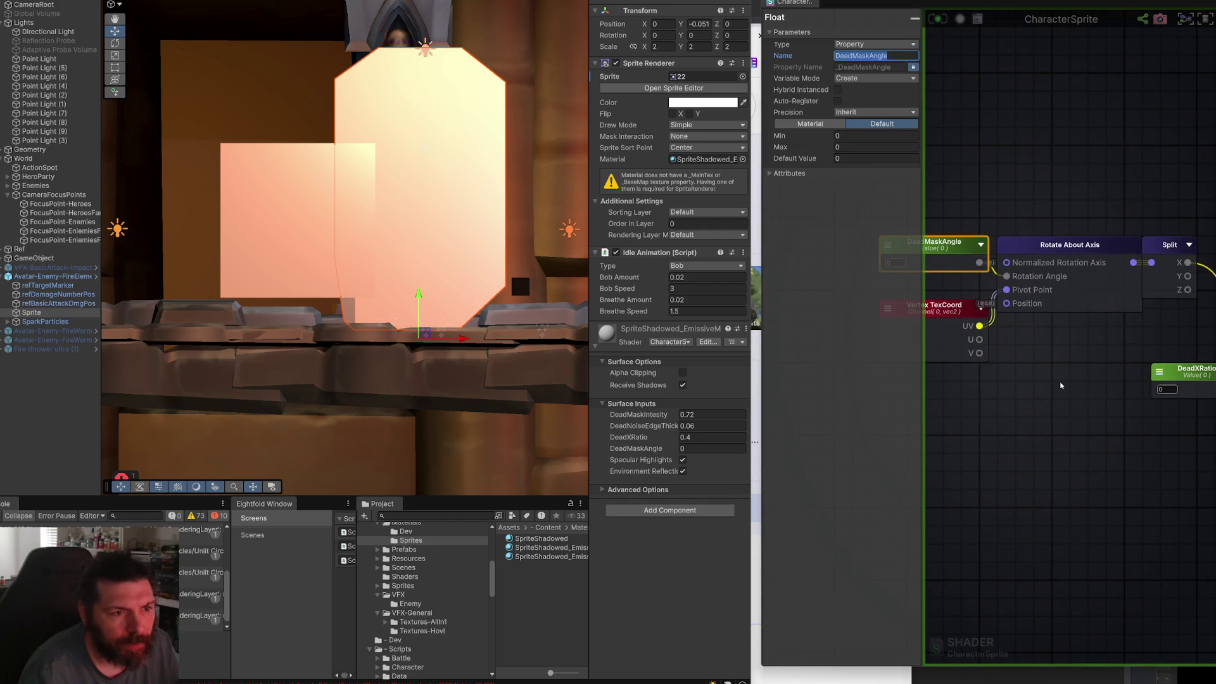
mouse_move(1043, 334)
mouse_down()
mouse_move(1131, 335)
mouse_move(1004, 313)
mouse_up()
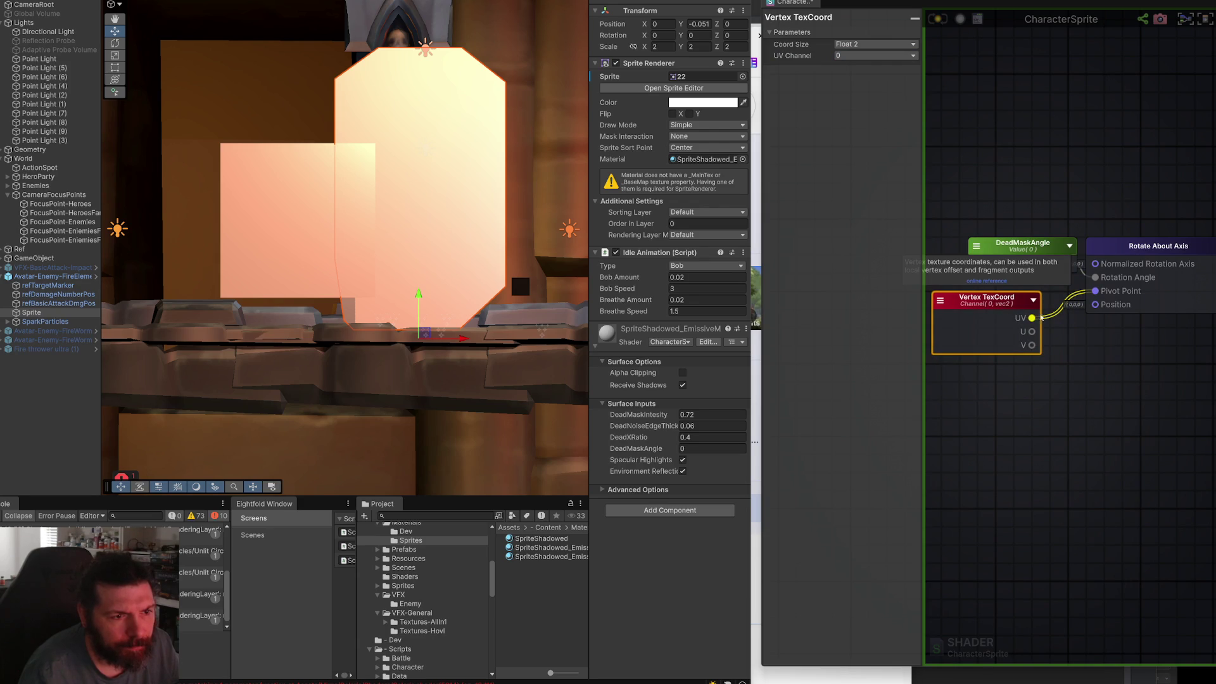
mouse_move(1037, 323)
mouse_down()
mouse_move(1088, 318)
mouse_move(1096, 305)
mouse_up()
click(1115, 291)
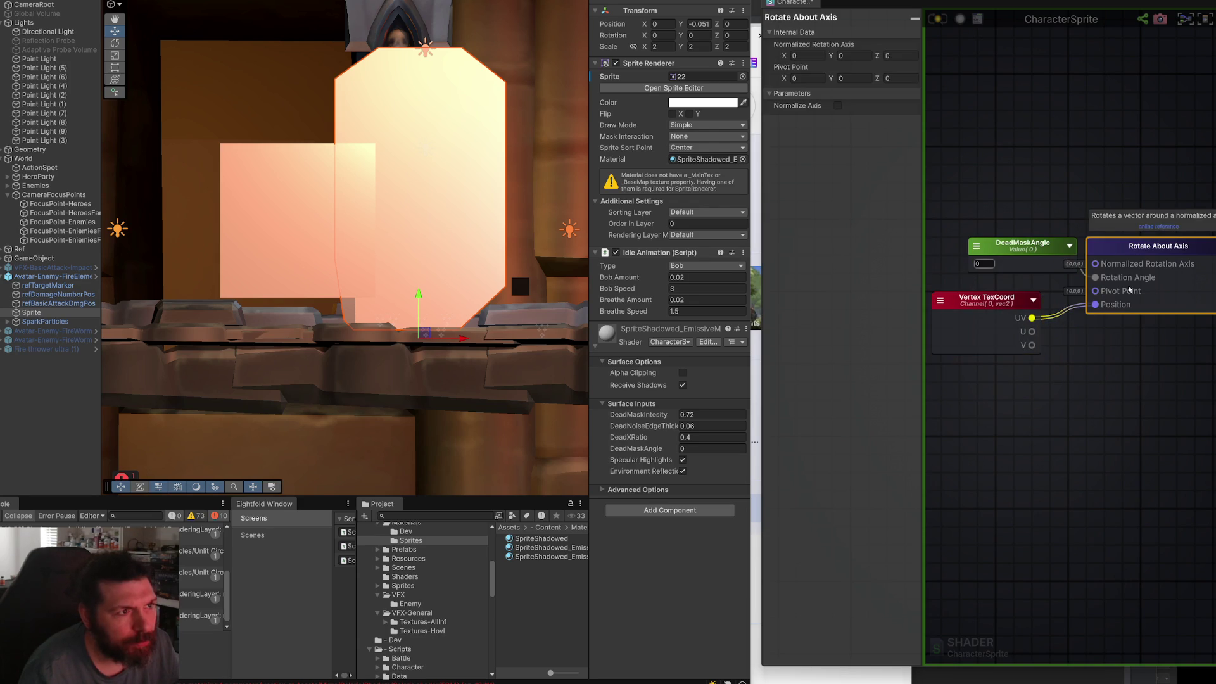
text(0.5)
key(Tab)
text(0.5)
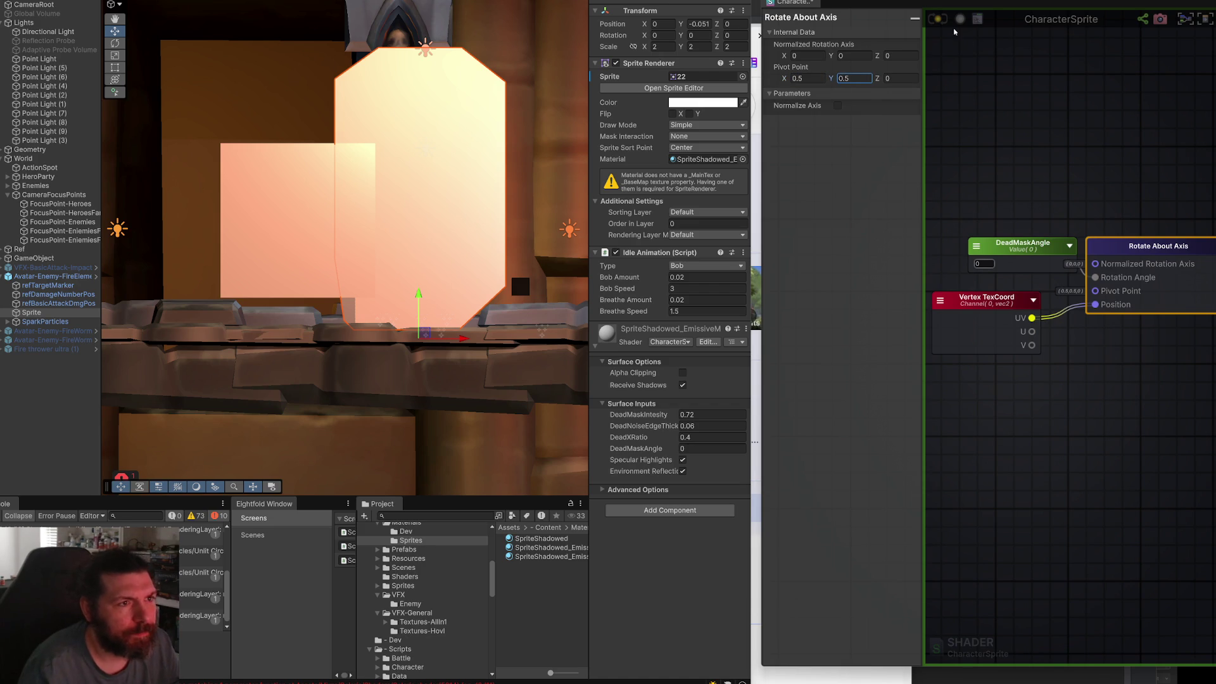
click(939, 19)
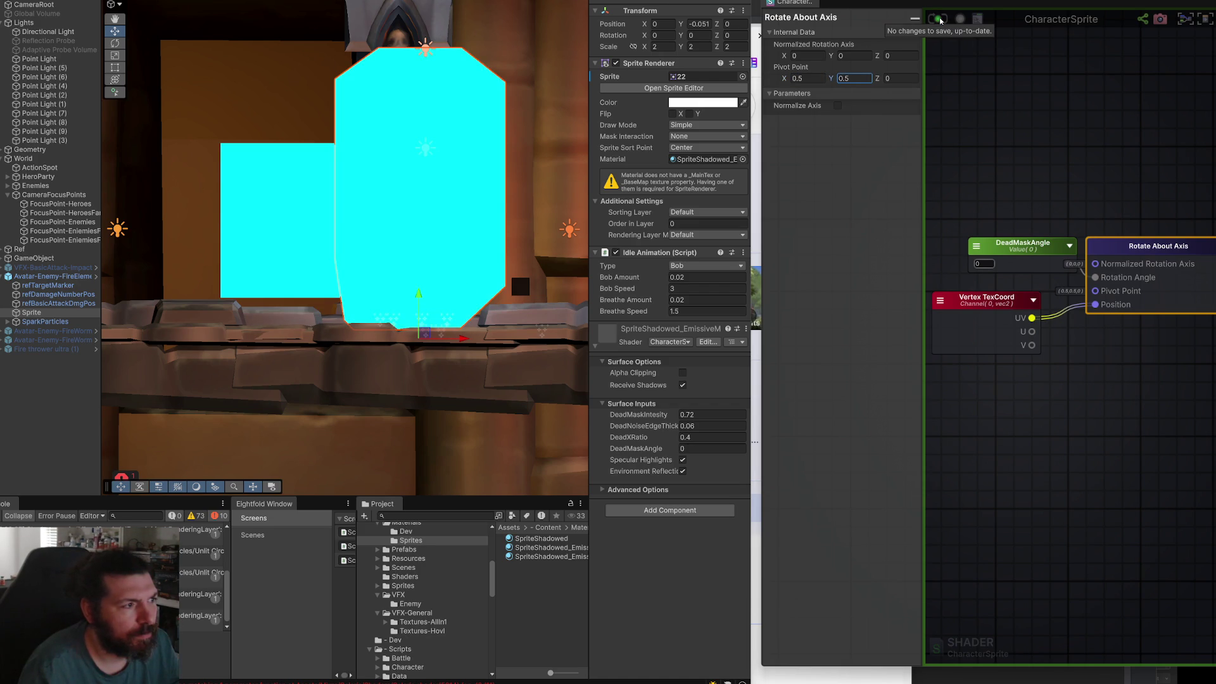
Edit the DeadMaskAngle value on the material to check the rotation.
click(661, 451)
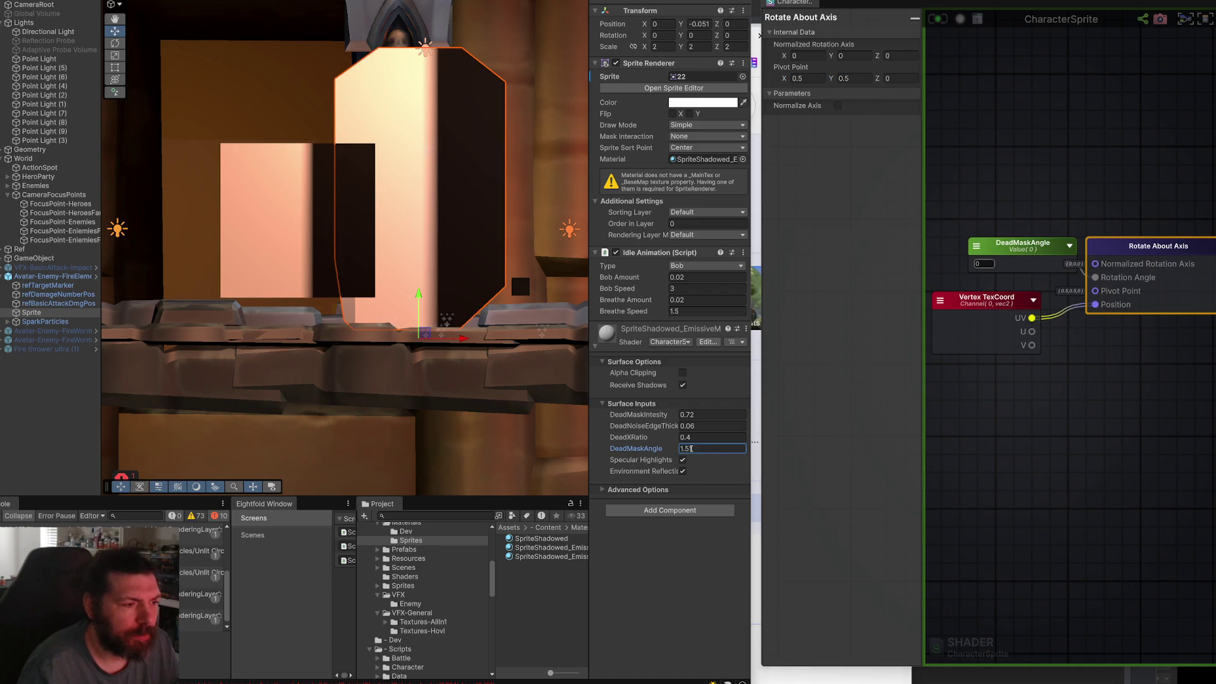
scroll(1054, 403, down, 10)
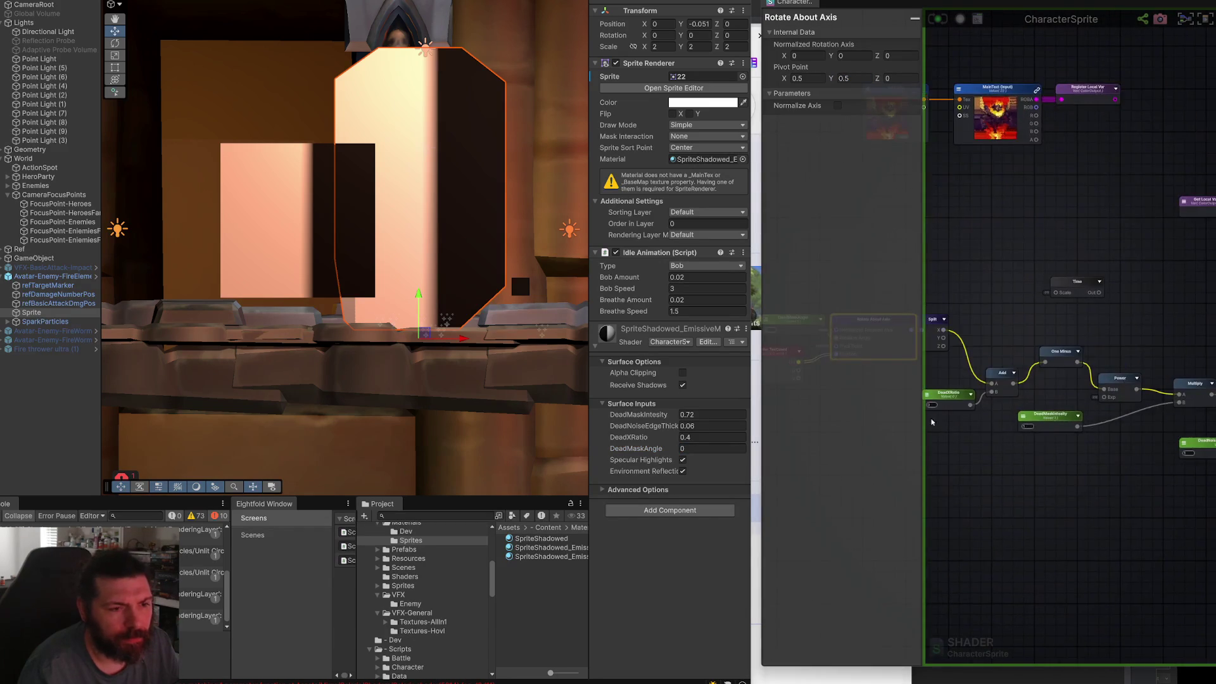
scroll(1066, 414, up, 3)
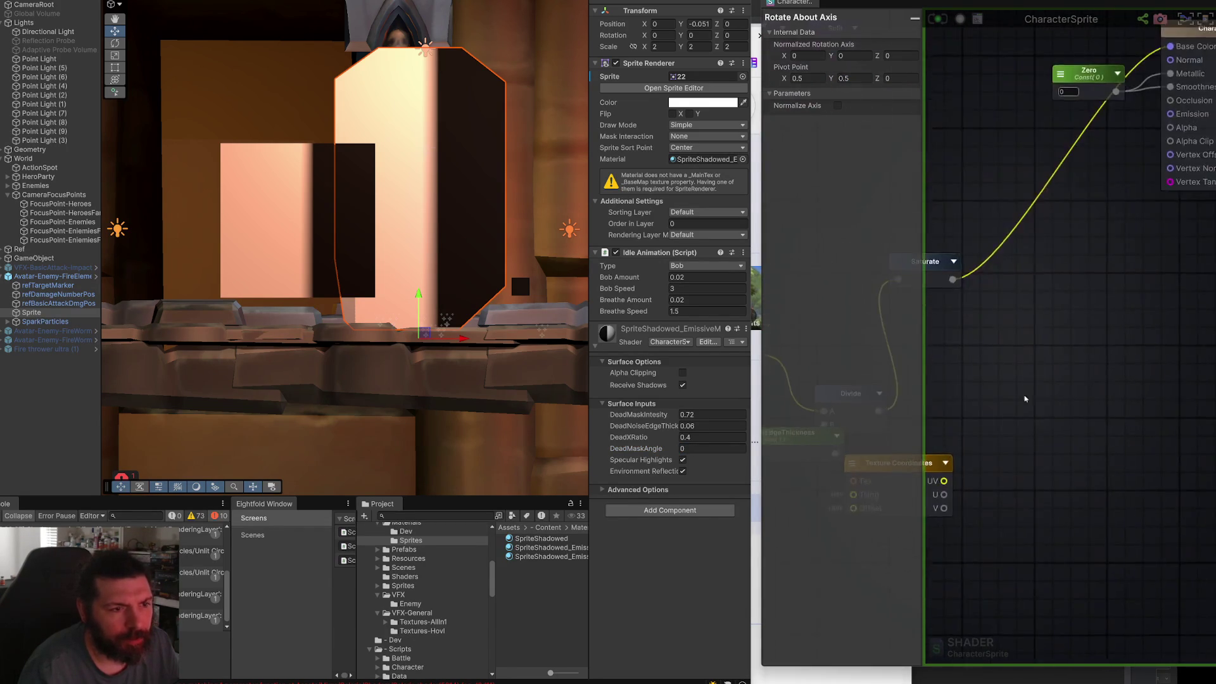
Add a Rotator node to the graph and delete the old Rotate About Axis node.
scroll(1107, 398, up, 5)
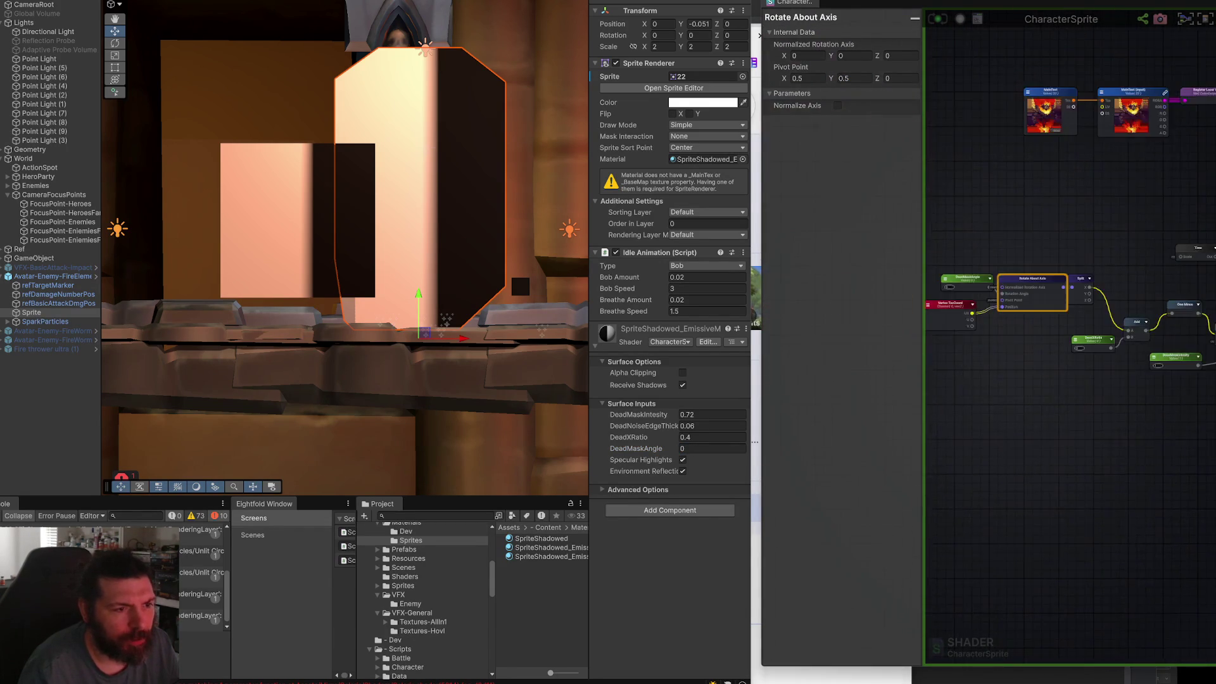
right_click(986, 354)
text(coor)
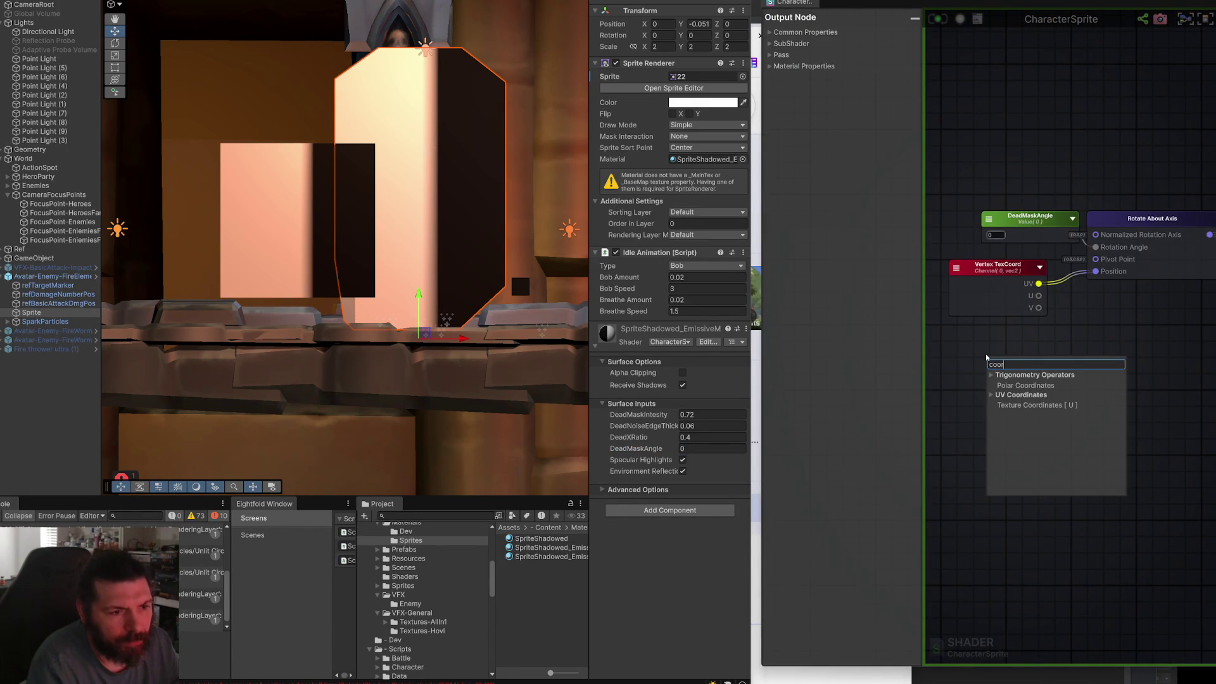
key(BackSpace)
key(BackSpace)
key(BackSpace)
text(rotate)
key(BackSpace)
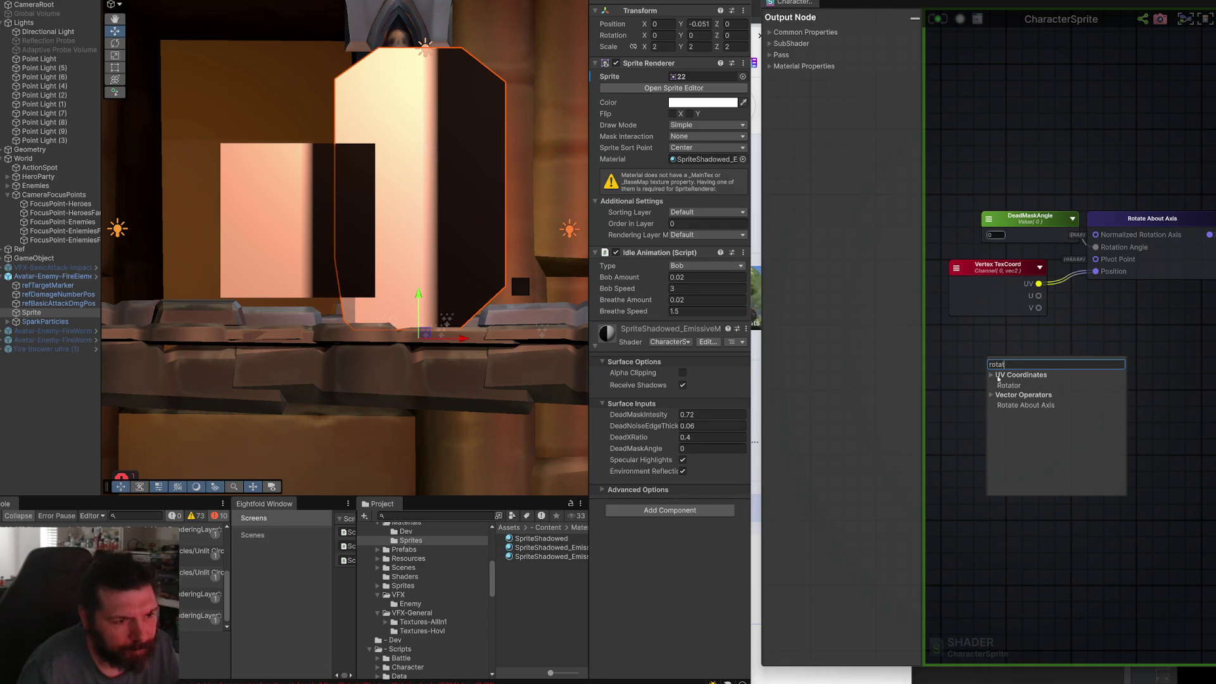
key(Return)
drag(1035, 365, 1136, 320)
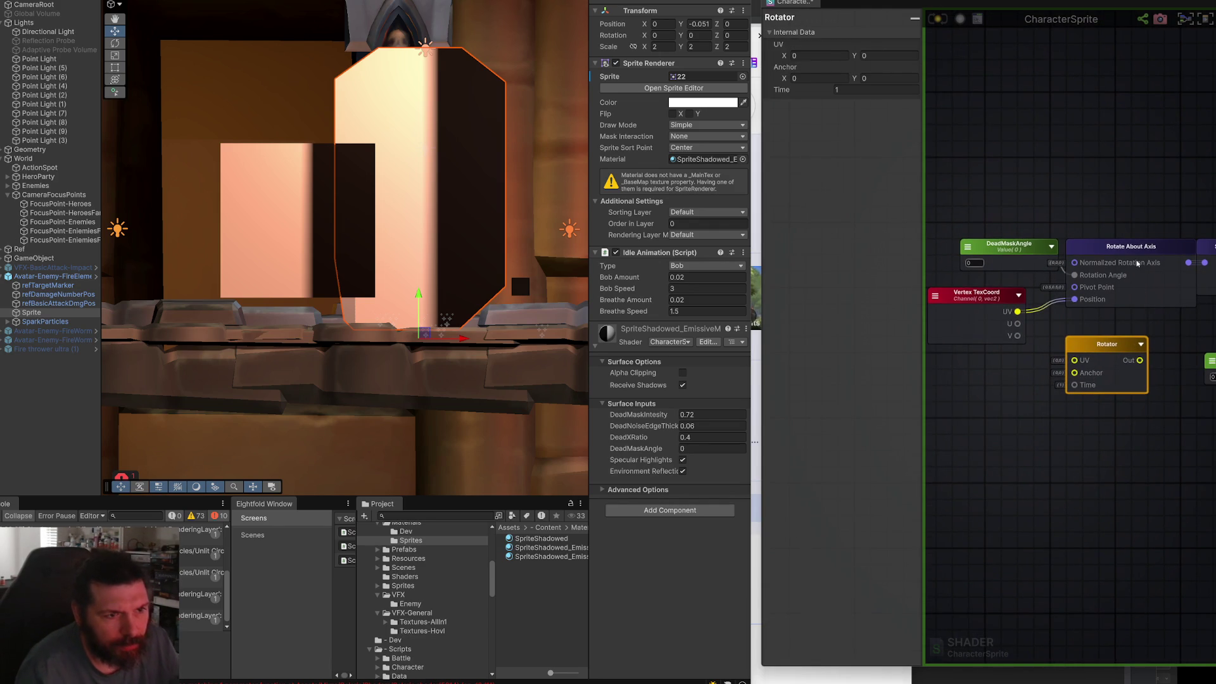
click(1148, 274)
key(Delete)
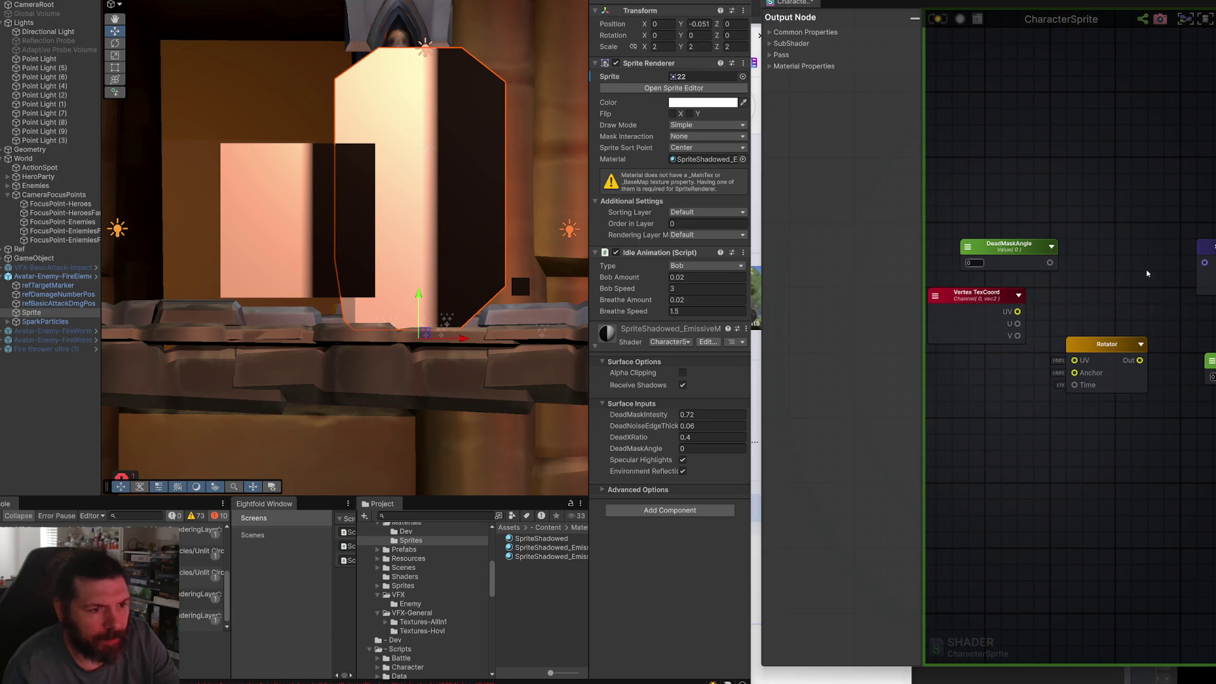
Set the Rotator anchor to 0.5, 0.5, feed it TexCoord UV, and split its output.
mouse_move(1185, 333)
mouse_down()
mouse_move(1081, 295)
mouse_move(1117, 296)
mouse_up()
drag(1048, 312, 1065, 215)
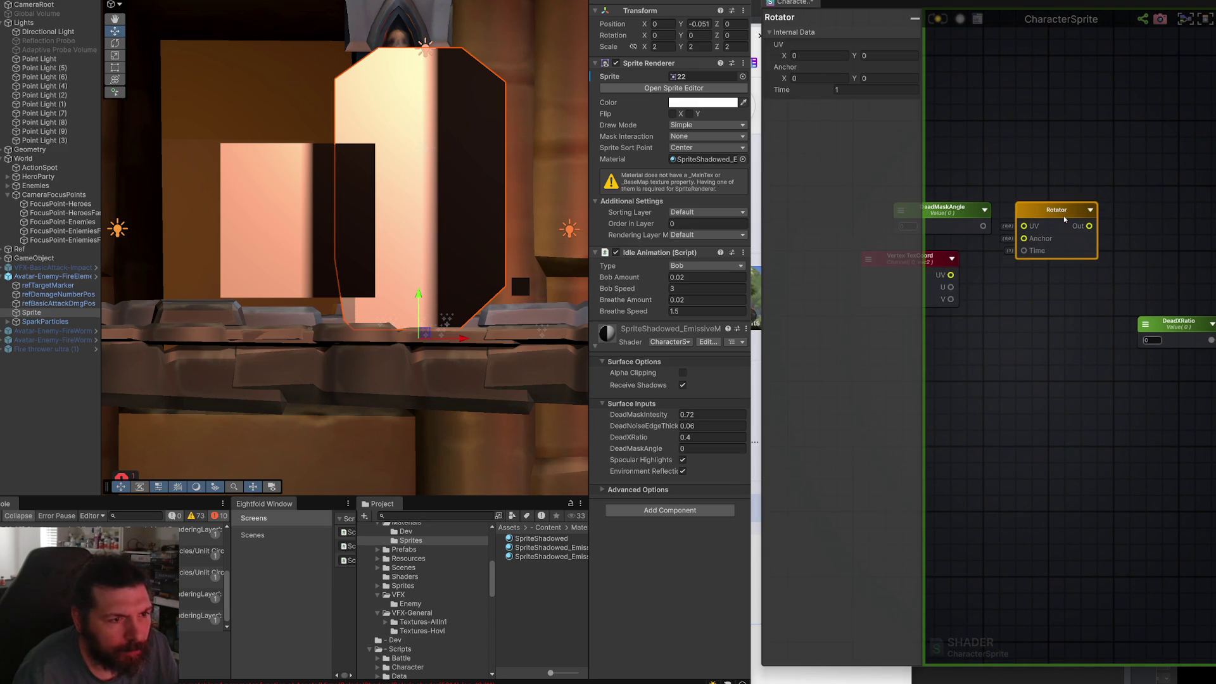
mouse_move(986, 252)
mouse_down()
mouse_move(1006, 237)
mouse_move(1038, 251)
mouse_up()
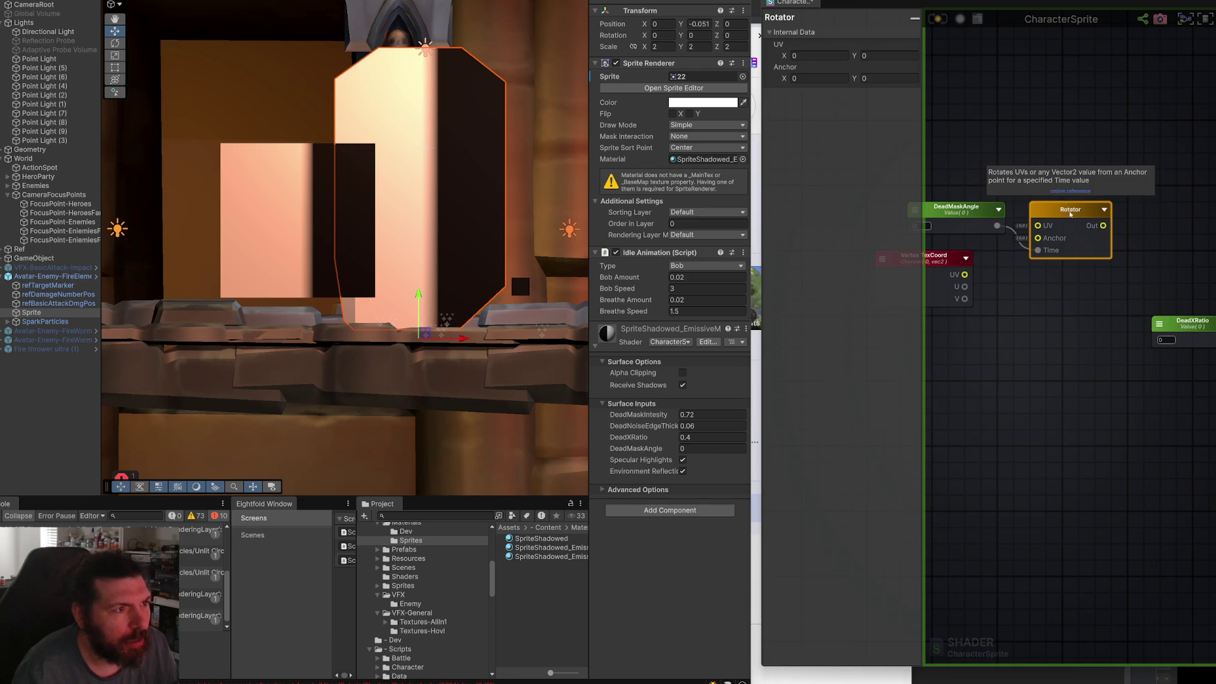
text(0.5)
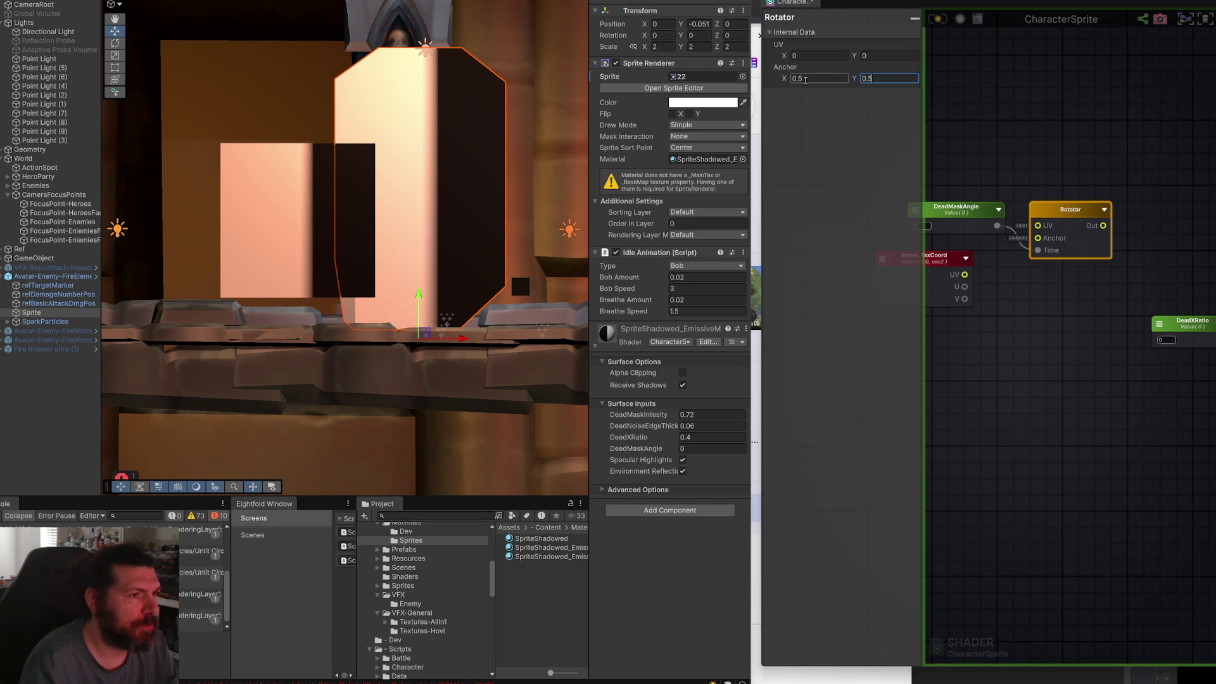
mouse_move(992, 261)
mouse_down()
mouse_move(1038, 225)
mouse_move(1112, 252)
mouse_move(1164, 331)
mouse_move(1212, 309)
mouse_up()
text(break)
key(Return)
Recompile, then set DeadMaskAngle -0.29, edge thickness 0.14, intensity 0.66 and DeadXRatio -0.07.
click(942, 26)
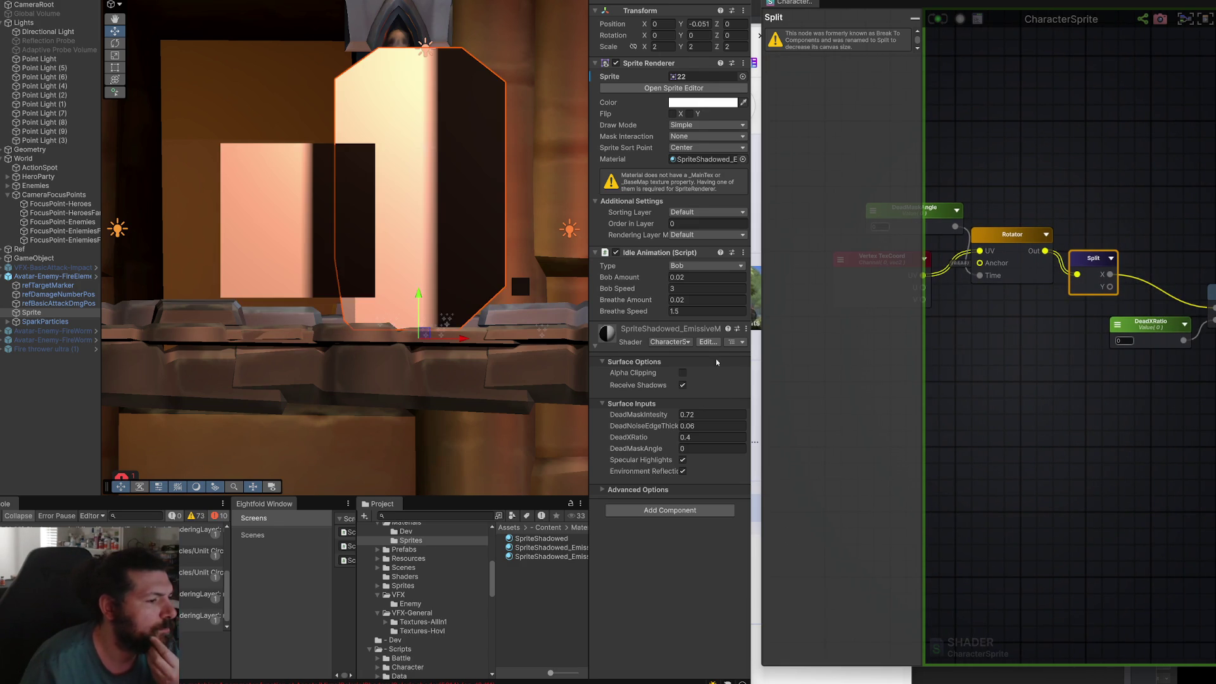
drag(667, 451, 657, 453)
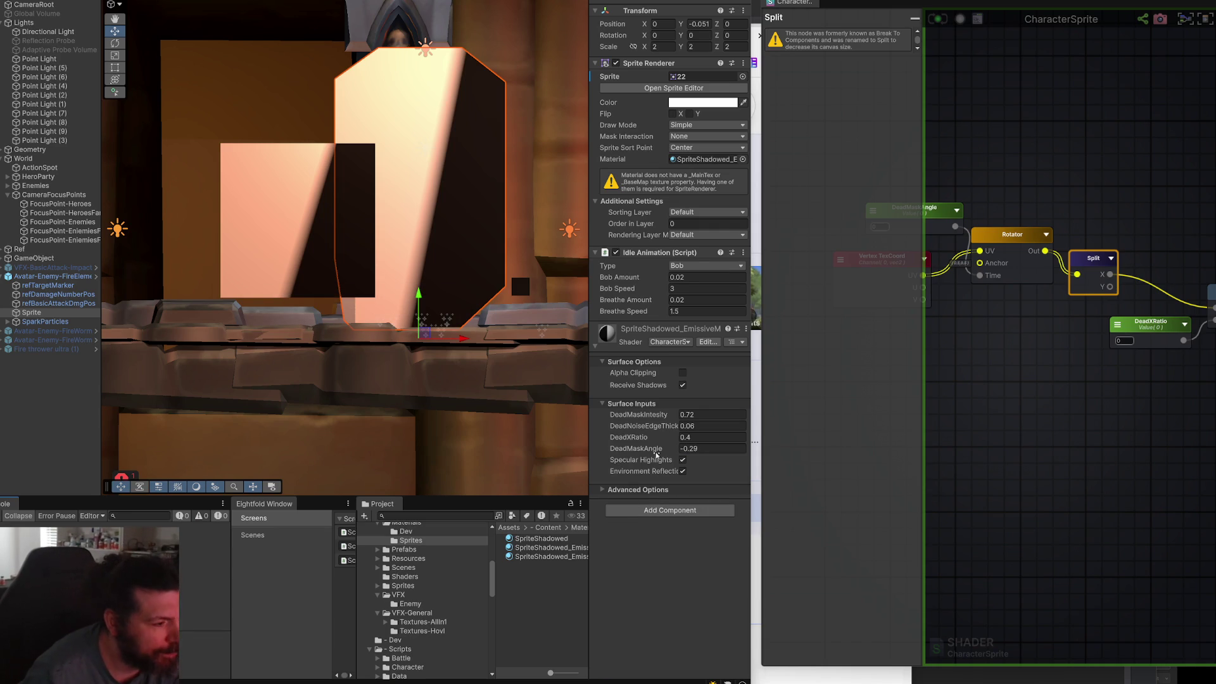
drag(666, 429, 668, 429)
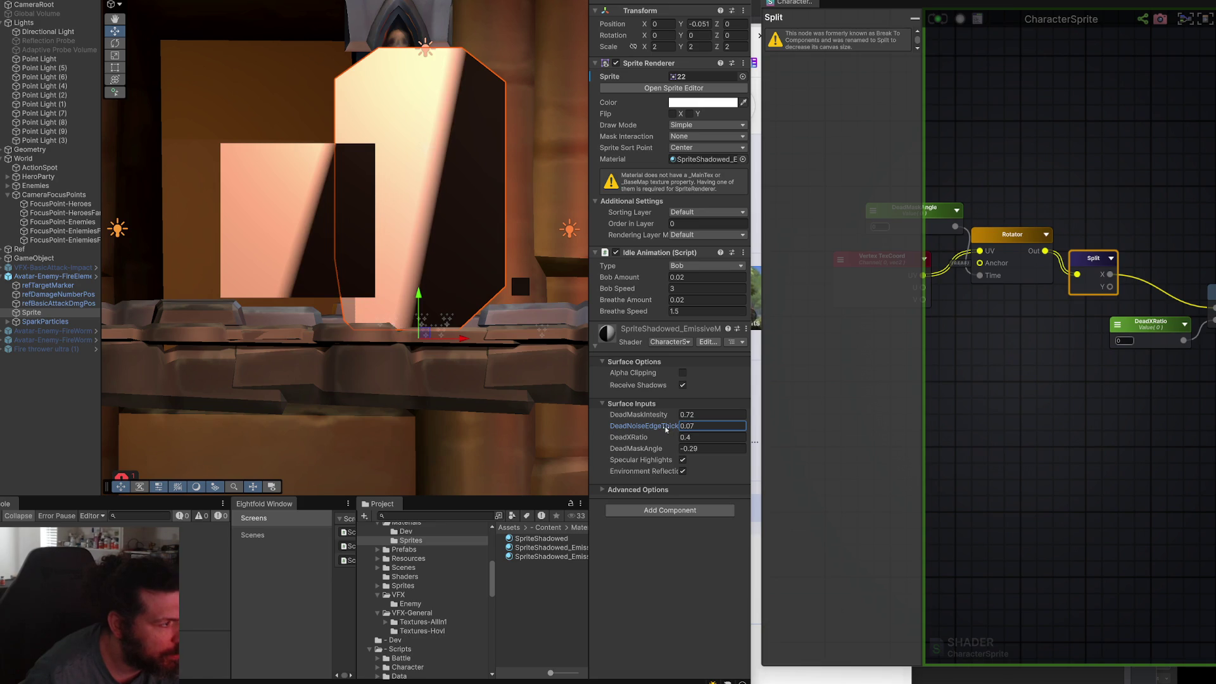
drag(663, 415, 662, 427)
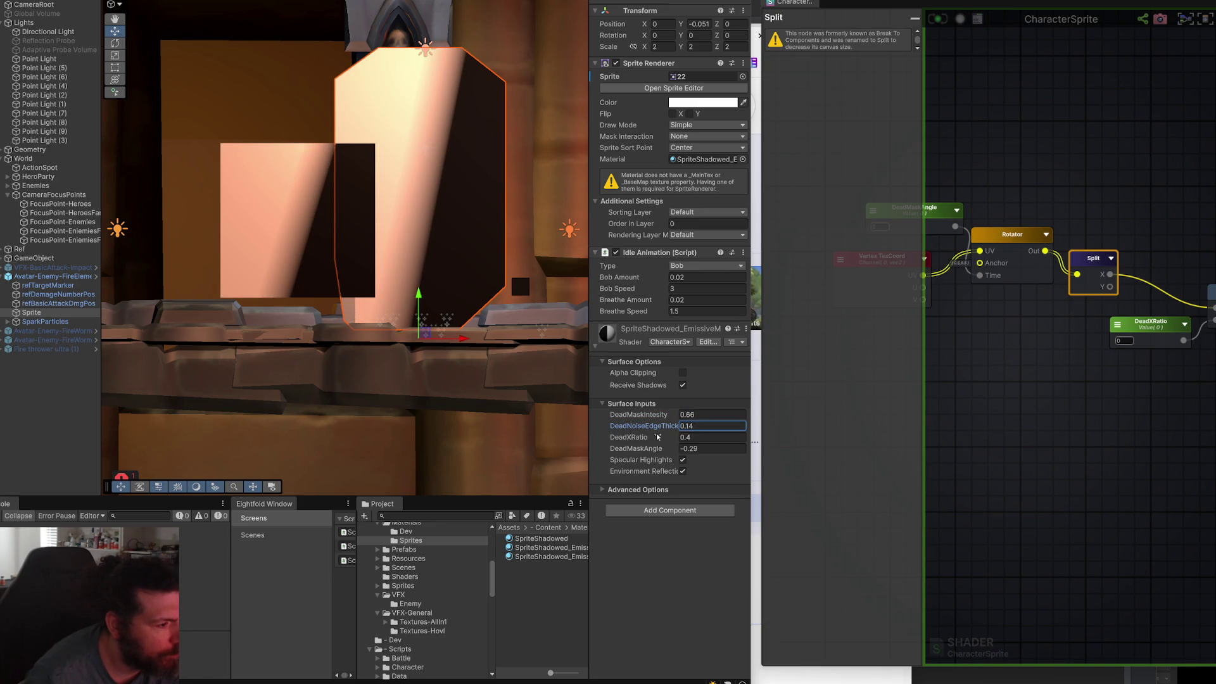
mouse_move(663, 440)
mouse_down()
mouse_move(653, 437)
mouse_move(682, 431)
mouse_move(657, 431)
mouse_up()
text(-0.07)
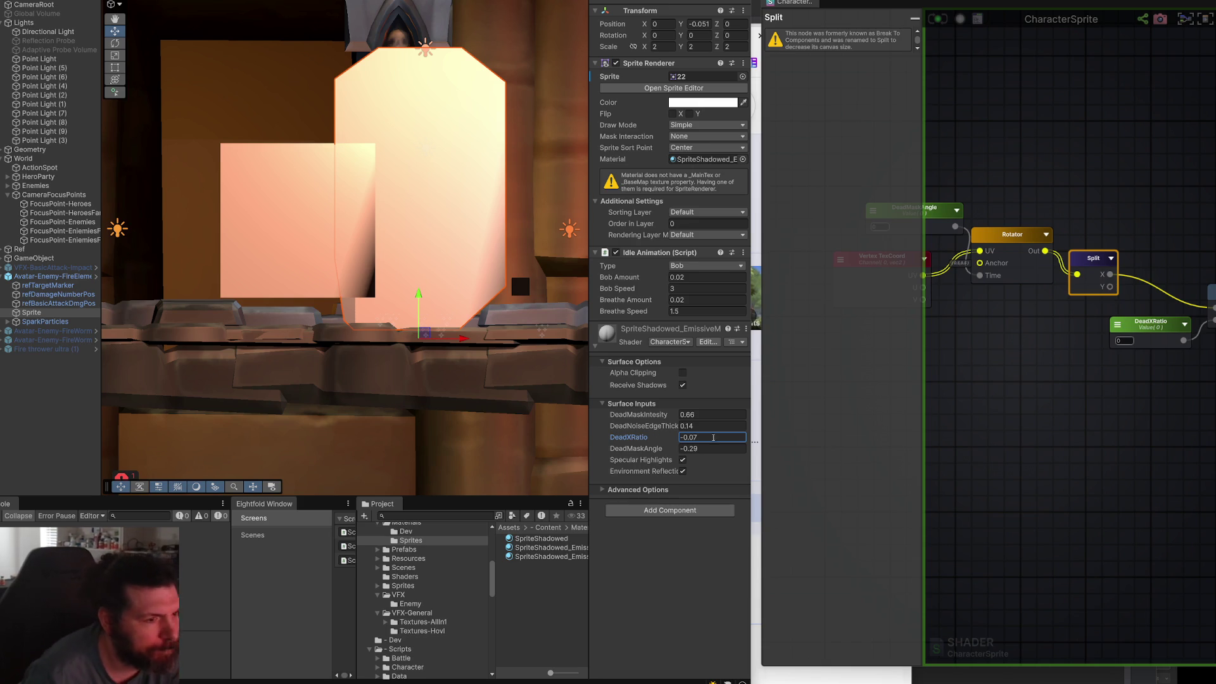
scroll(1073, 396, down, 6)
Reposition a group of nodes and delete the stray Texture Coordinates and Time nodes.
scroll(1071, 387, up, 8)
scroll(1066, 380, up, 1)
scroll(1084, 346, down, 3)
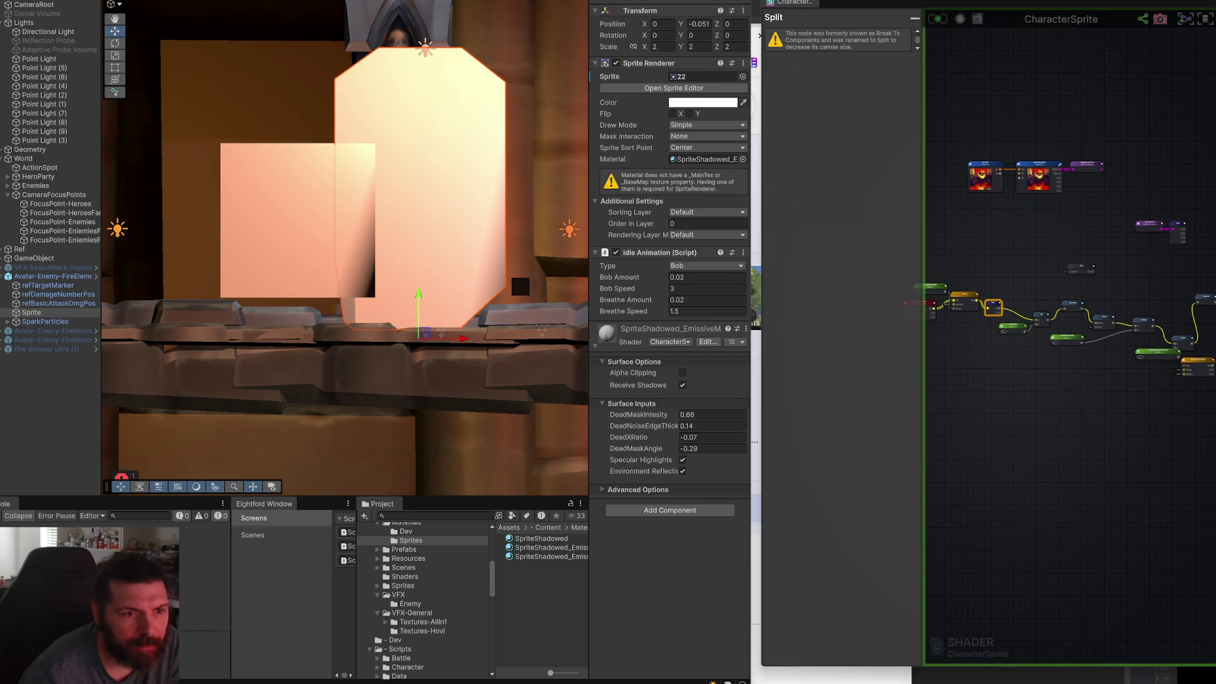
click(1167, 476)
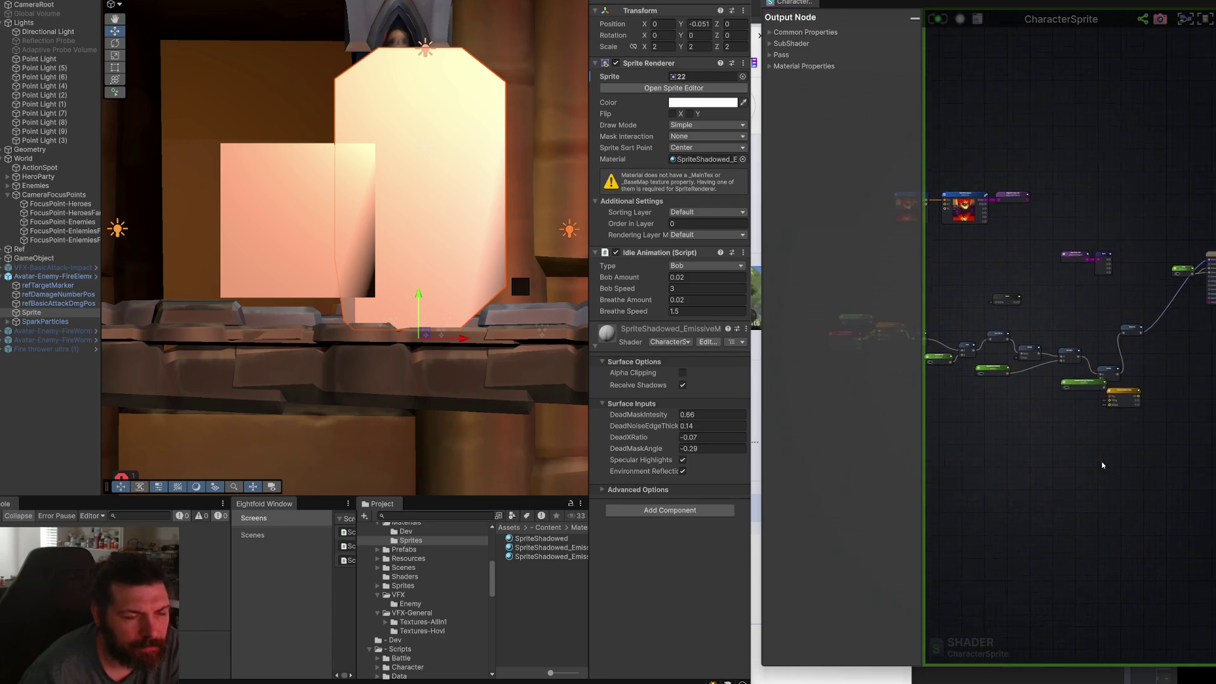
mouse_move(1197, 409)
mouse_down()
mouse_move(1061, 326)
mouse_move(915, 283)
mouse_move(945, 357)
mouse_move(959, 357)
mouse_up()
click(1118, 361)
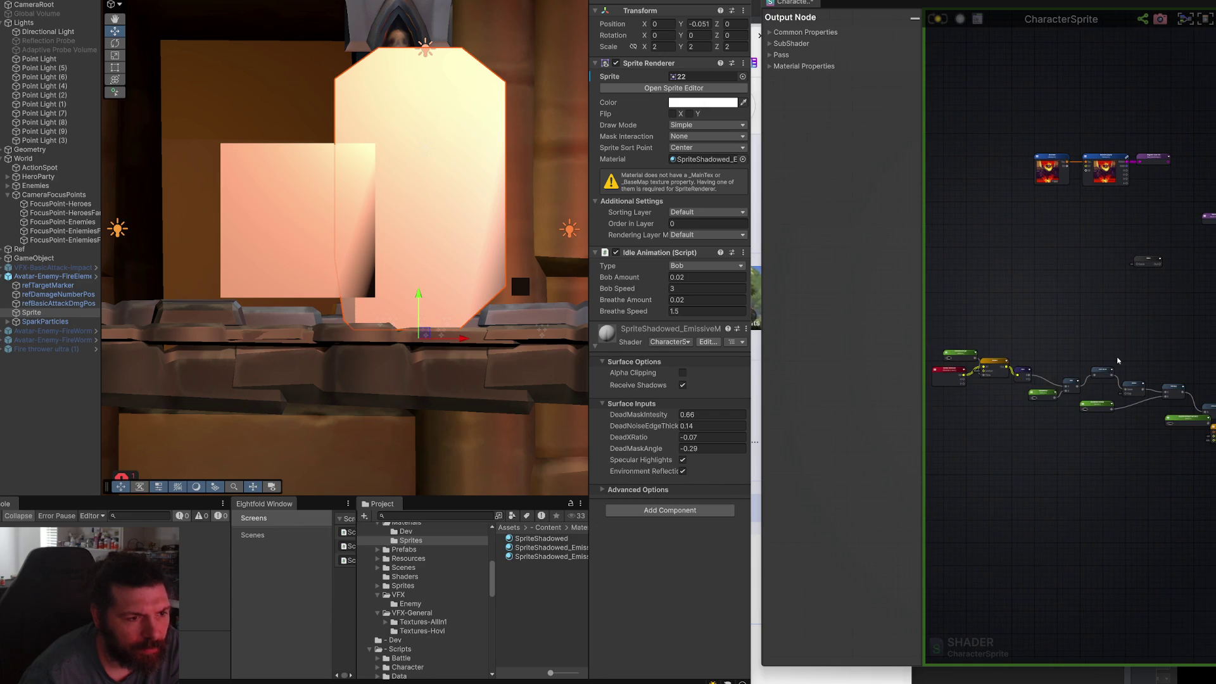
mouse_move(1215, 382)
mouse_down()
mouse_move(1178, 382)
mouse_move(1182, 411)
mouse_move(1095, 411)
mouse_up()
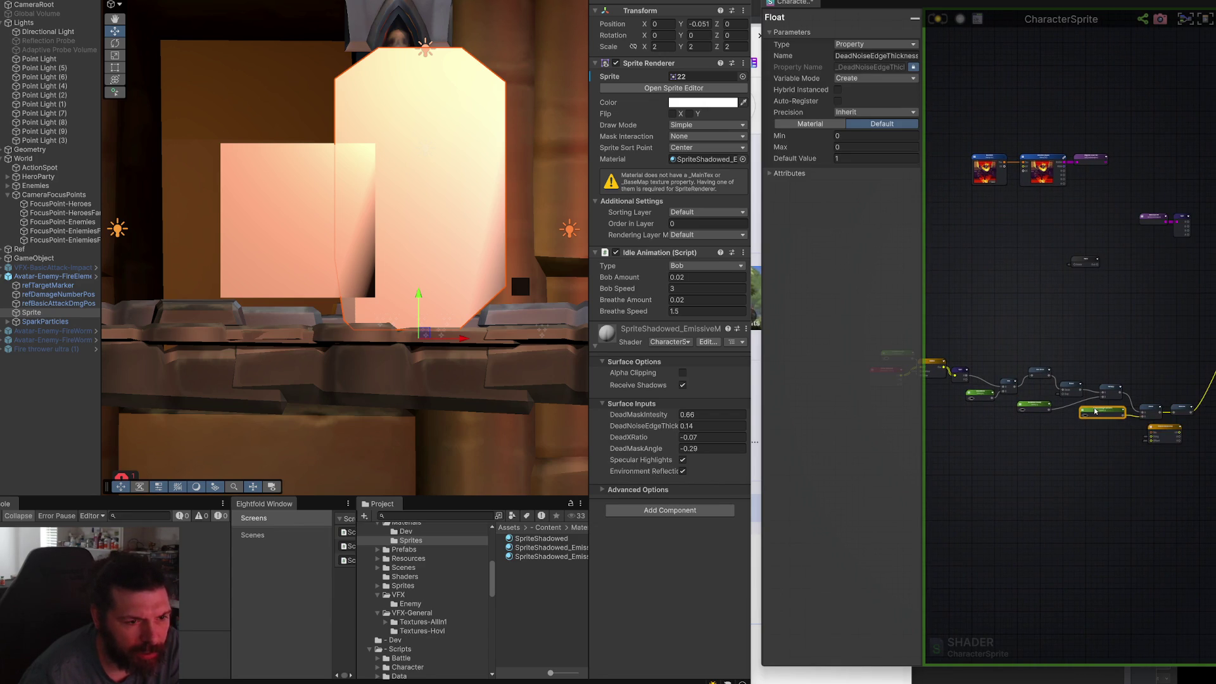
click(1165, 431)
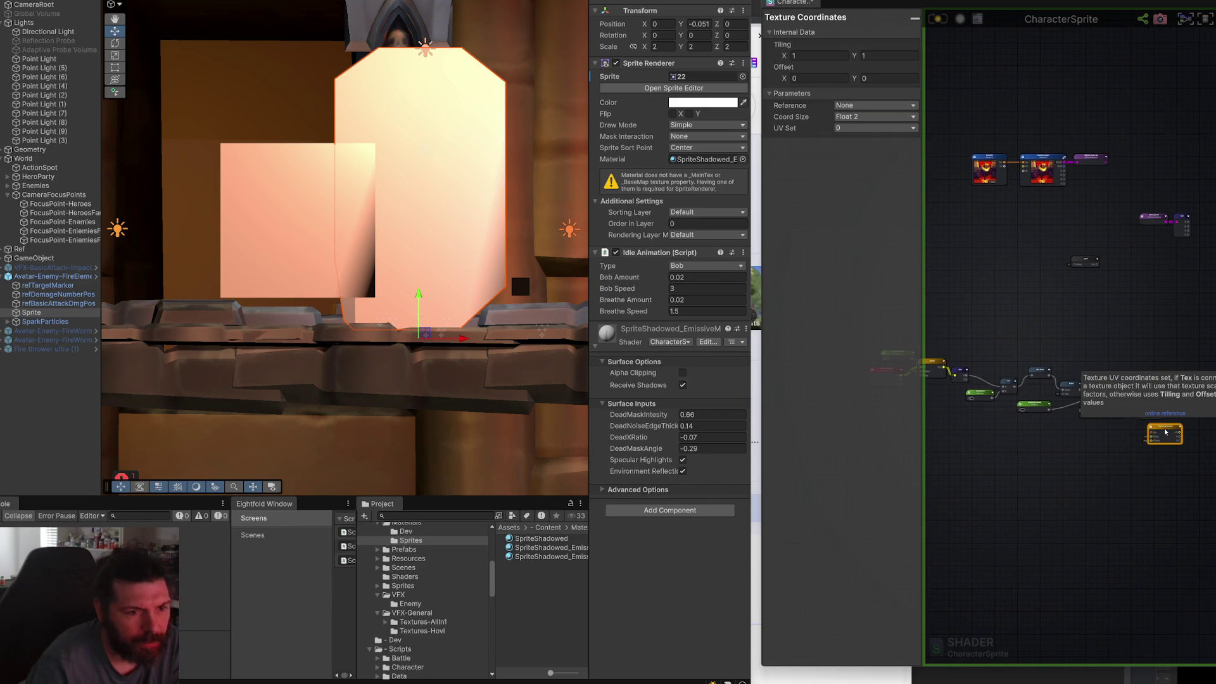
key(Delete)
click(1091, 261)
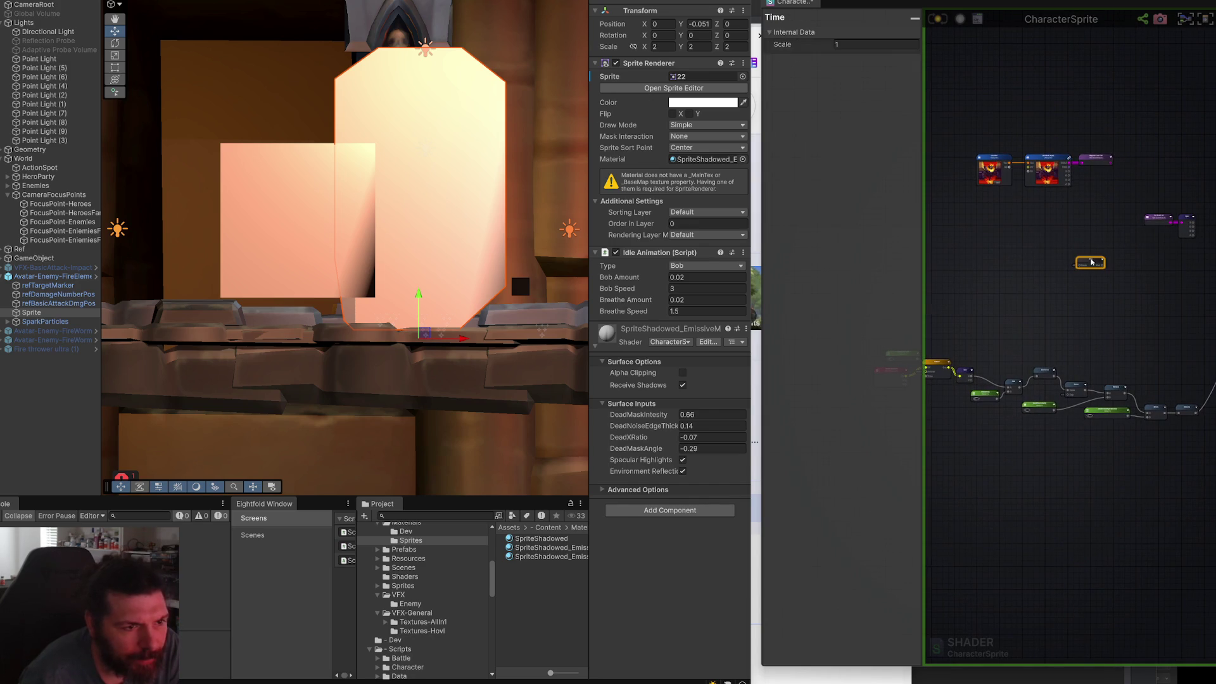
key(Delete)
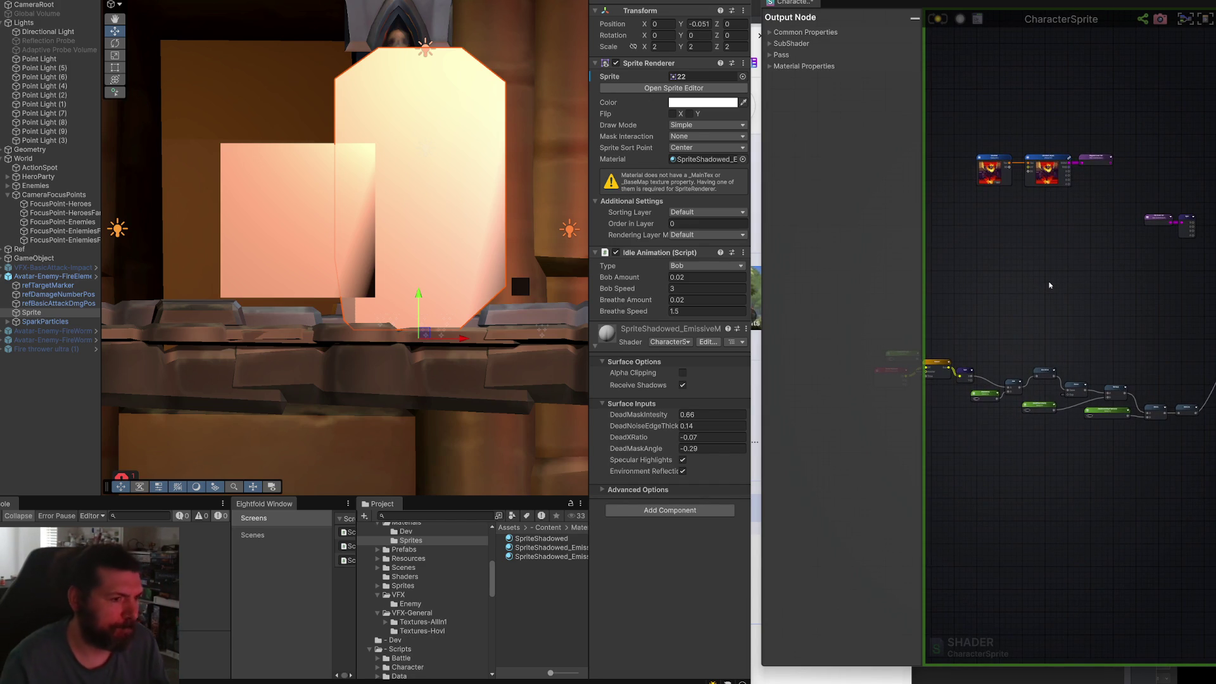
Tidy the dead-mask chain, moving DeadMaskIntesity left and shifting the chain up and right.
drag(931, 316, 1049, 280)
scroll(1045, 289, down, 5)
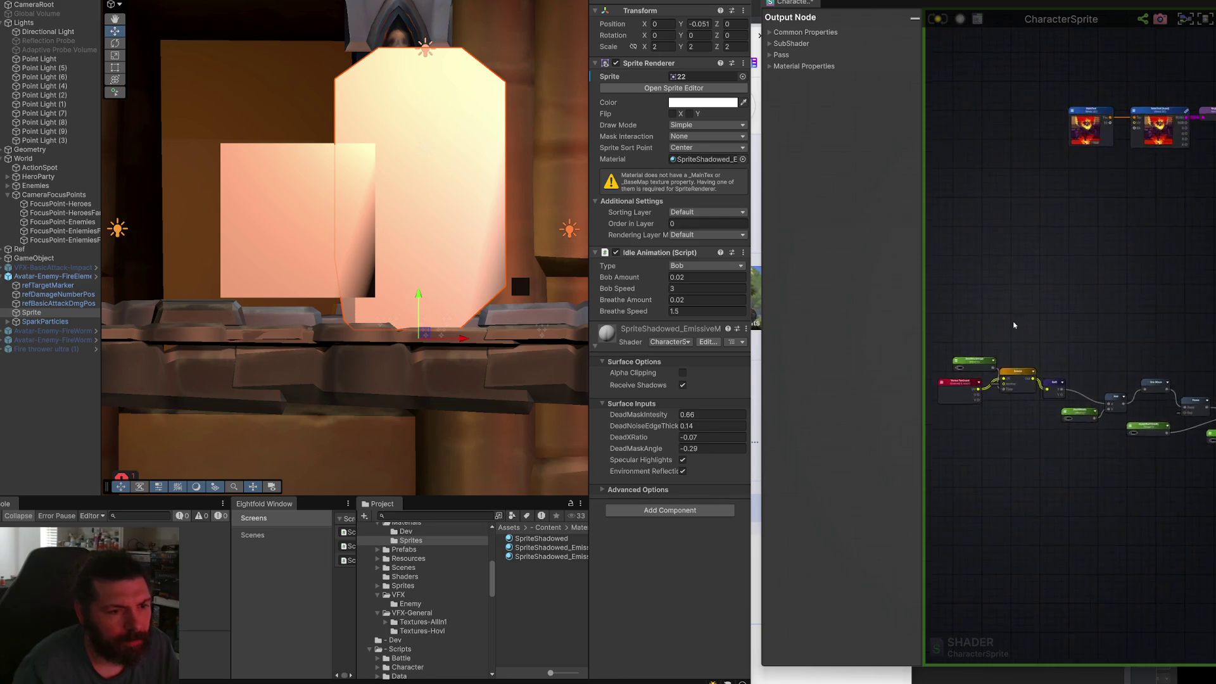
scroll(1060, 328, right, 3)
scroll(1060, 328, down, 2)
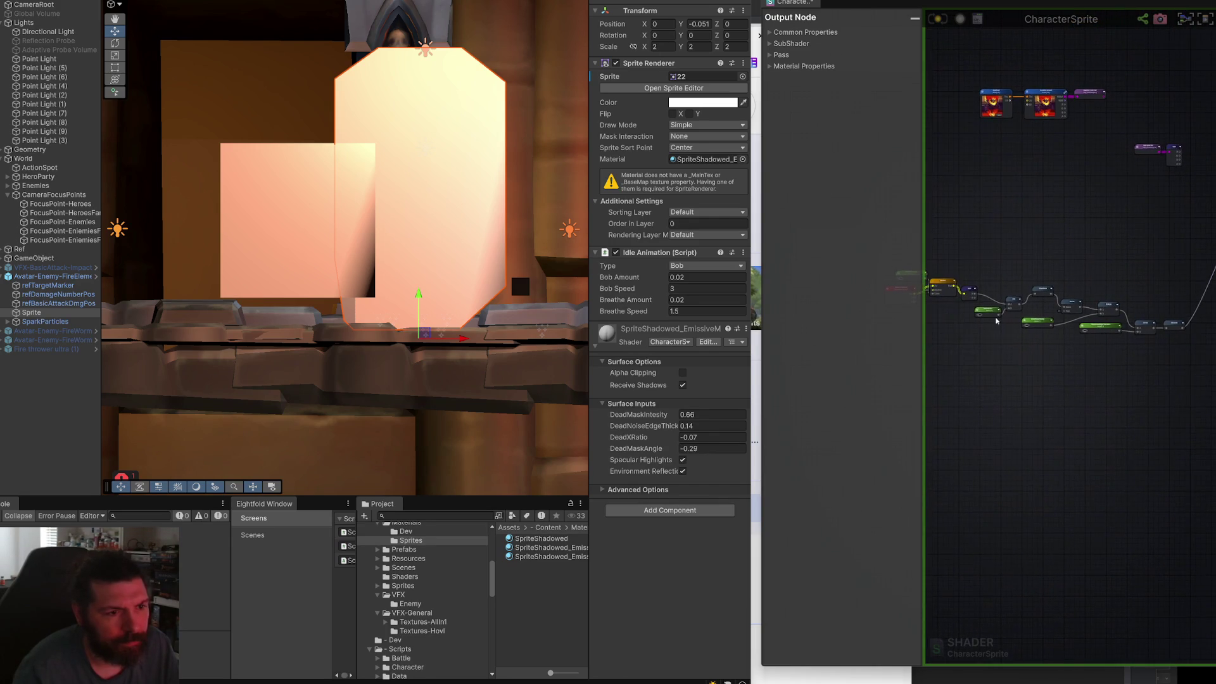
scroll(1064, 325, up, 3)
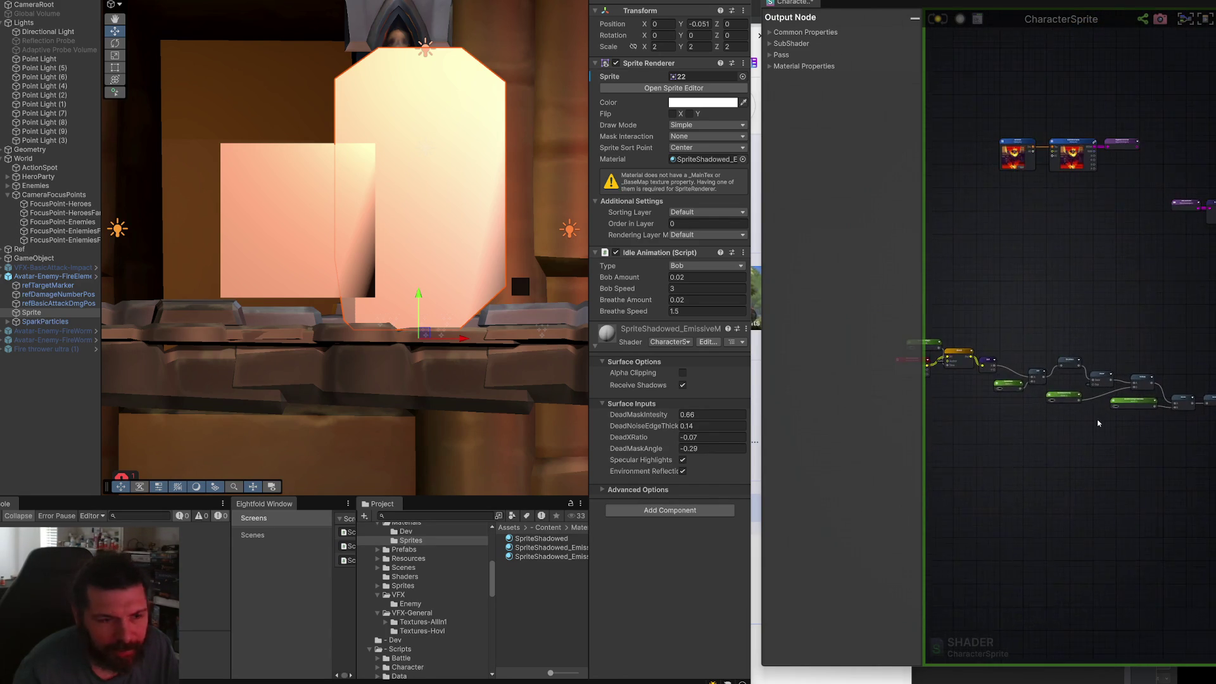
scroll(1023, 390, up, 3)
mouse_move(1017, 411)
mouse_down()
mouse_move(983, 412)
mouse_move(1096, 410)
mouse_up()
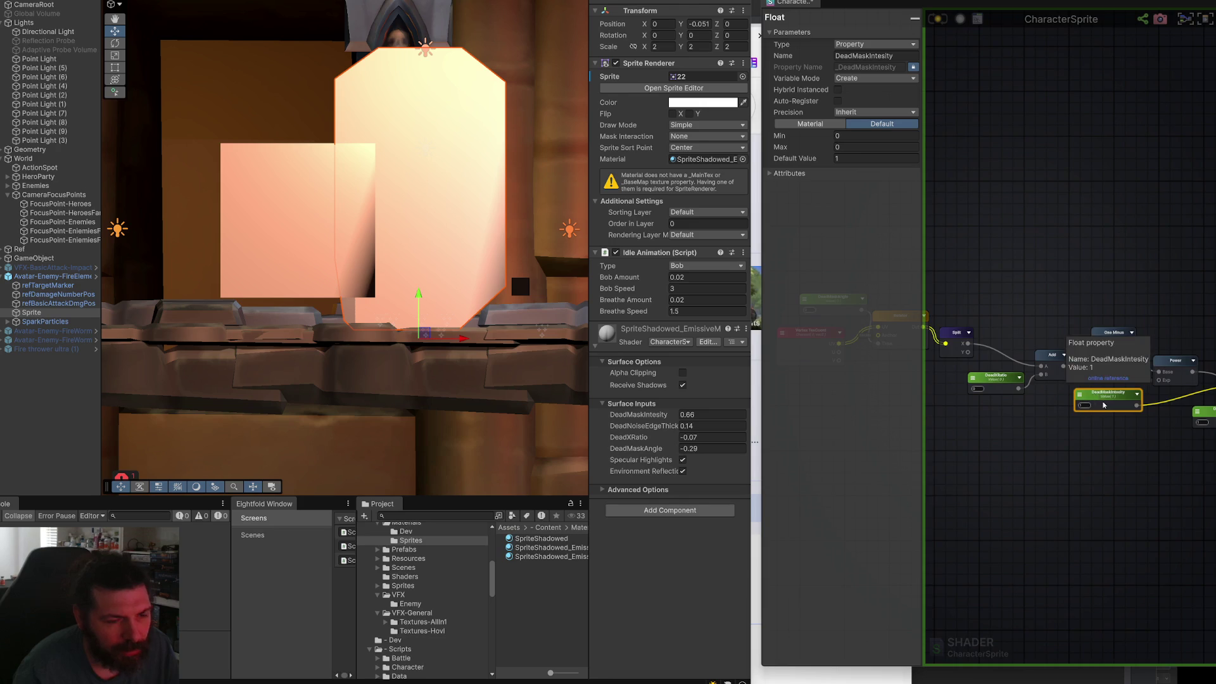
scroll(1103, 406, down, 6)
drag(1191, 420, 985, 350)
scroll(1014, 403, up, 3)
drag(1015, 404, 1027, 393)
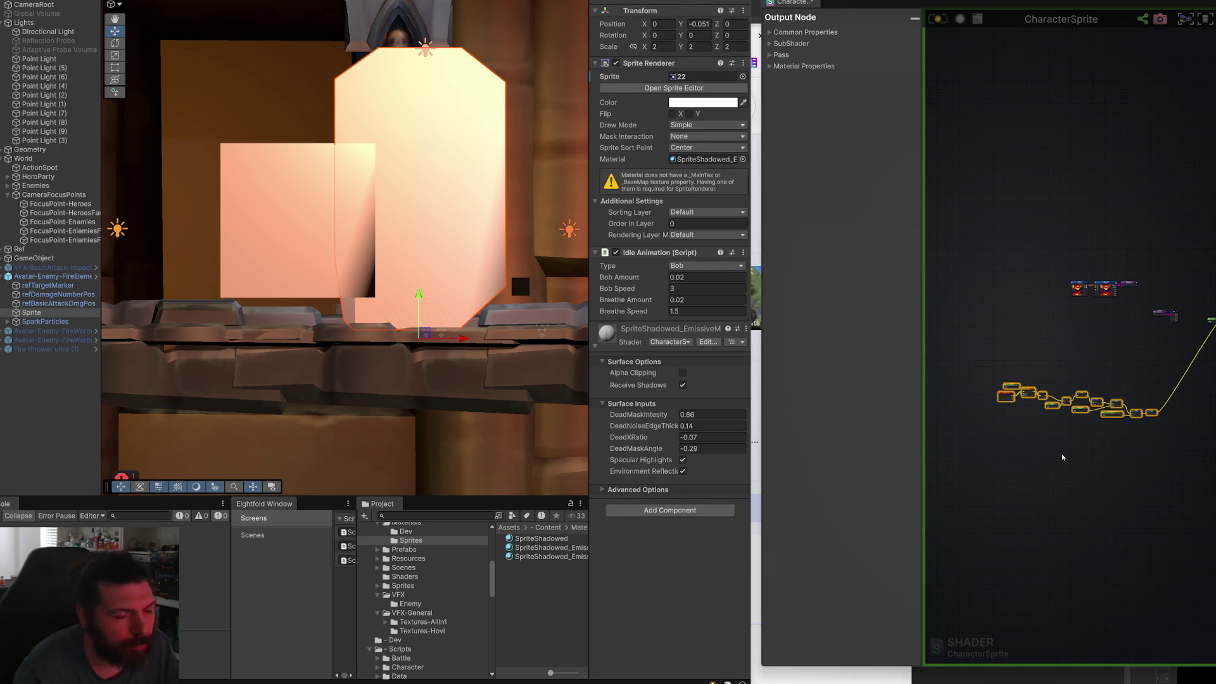
scroll(1057, 432, up, 5)
click(1085, 308)
scroll(1077, 310, up, 8)
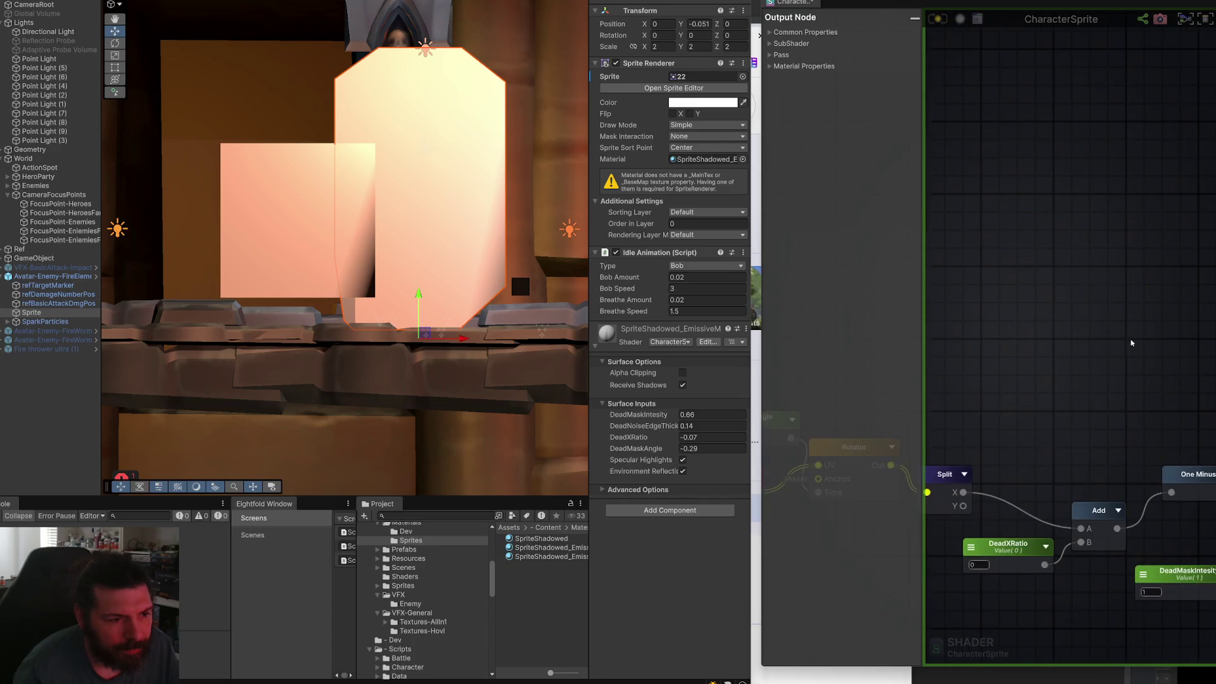
right_click(1022, 281)
Copy and paste the MainText Texture Object and Texture Sample nodes.
text(text)
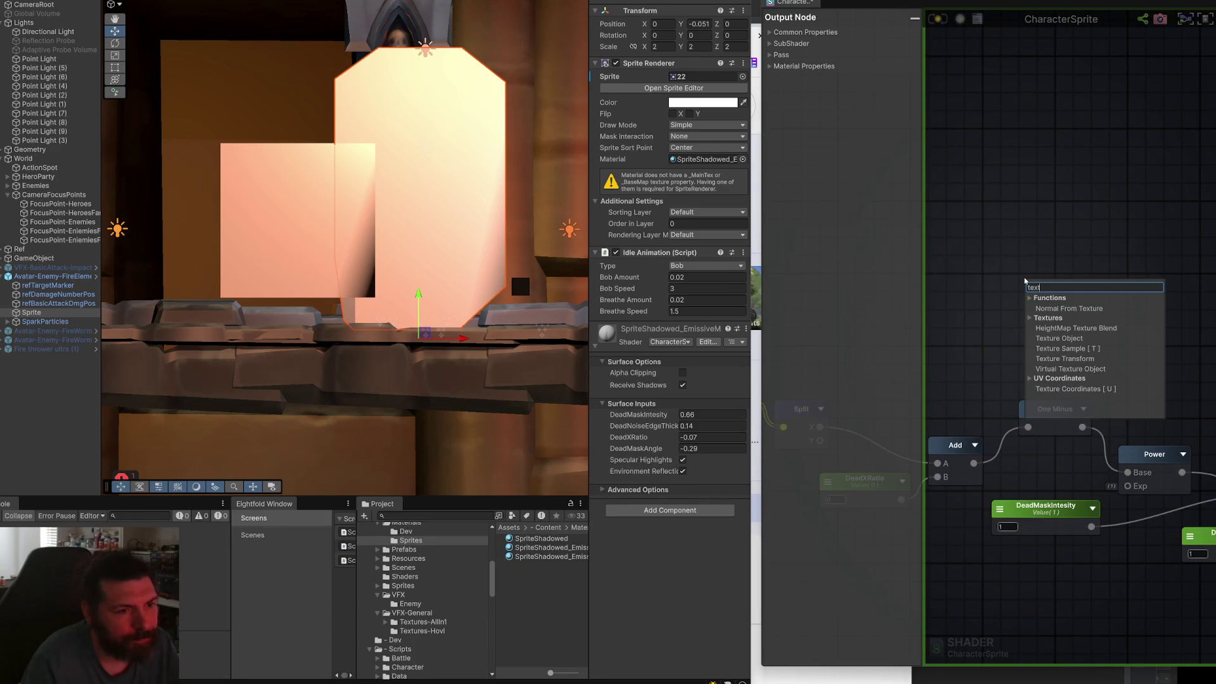
key(Escape)
scroll(1051, 451, down, 8)
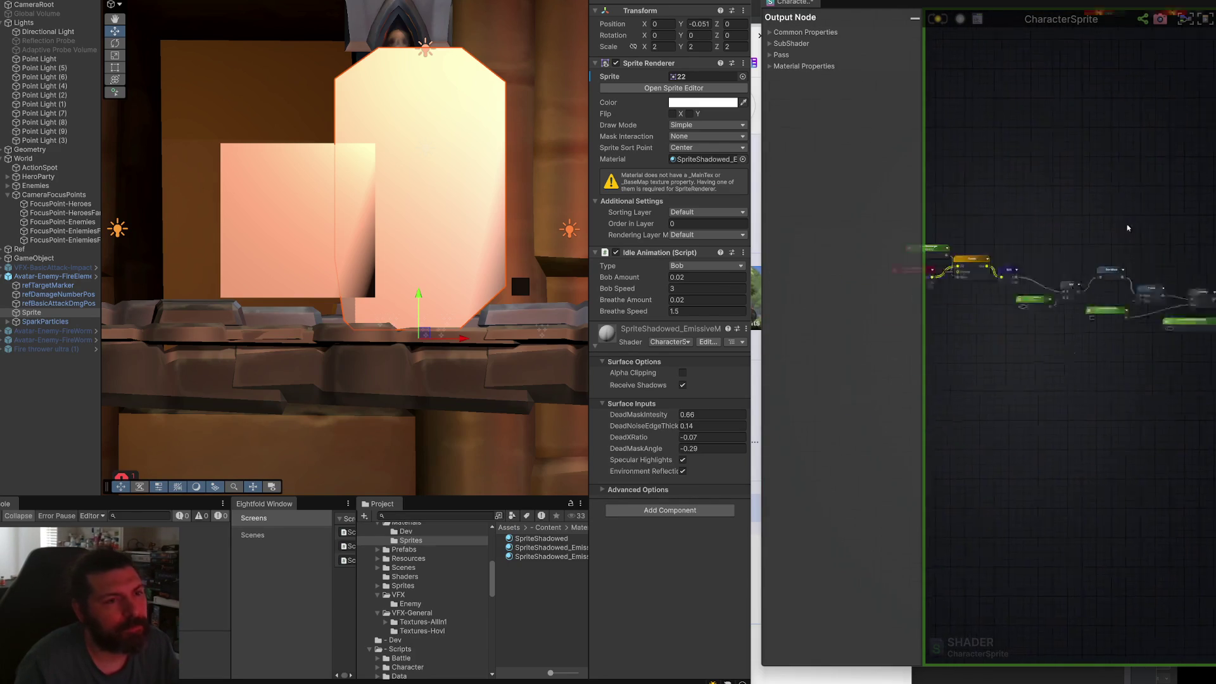
mouse_move(1080, 324)
mouse_down()
mouse_move(1035, 268)
mouse_move(981, 247)
mouse_up()
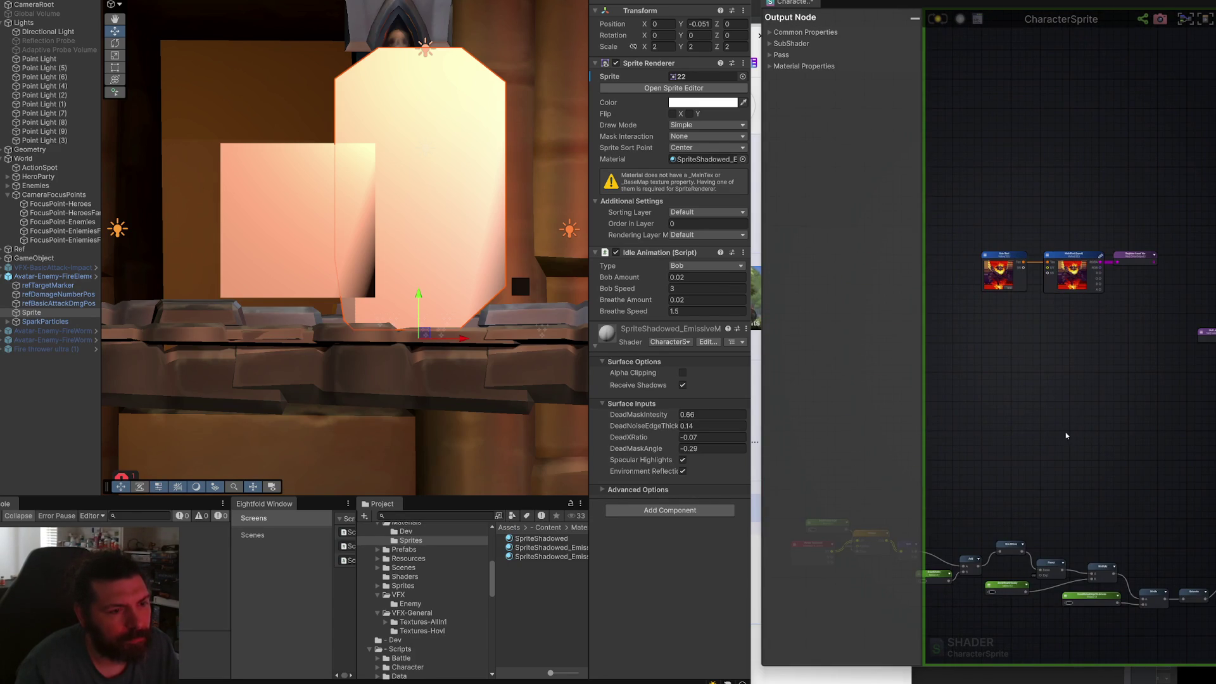
key(ctrl+c)
key(ctrl+v)
click(1036, 300)
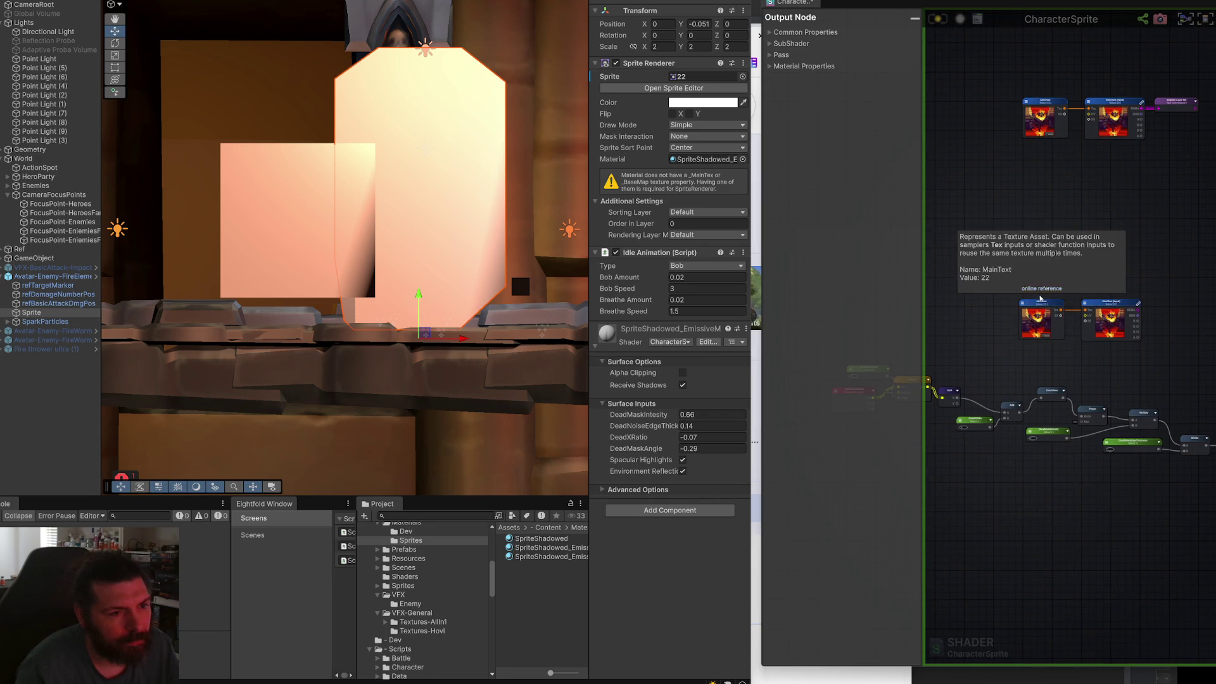
Rename the copied texture object to DeadMaskTexture with property name _DeadMaskTexture.
click(875, 55)
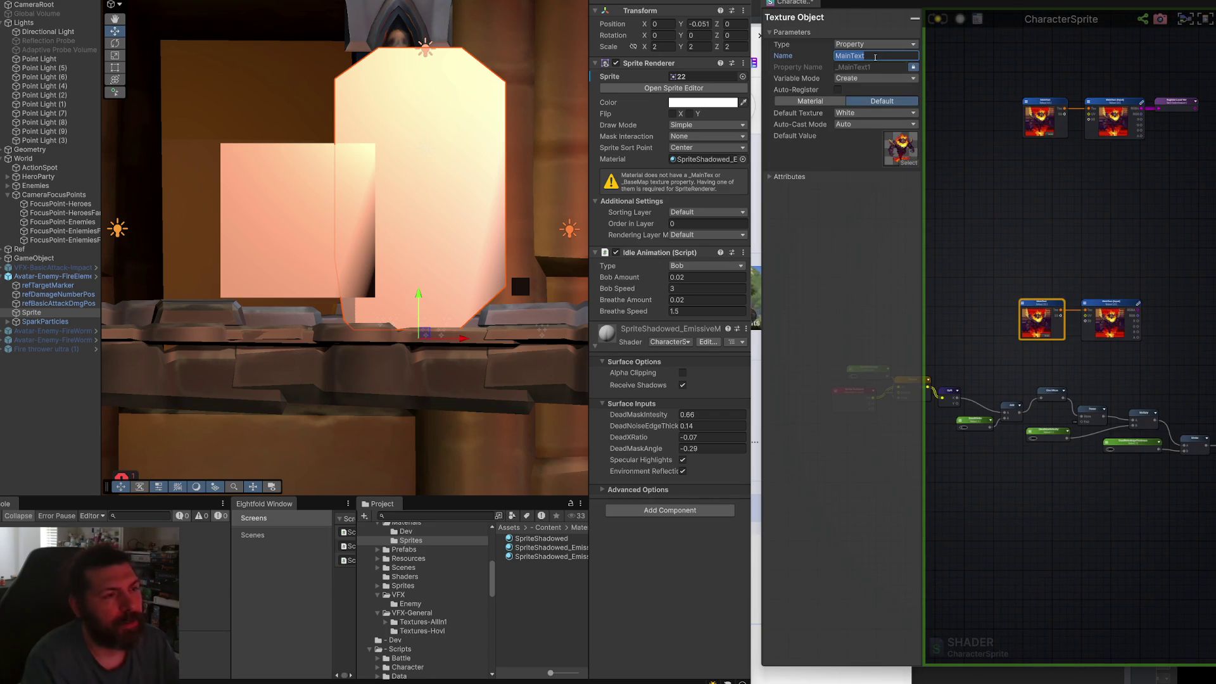
text(Nois)
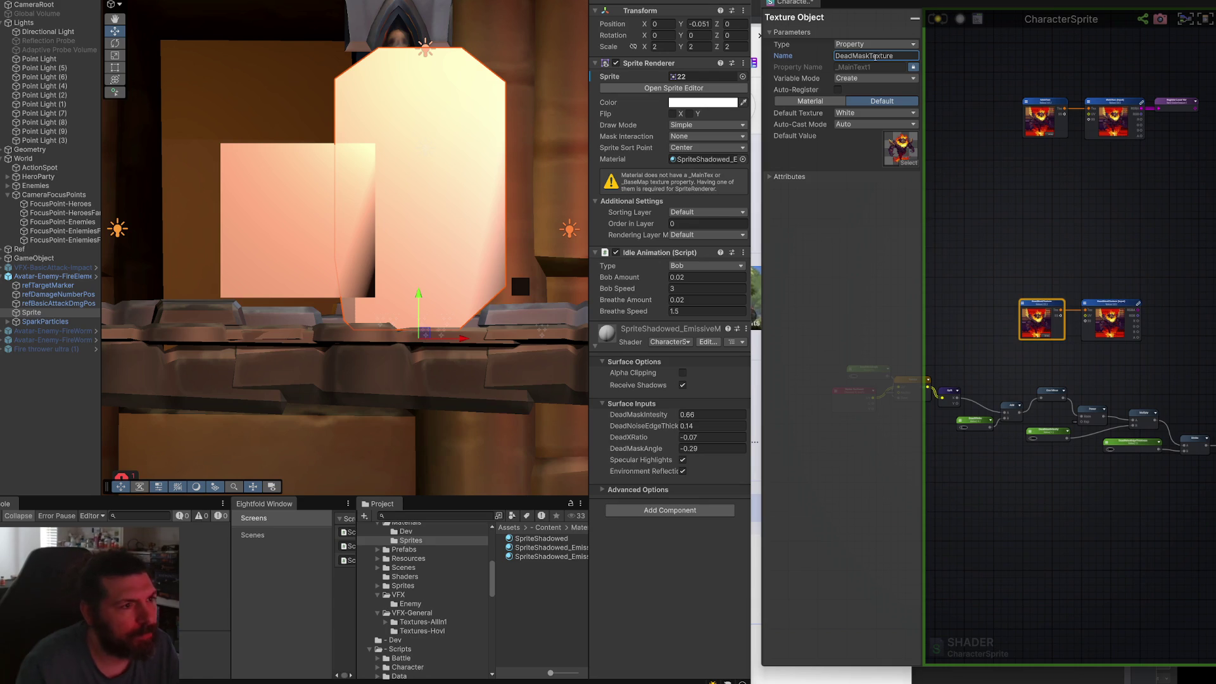
click(844, 67)
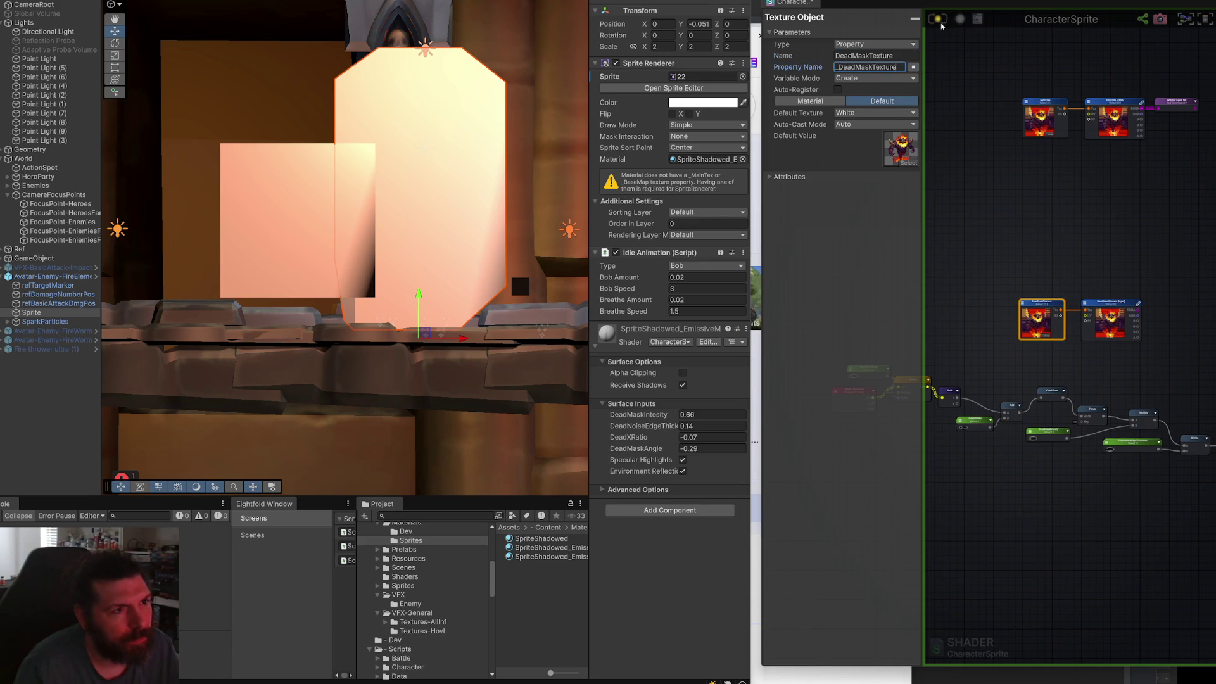
click(1114, 304)
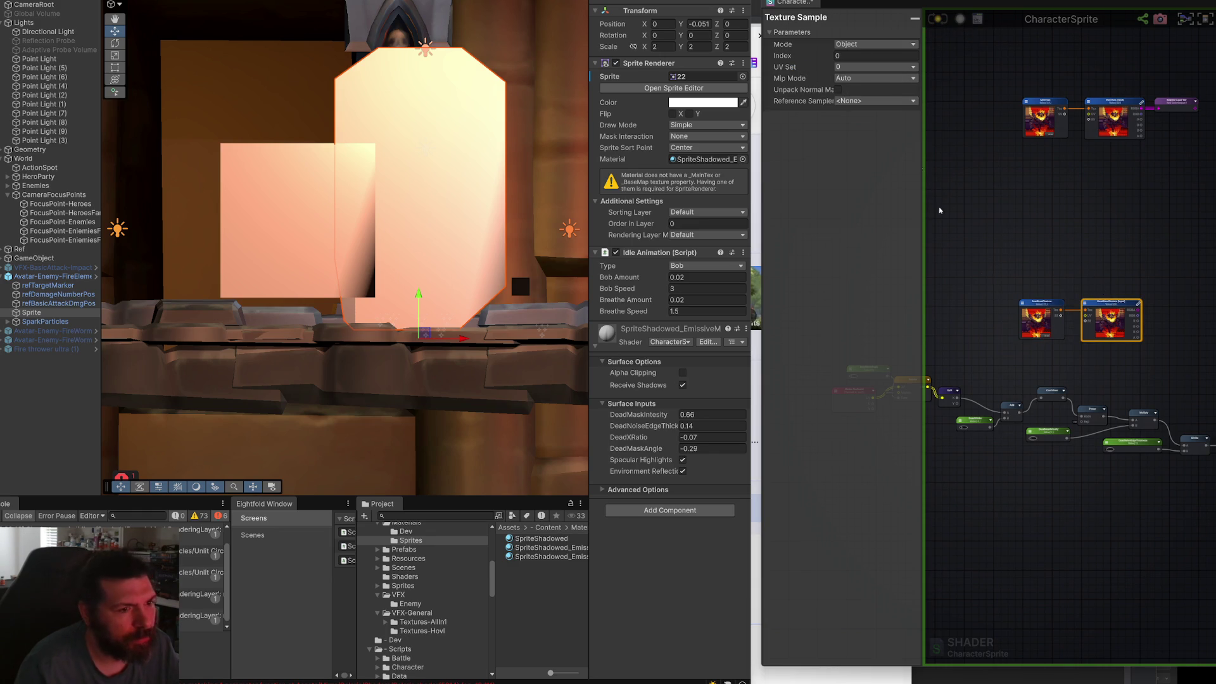
click(1047, 310)
scroll(1013, 298, up, 5)
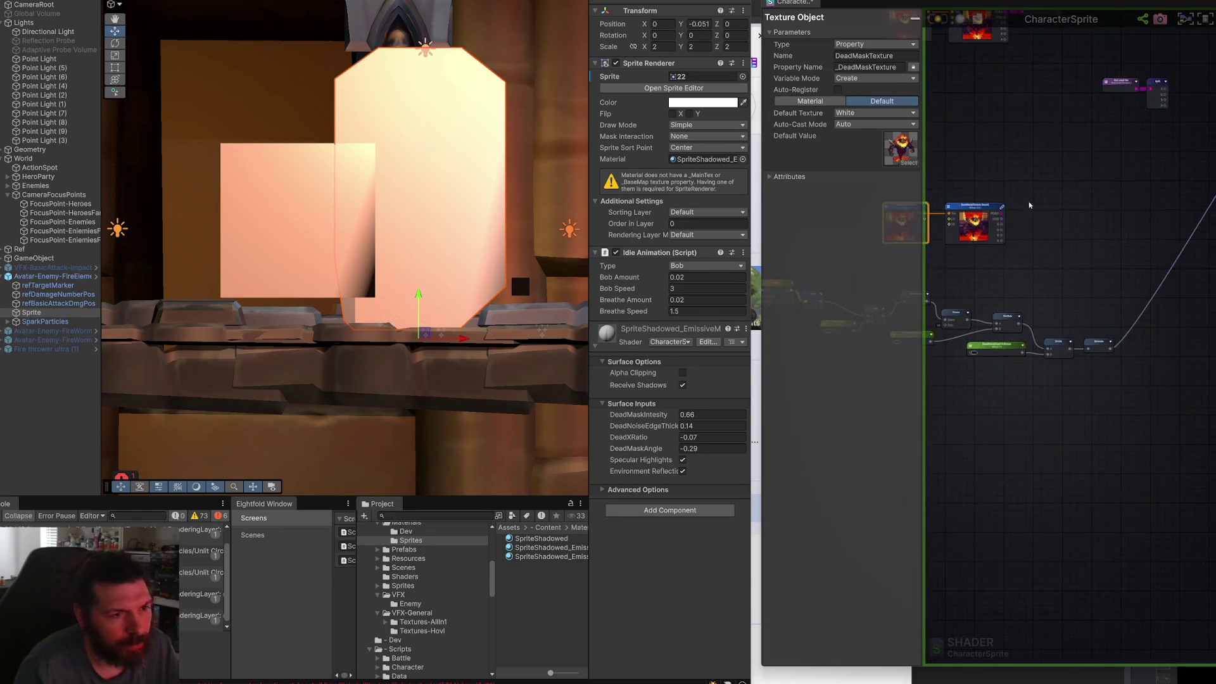
scroll(979, 266, up, 2)
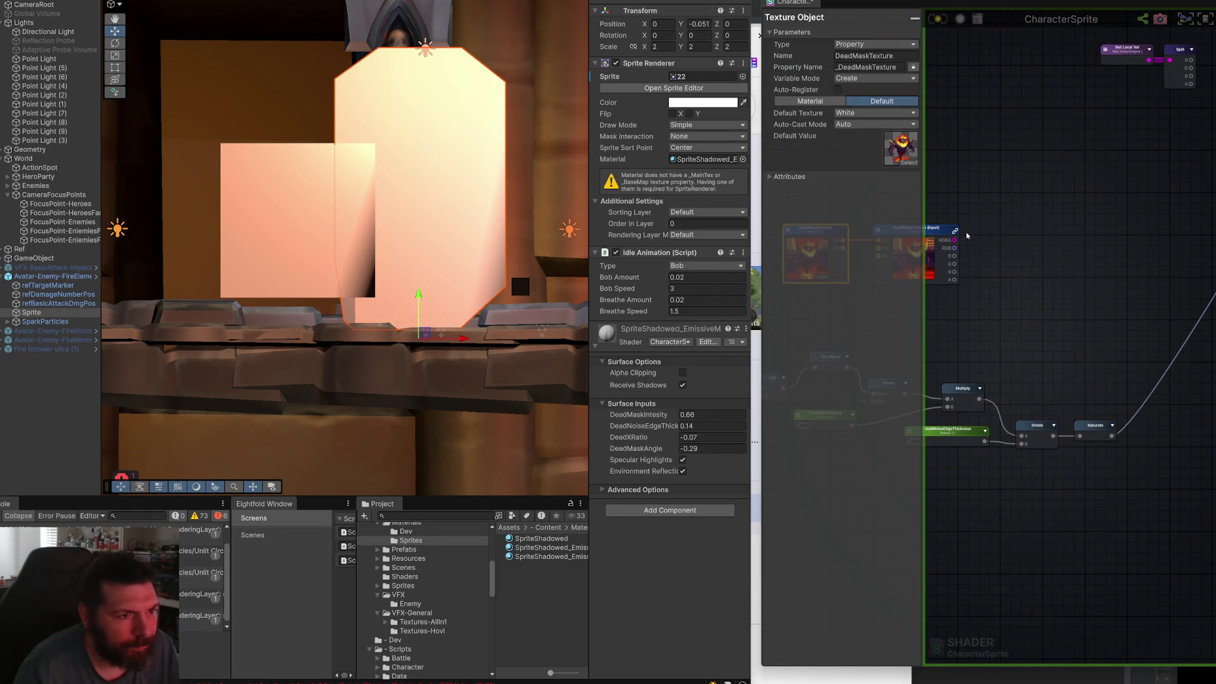
mouse_move(955, 241)
mouse_down()
mouse_move(1016, 263)
mouse_move(1108, 258)
mouse_move(1092, 295)
mouse_up()
Add a Subtract node on the mask sample's RGBA wire and nudge it into place.
text(sub)
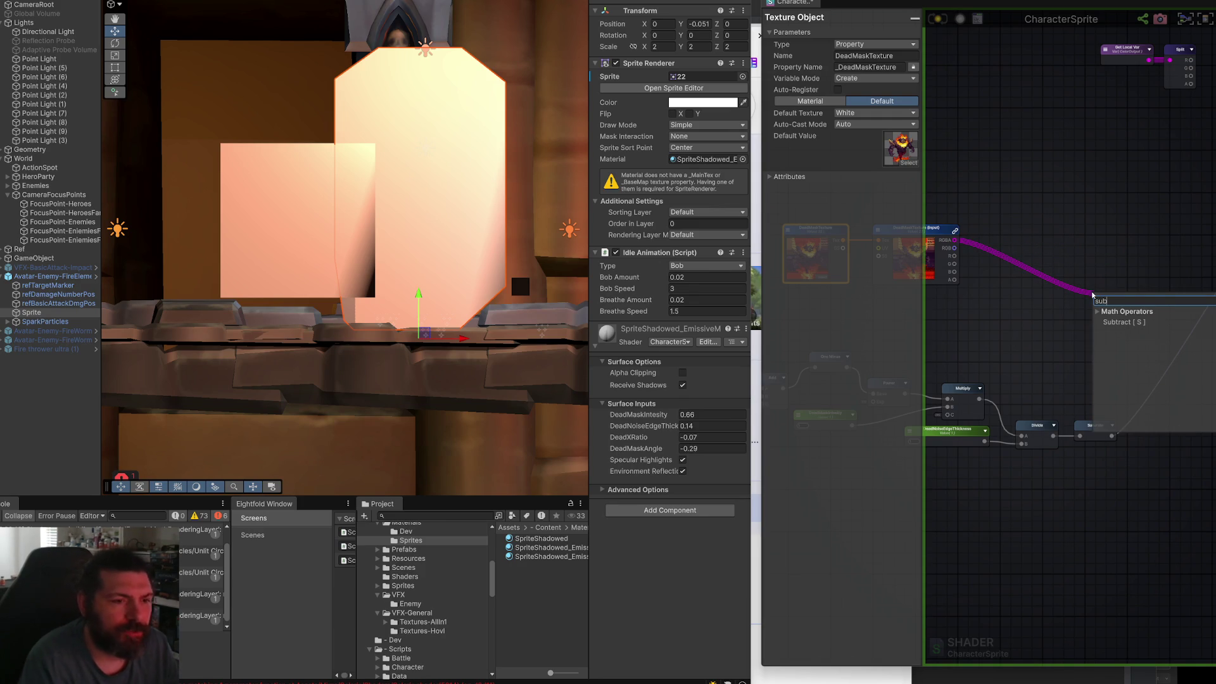
key(Return)
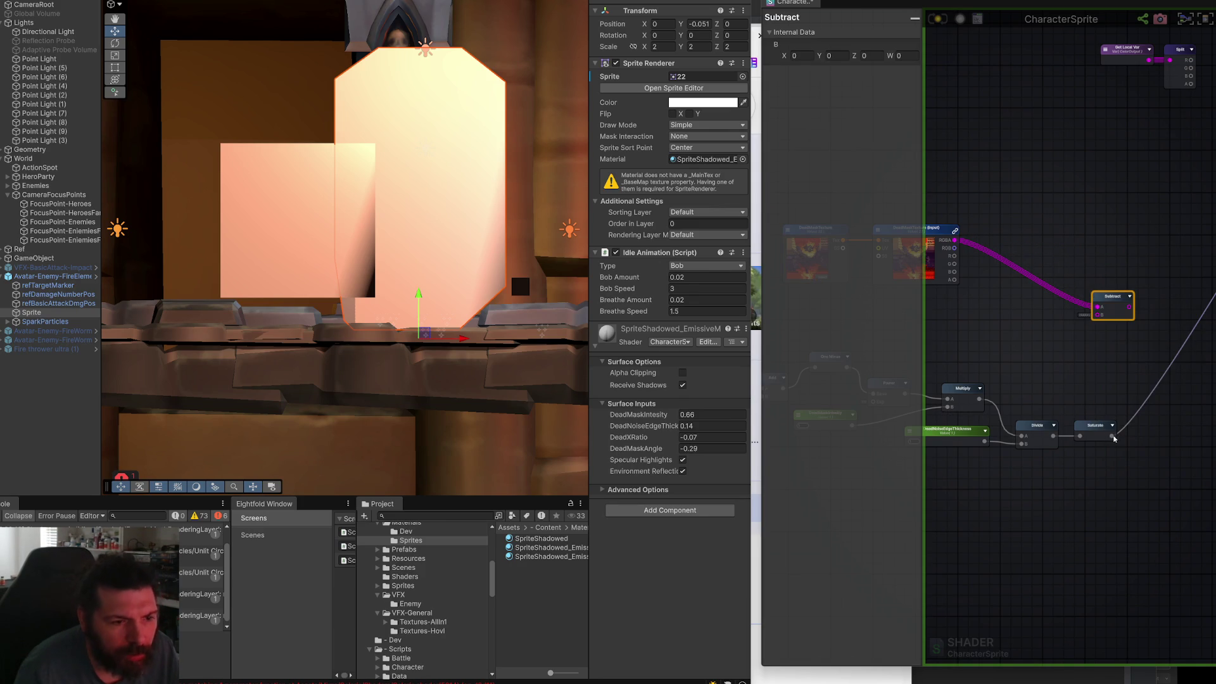
click(1098, 349)
mouse_move(1129, 297)
mouse_down()
mouse_move(1049, 297)
mouse_move(1165, 294)
mouse_move(992, 415)
mouse_move(1138, 166)
mouse_move(1190, 157)
mouse_up()
drag(1025, 347, 1121, 229)
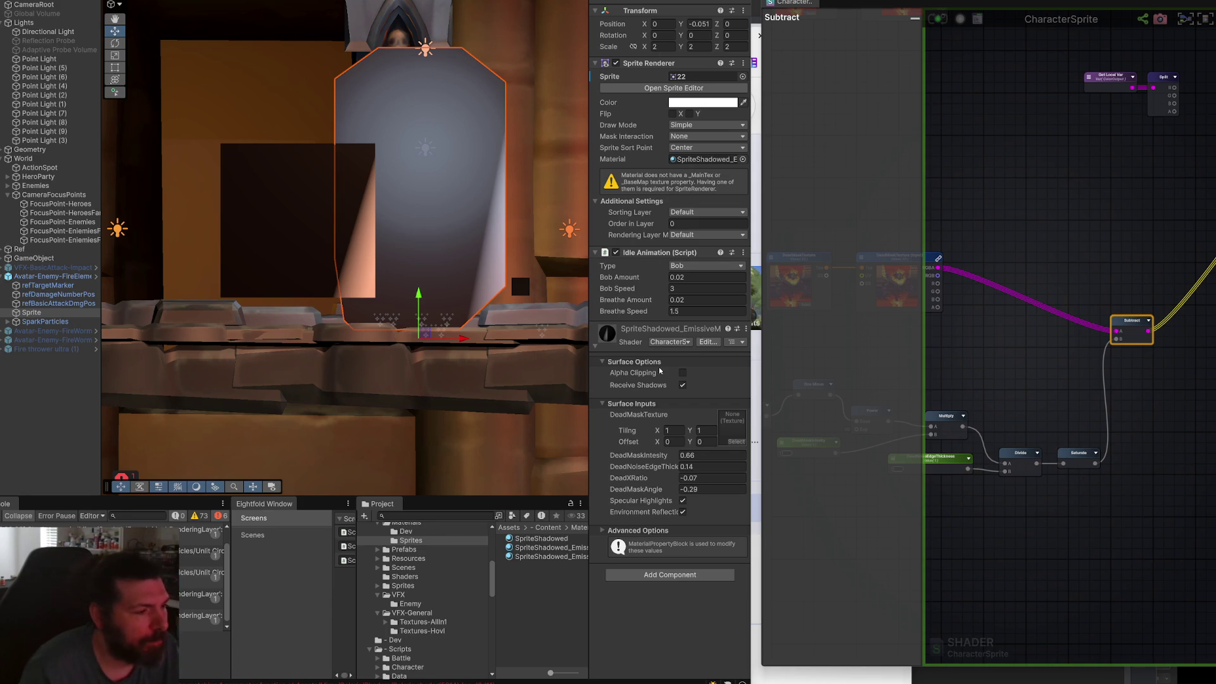
Assign Noise1 as the material's DeadMaskTexture and clear the Console.
click(735, 442)
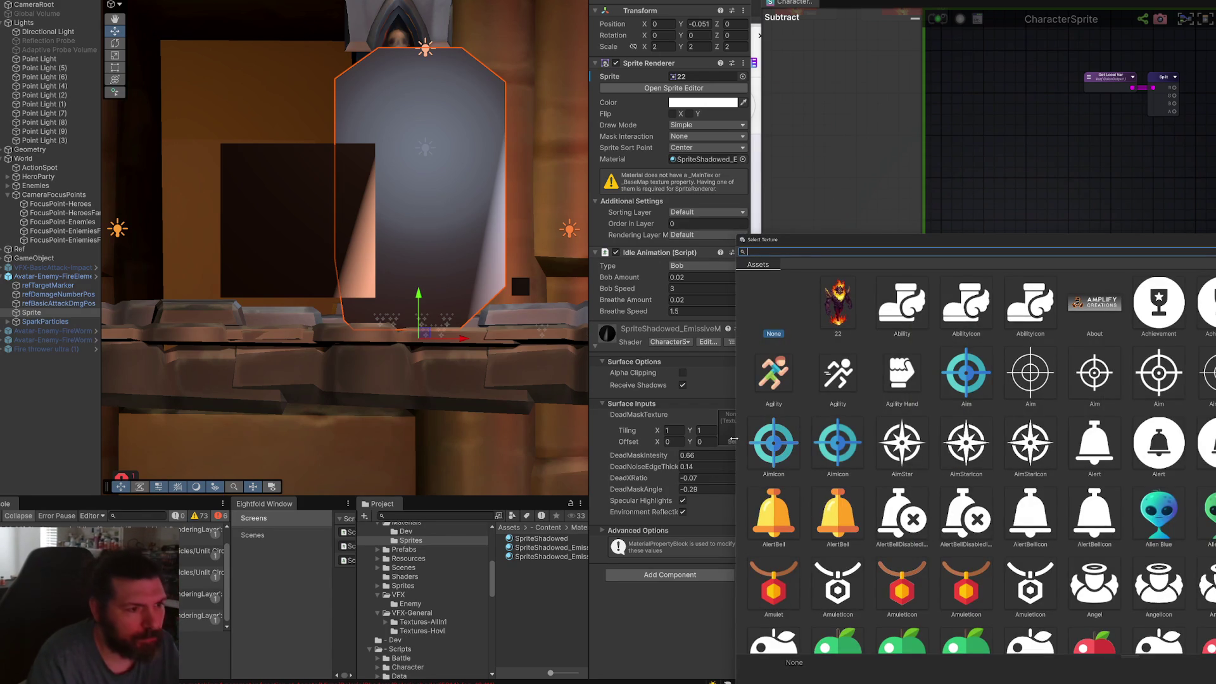
text(noise)
double_click(833, 388)
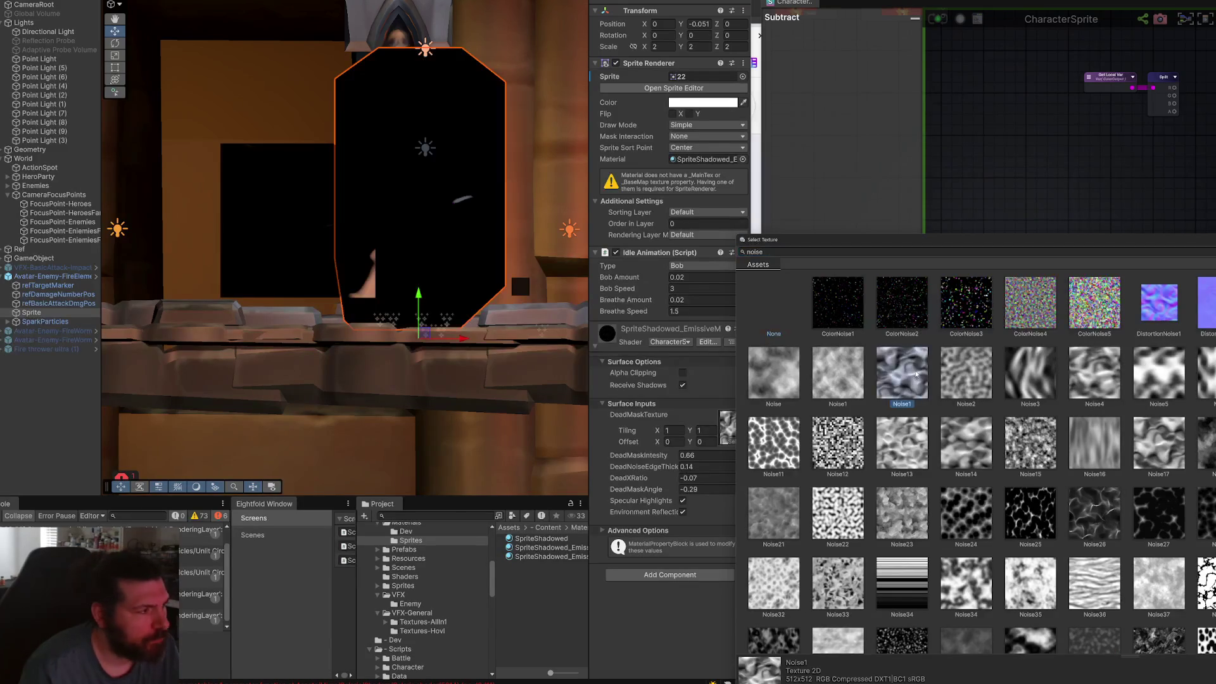
click(2, 516)
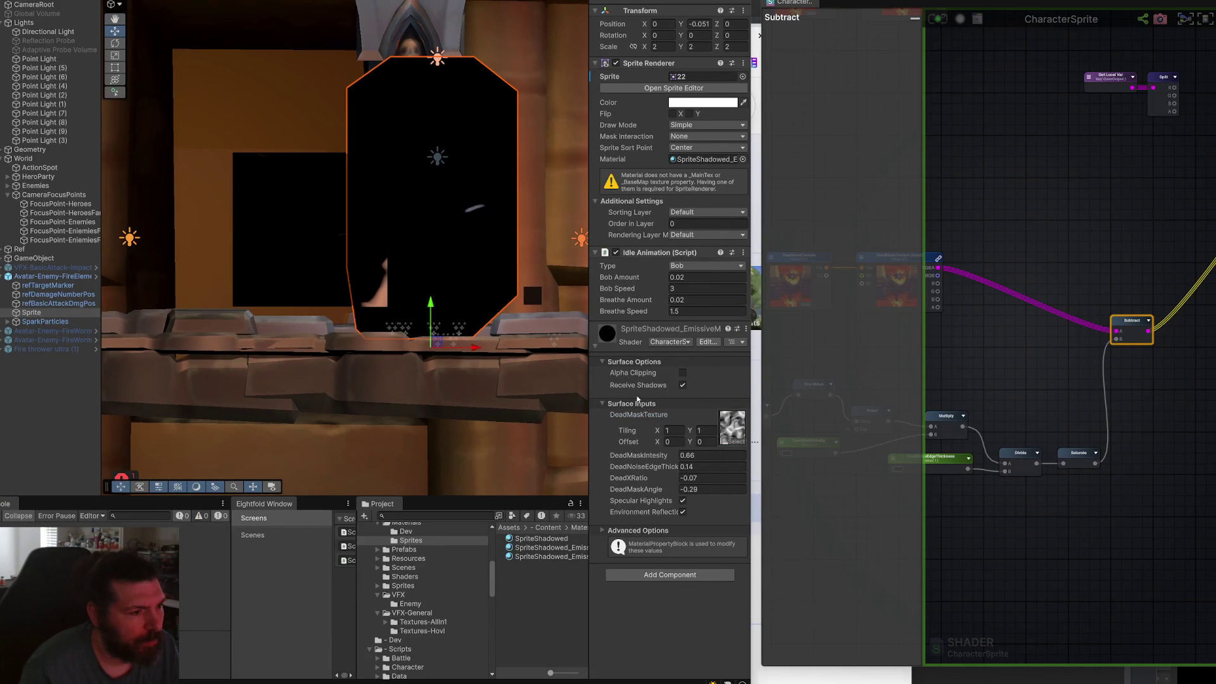
Tile the dead mask noise 10 by 10, with DeadMaskAngle 2.68 and DeadXRatio 0.77.
mouse_move(665, 484)
mouse_down()
mouse_move(731, 494)
mouse_move(657, 472)
mouse_move(682, 472)
mouse_up()
text(1.1)
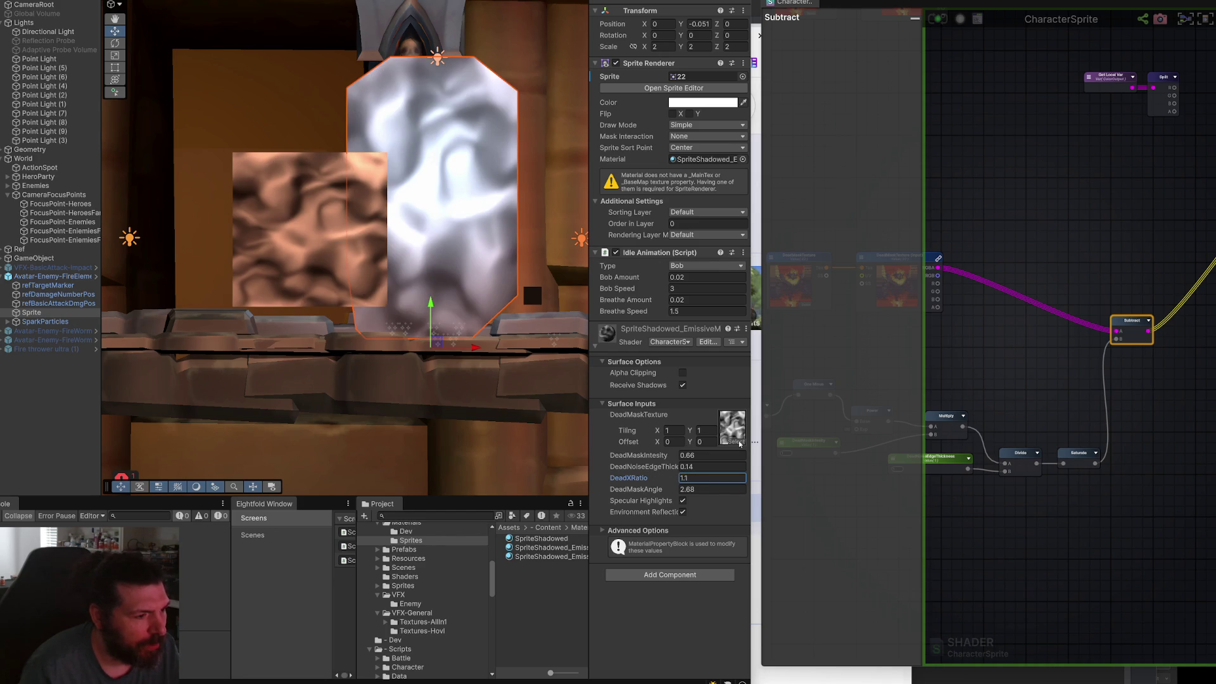
click(673, 430)
text(10)
key(Tab)
text(10)
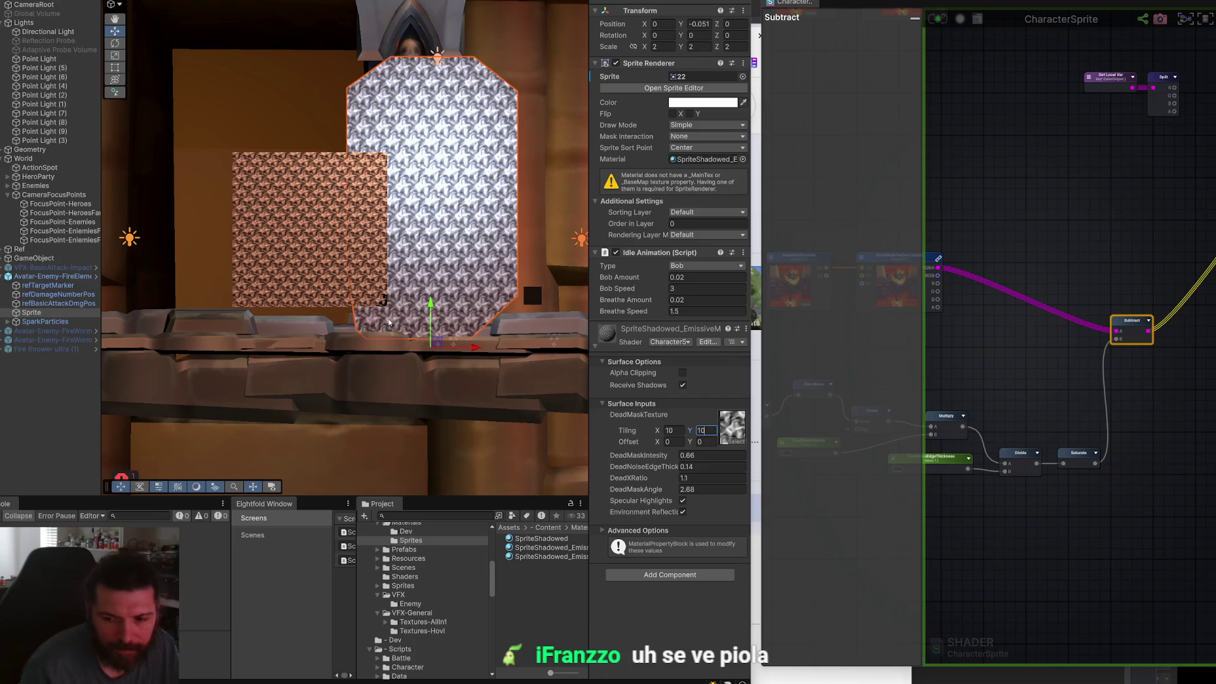
scroll(396, 322, up, 3)
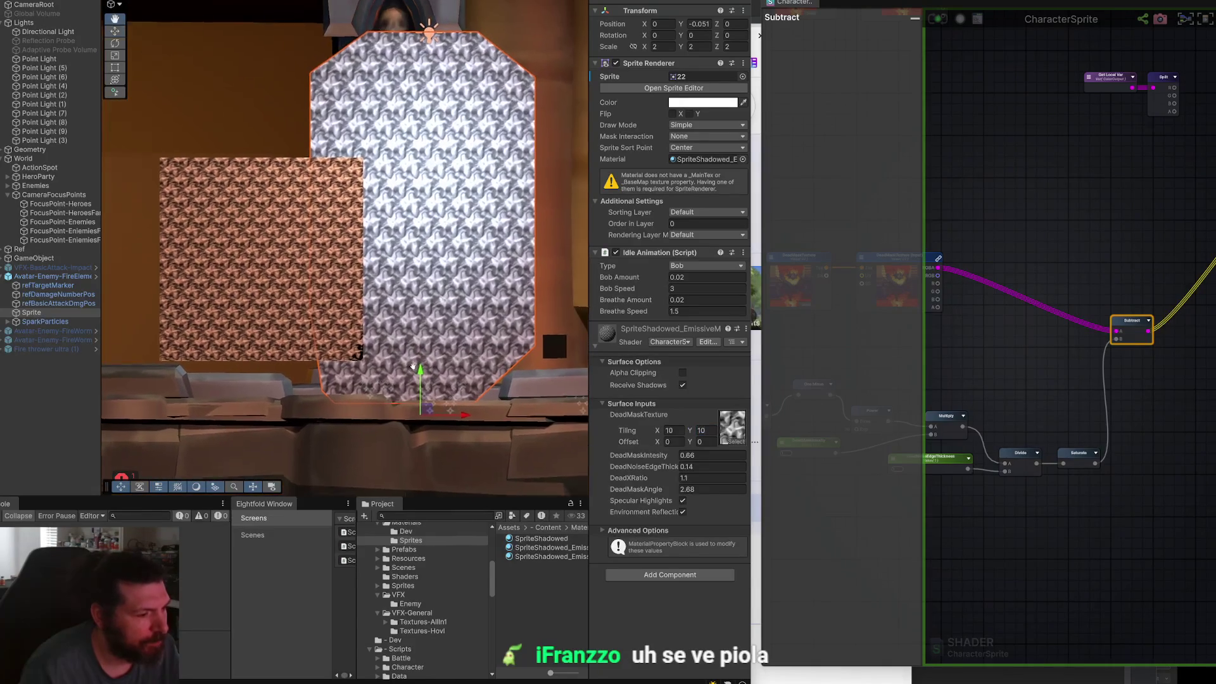
mouse_move(667, 482)
mouse_down()
mouse_move(618, 481)
mouse_move(653, 481)
mouse_up()
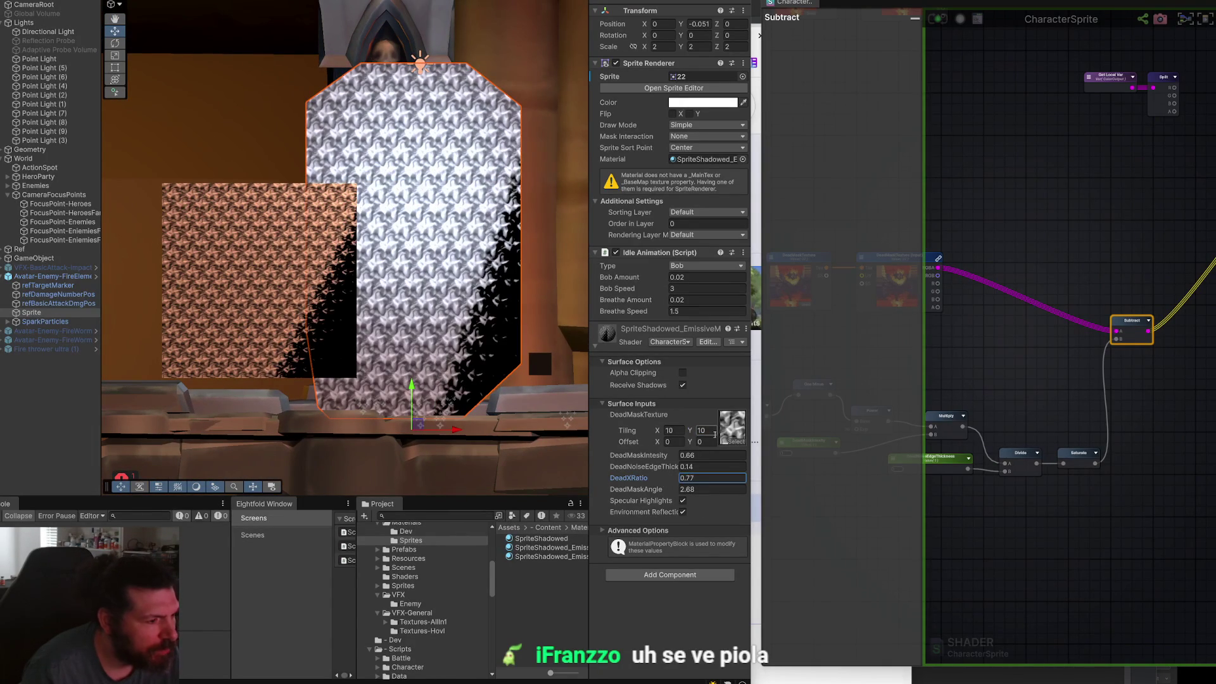
click(734, 442)
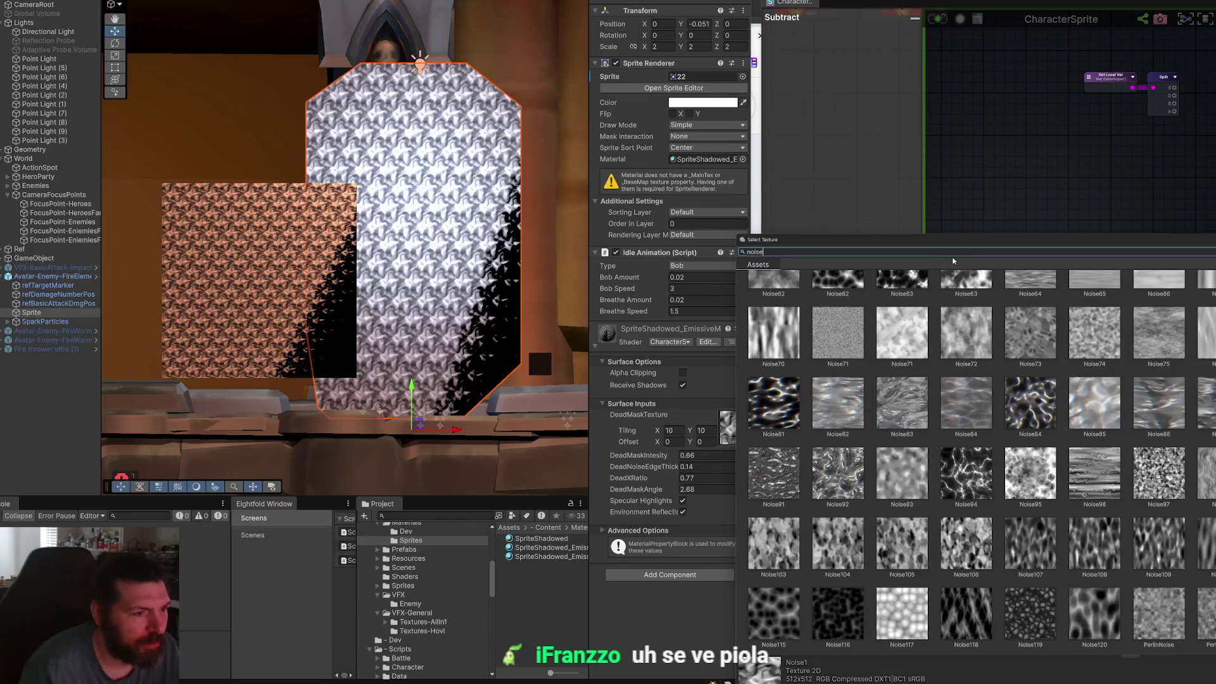
Swap in another noise mask tiled 1.16 by 2.89, X offset -2.99, DeadXRatio 0.57.
double_click(849, 546)
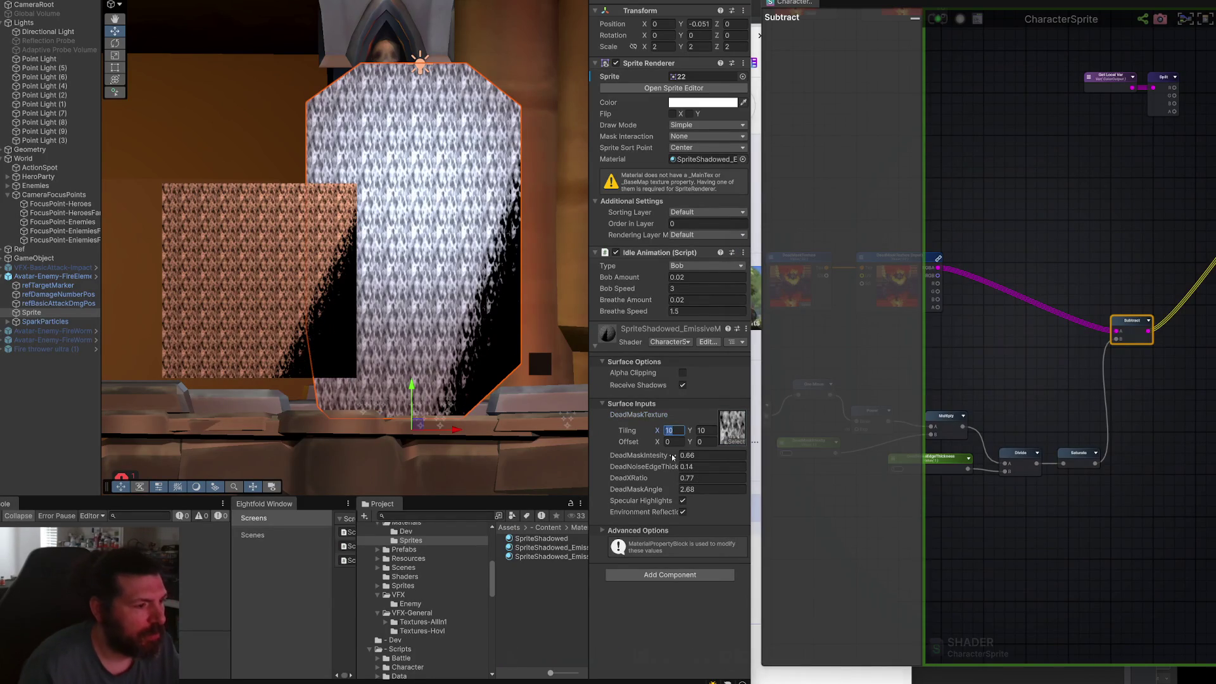
click(671, 431)
text(1)
key(Tab)
text(1)
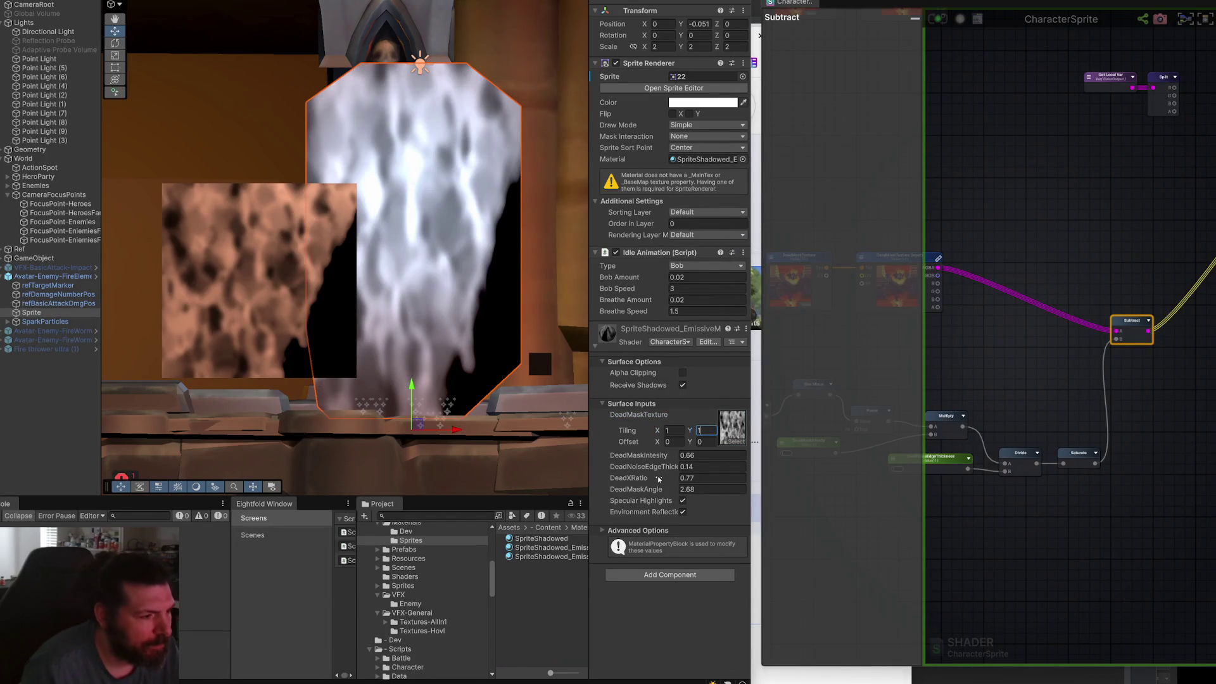
mouse_move(662, 483)
mouse_down()
mouse_move(672, 483)
mouse_move(653, 442)
mouse_move(667, 444)
mouse_move(676, 449)
mouse_move(567, 445)
mouse_move(610, 456)
mouse_up()
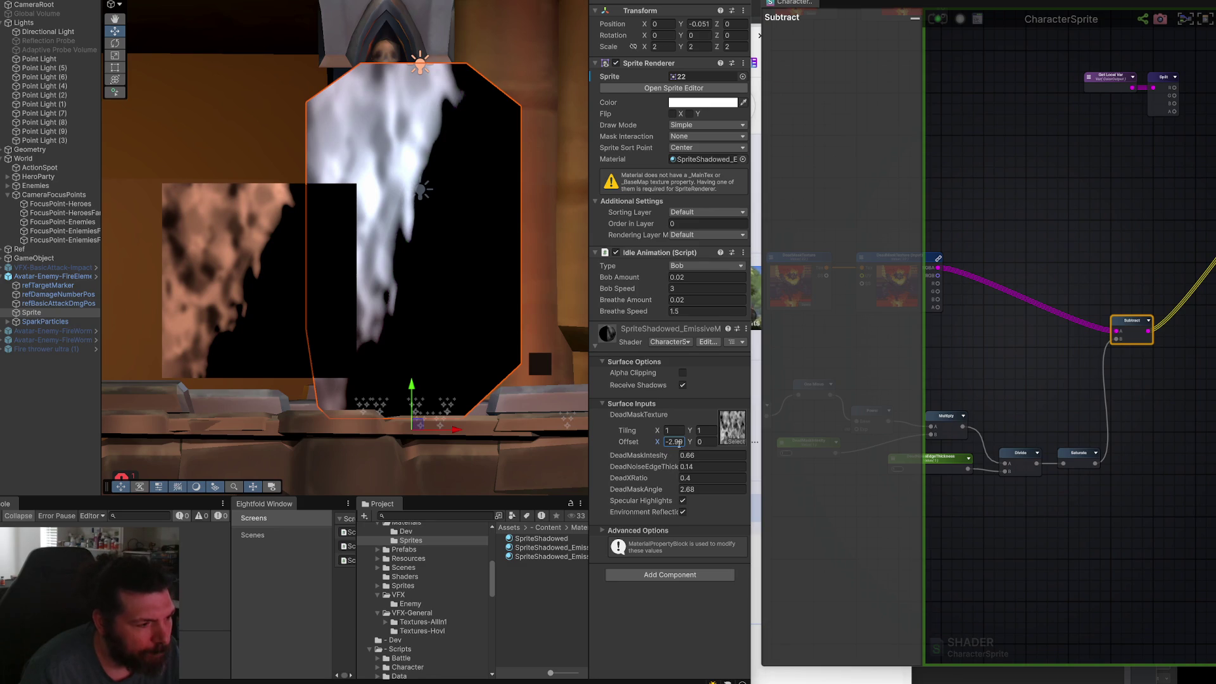
drag(655, 433, 731, 440)
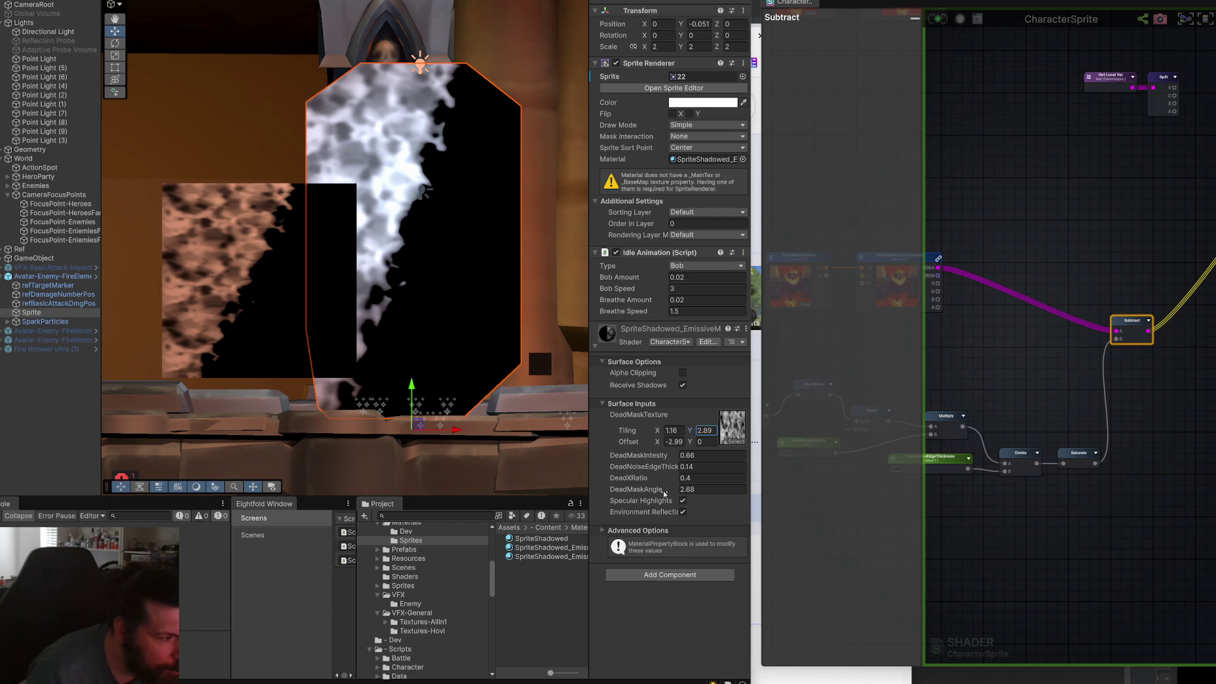
mouse_move(672, 479)
mouse_down()
mouse_move(694, 478)
mouse_move(676, 476)
mouse_up()
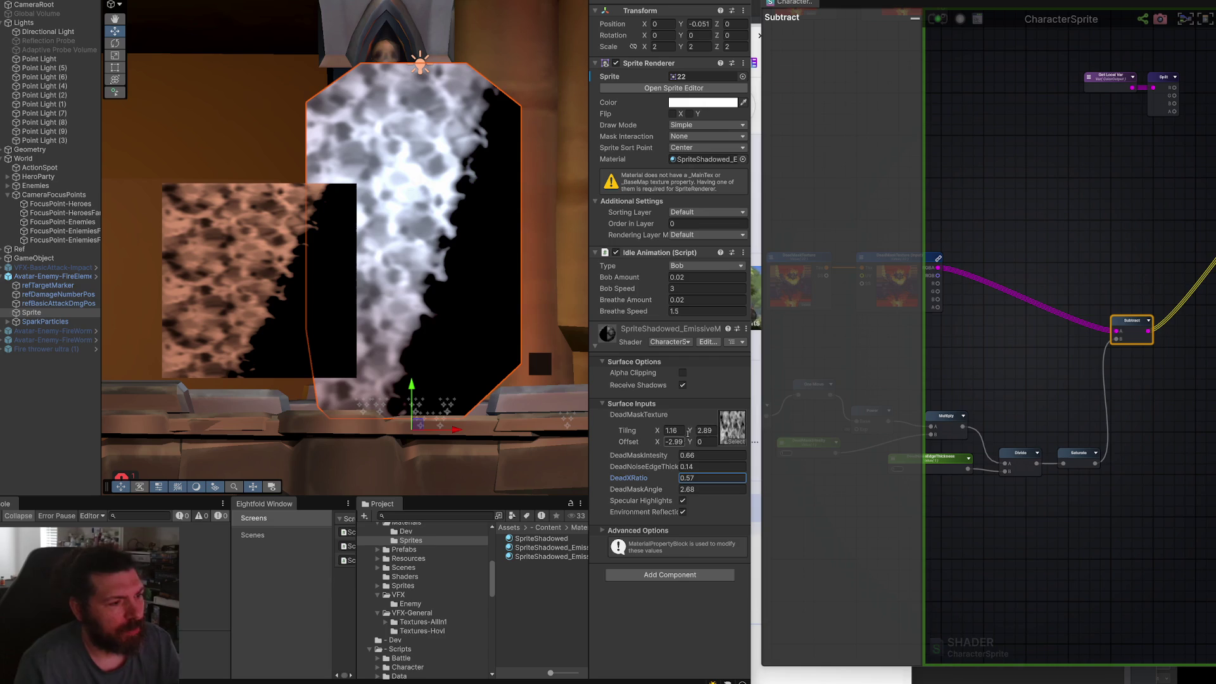
click(735, 443)
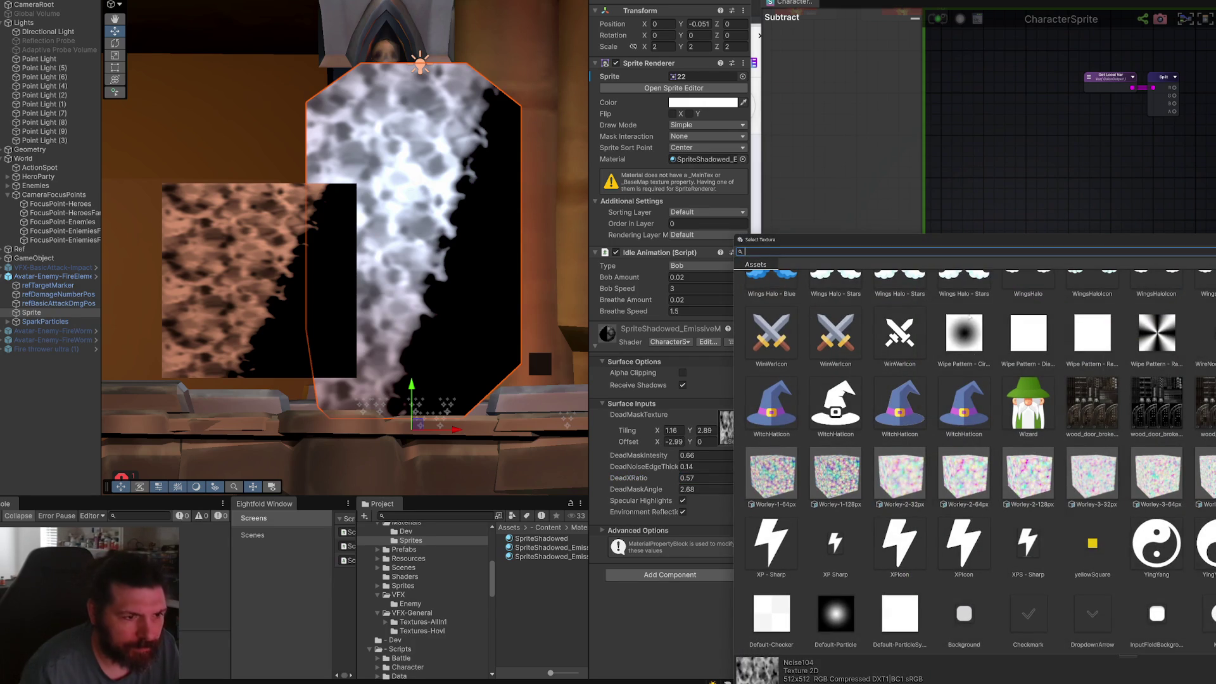
Search the picker for noise and preview a wavy noise, Noise12, Noise18, Noise10 and Noise9.
text(noise)
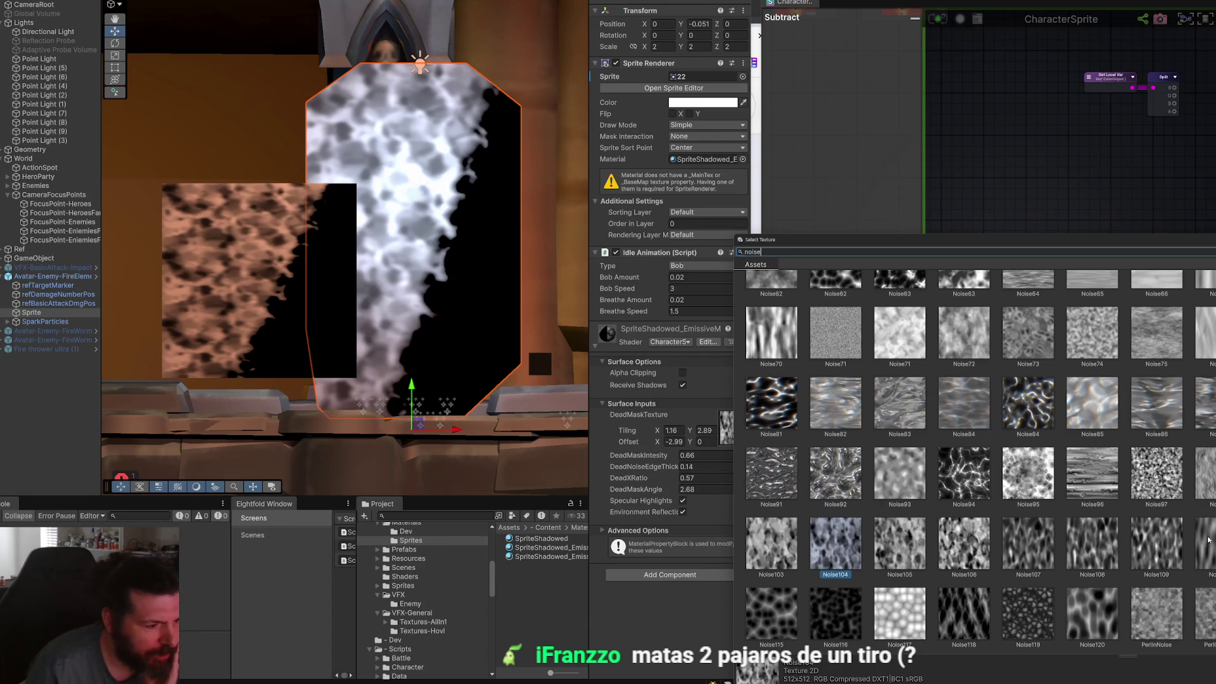
scroll(1015, 505, up, 5)
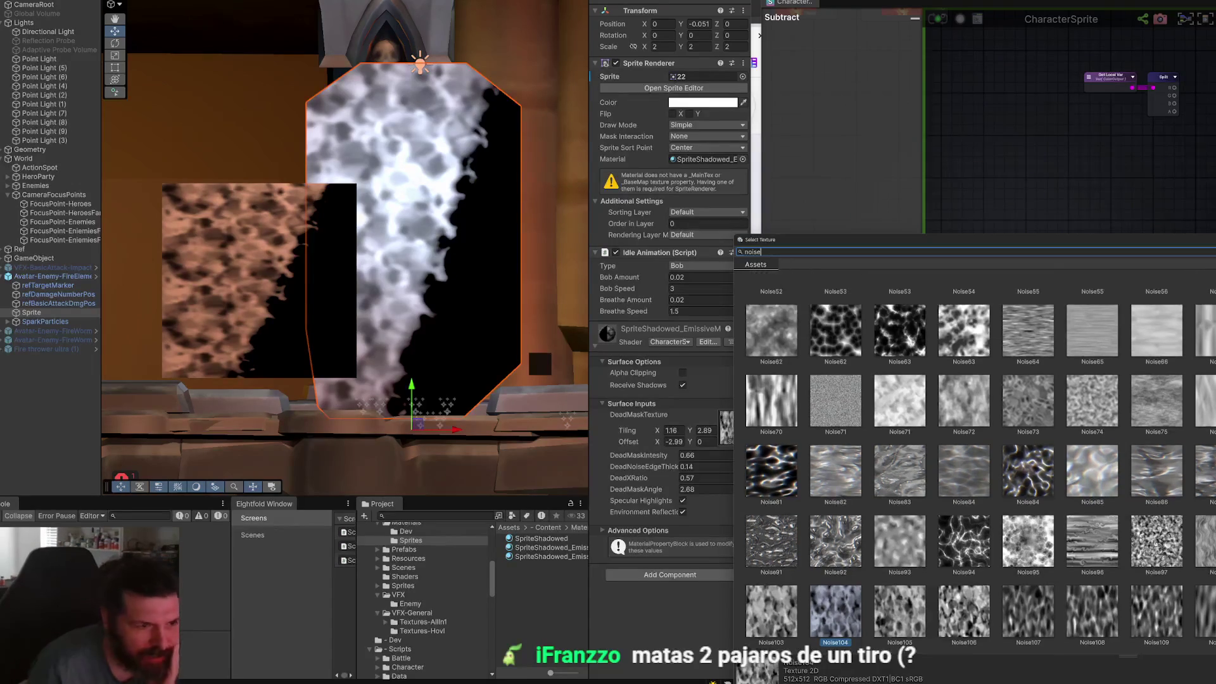
scroll(1015, 505, up, 3)
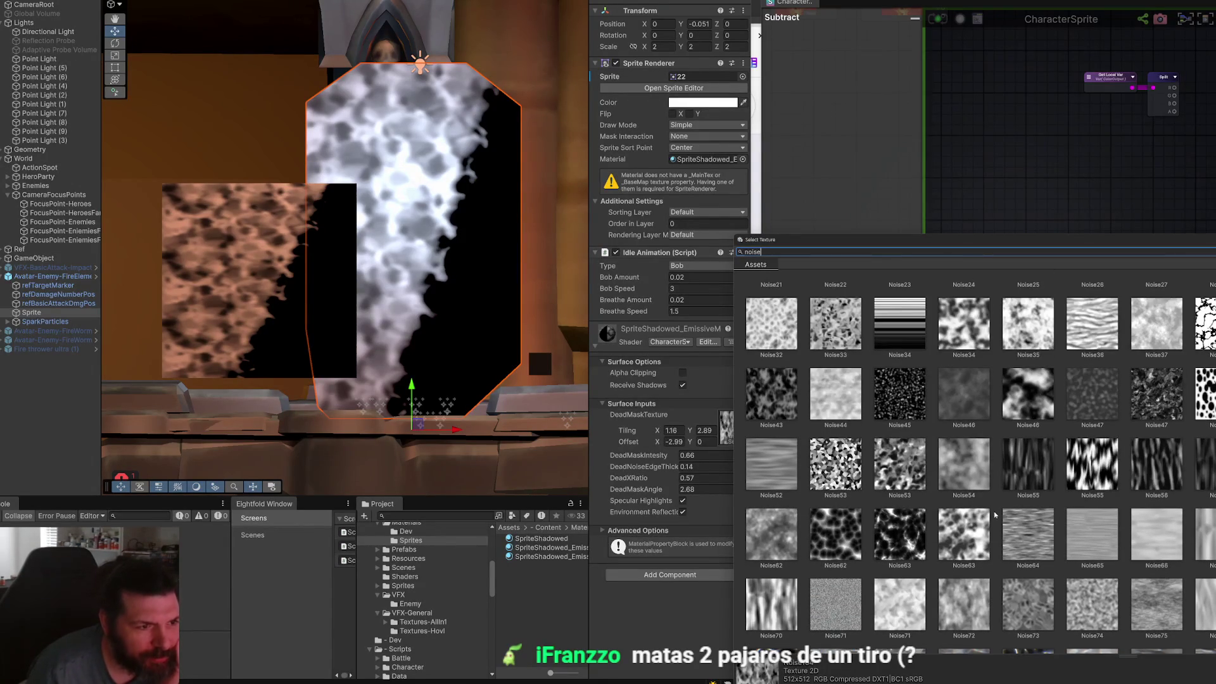
scroll(1029, 503, up, 1)
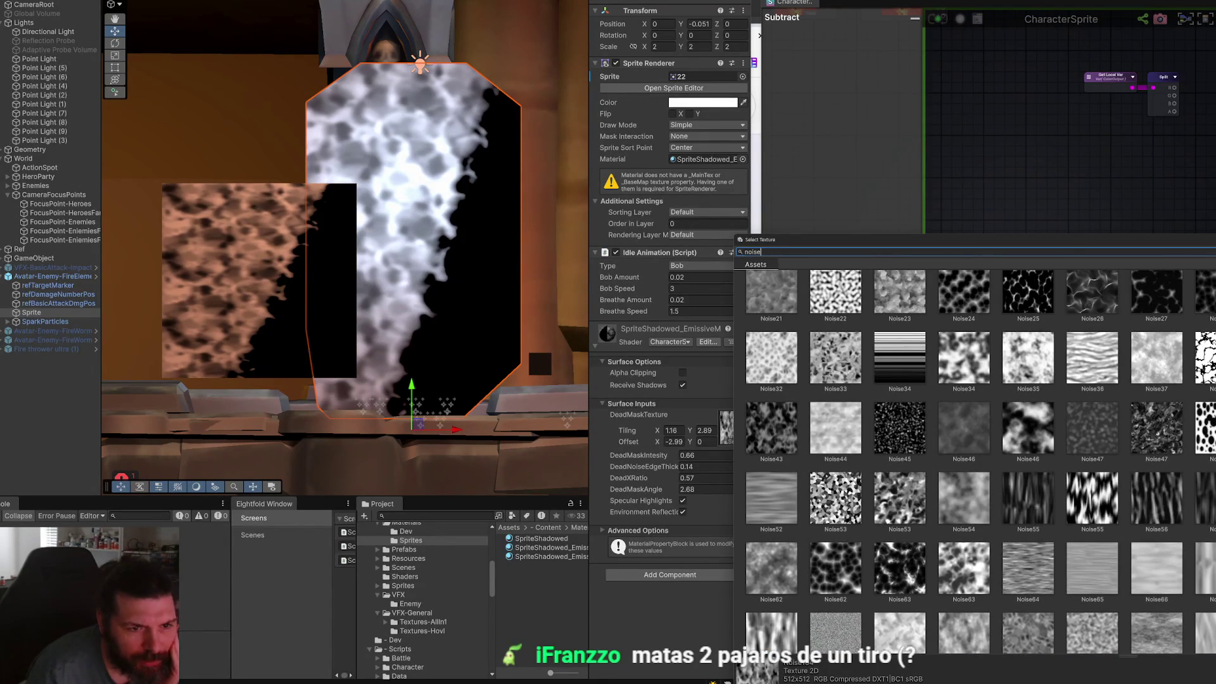
click(1029, 567)
scroll(961, 412, up, 5)
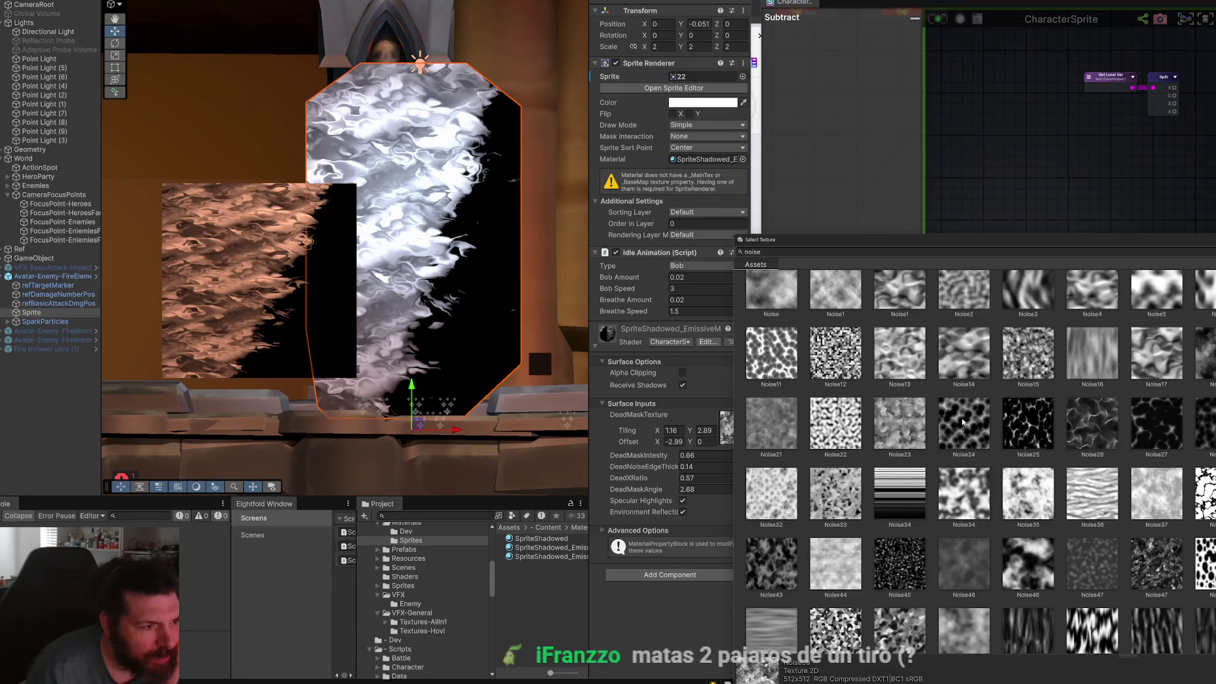
click(834, 422)
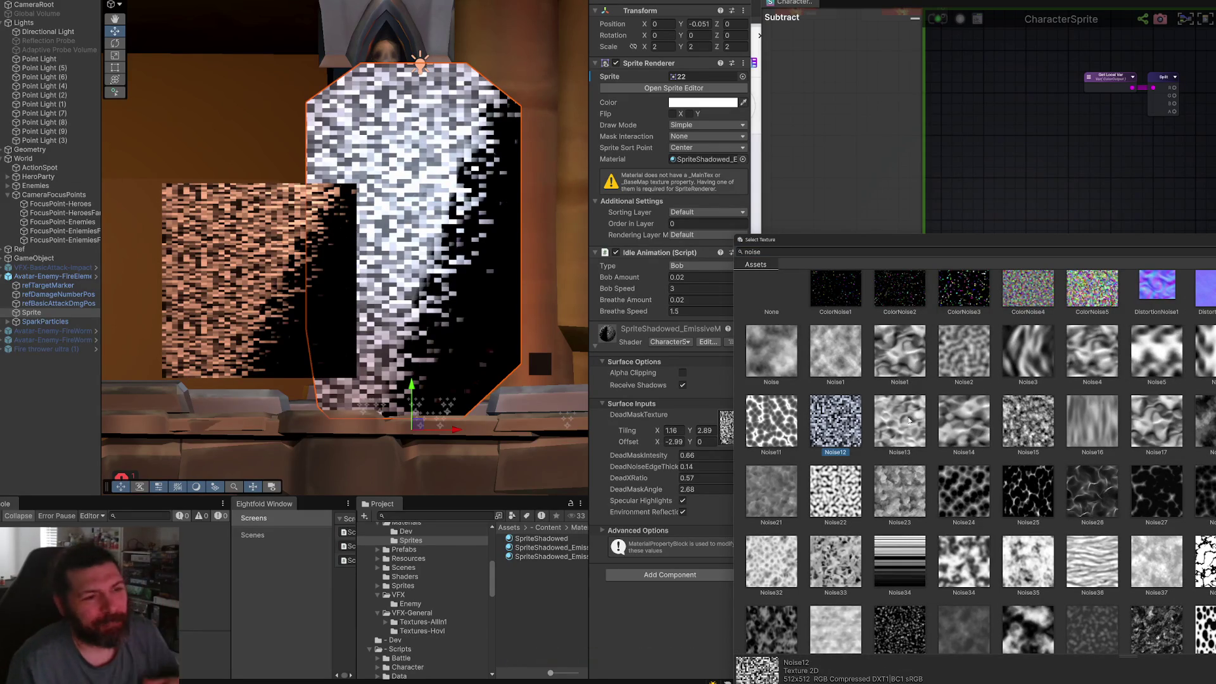
scroll(932, 429, up, 1)
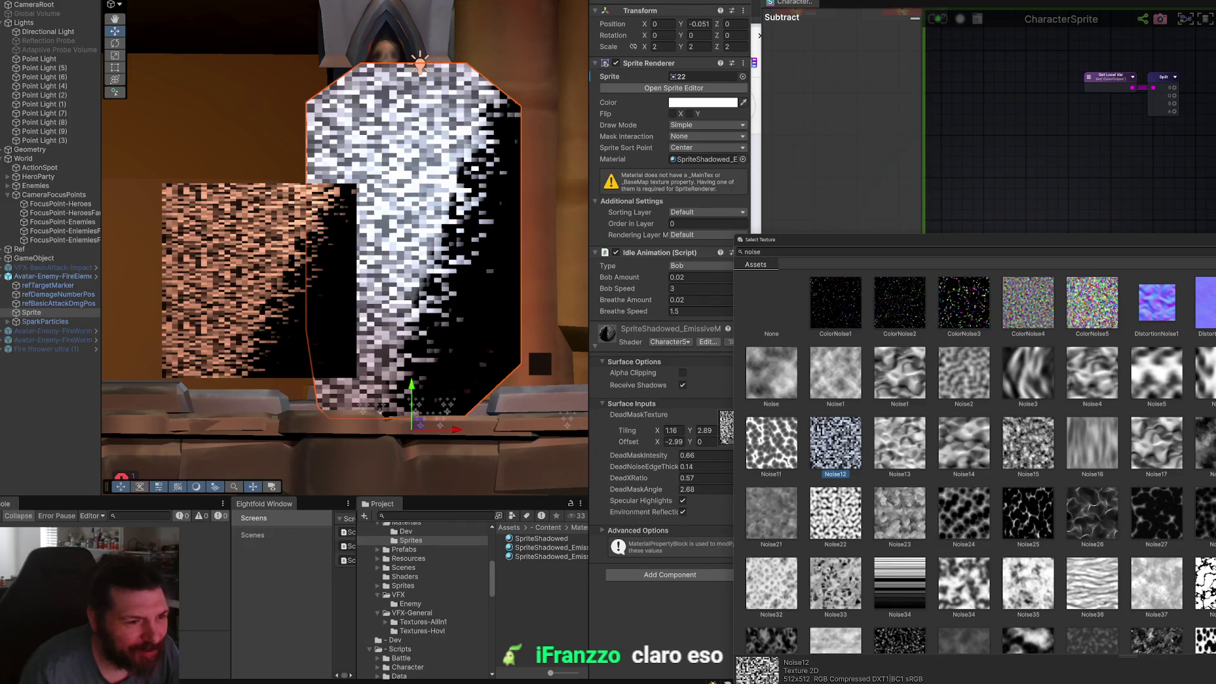
click(1205, 442)
click(1213, 374)
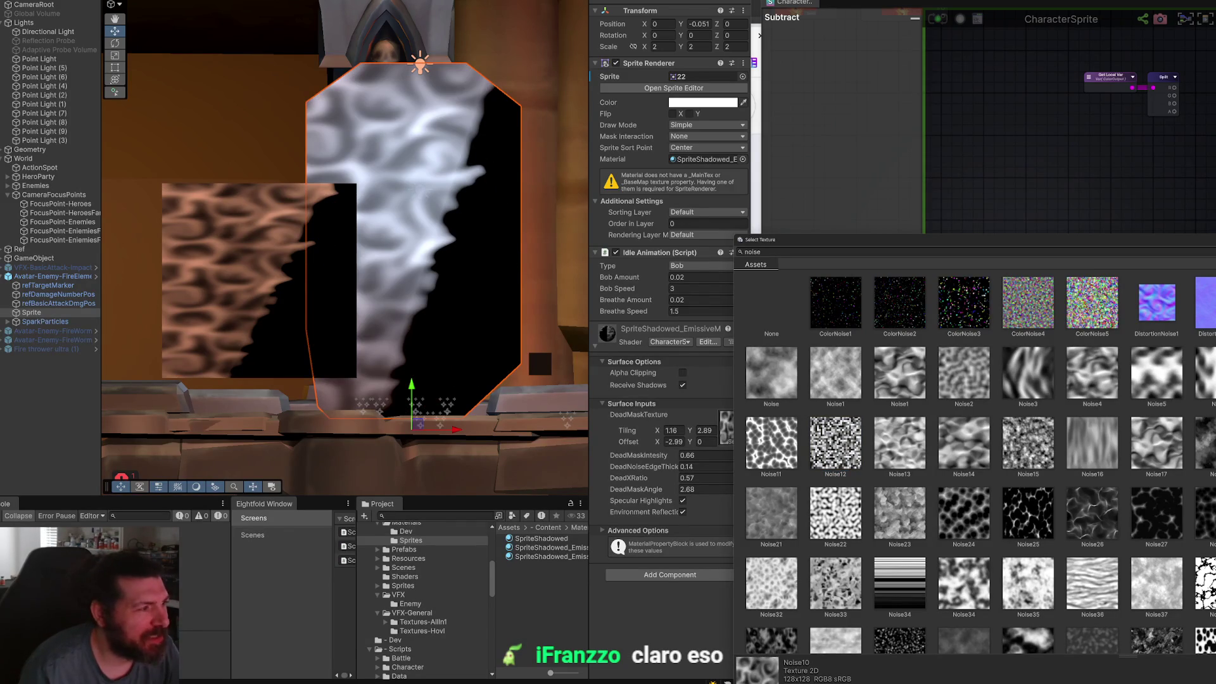
key(Left)
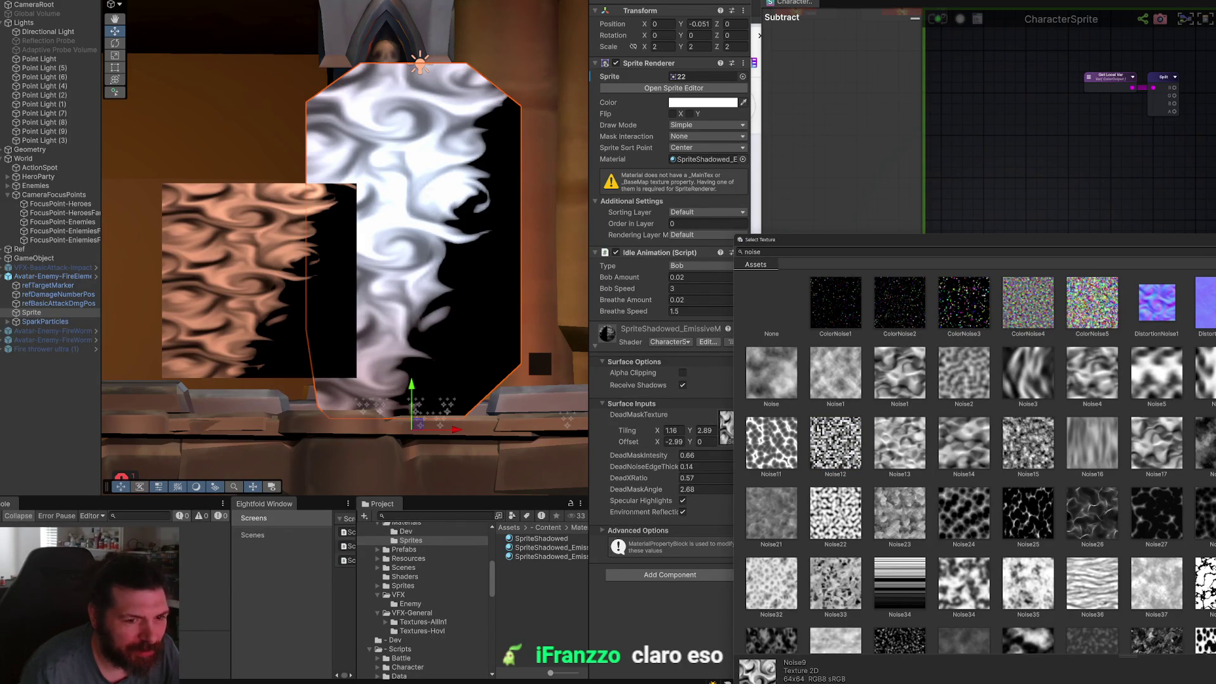
Try Noise21, Noise11 and Noise46, then settle on Noise12 as the dead mask.
click(762, 535)
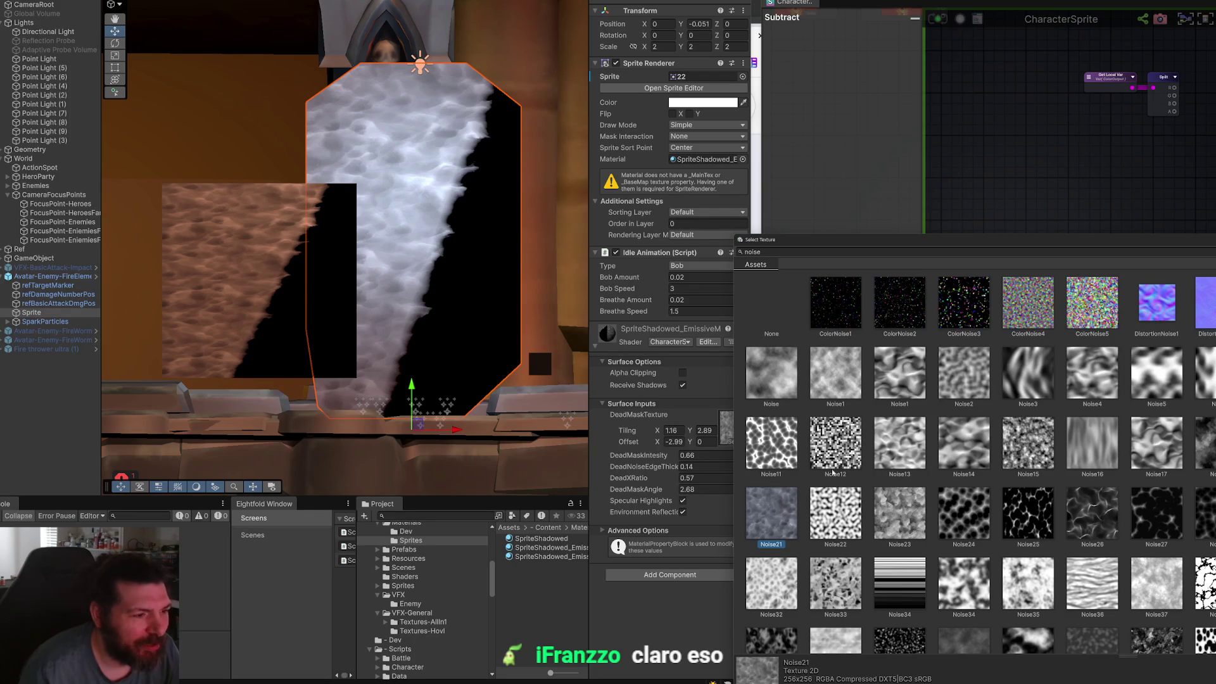
click(791, 459)
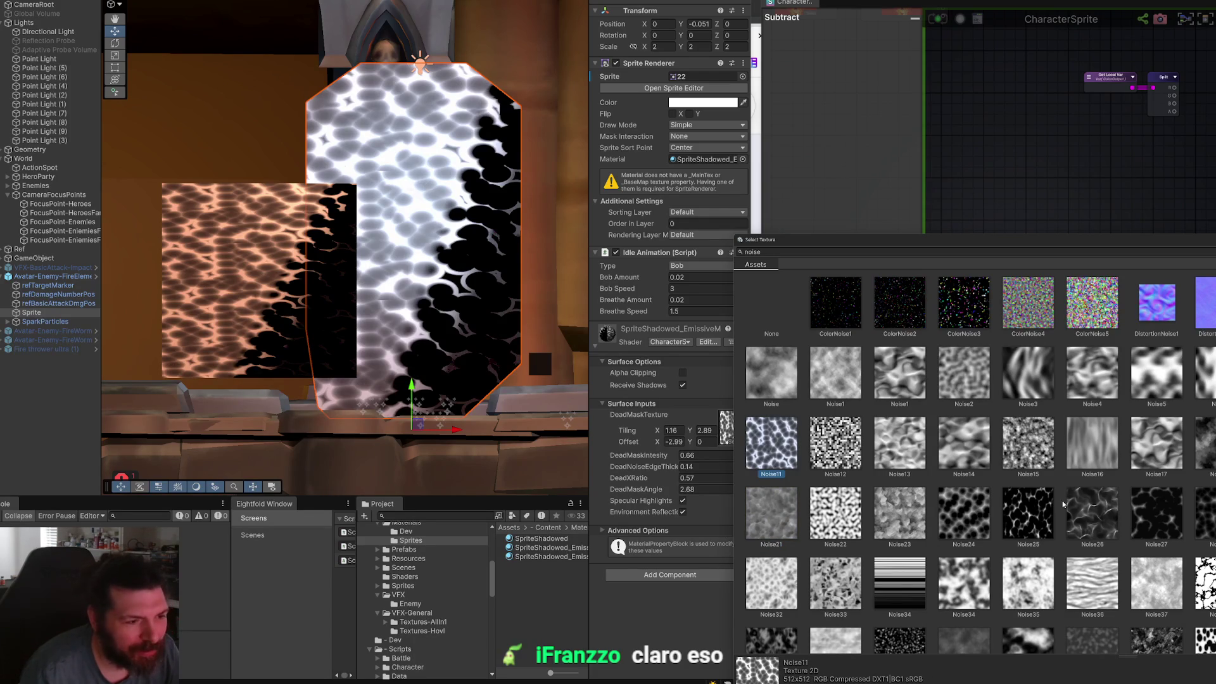
scroll(1082, 495, down, 3)
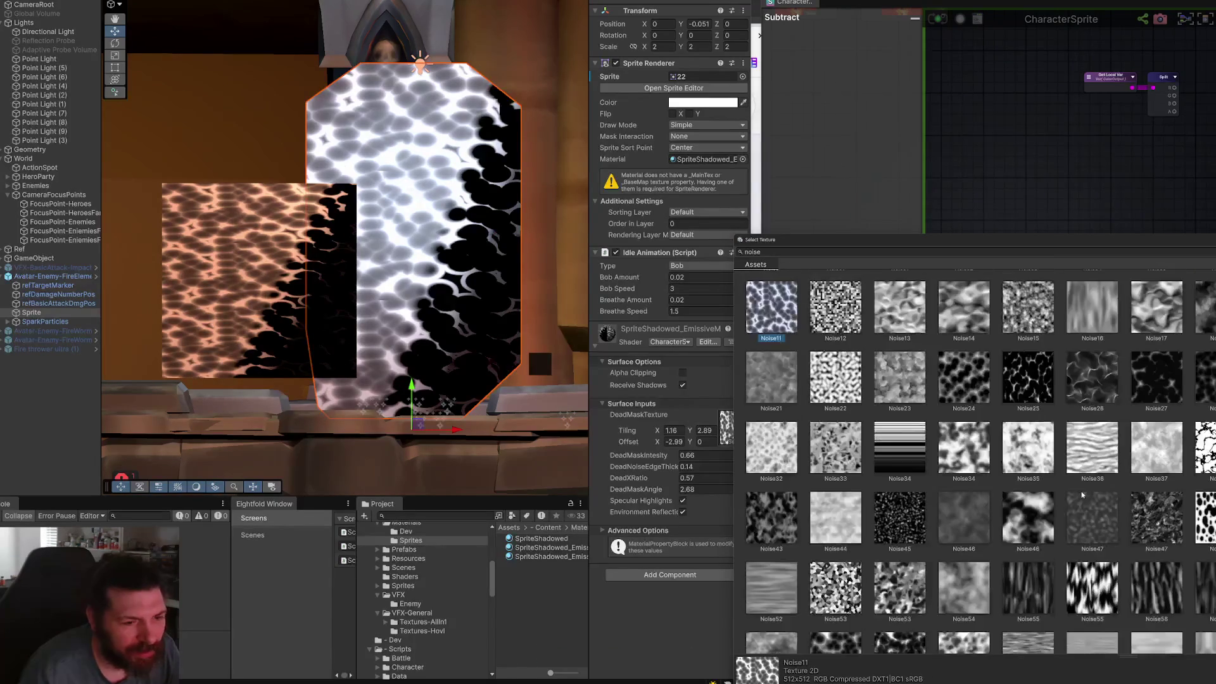
click(1048, 521)
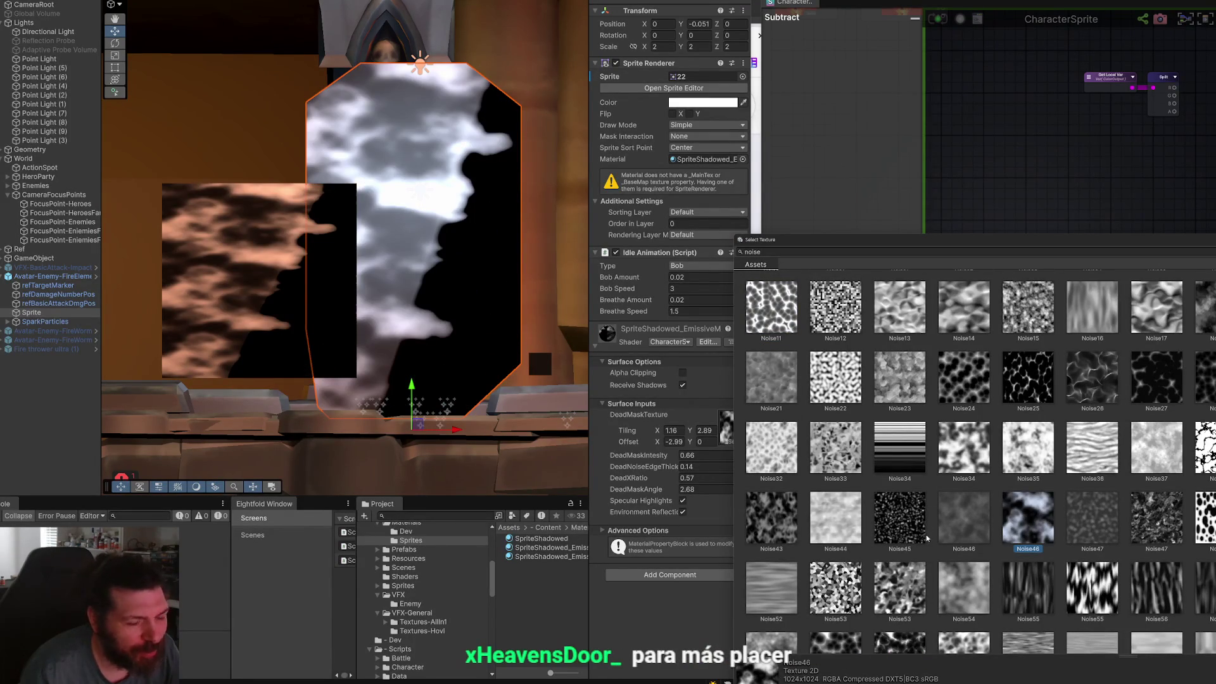
scroll(998, 505, up, 3)
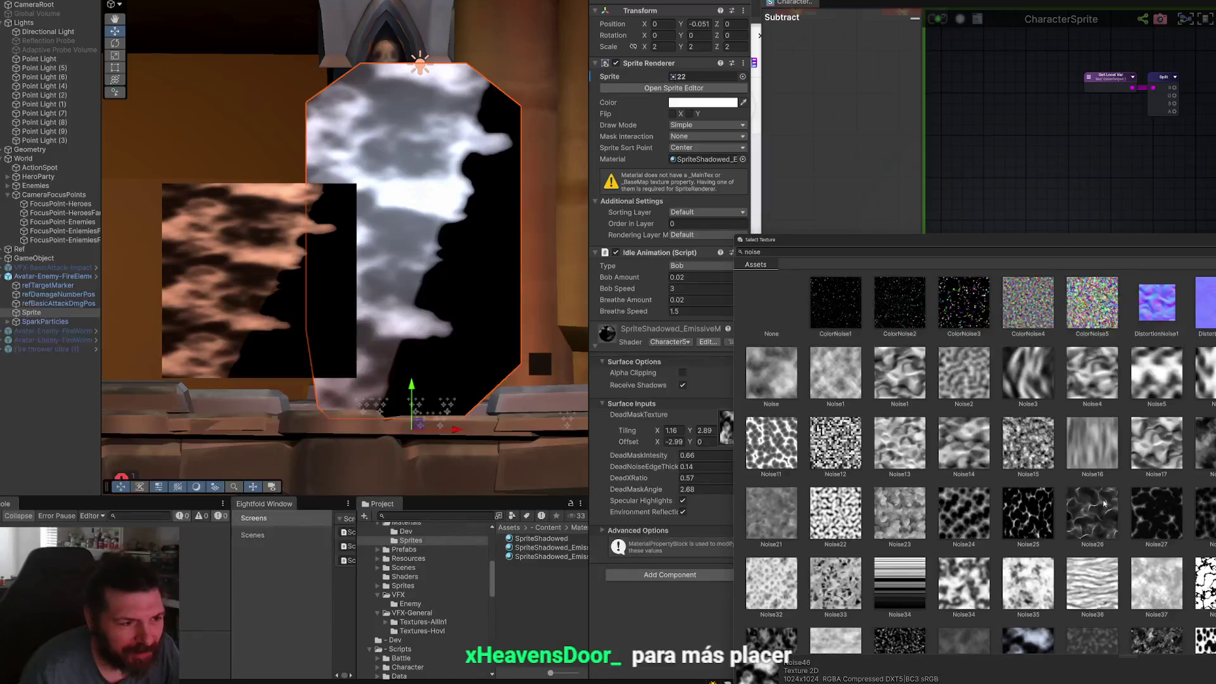
click(861, 437)
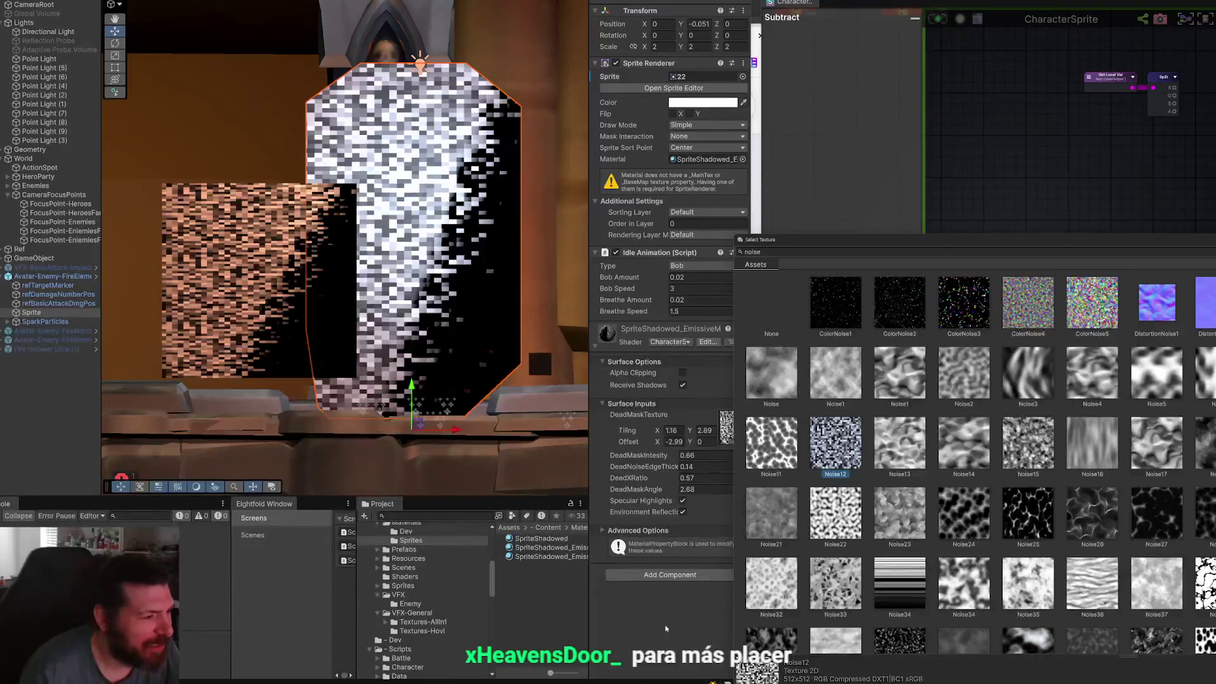
click(671, 628)
Tile the Noise12 dead mask 0.7 by 0.7 and raise DeadXRatio to 0.82.
text(0.1)
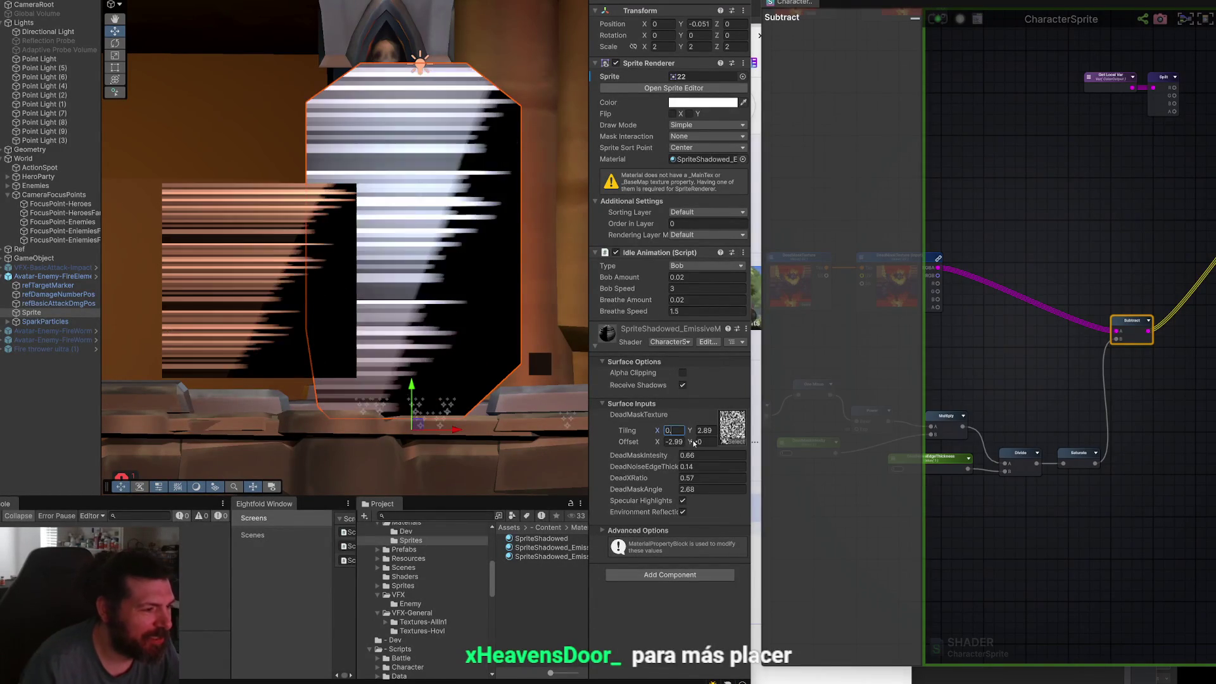
key(Tab)
text(0.1)
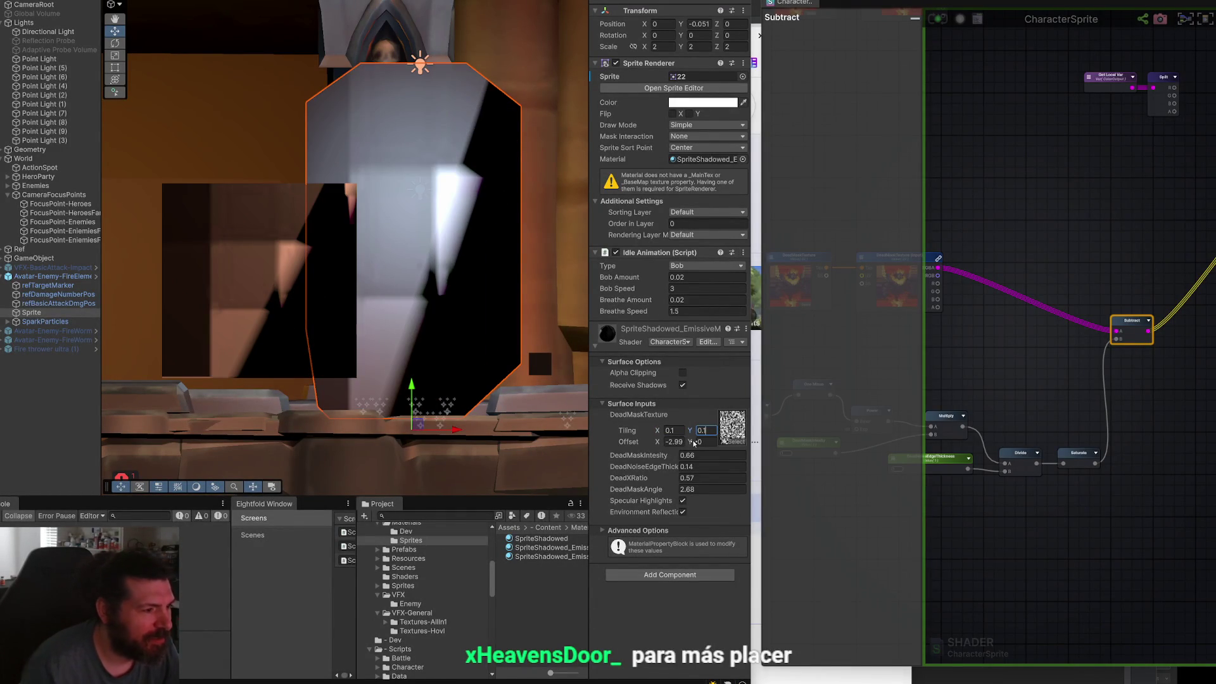
text(0.7)
key(Tab)
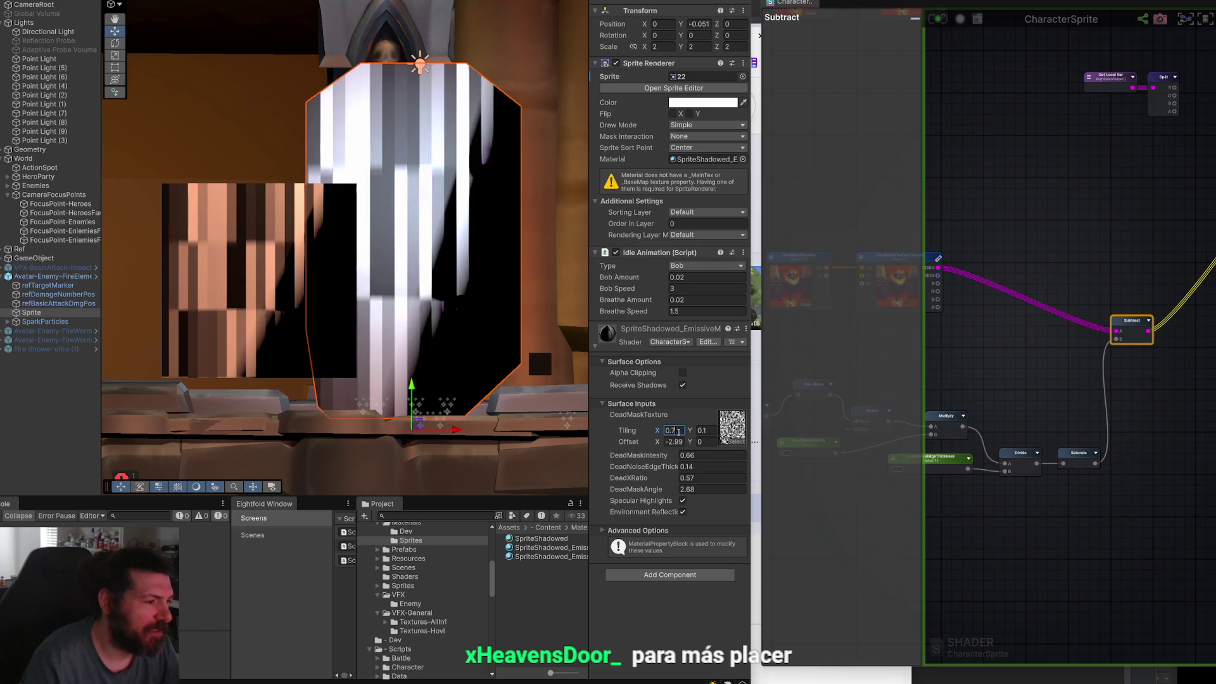
text(0.7)
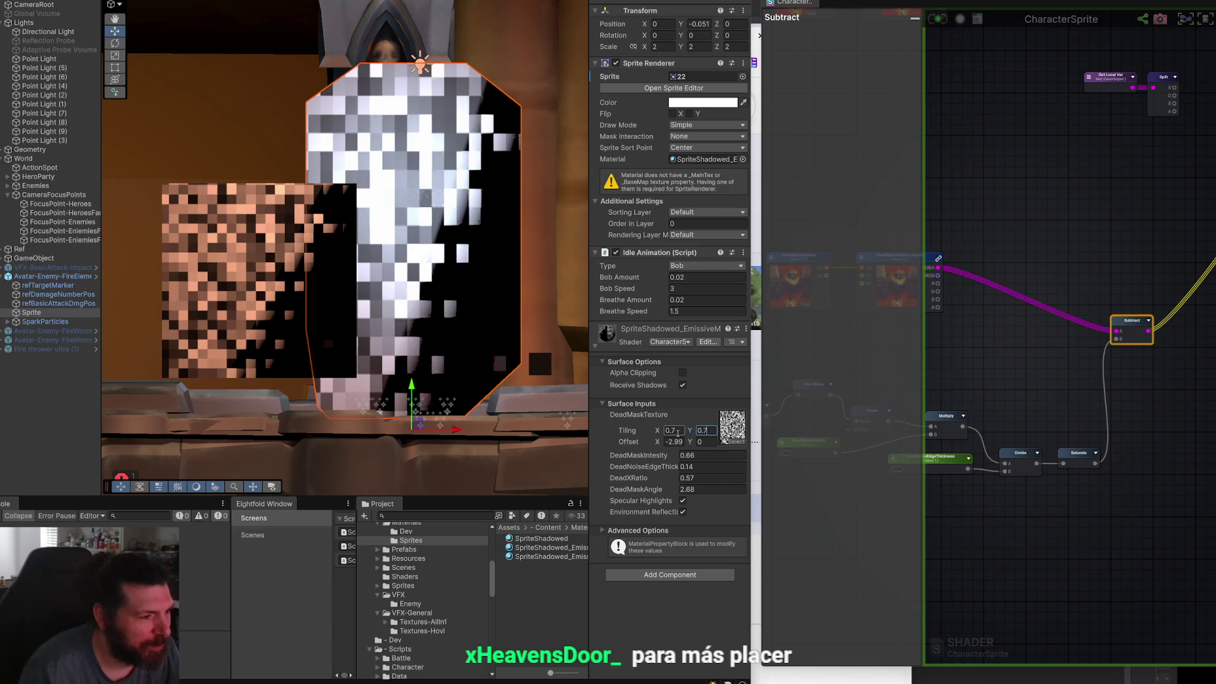
mouse_move(676, 478)
mouse_down()
mouse_move(703, 478)
mouse_move(656, 474)
mouse_move(673, 475)
mouse_up()
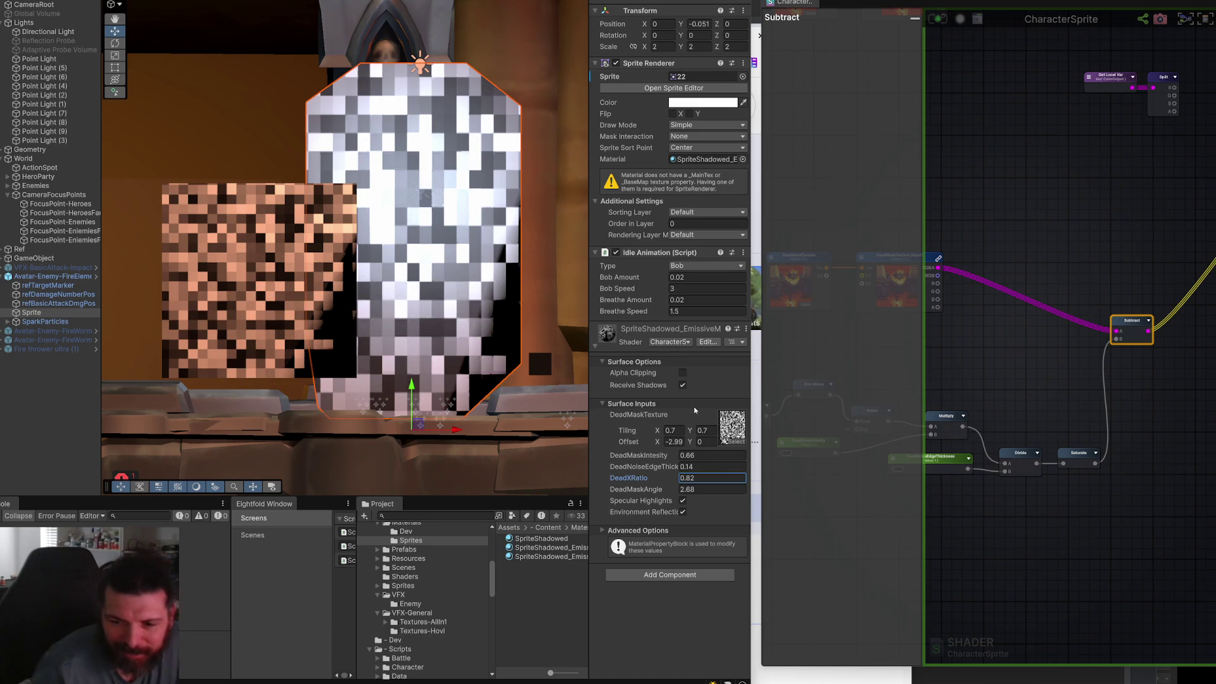
click(737, 443)
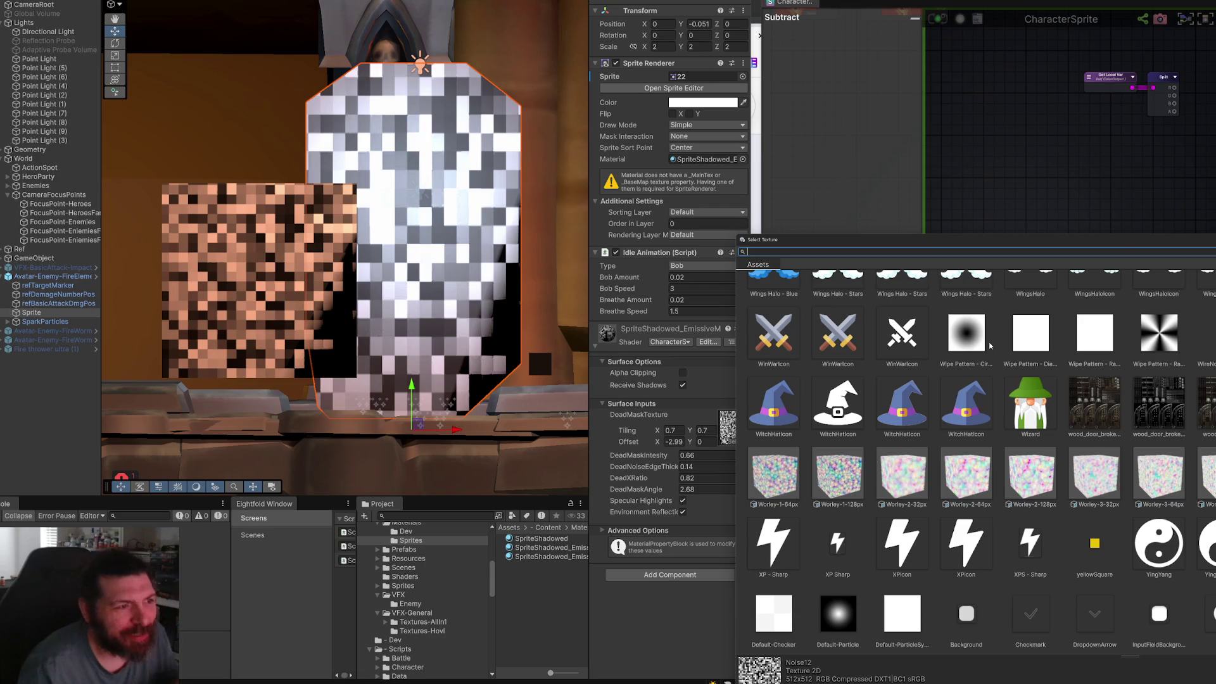
Apply a smooth noise mask tiled 2 by 2, with DeadXRatio 0.41 and edge thickness 0.22.
text(dis)
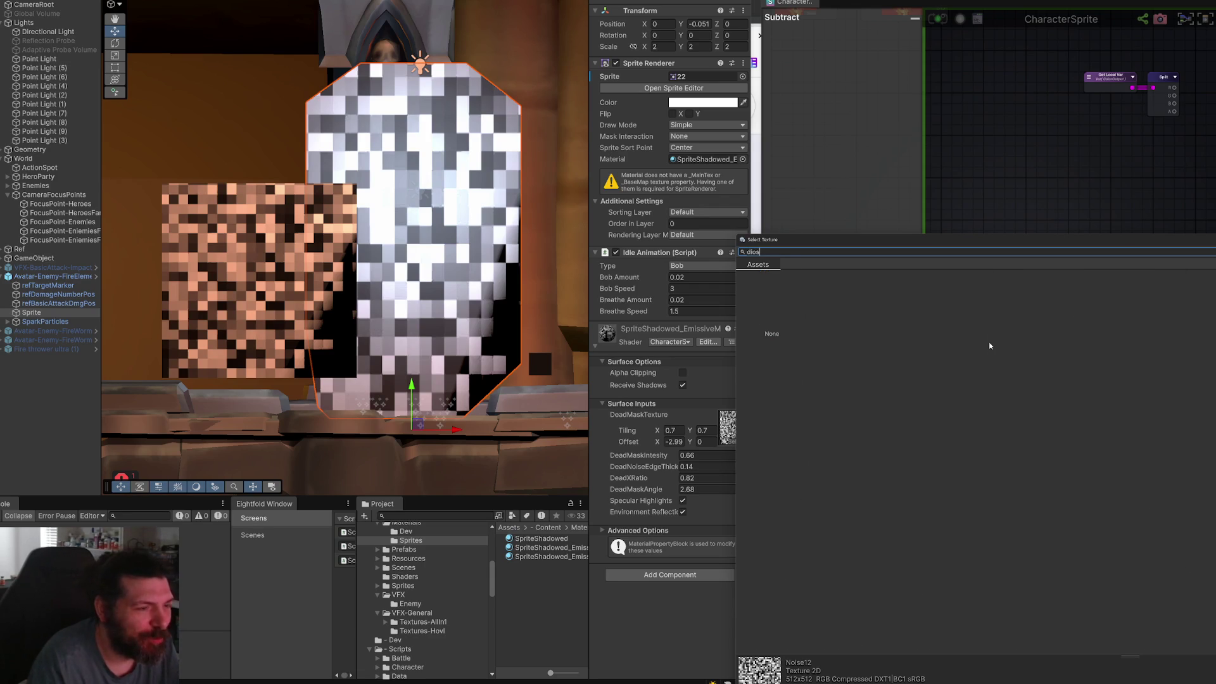
text(ise)
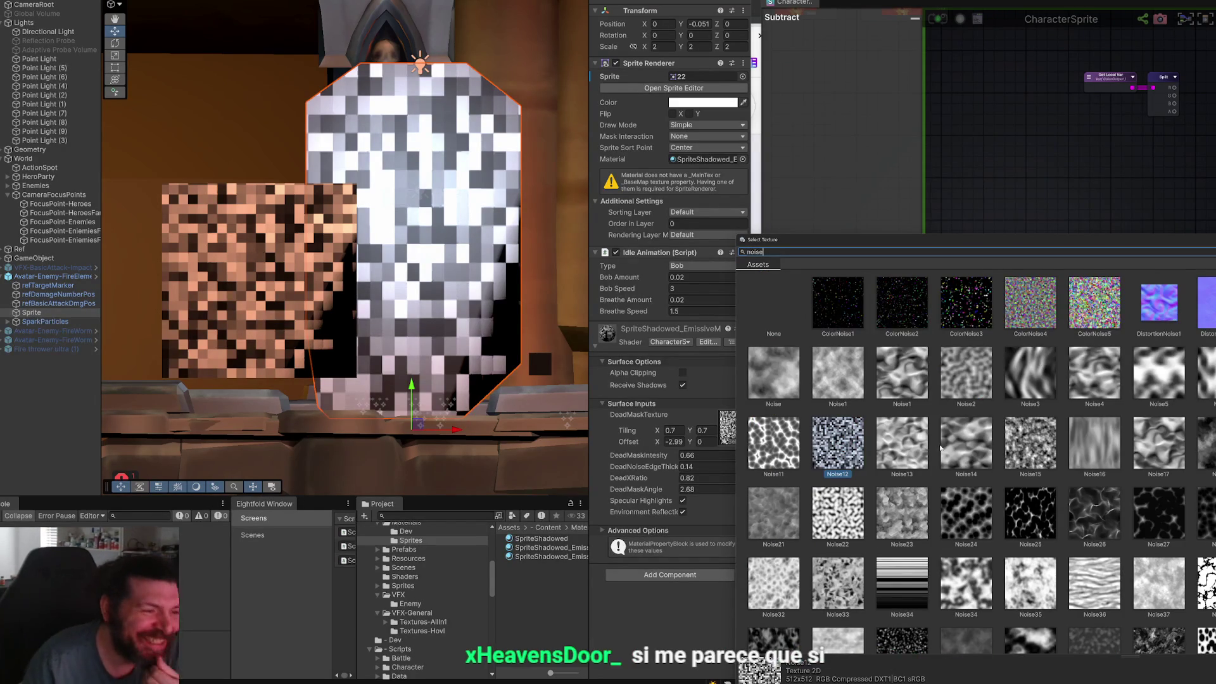
double_click(1042, 368)
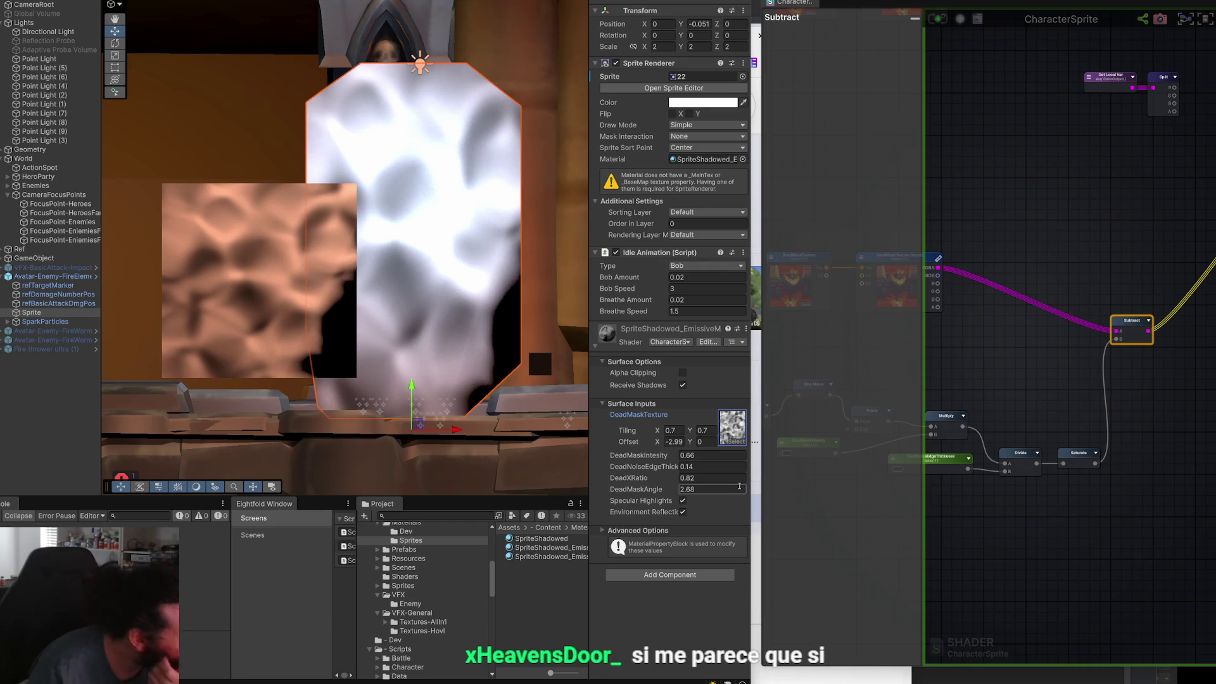
mouse_move(1017, 418)
mouse_down()
mouse_move(1096, 412)
mouse_move(1138, 375)
mouse_move(1185, 401)
mouse_move(1137, 413)
mouse_up()
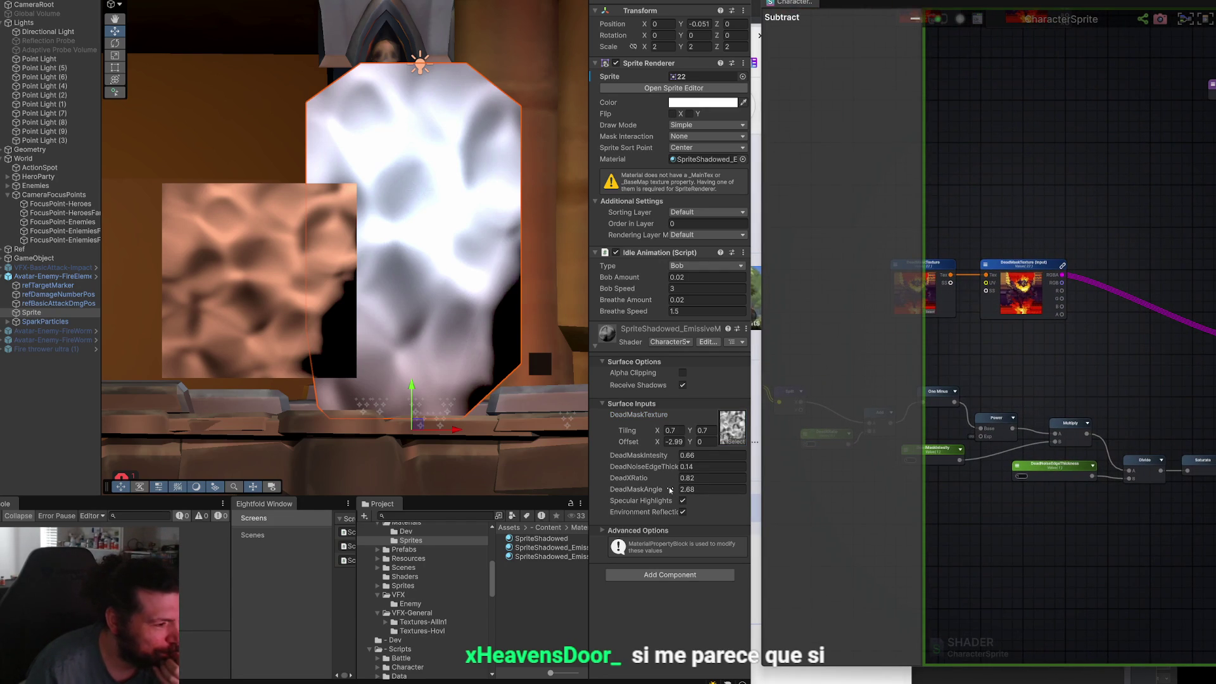
drag(674, 479, 672, 476)
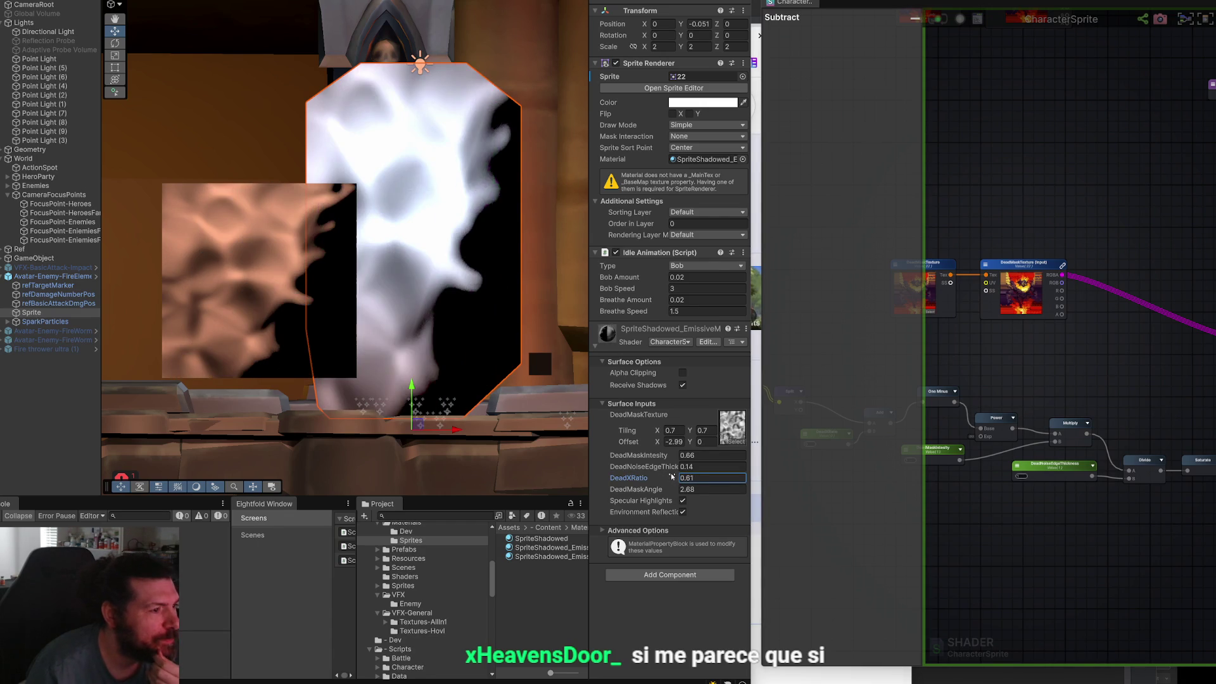
click(675, 431)
text(2)
key(Tab)
text(2)
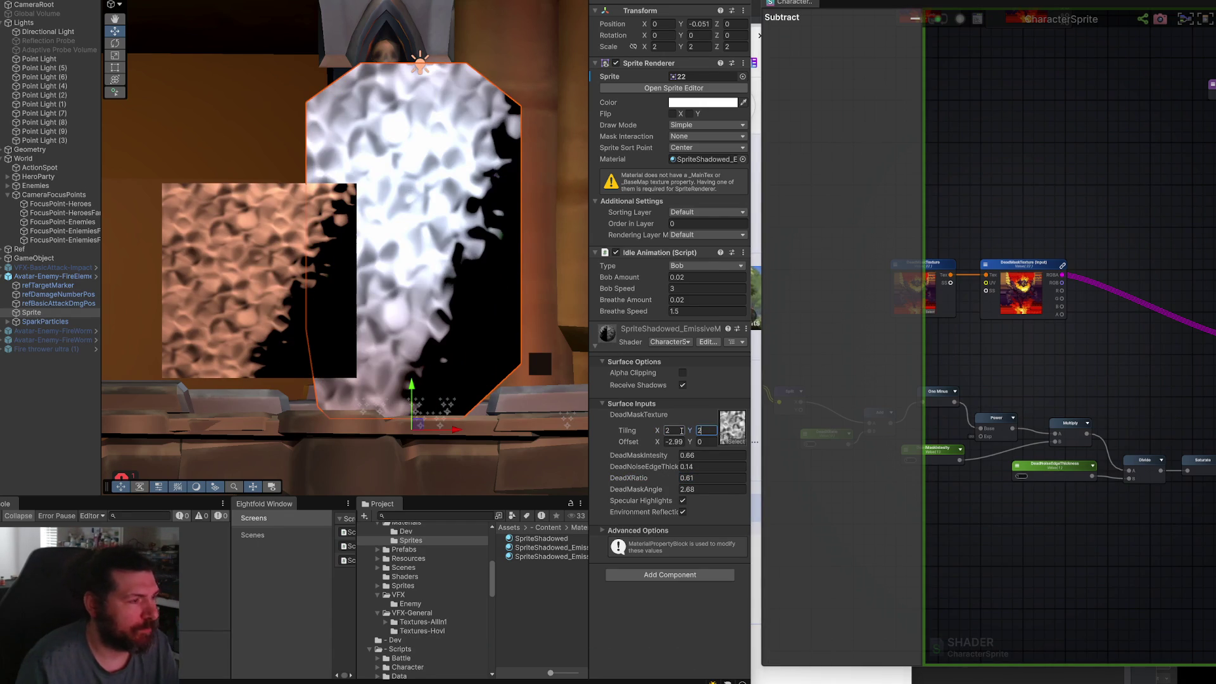
drag(661, 458, 800, 464)
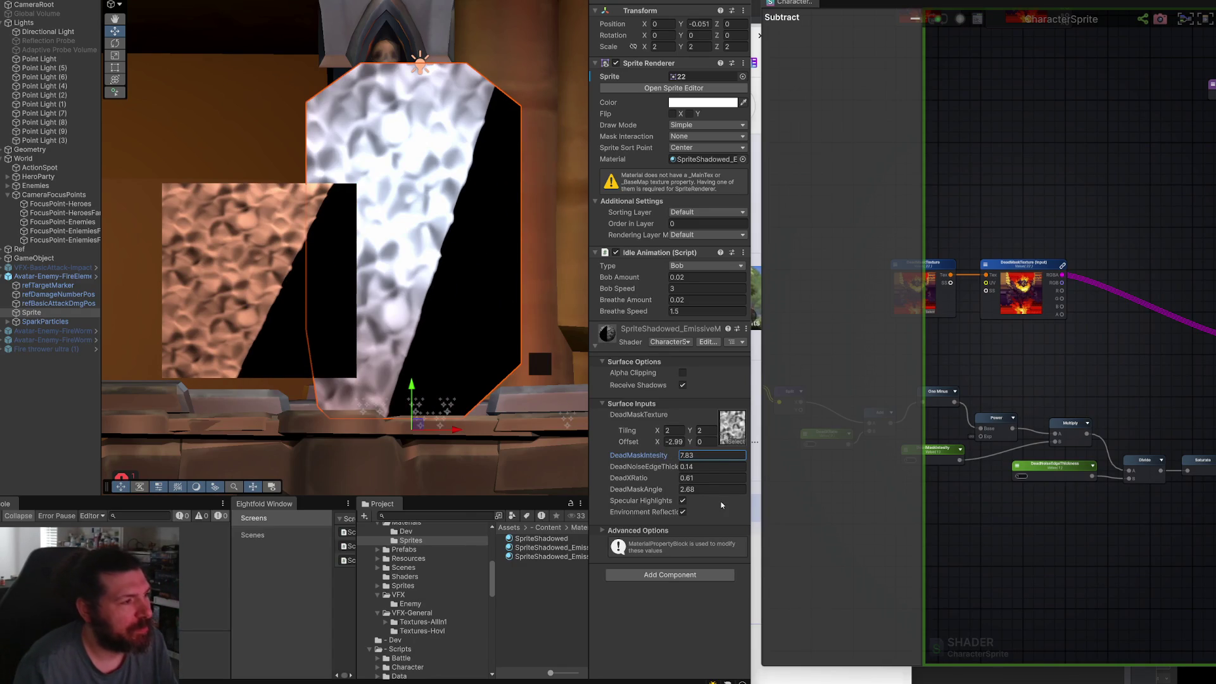
key(ctrl+z)
mouse_move(664, 469)
mouse_down()
mouse_move(670, 479)
mouse_move(650, 476)
mouse_move(676, 481)
mouse_move(655, 478)
mouse_move(675, 468)
mouse_move(660, 482)
mouse_move(671, 480)
mouse_move(661, 468)
mouse_up()
Make Noise1 the default texture on the graph's DeadMaskTexture node.
click(995, 394)
scroll(1013, 400, up, 5)
scroll(1075, 386, up, 1)
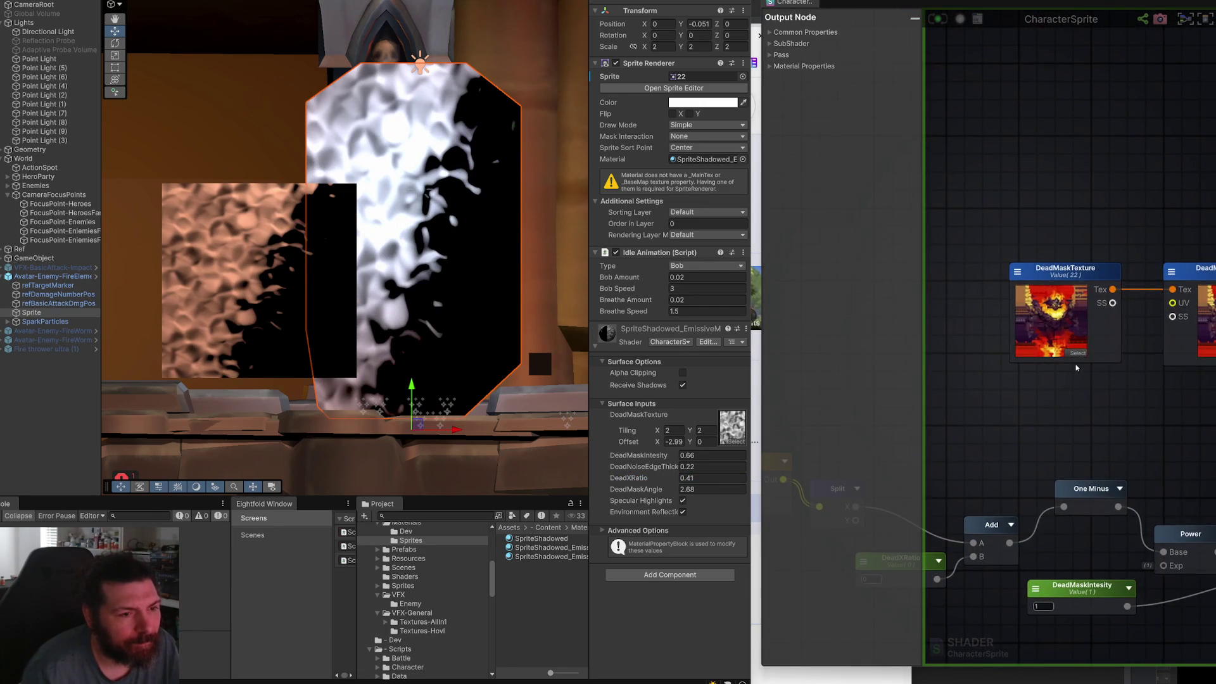
click(1077, 355)
text(noise)
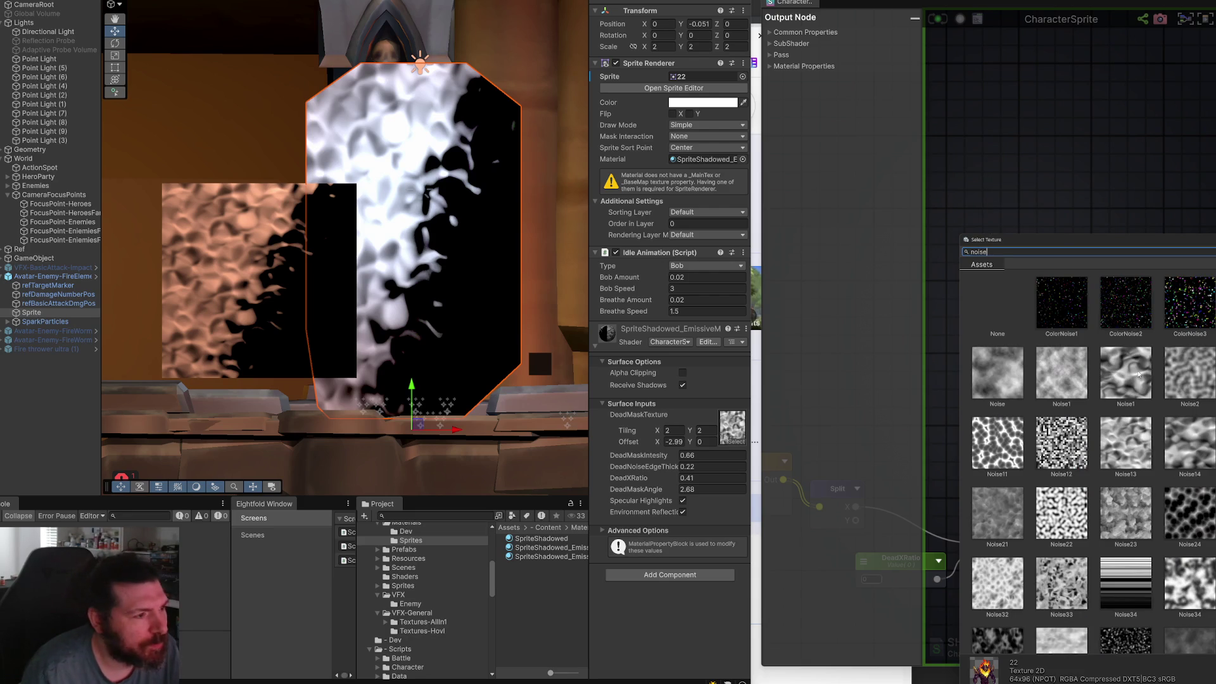
double_click(1126, 373)
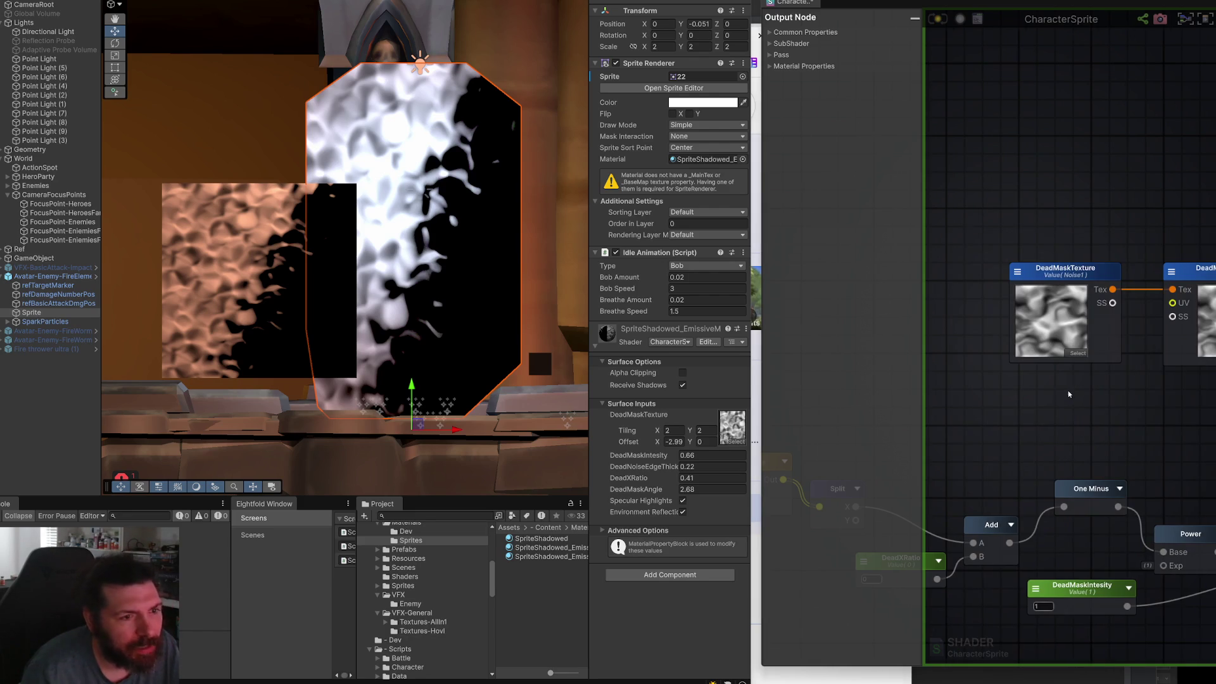
scroll(1058, 378, down, 5)
click(1037, 273)
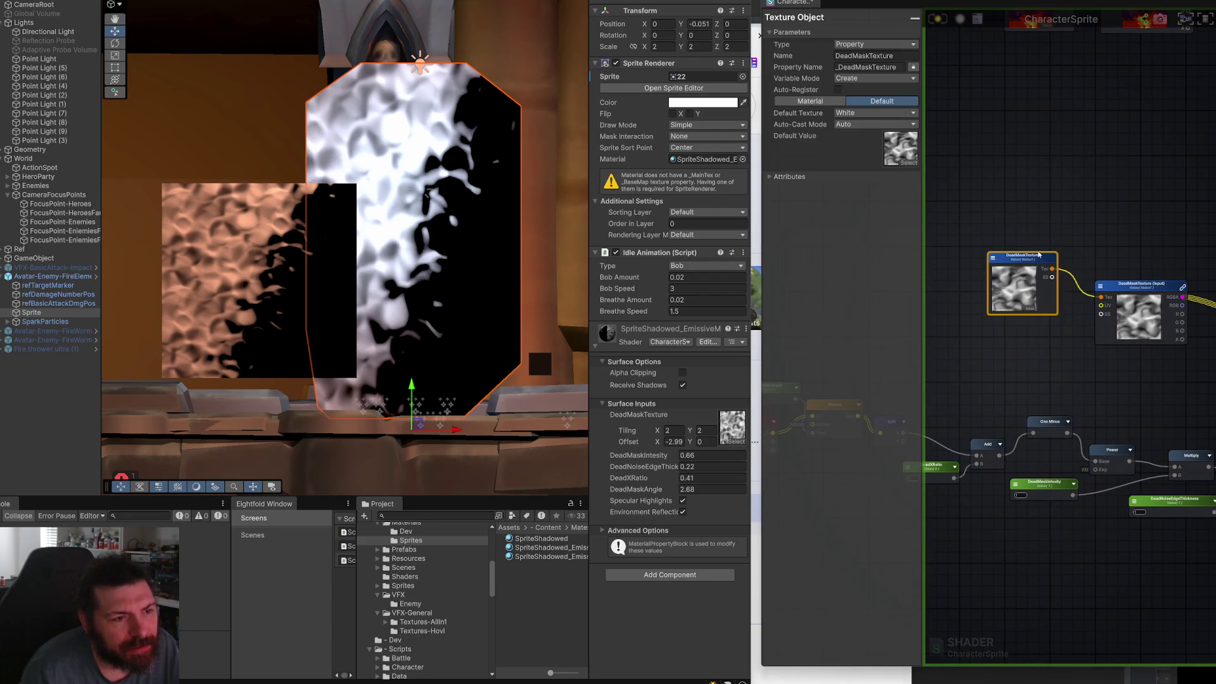
scroll(1033, 317, down, 3)
scroll(1026, 281, up, 5)
right_click(976, 380)
text(subtime)
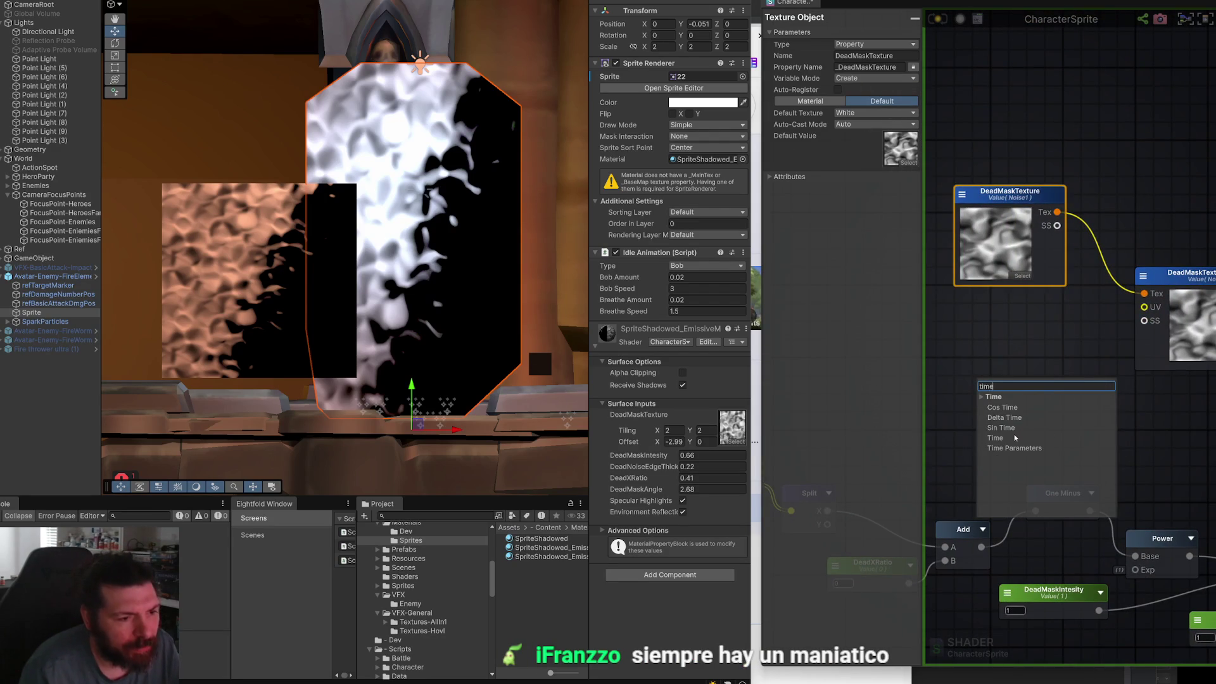
Add a Time node and a Texture Coordinates node for the UV input, placed side by side.
click(1014, 438)
drag(1039, 422, 1034, 350)
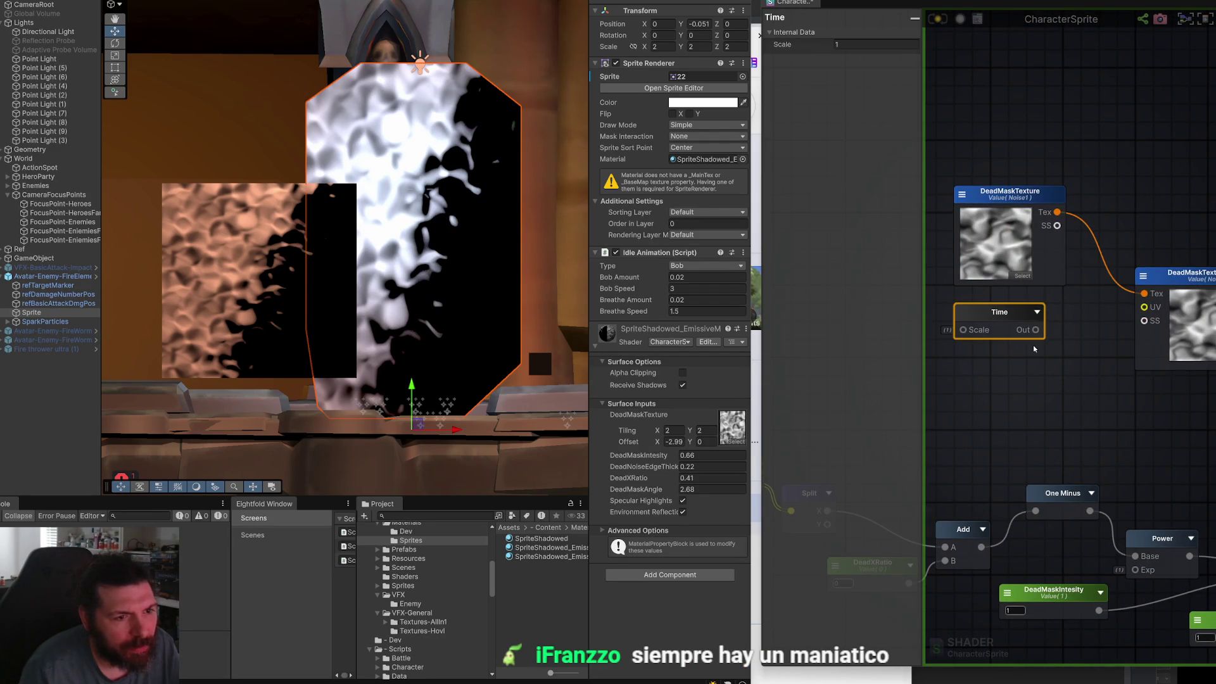
right_click(1042, 376)
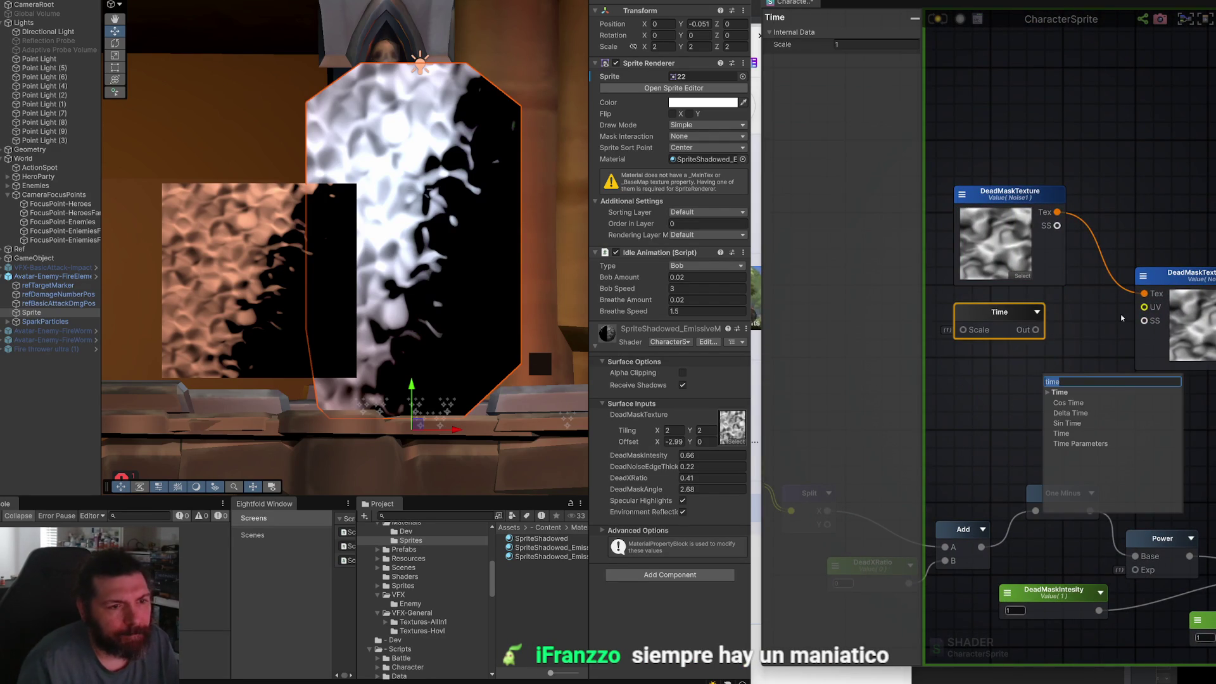
drag(1145, 309, 1089, 347)
text(coo)
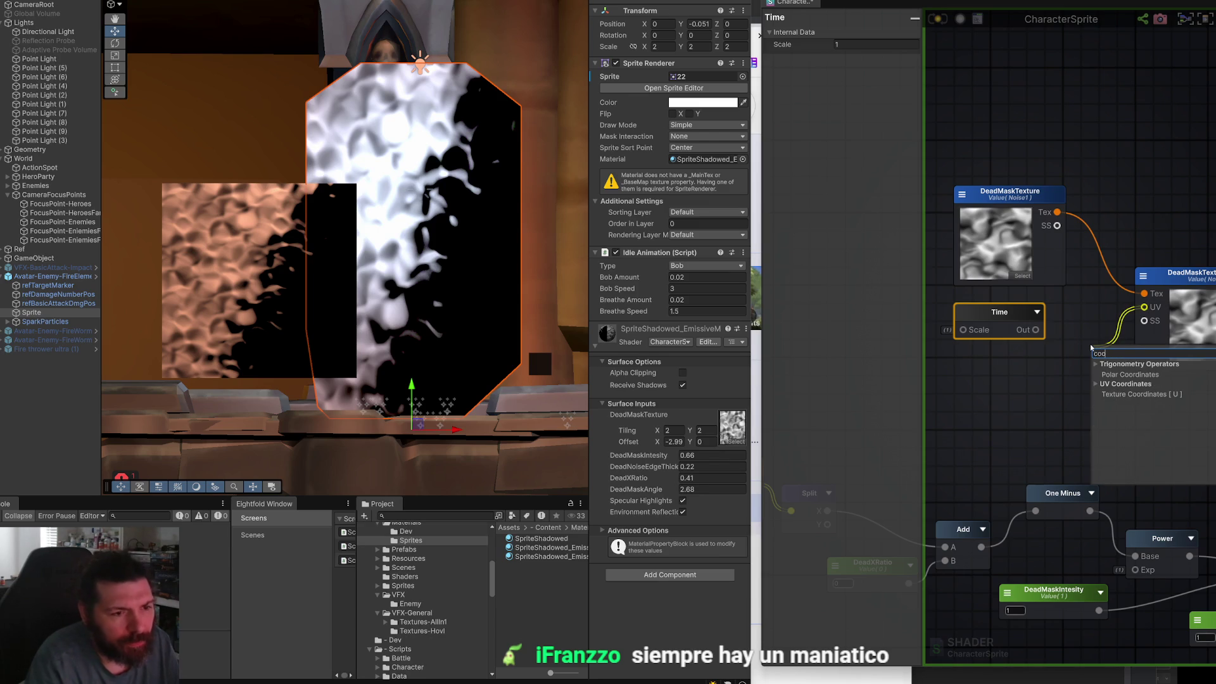
click(1116, 394)
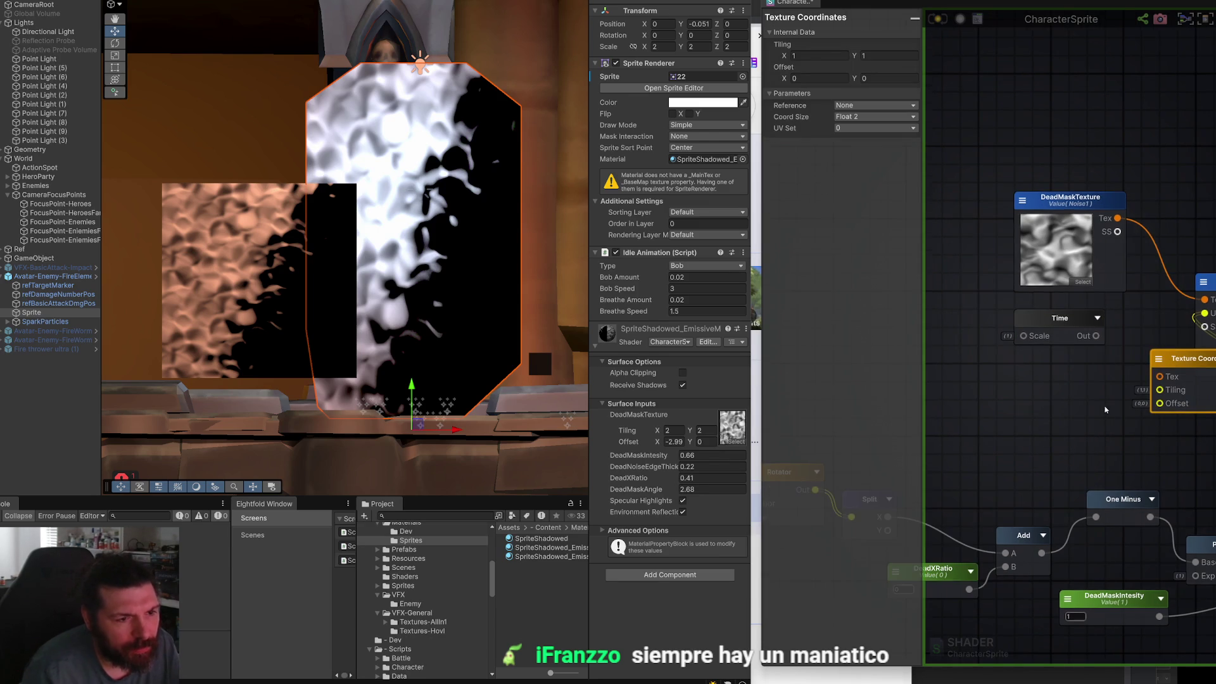
click(1070, 320)
drag(1070, 320, 997, 311)
drag(1191, 359, 1108, 310)
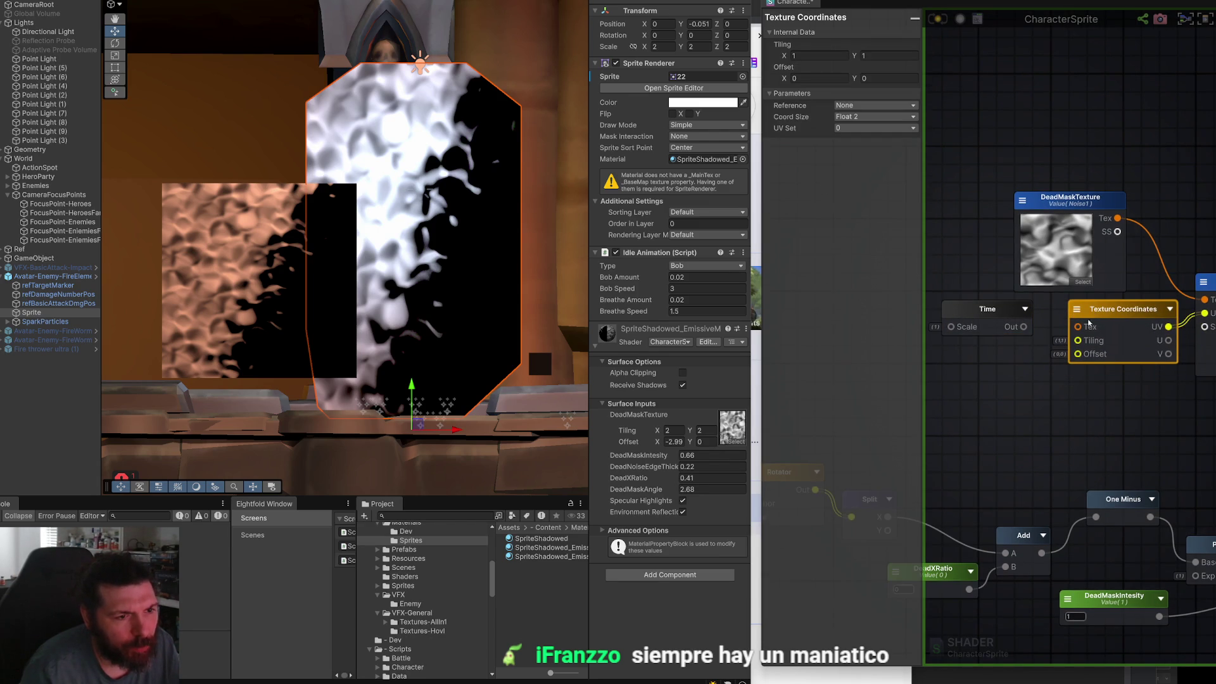
click(1001, 320)
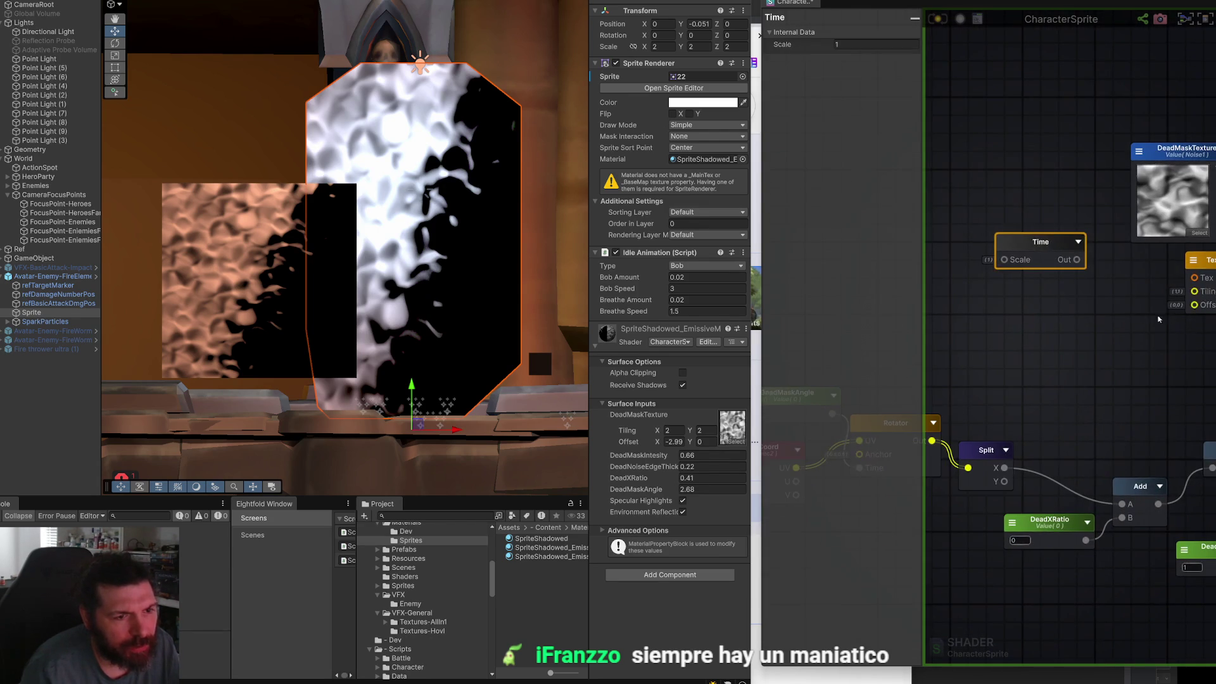
Add a Vector2 node (Vector 0) below the Time node.
right_click(1097, 308)
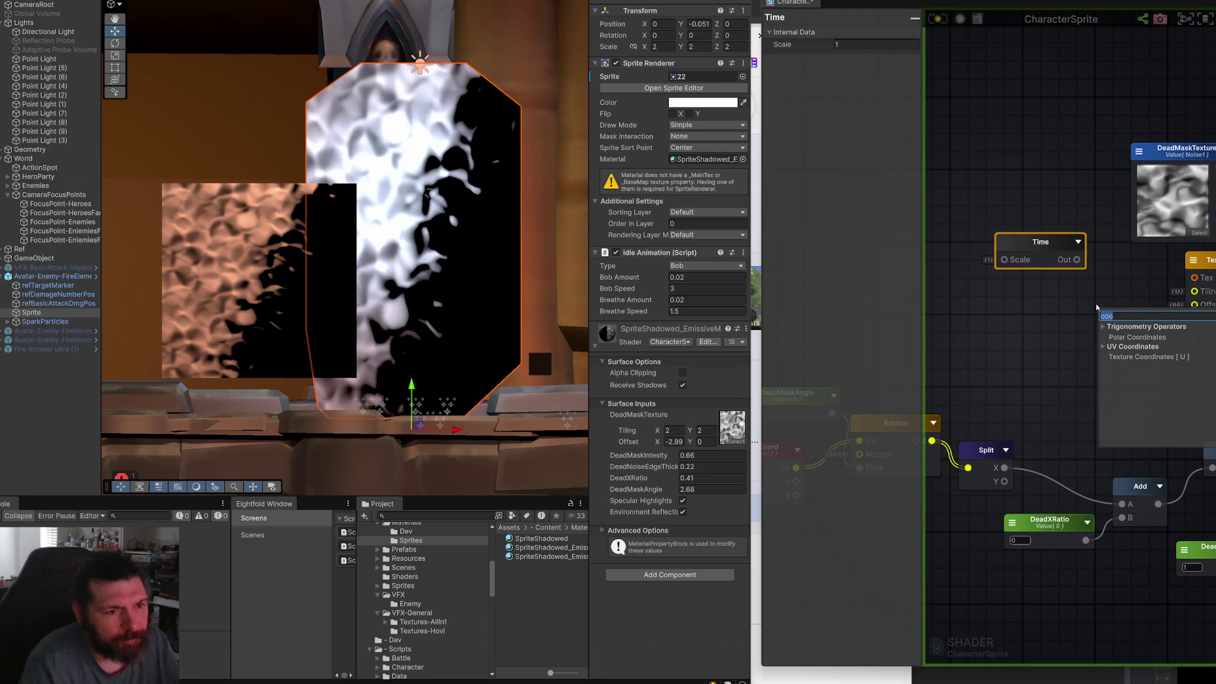
text(vec)
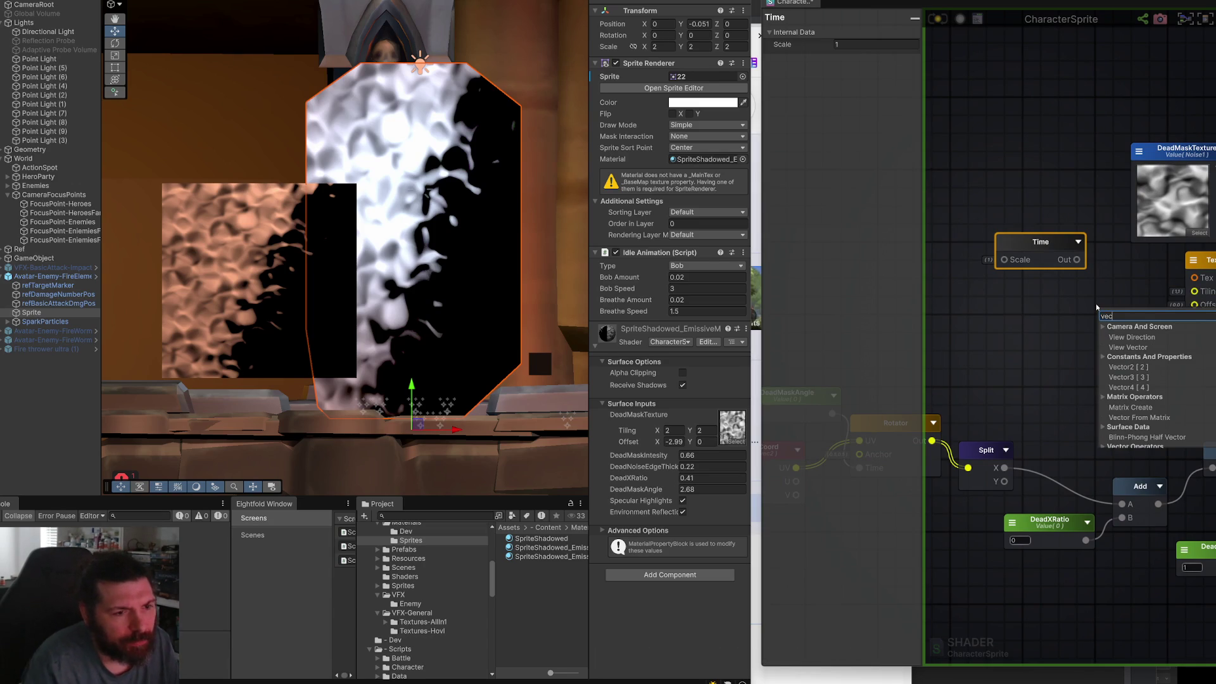
click(1118, 369)
mouse_move(1133, 319)
mouse_down()
mouse_move(1048, 301)
mouse_move(1097, 293)
mouse_move(1095, 308)
mouse_up()
click(1109, 286)
Add a Multiply node fed by Vector 0 and Time, then tidy the three nodes together.
text(multi)
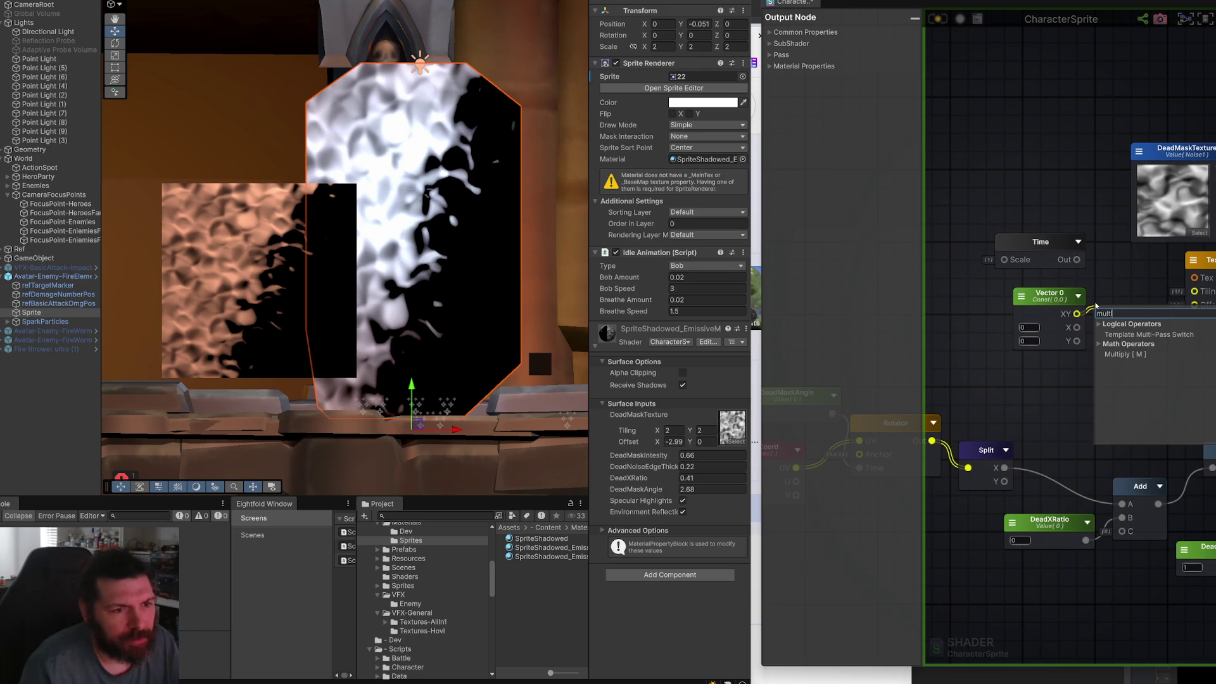
click(1123, 355)
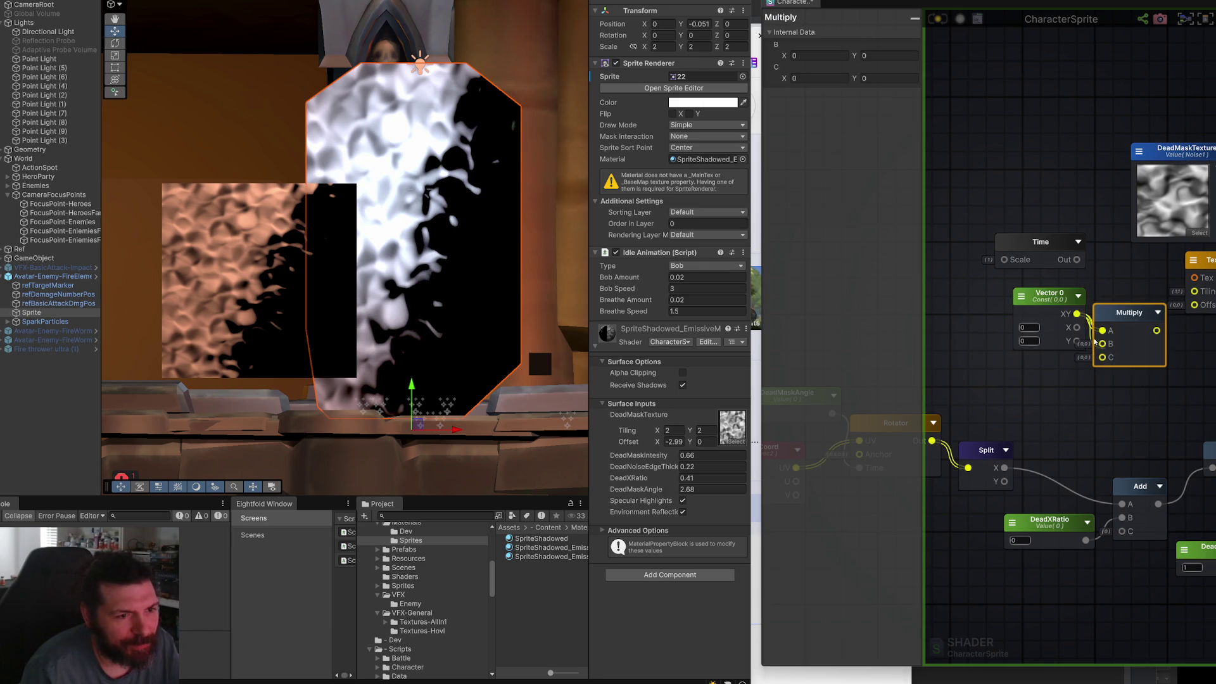
drag(1130, 312, 1140, 269)
drag(1077, 314, 1115, 298)
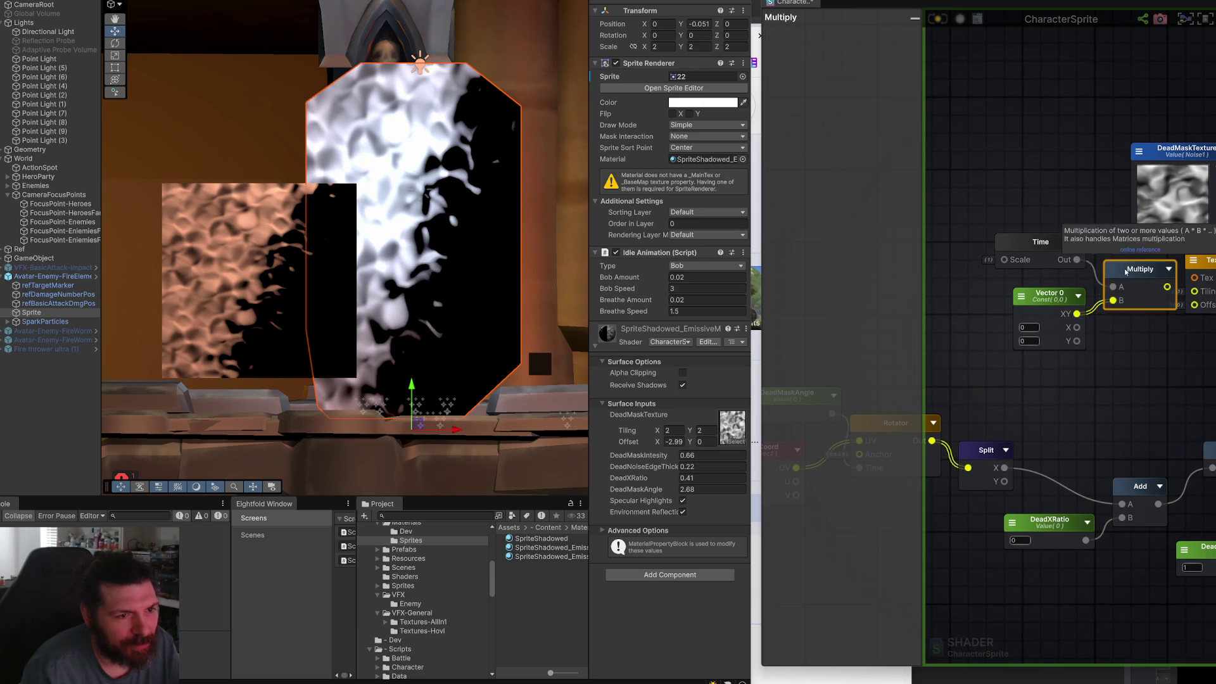
key(ctrl+z)
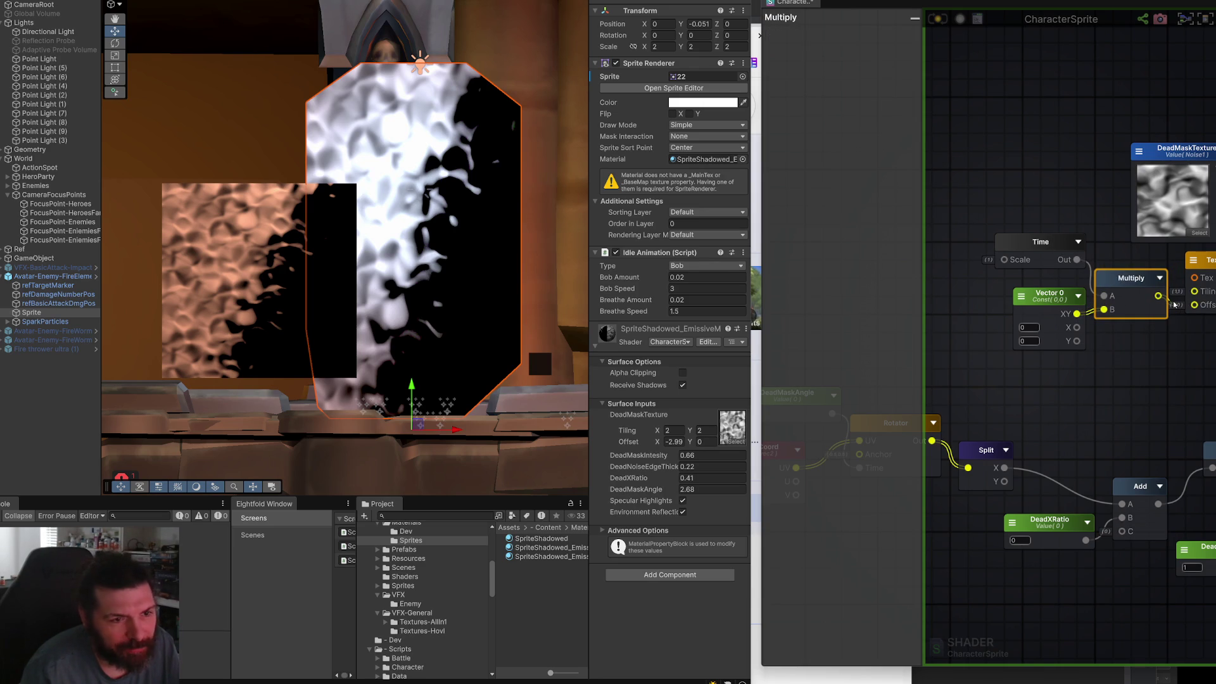
key(ctrl+z)
key(ctrl+z)
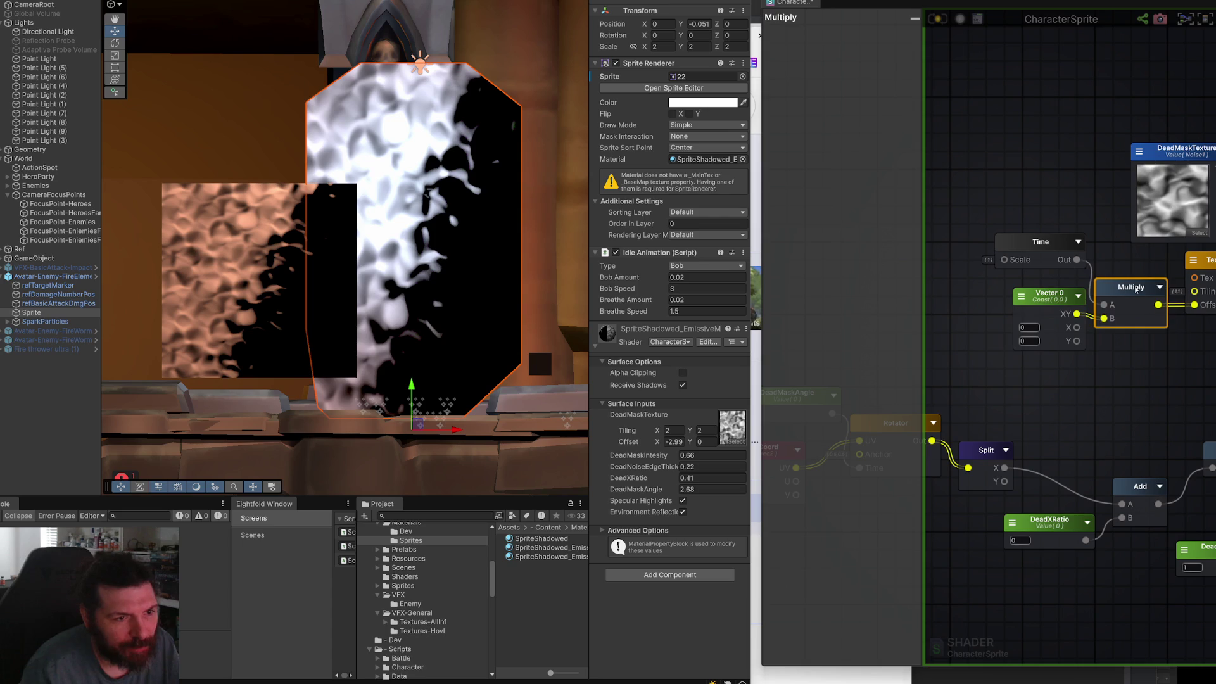
click(1042, 304)
drag(1042, 305, 1033, 323)
drag(1041, 242, 1032, 269)
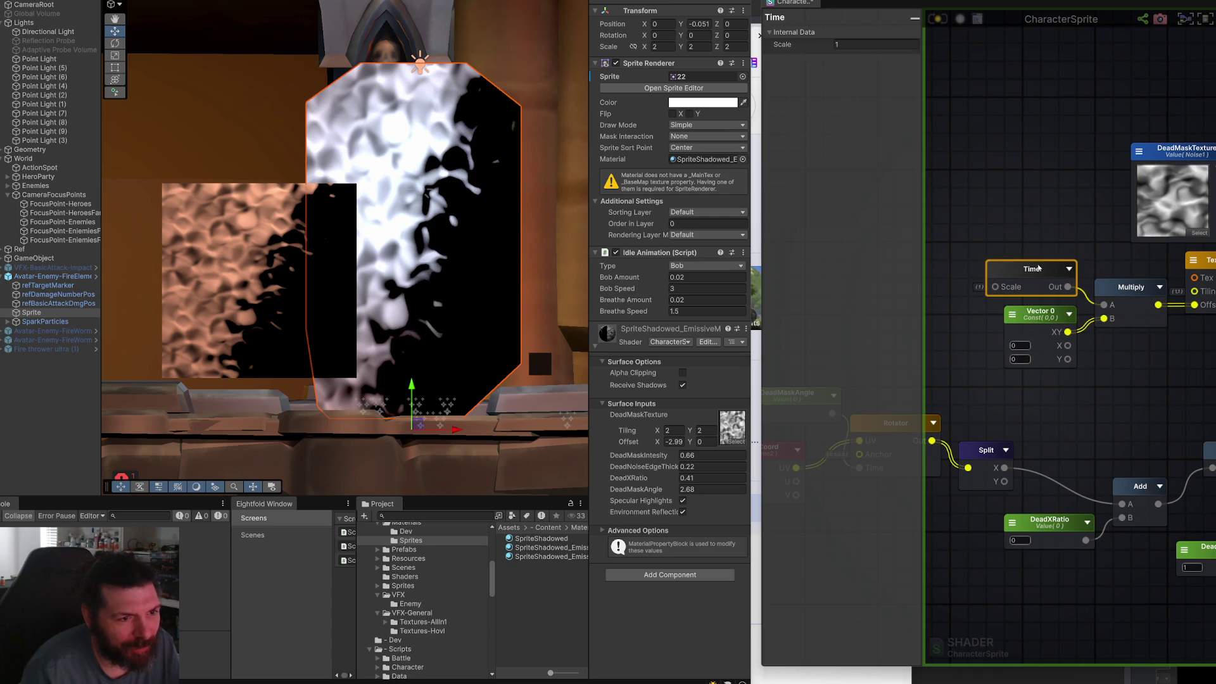
Turn Vector 0 into an exposed property named DeadMaskTextureSpeed and recompile.
click(1046, 317)
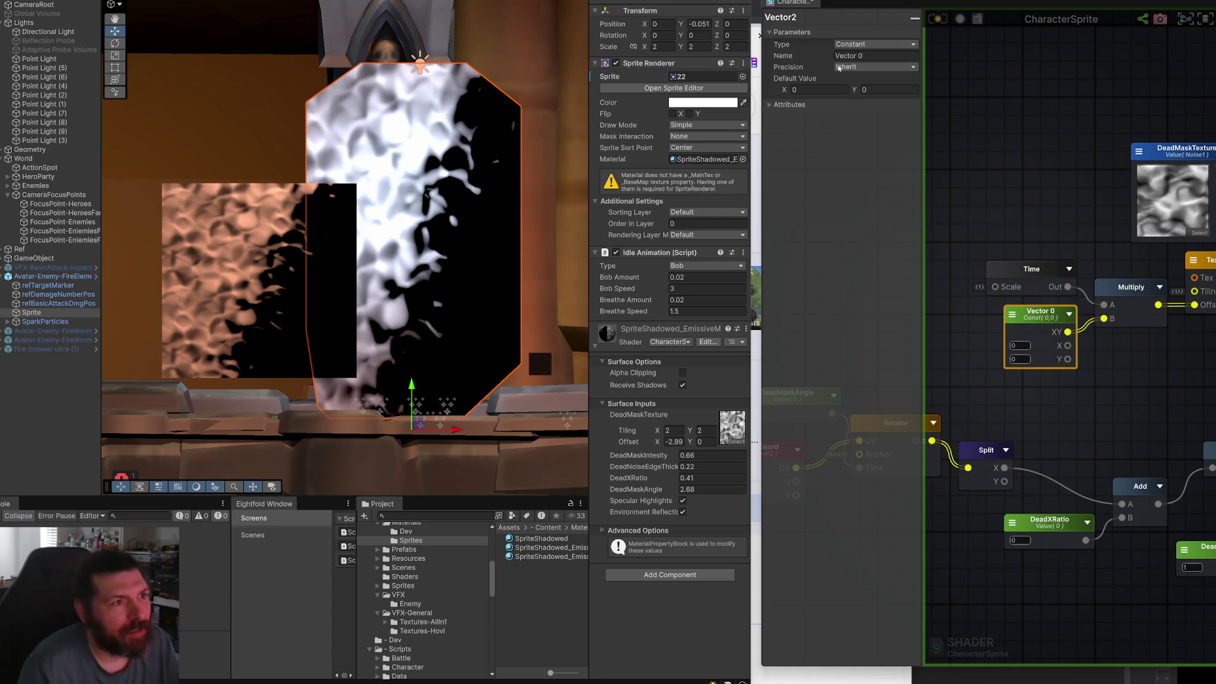
click(863, 45)
click(862, 63)
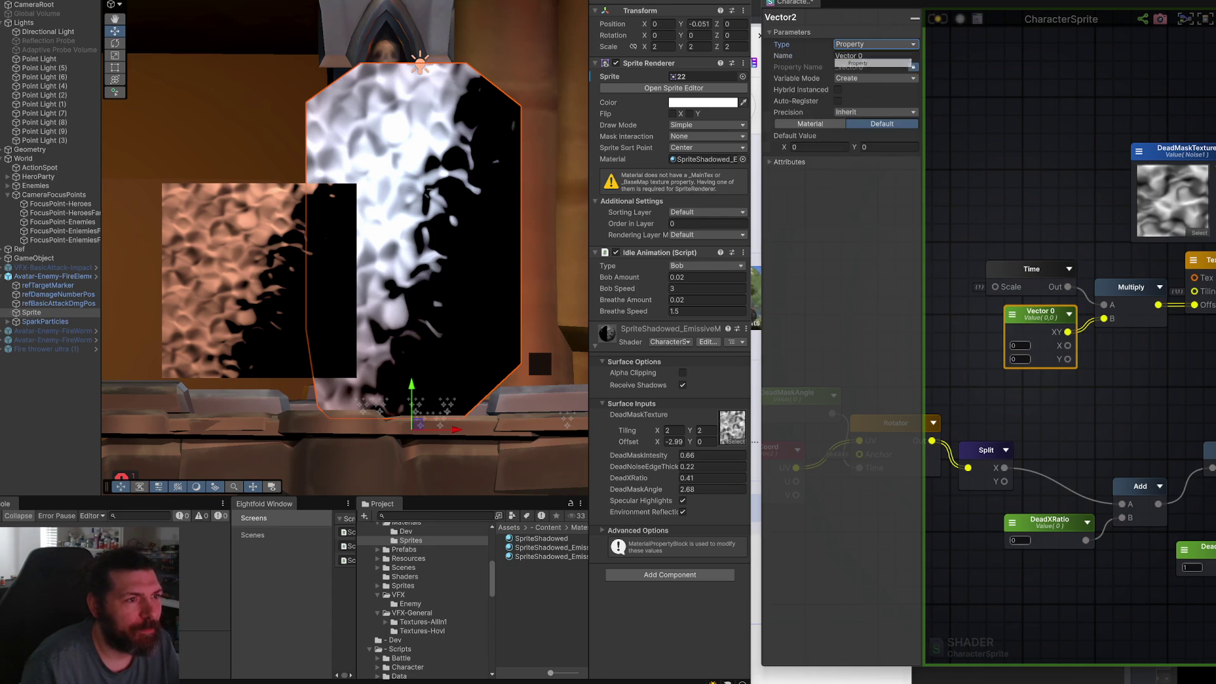
text(DeadMaskTextureSpeed)
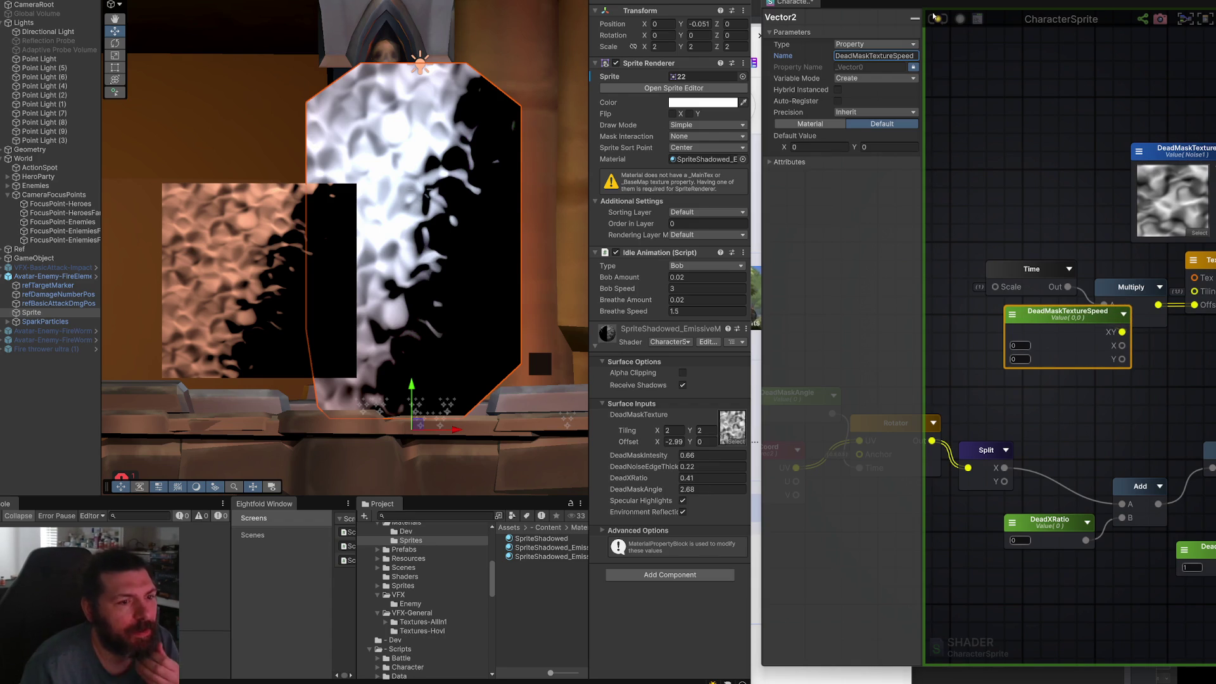
key(Return)
scroll(1175, 339, down, 5)
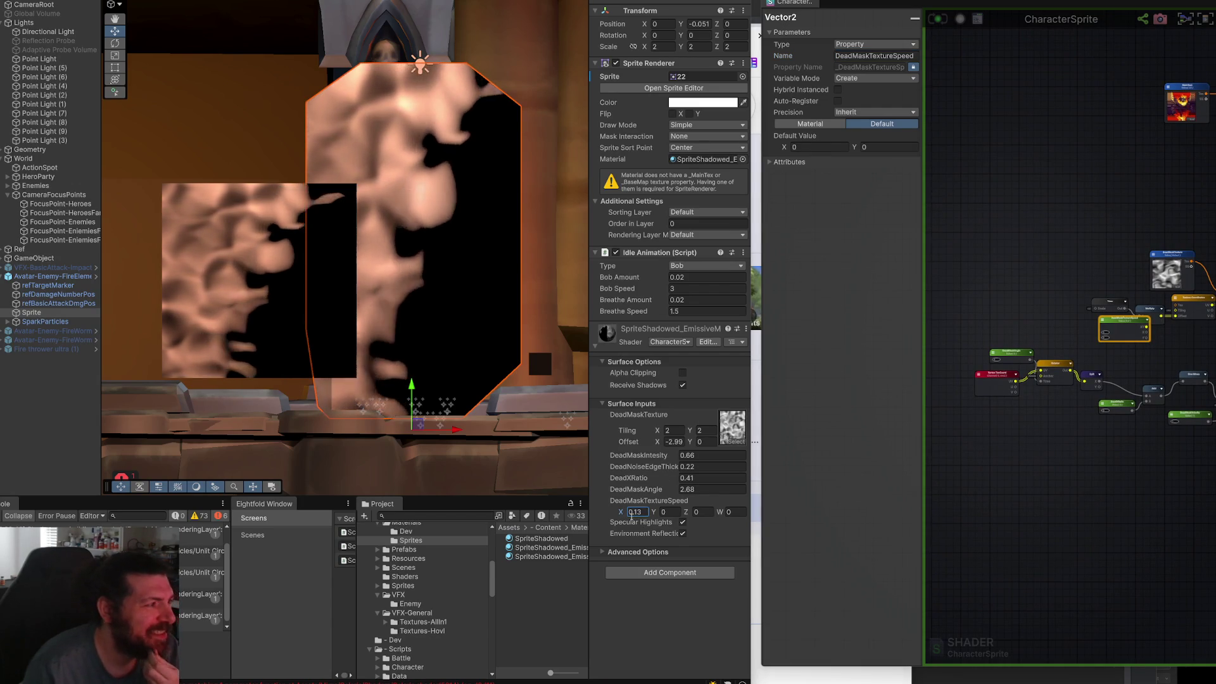
Set DeadMaskTextureSpeed Y to -0.14 and raise DeadXRatio to 0.36.
click(659, 514)
text(0.02)
drag(657, 516, 651, 515)
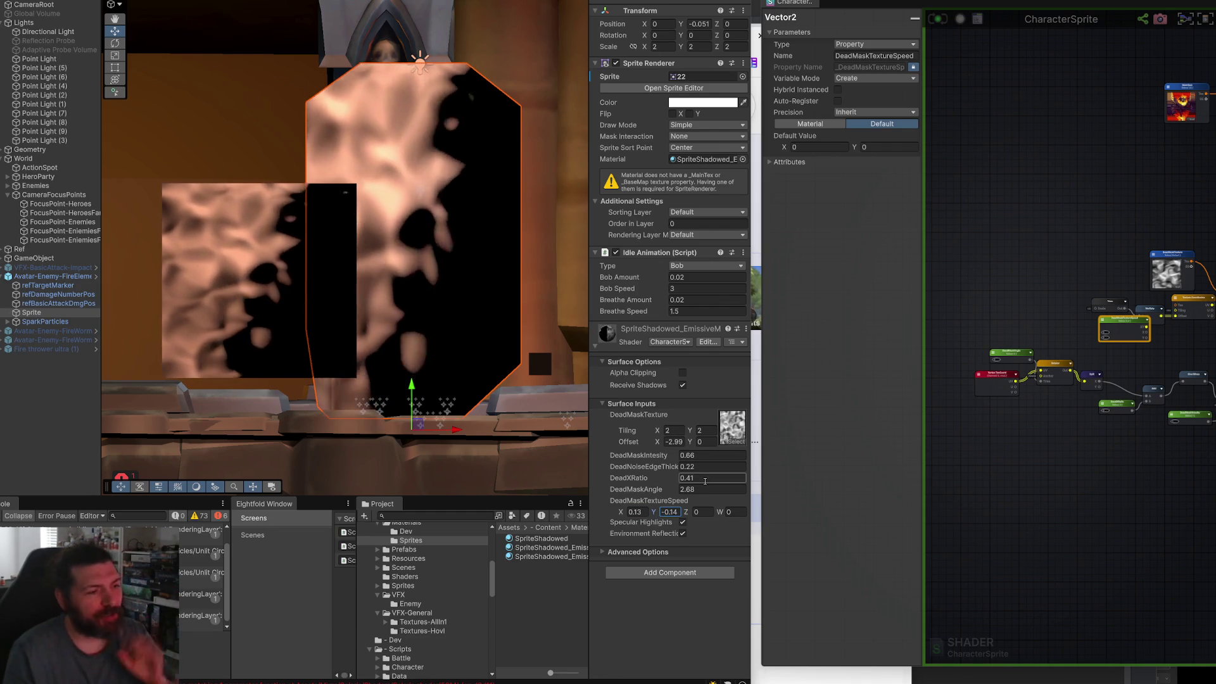
mouse_move(660, 480)
mouse_down()
mouse_move(675, 483)
mouse_move(653, 480)
mouse_move(662, 487)
mouse_up()
scroll(486, 362, down, 10)
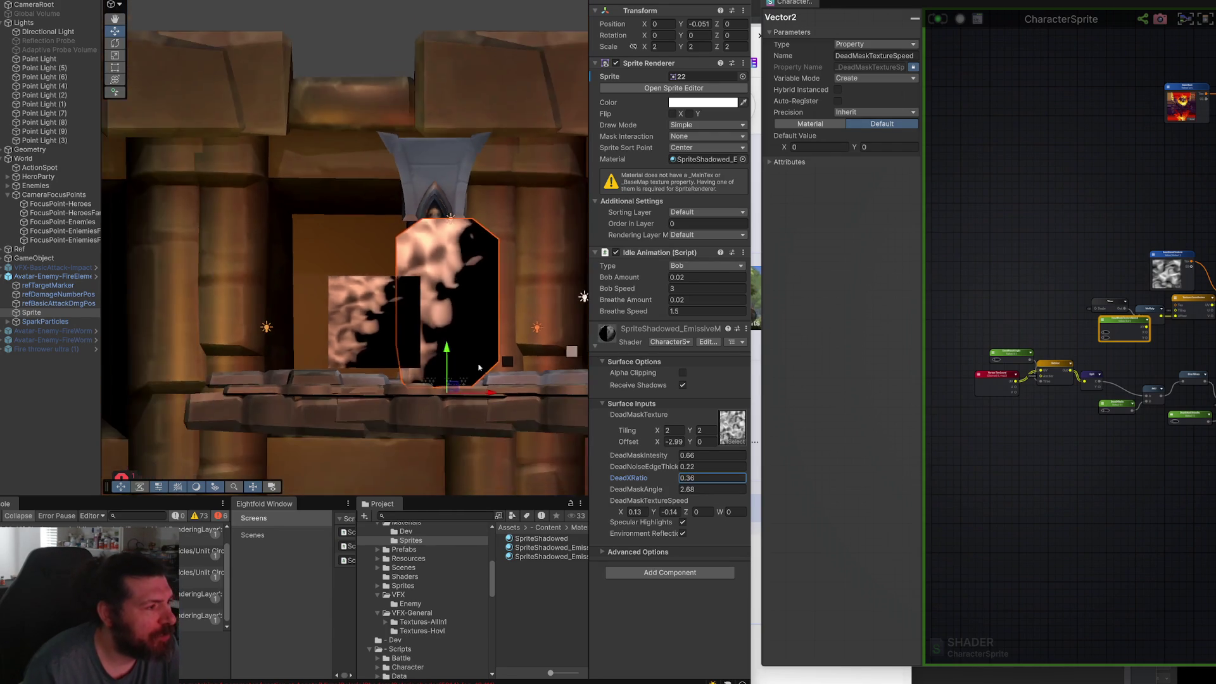
In the Game view, set mask tiling to 3 by 3 and DeadMaskAngle to 2.76.
key(ctrl+2)
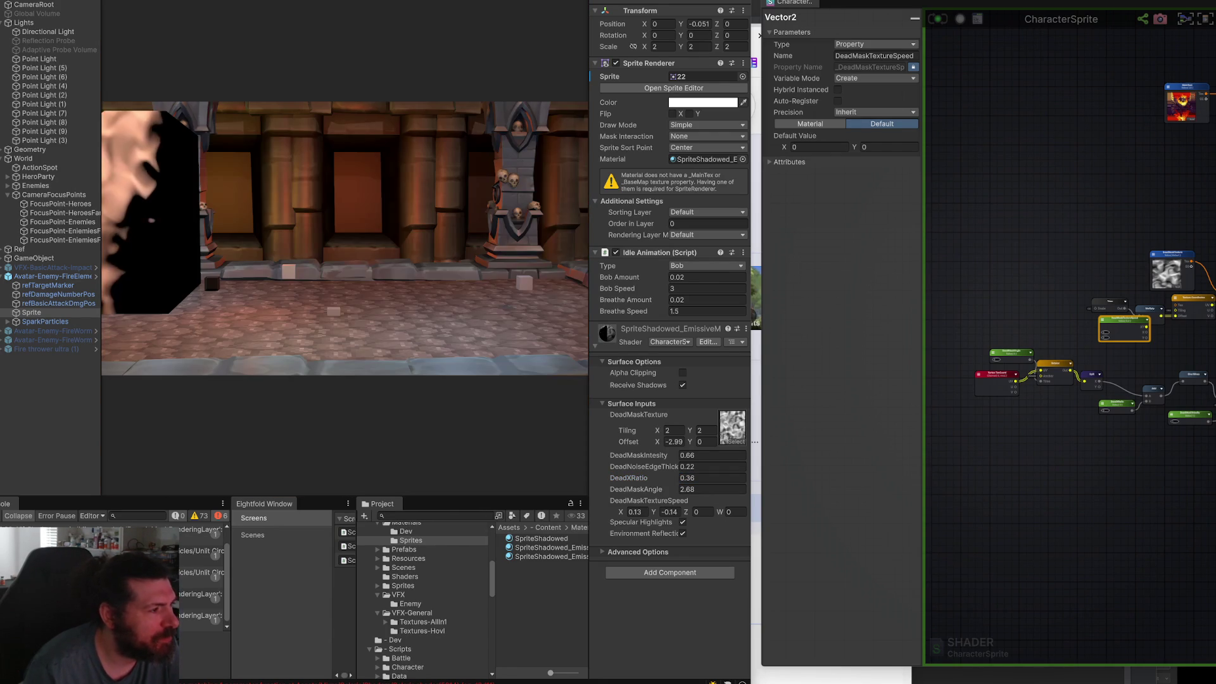
click(673, 431)
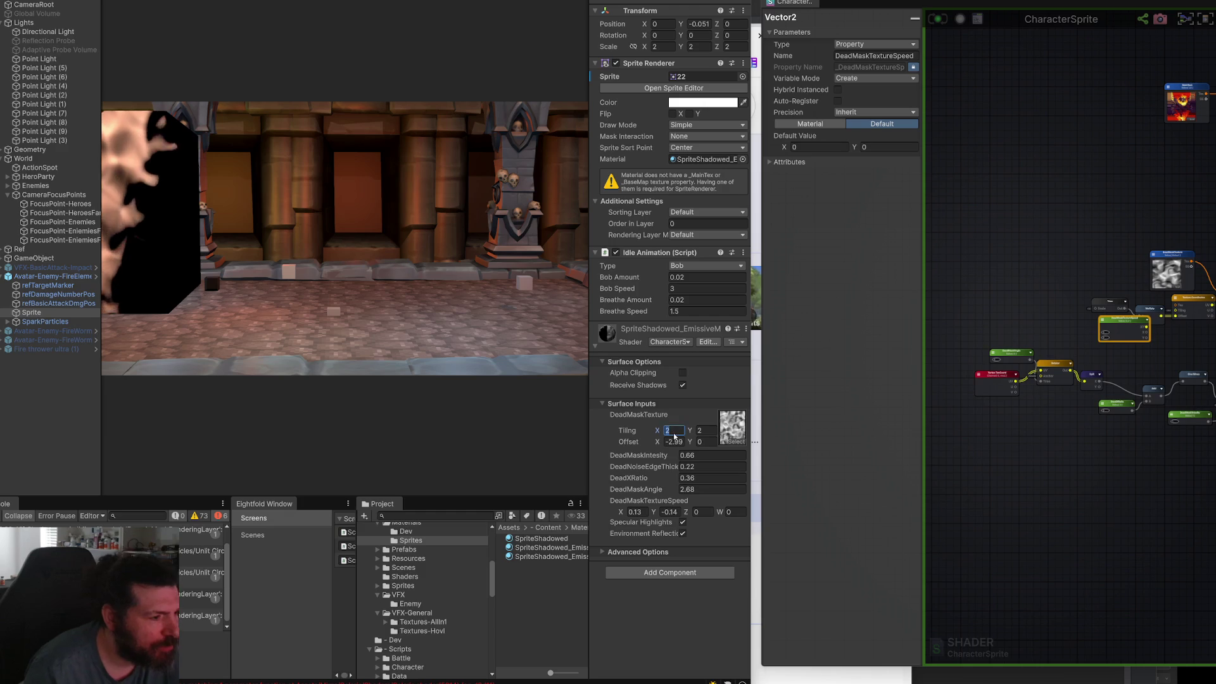
text(3)
key(Tab)
text(3)
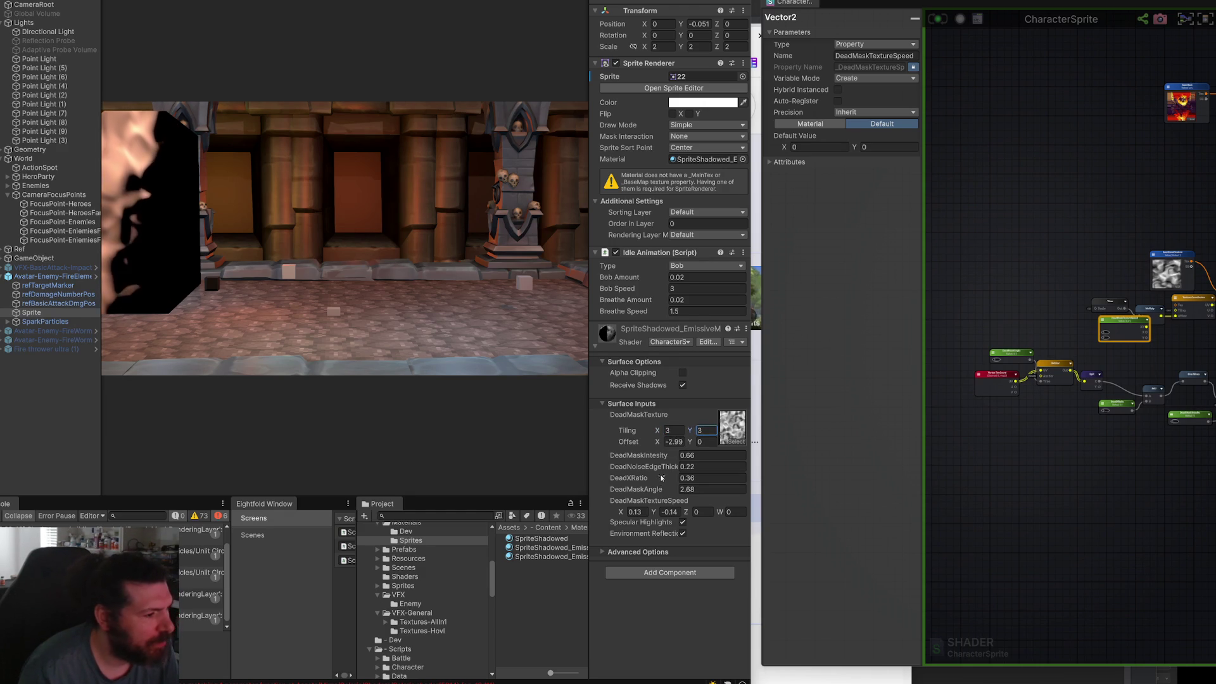
drag(654, 493, 662, 489)
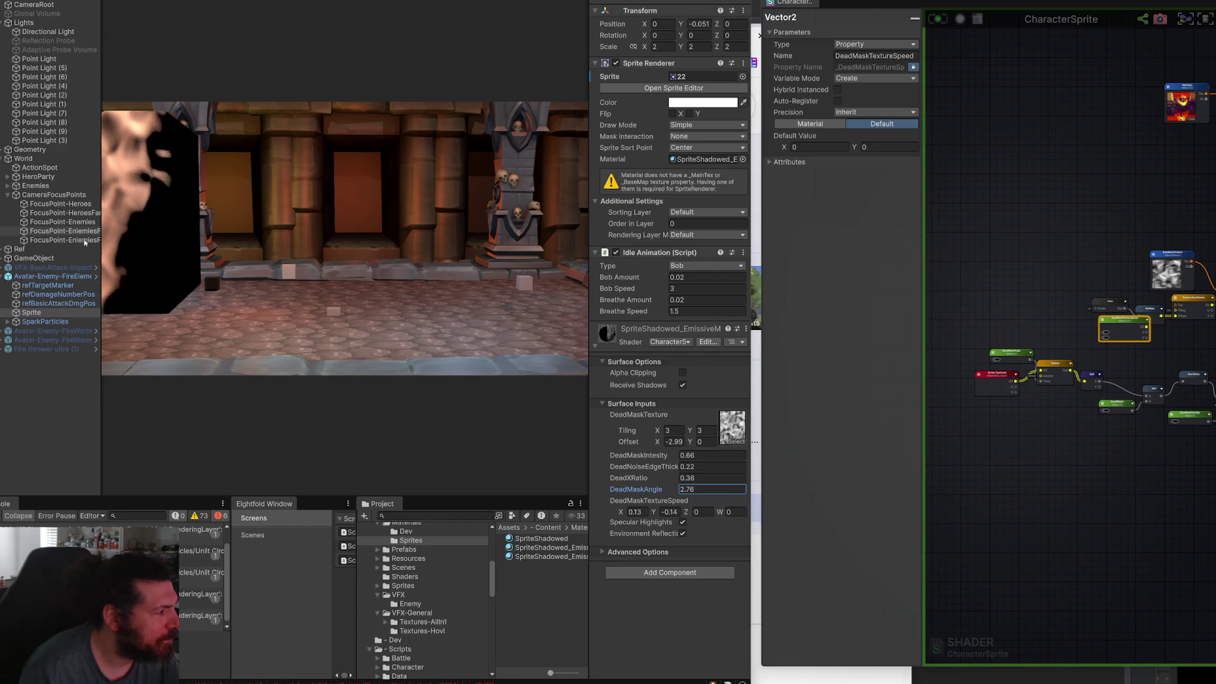
Nudge the FireElemental enemy sideways, then reselect the Sprite and set tiling X to 50.
click(50, 278)
mouse_move(647, 53)
mouse_down()
mouse_move(657, 55)
mouse_move(647, 55)
mouse_up()
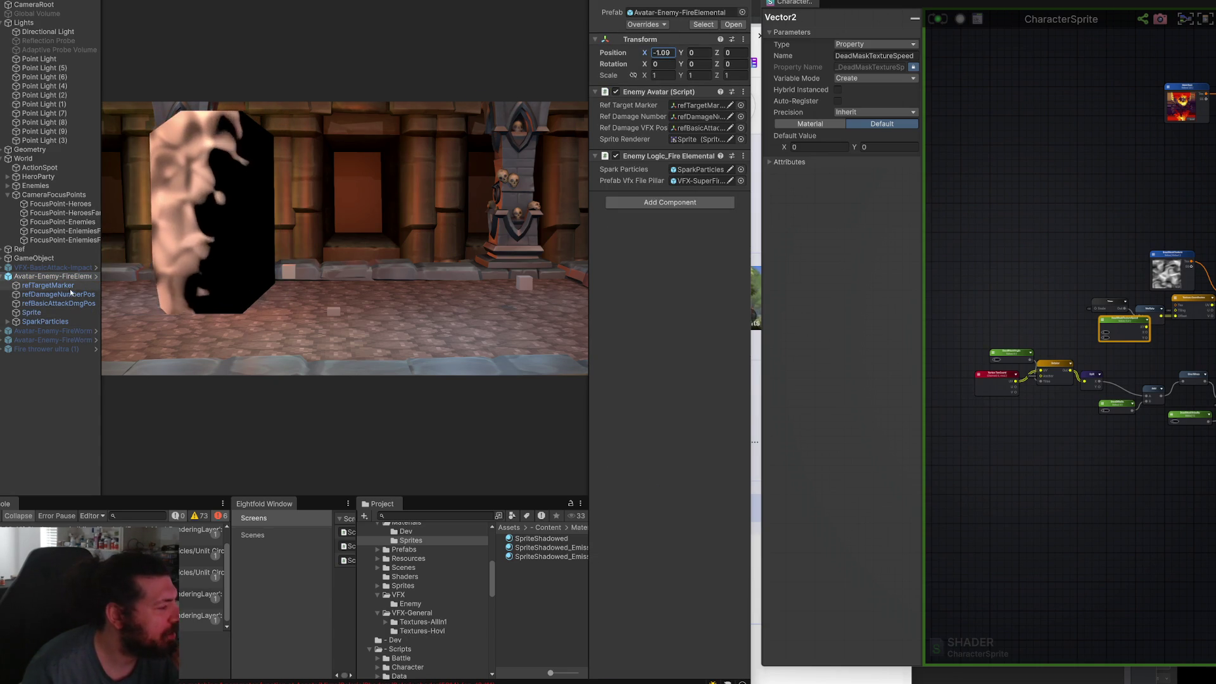
click(57, 314)
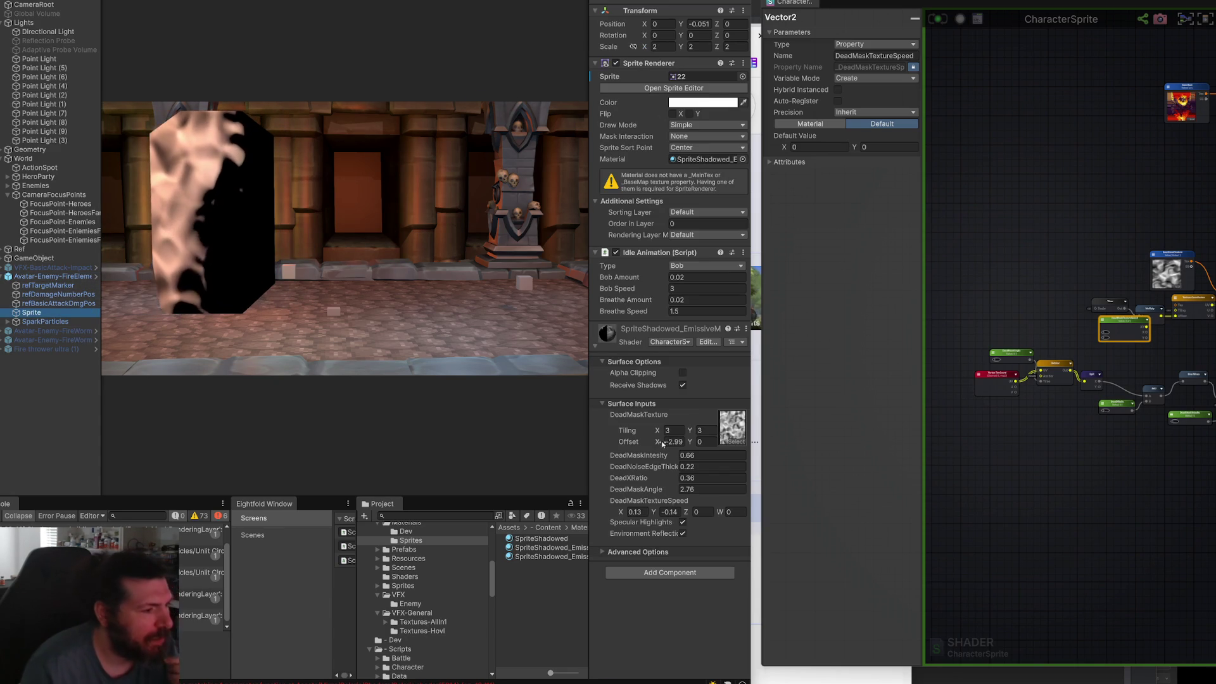
click(674, 431)
text(50)
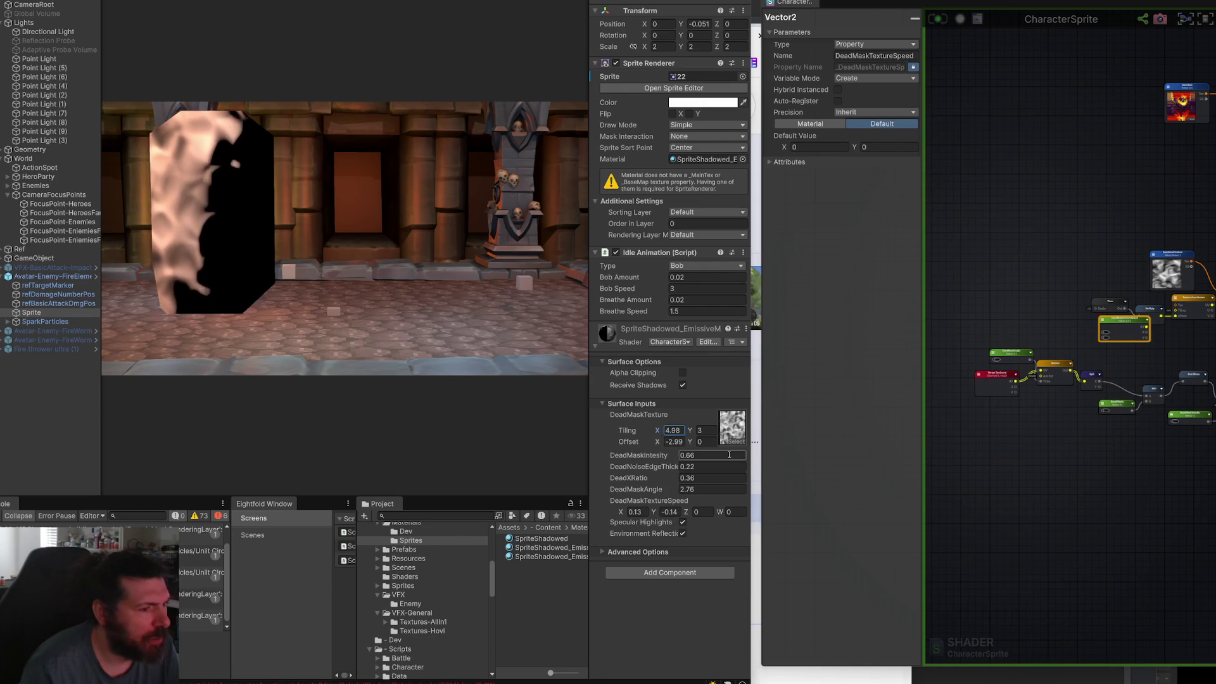
scroll(1118, 362, up, 6)
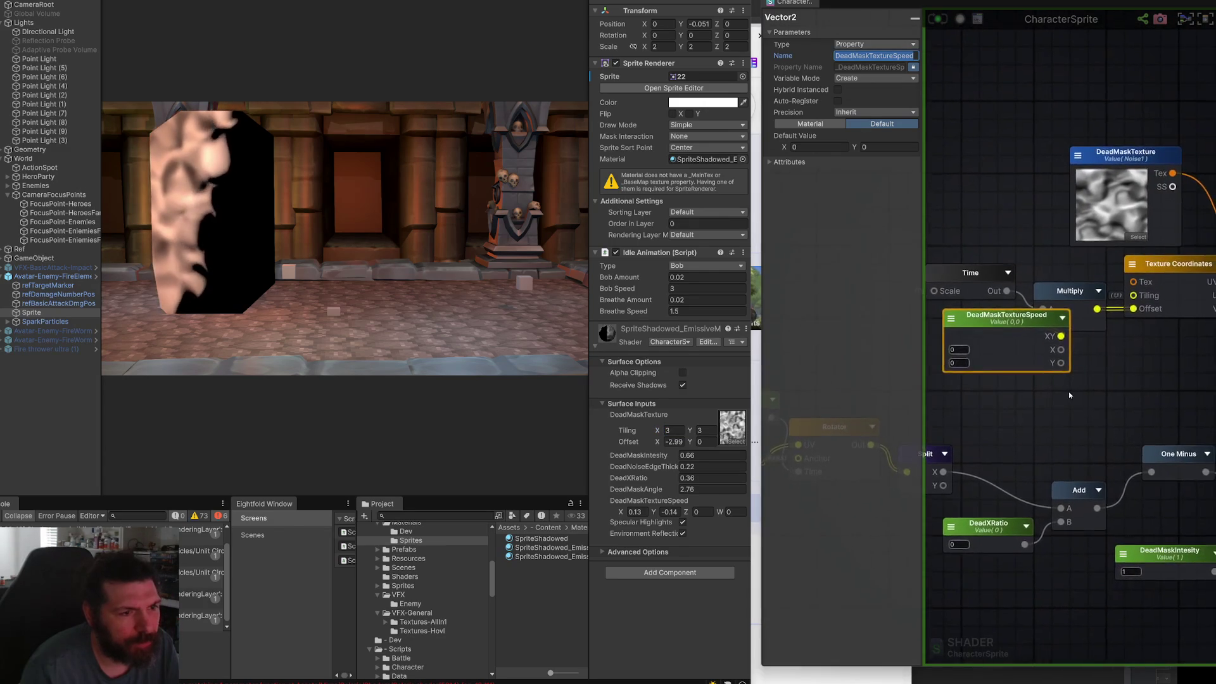
Move the DeadMaskTexture node up-left near the Power node and select it to show its Texture Object settings.
scroll(1115, 389, down, 2)
scroll(1104, 390, up, 2)
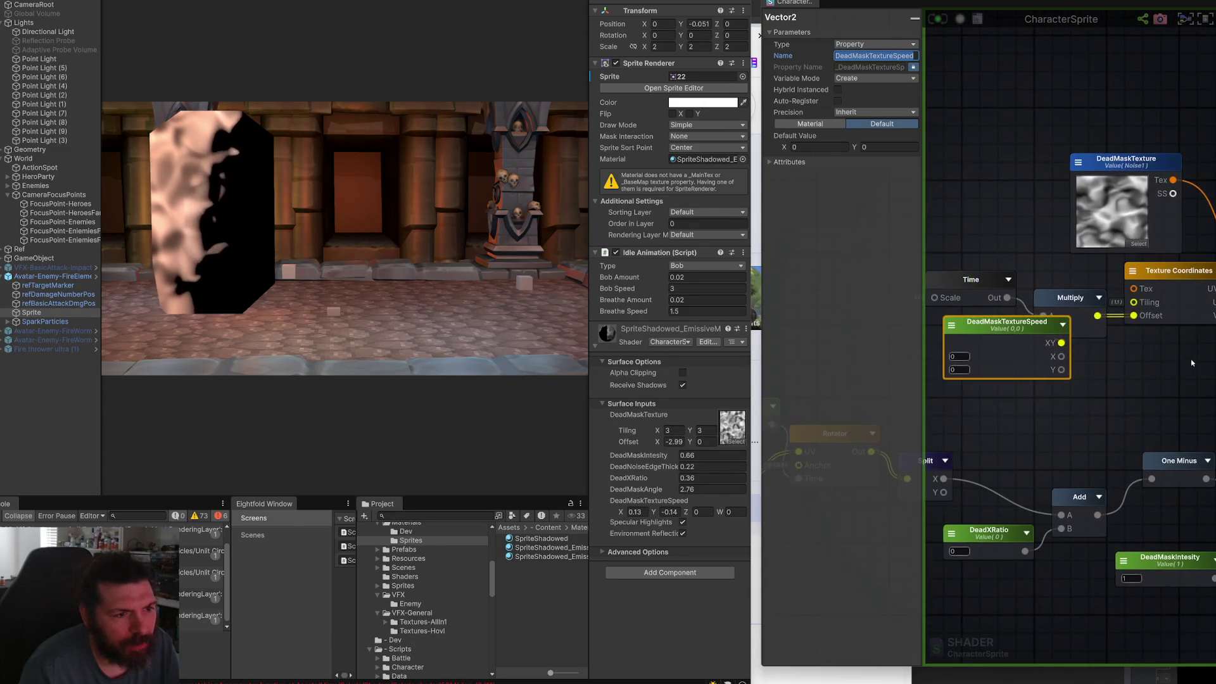
scroll(1155, 361, down, 3)
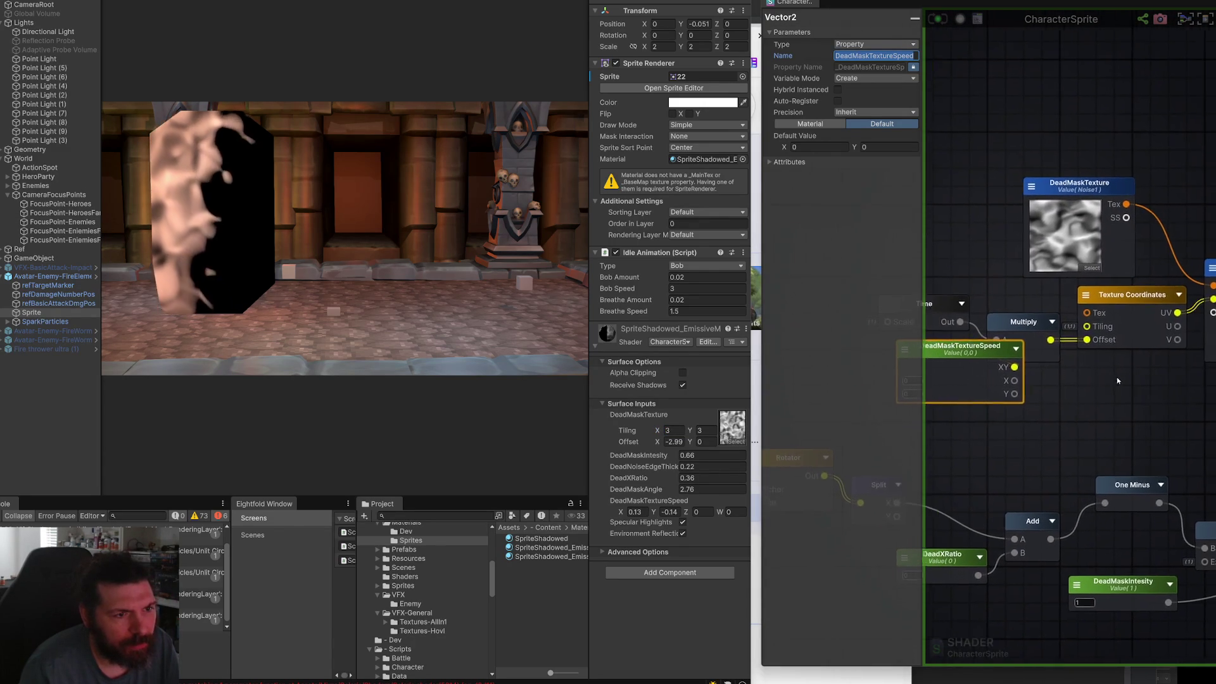
click(1157, 375)
scroll(1103, 360, up, 2)
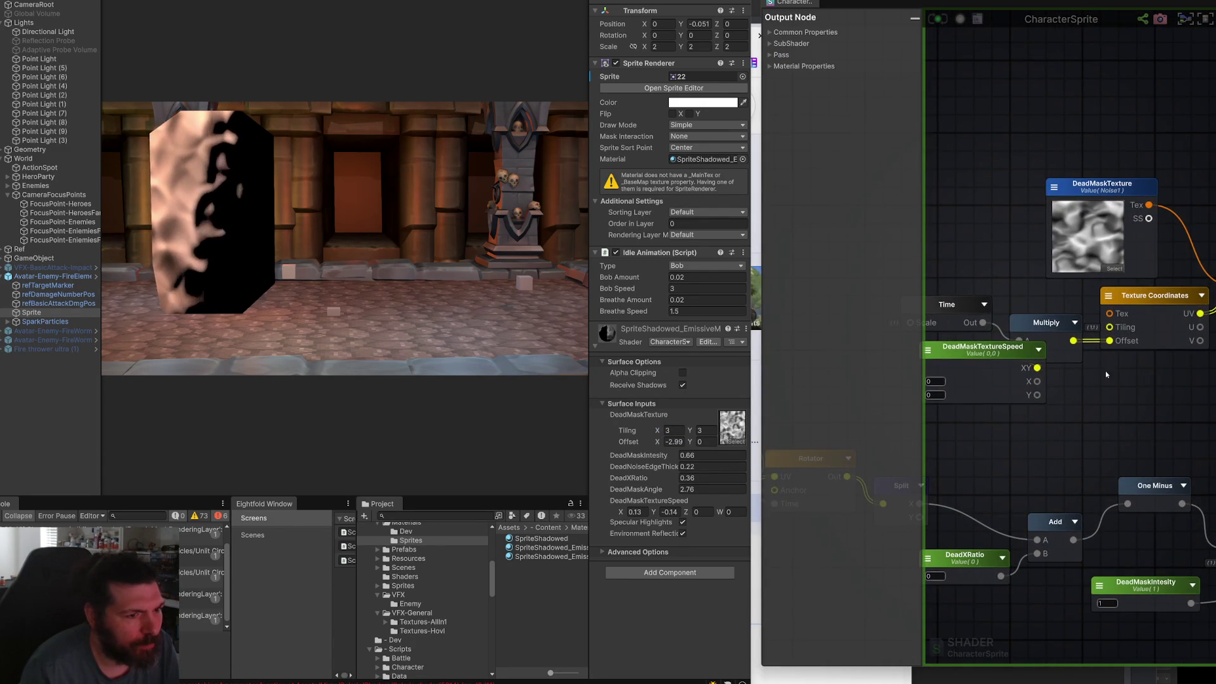
drag(1106, 374, 1113, 396)
mouse_move(1128, 330)
mouse_down()
mouse_move(1060, 360)
mouse_move(1156, 341)
mouse_up()
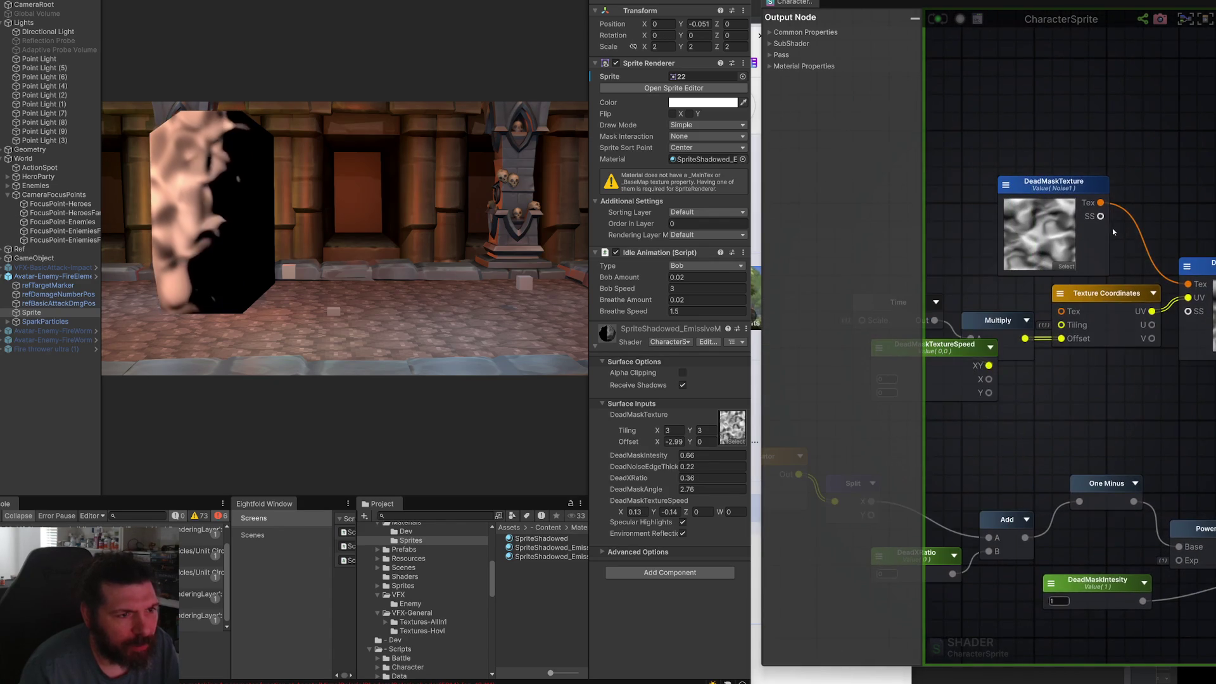
click(1073, 185)
drag(1073, 186, 986, 147)
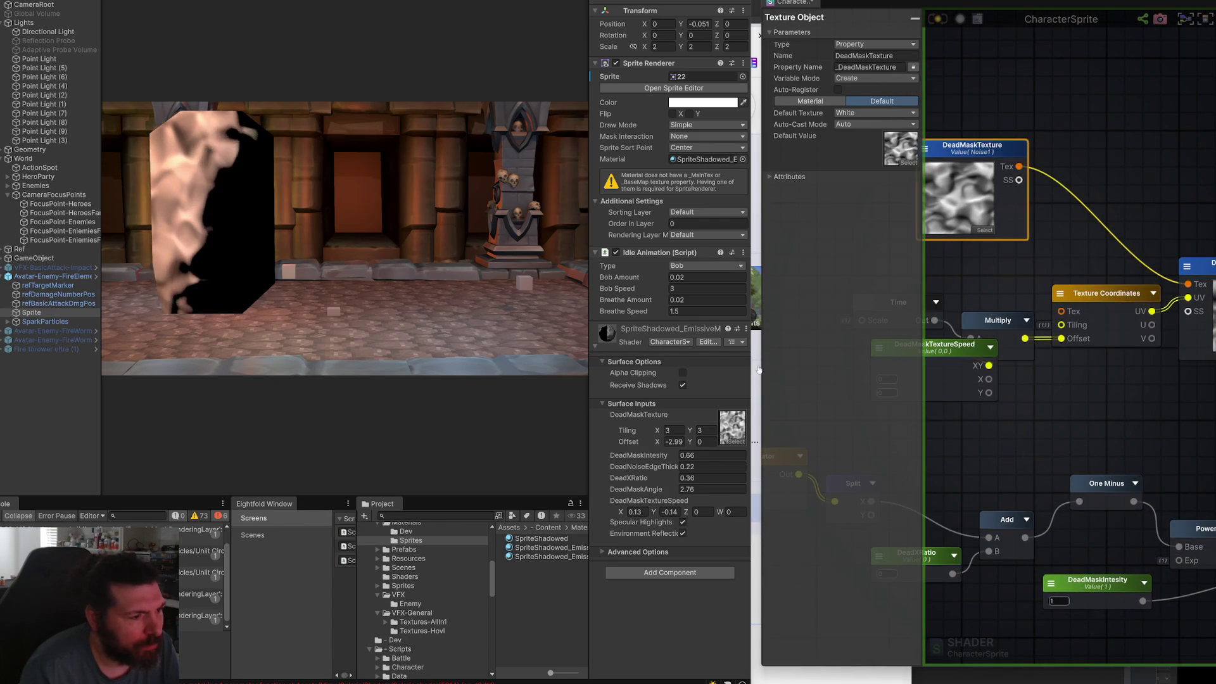
mouse_move(974, 301)
mouse_down()
mouse_move(1069, 326)
mouse_move(1050, 242)
mouse_move(1030, 234)
mouse_move(1108, 247)
mouse_move(1120, 325)
mouse_move(1066, 328)
mouse_up()
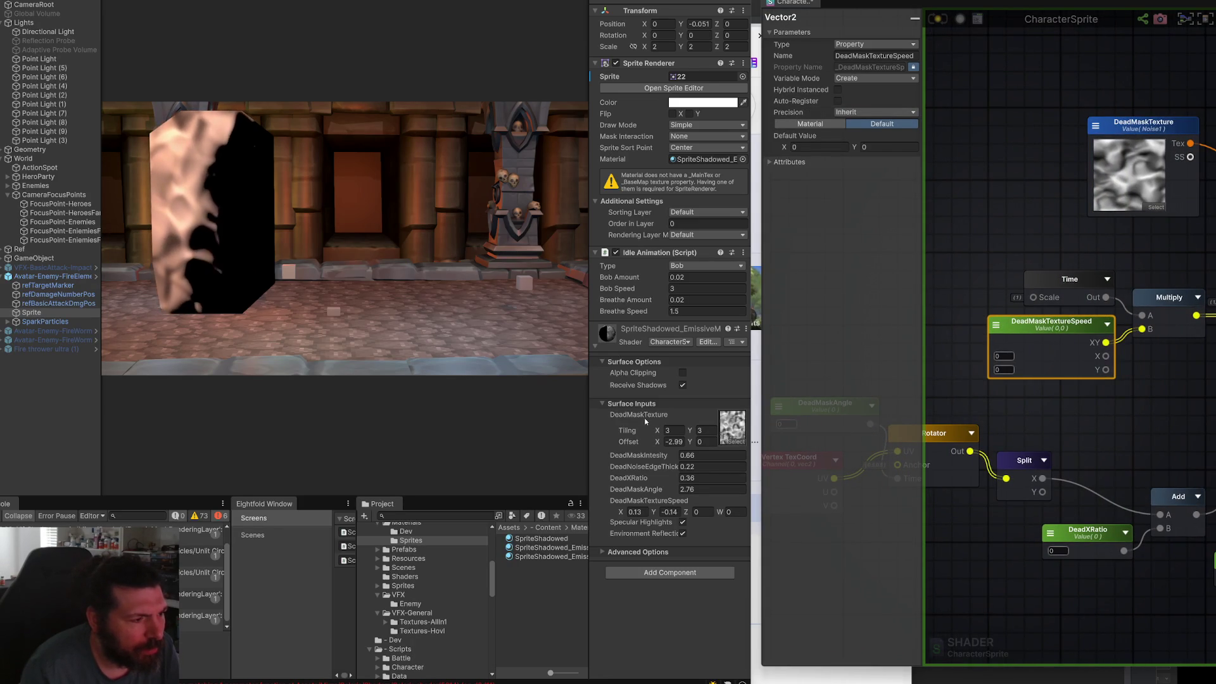
click(1151, 136)
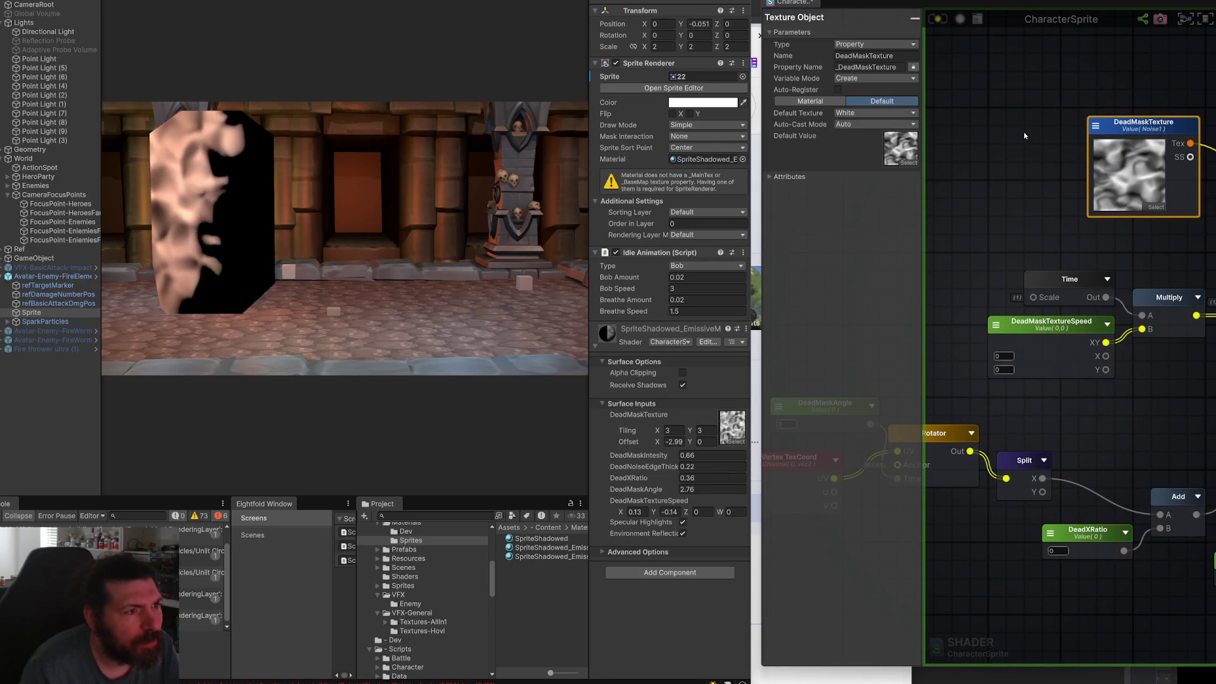
drag(1103, 145, 998, 124)
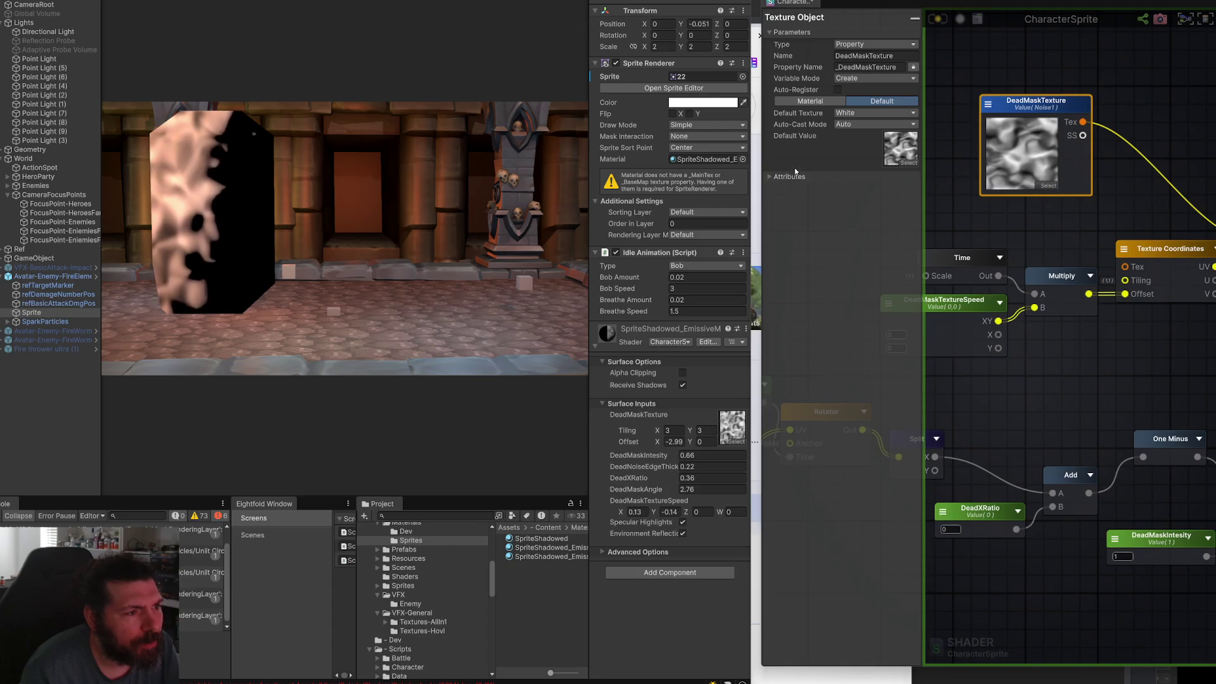